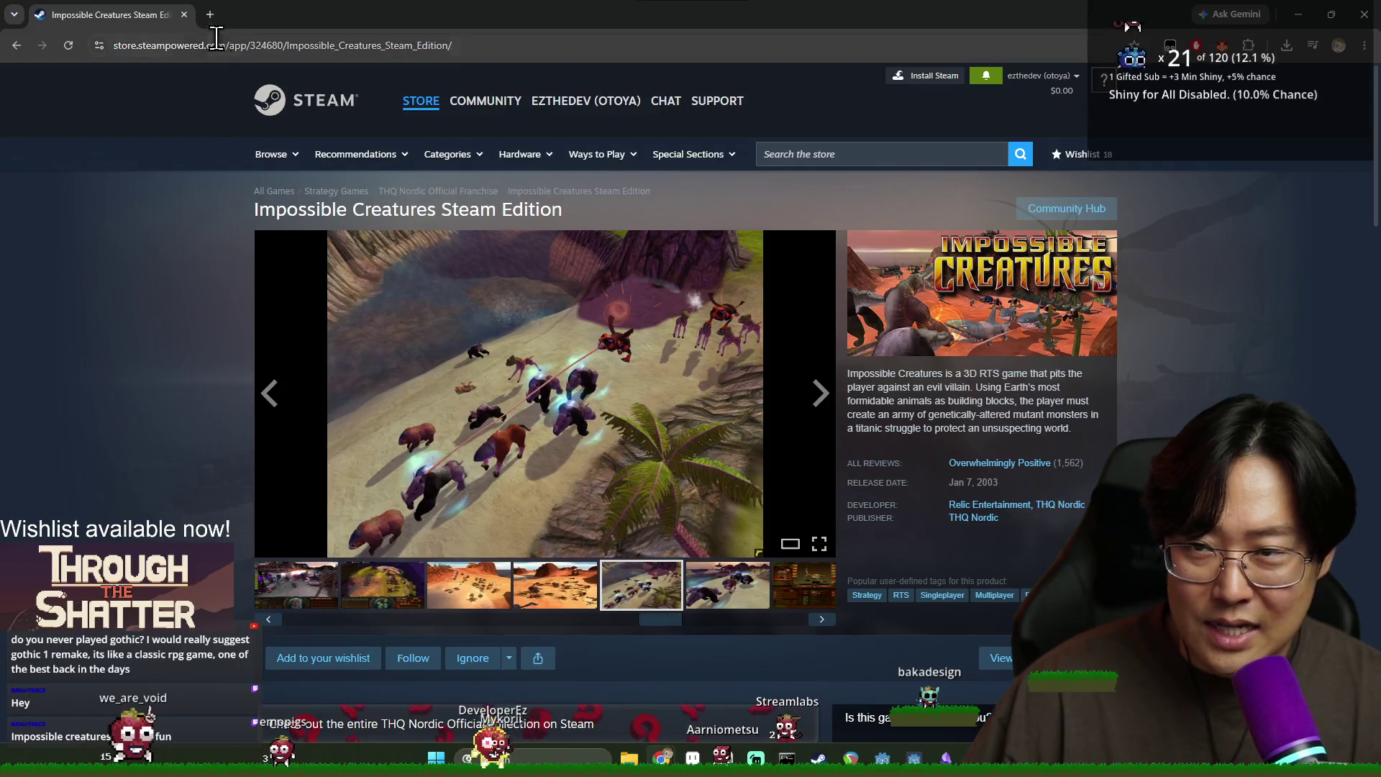
# Step: Close the Impossible Creatures Steam store page to reveal the running Journey debug window
pyautogui.click(184, 14)
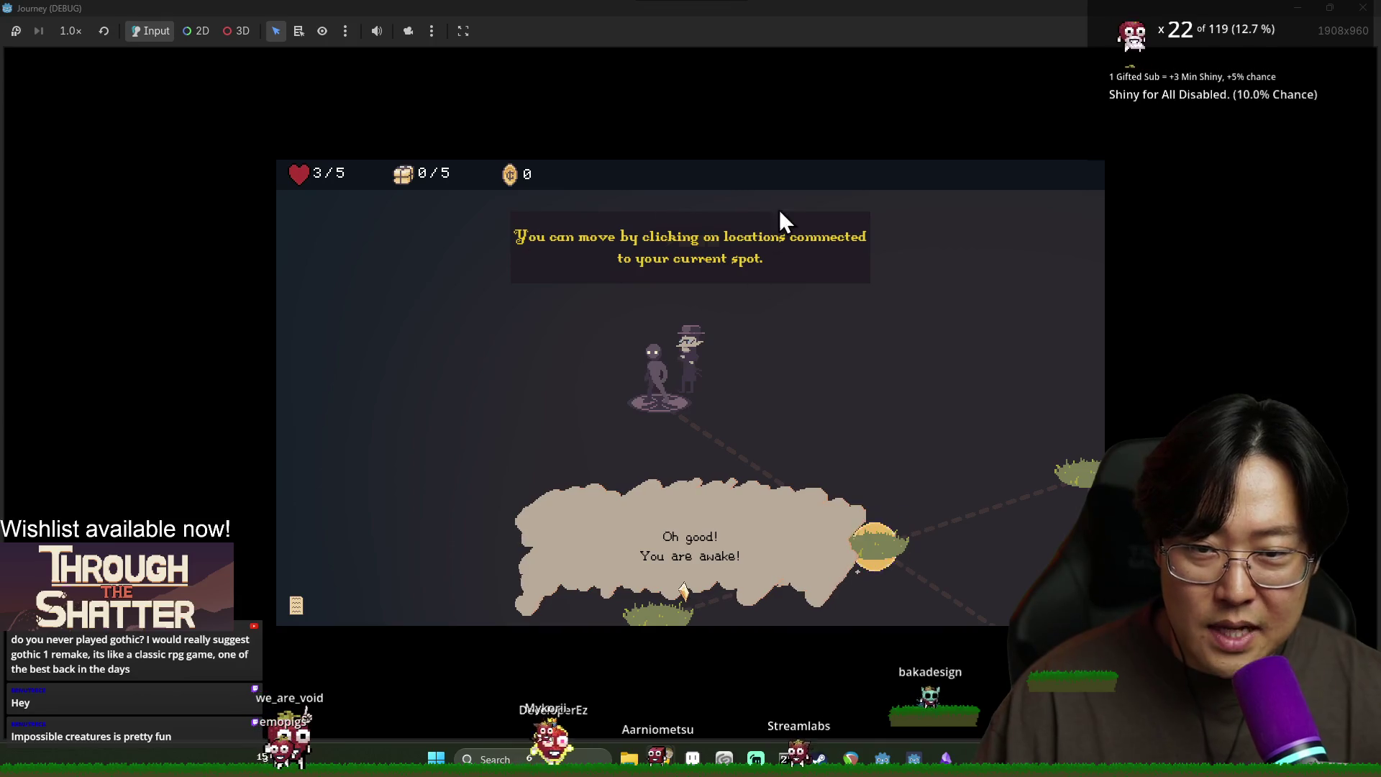
# Step: Finish the intro dialogue, take the provision for 1/5 supplies, and move to the centre node
pyautogui.click(800, 543)
pyautogui.click(800, 543)
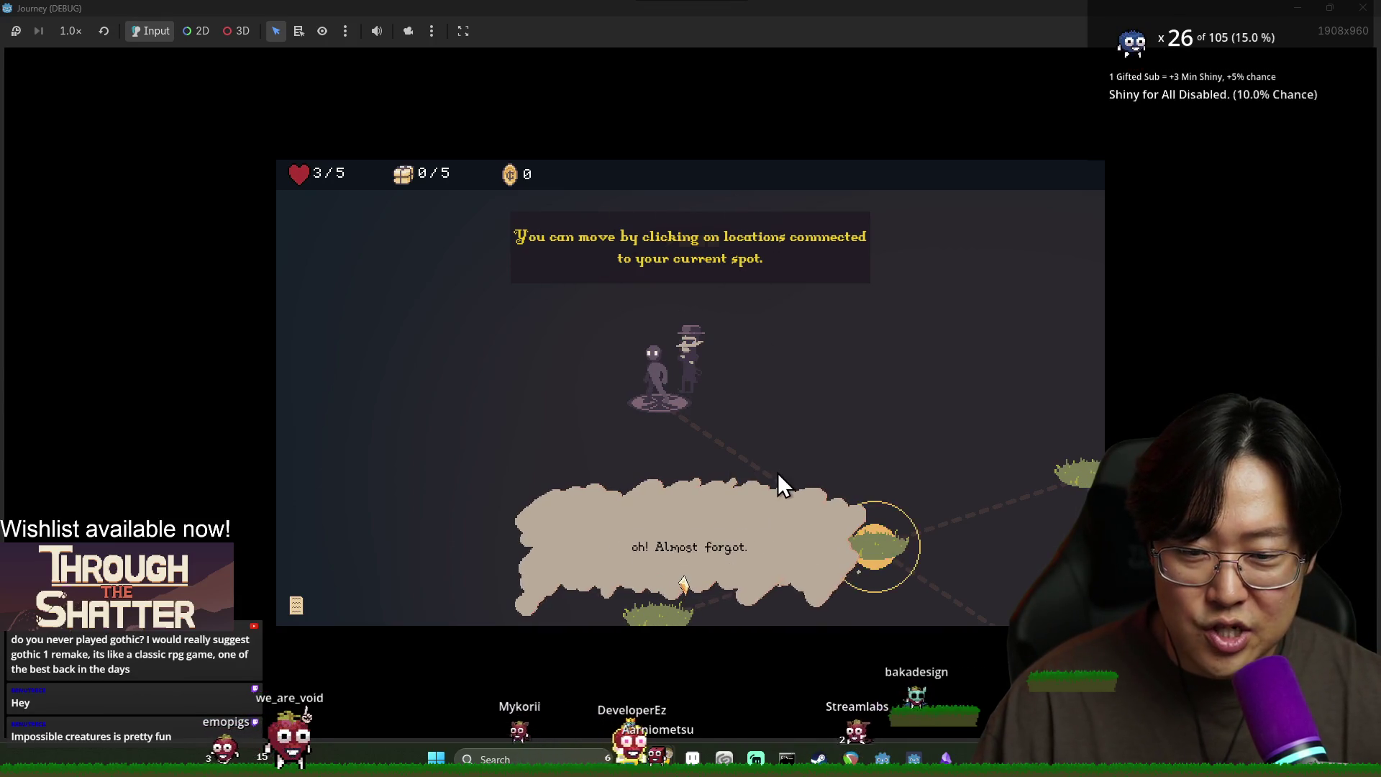
pyautogui.click(778, 472)
pyautogui.click(749, 591)
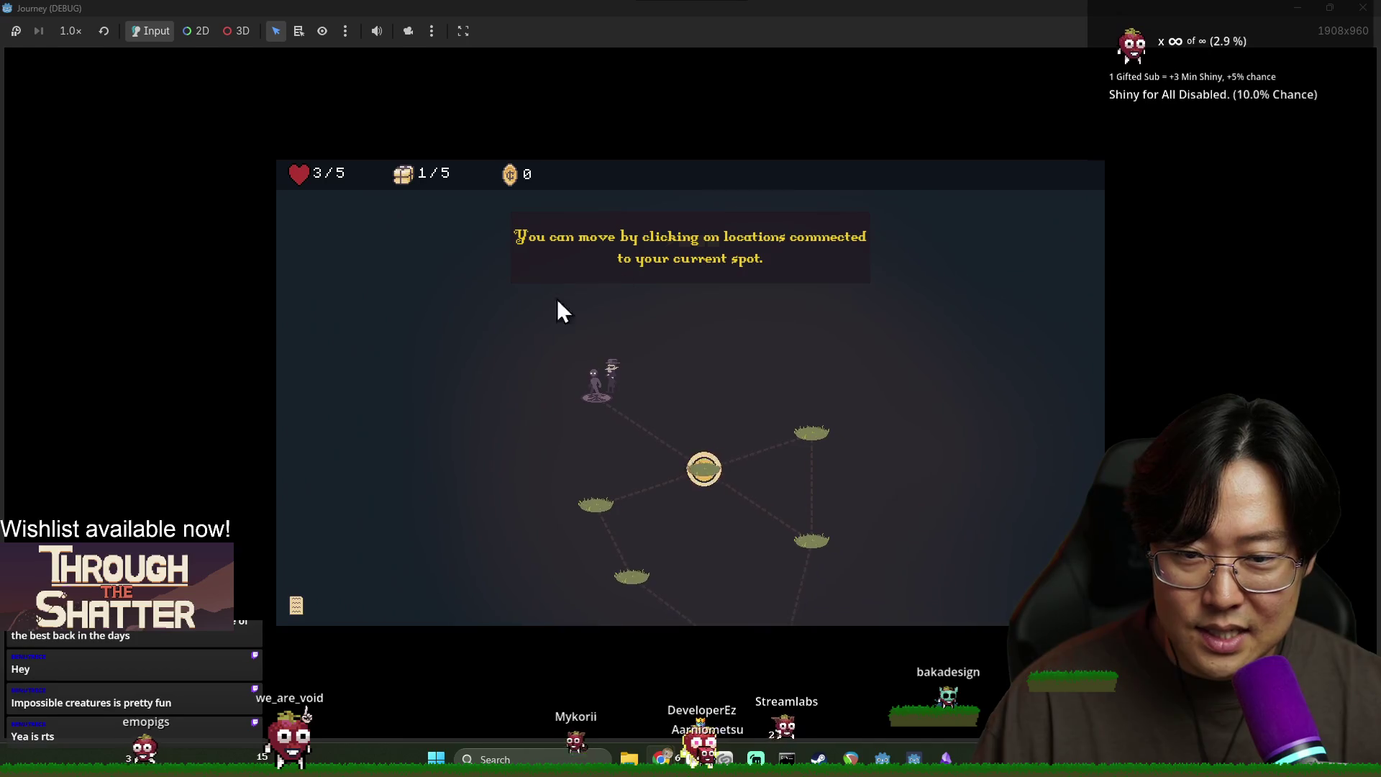
pyautogui.click(701, 478)
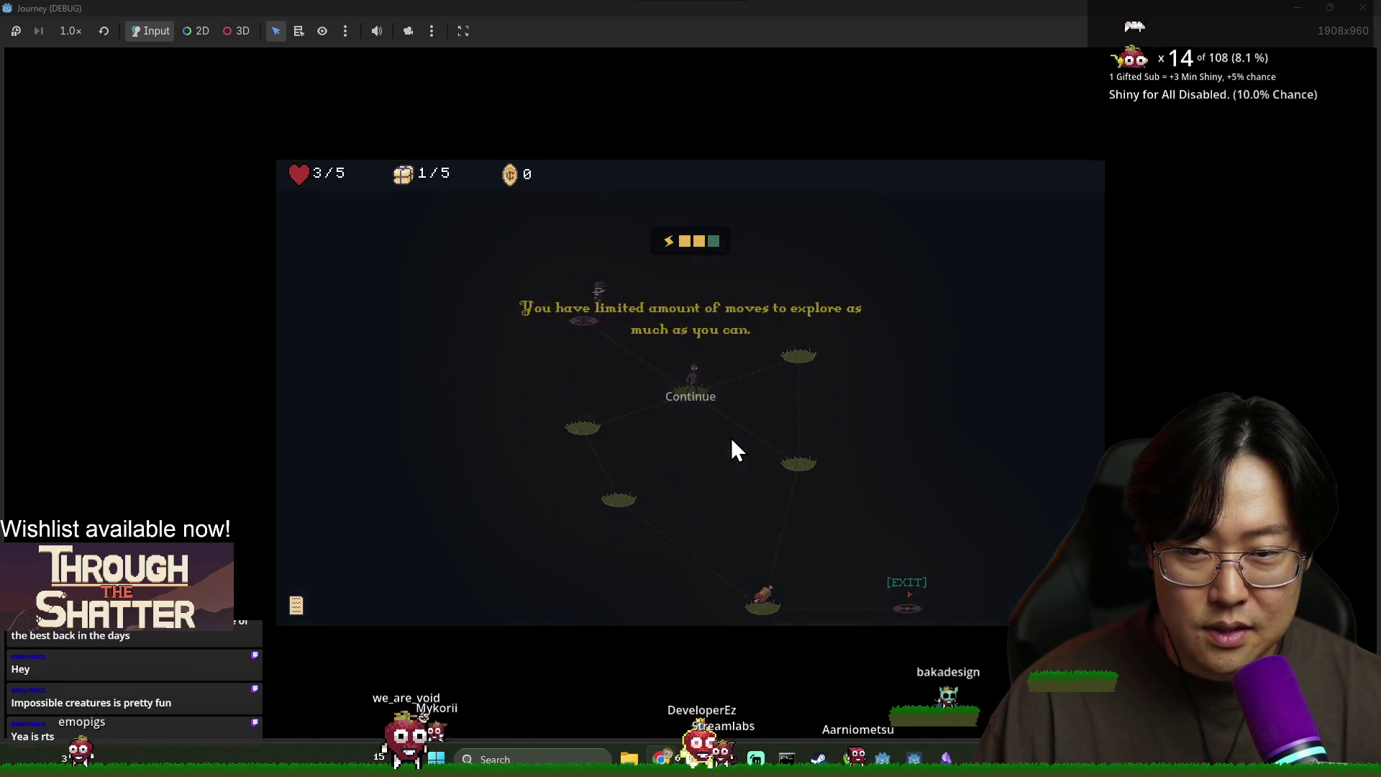
pyautogui.hotkey('alt', 'Tab')
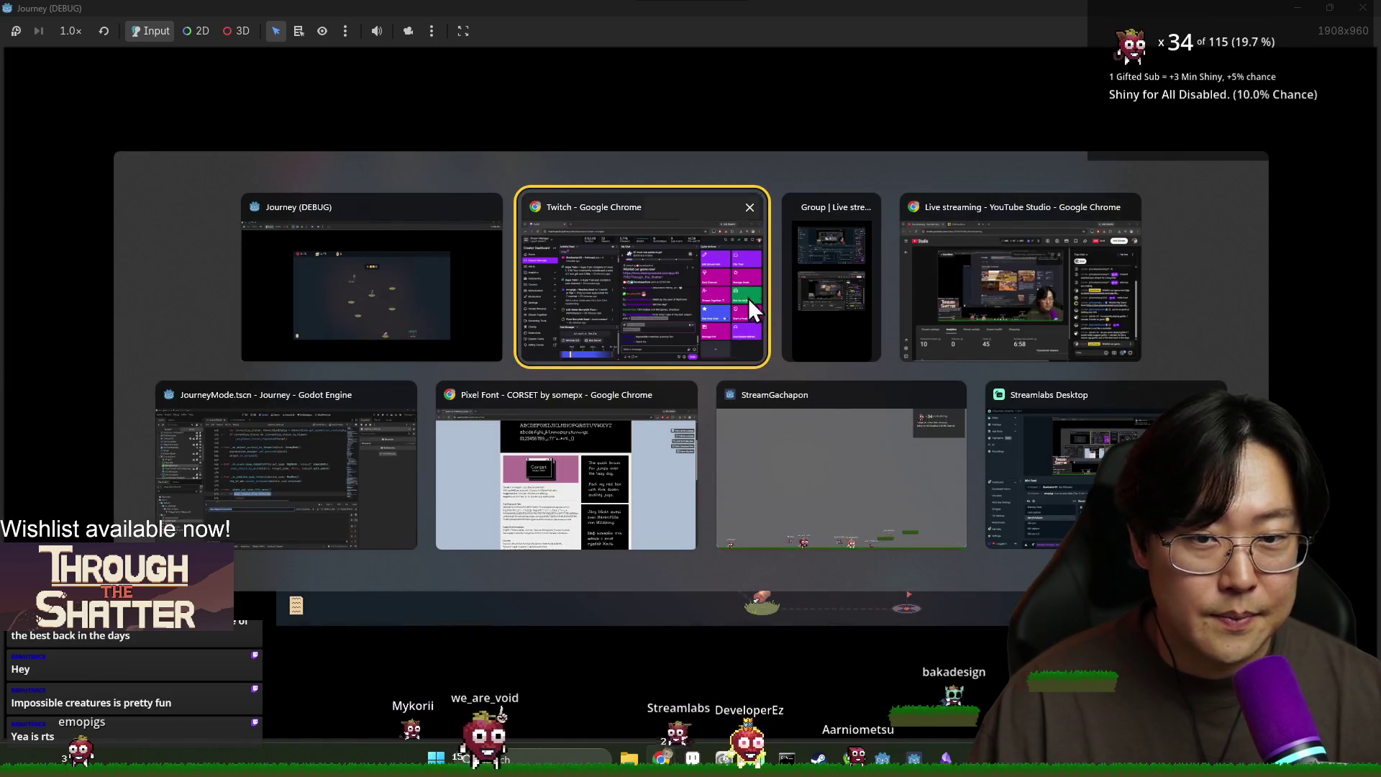
# Step: Return to explore_mode.gd, save, hide the bottom panel and close the skip_legacy_ftue_tutorial search
pyautogui.click(352, 411)
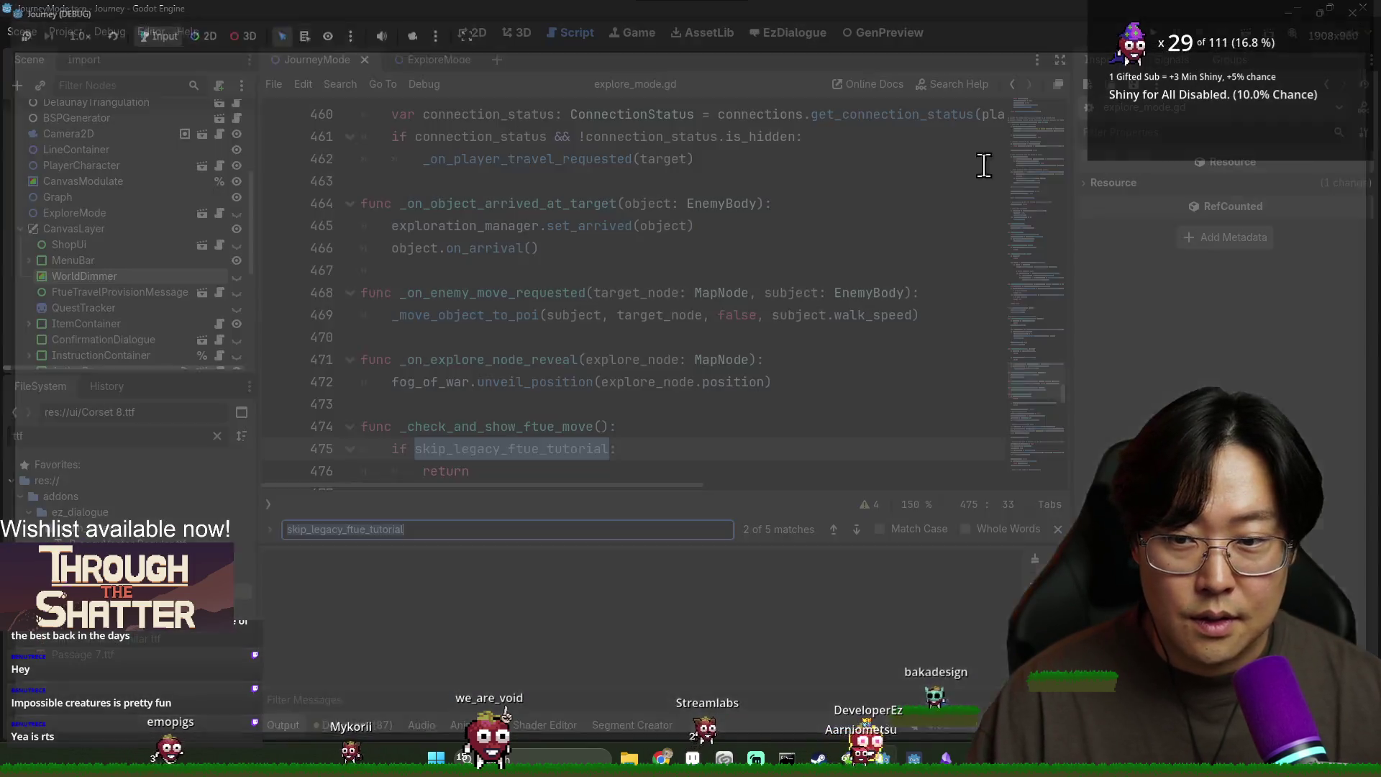
pyautogui.click(594, 293)
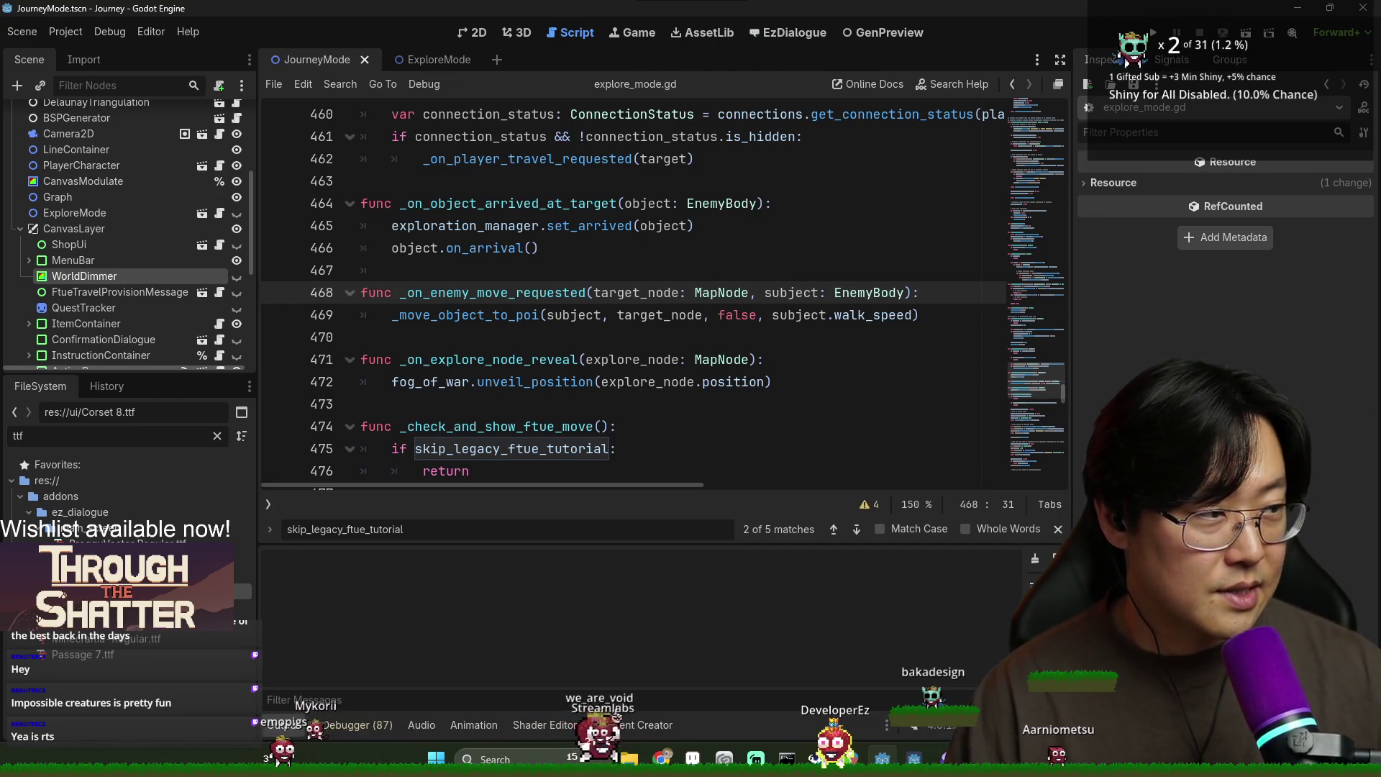
pyautogui.click(657, 403)
pyautogui.hotkey('ctrl', 's')
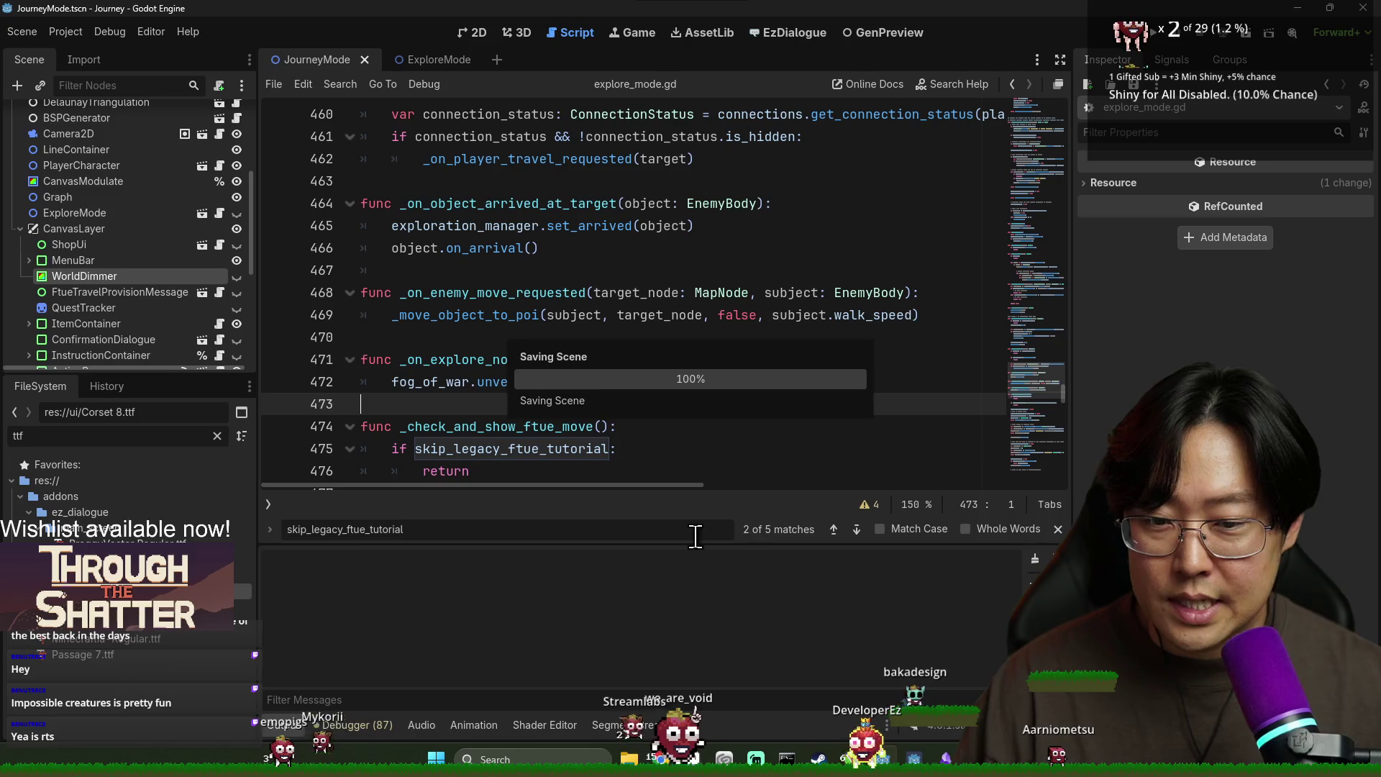
pyautogui.hotkey('ctrl', 'j')
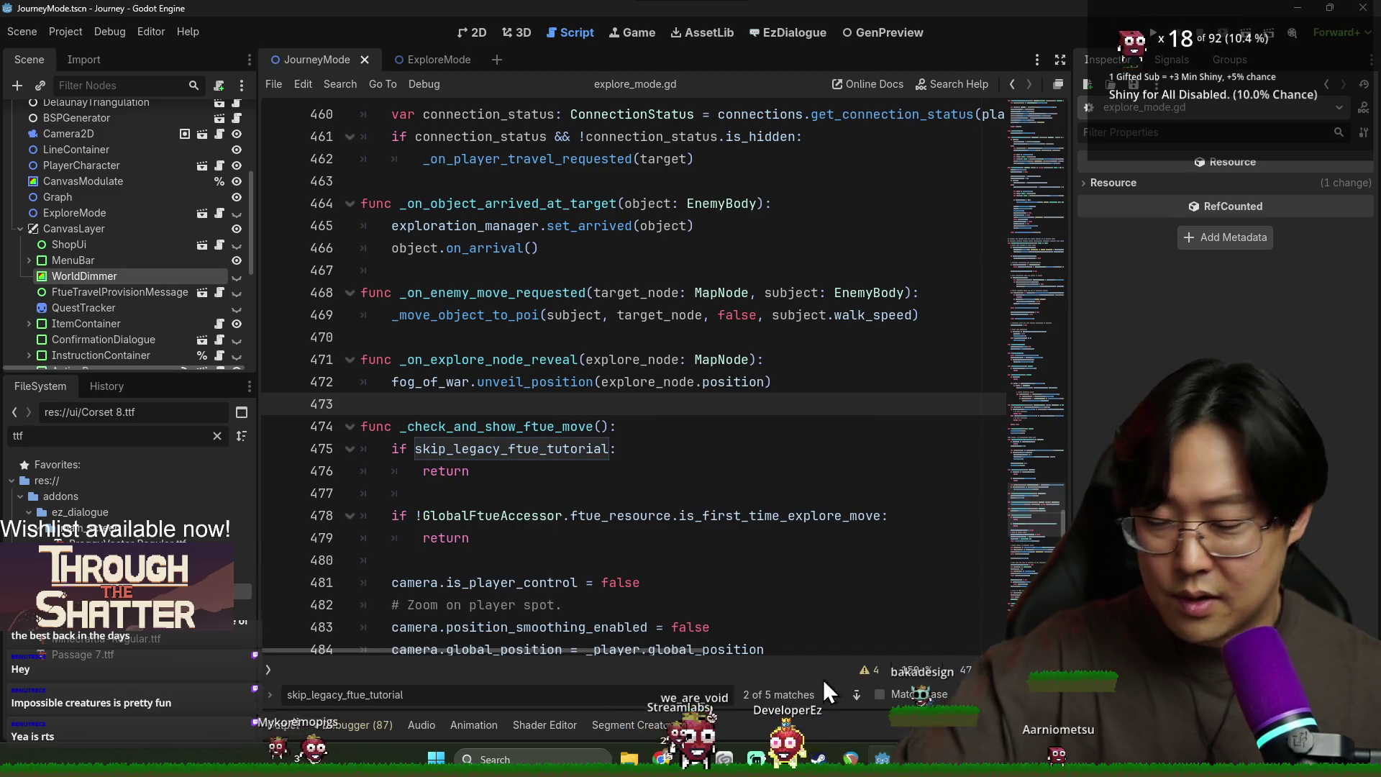
pyautogui.press('Escape')
# Step: Duplicate the encounter_candidates.shuffle() call on line 228 and save the script
pyautogui.scroll(20, 571, 505)
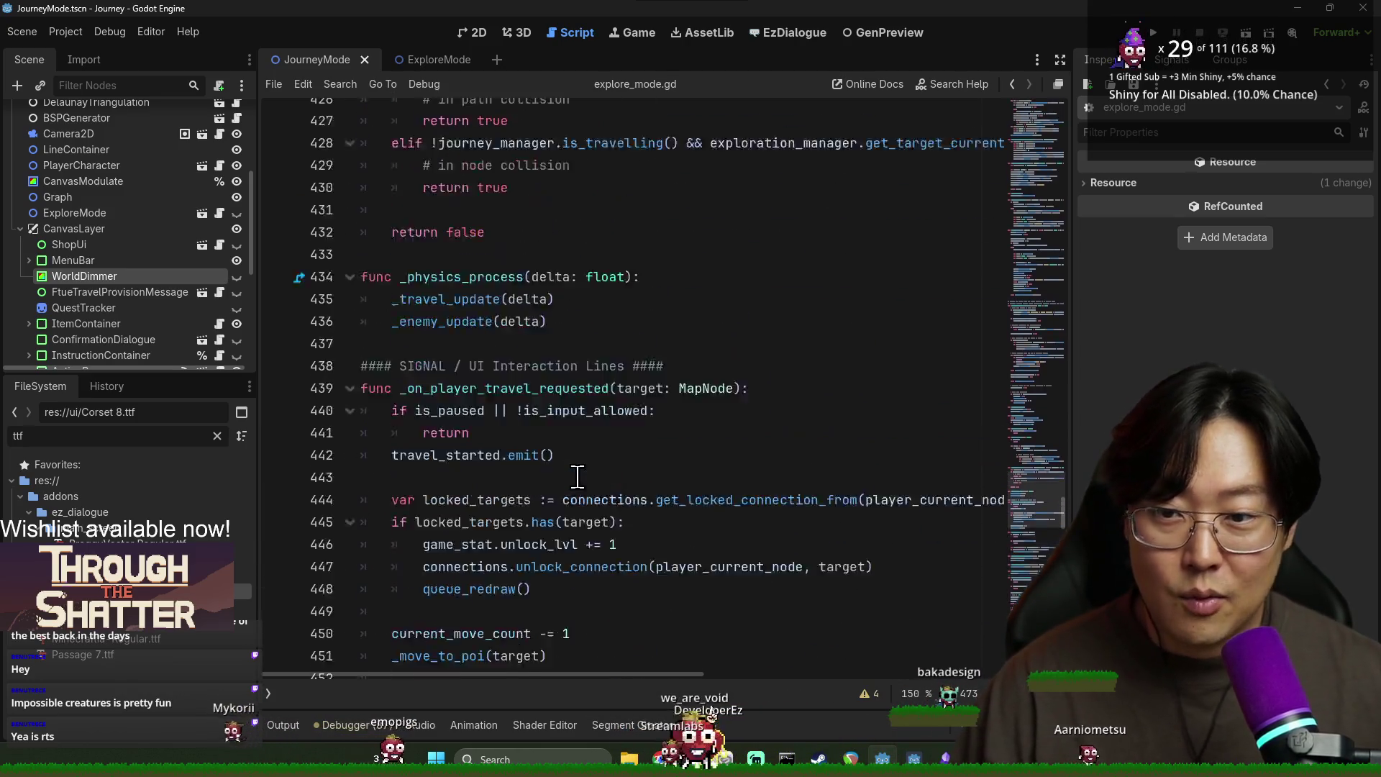
pyautogui.scroll(20, 569, 437)
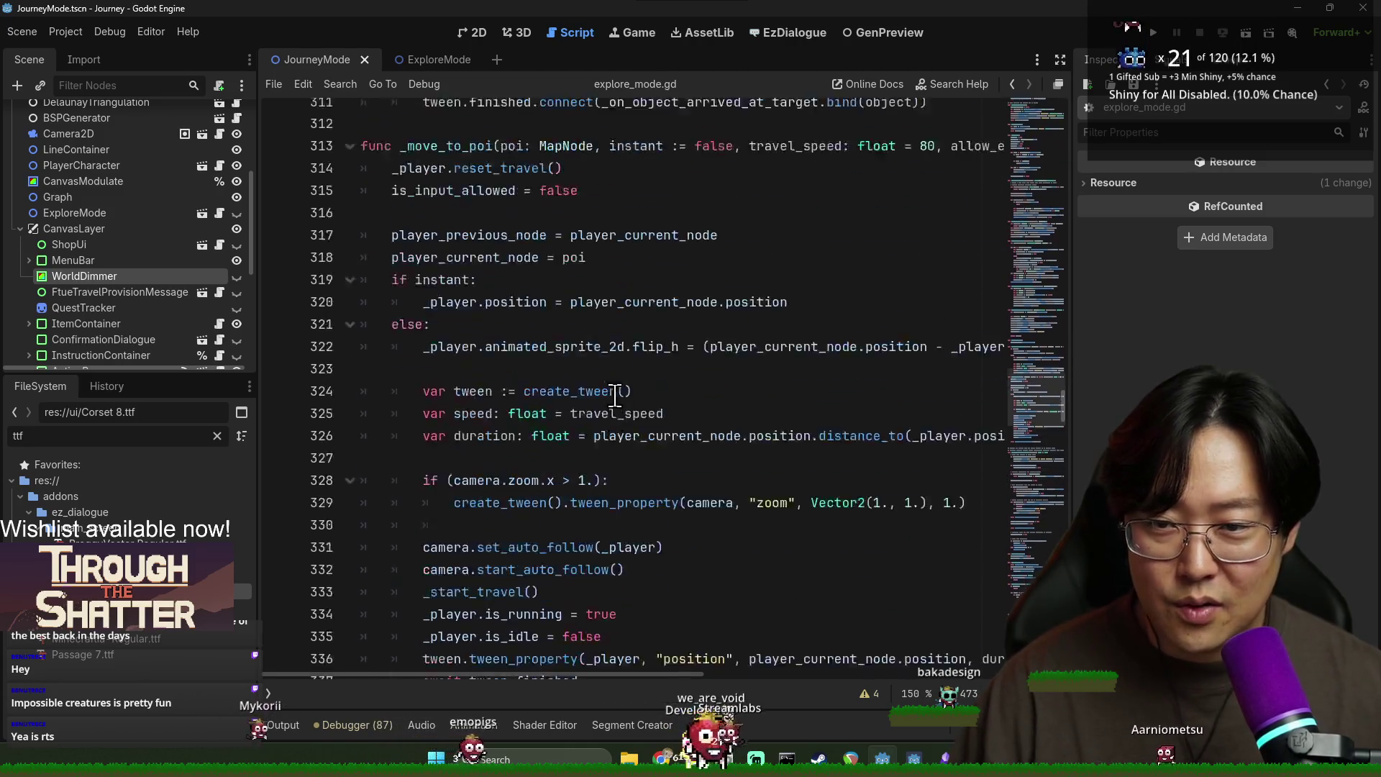
pyautogui.scroll(10, 608, 399)
pyautogui.click(589, 356)
pyautogui.hotkey('ctrl', 'shift', 'd')
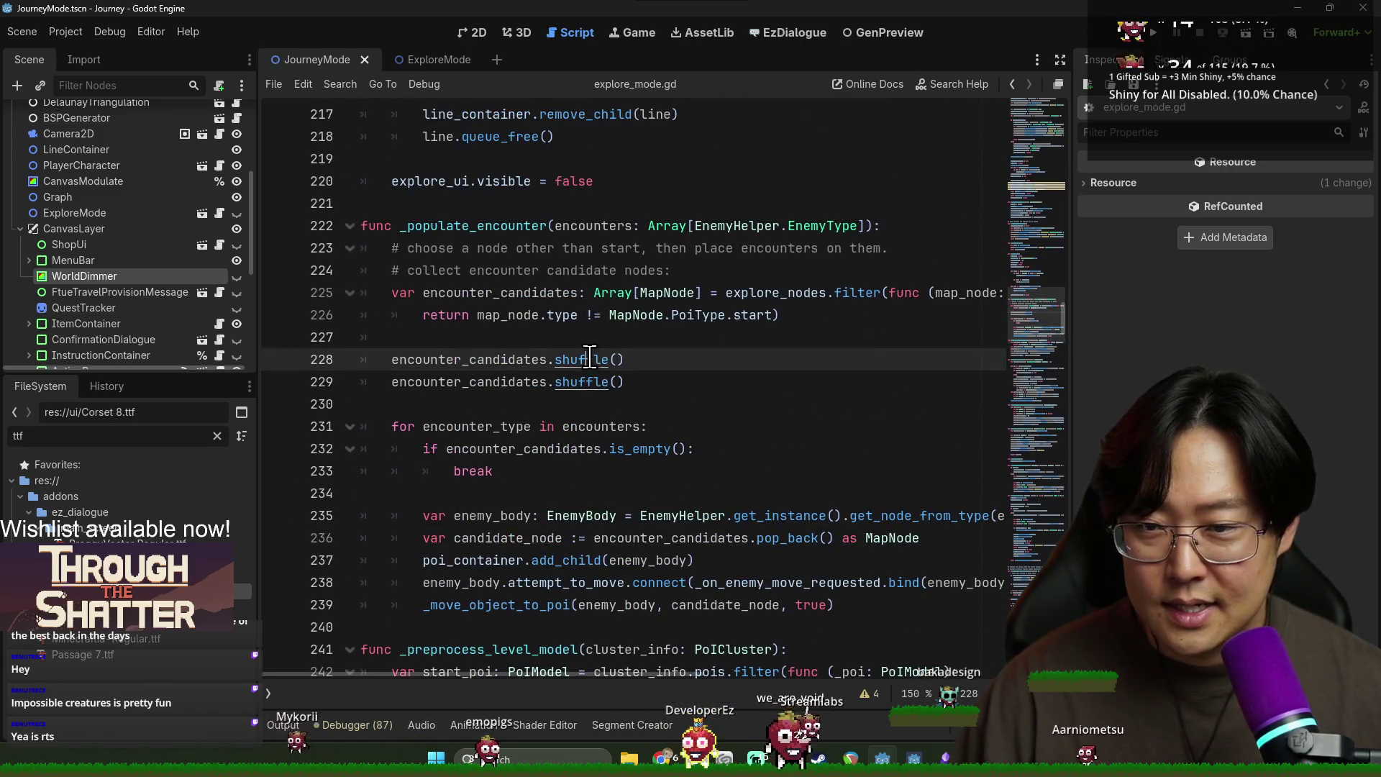
pyautogui.scroll(2, 922, 538)
pyautogui.scroll(20, 923, 538)
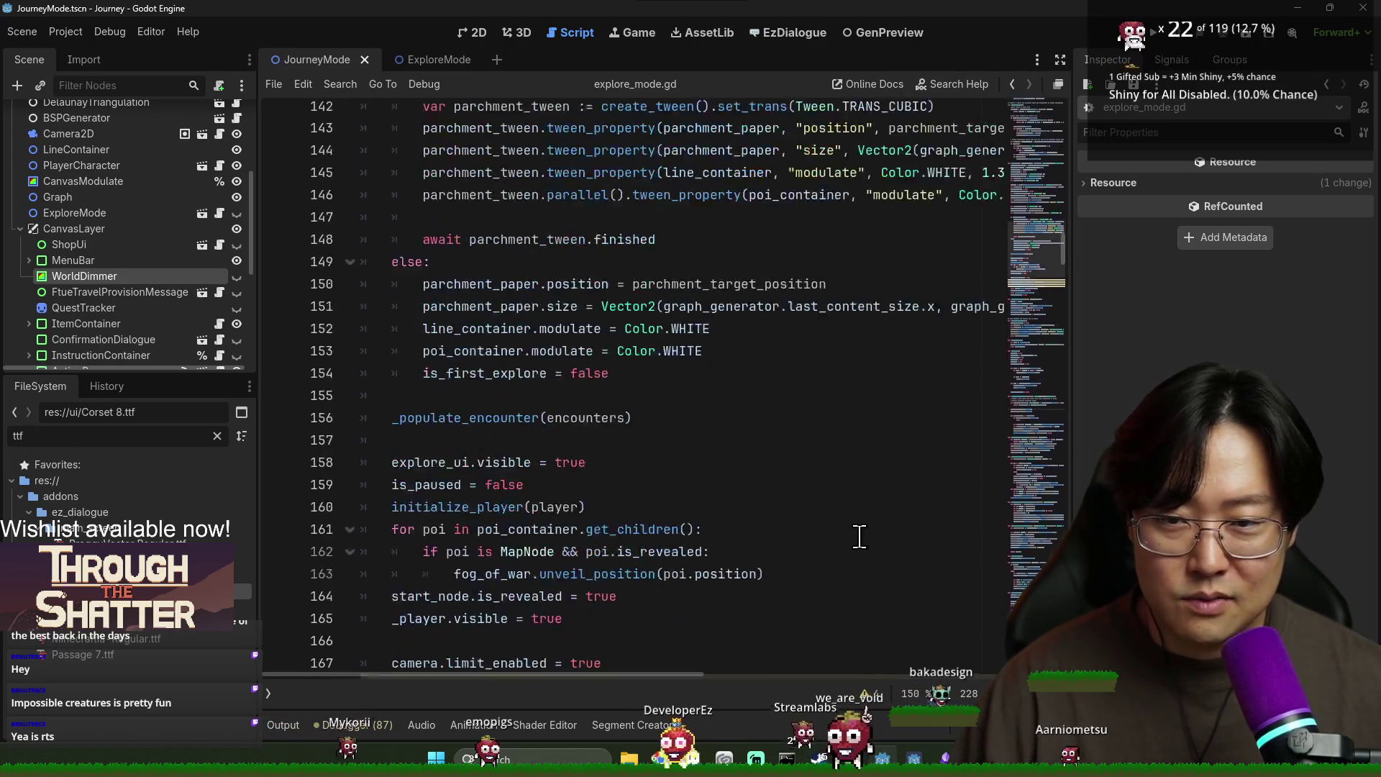
pyautogui.scroll(20, 858, 536)
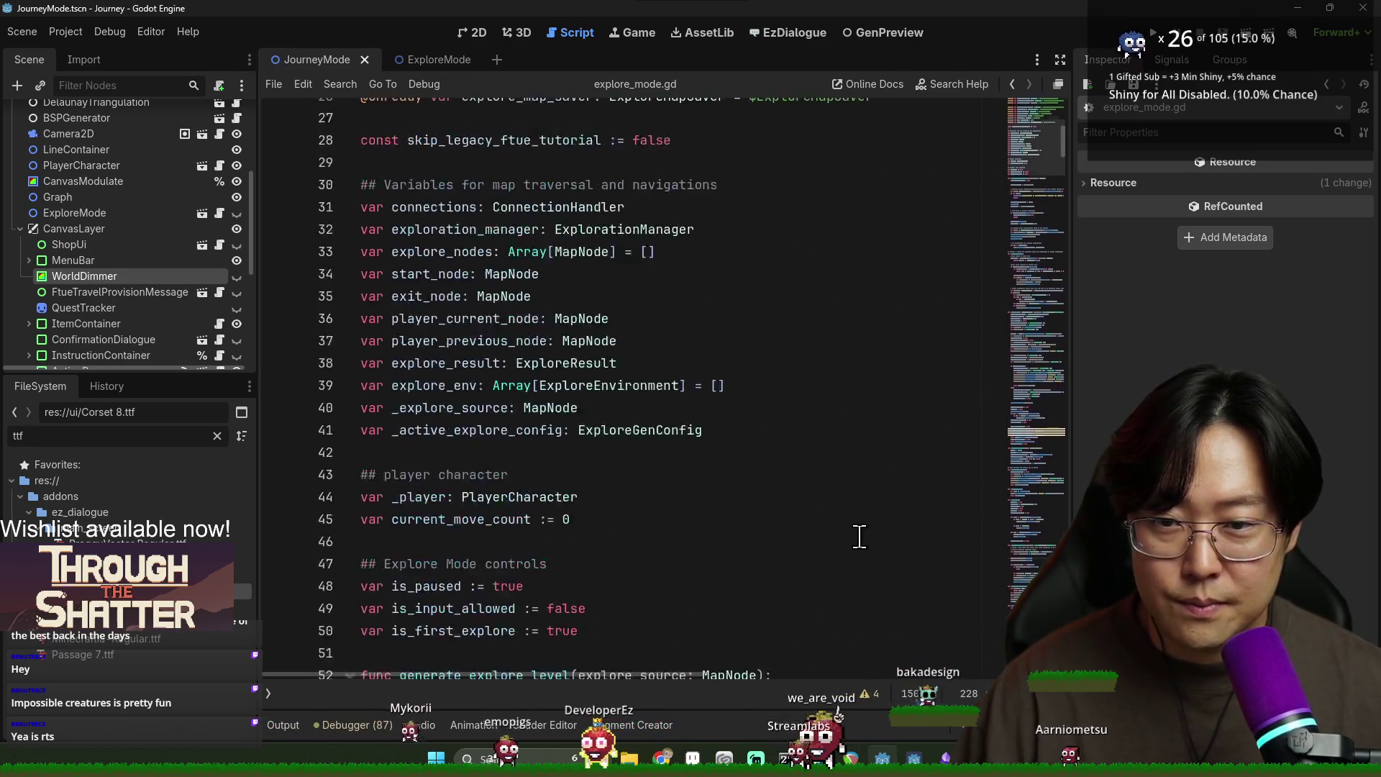
pyautogui.scroll(-5, 728, 479)
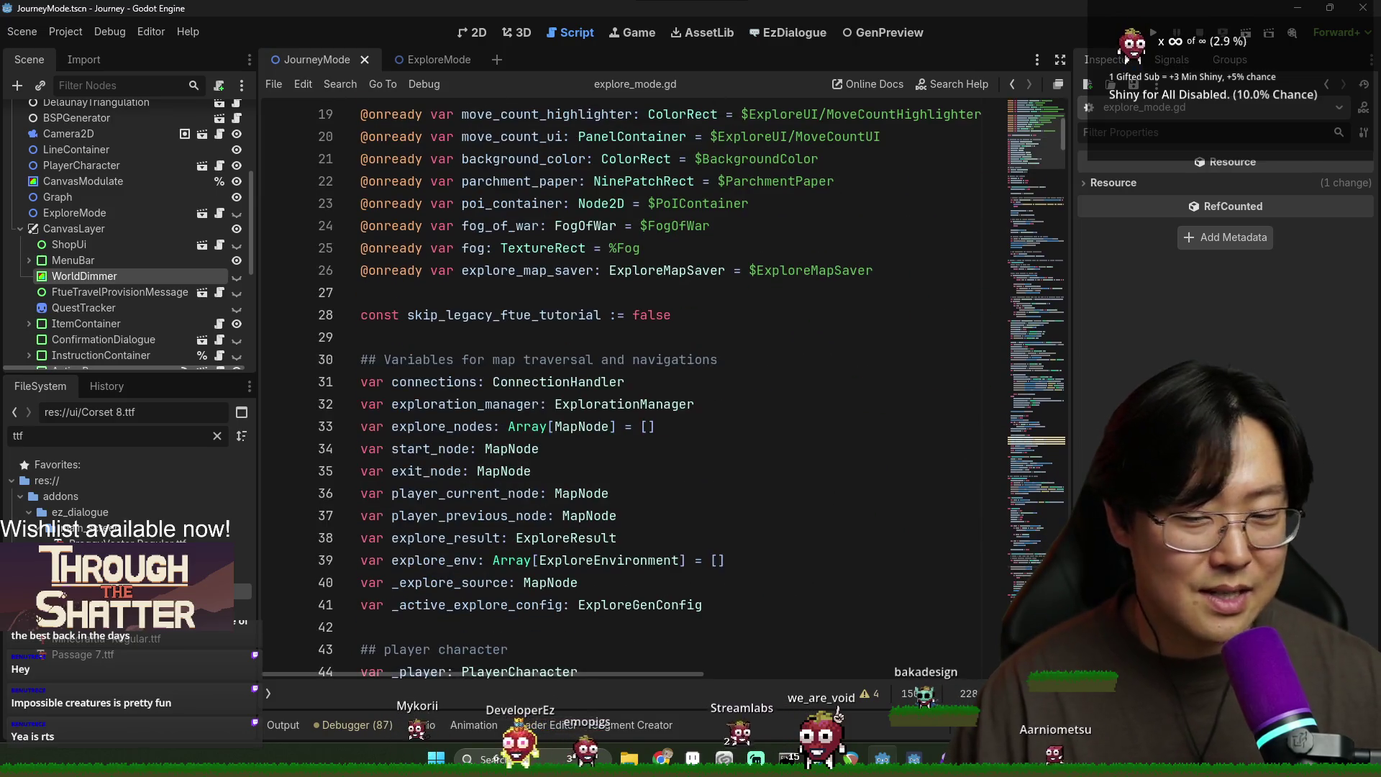
pyautogui.hotkey('ctrl', 's')
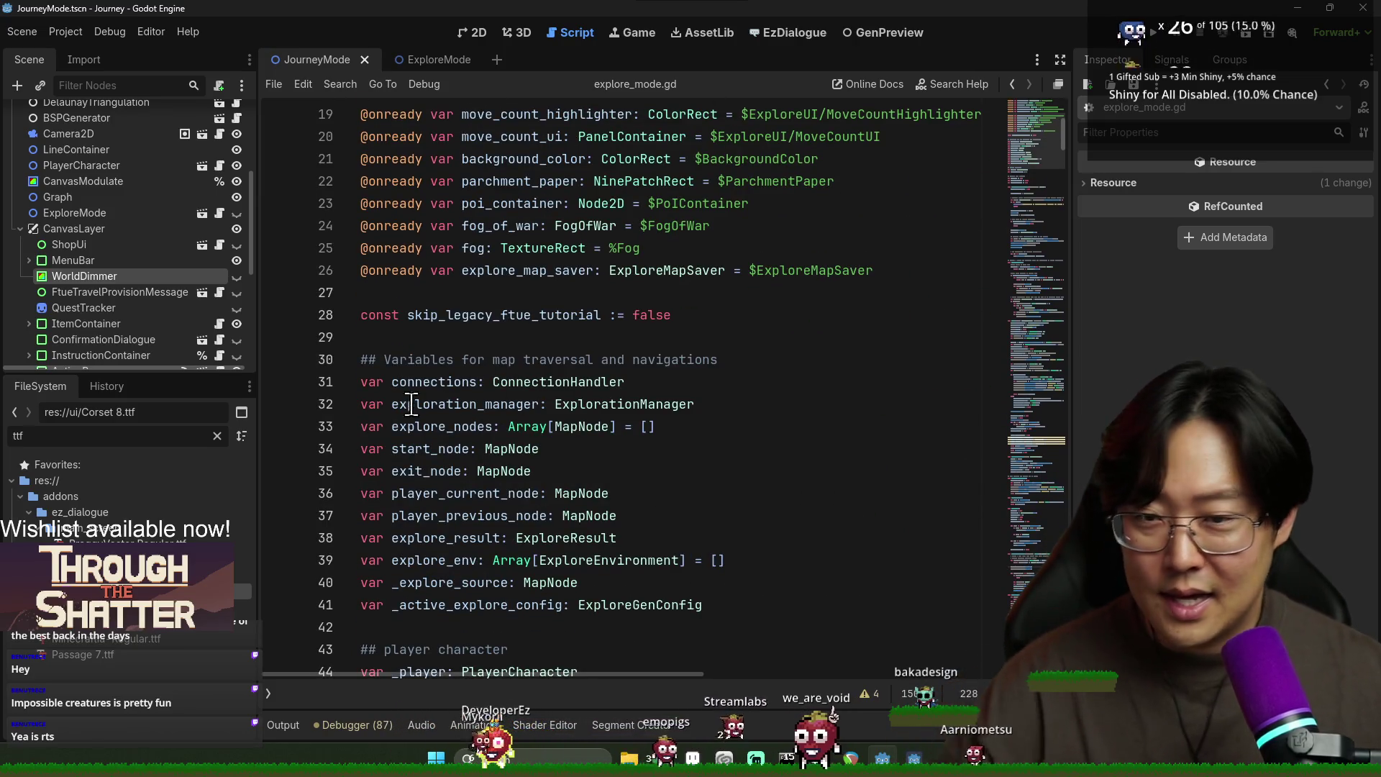
pyautogui.click(430, 382)
pyautogui.hotkey('ctrl', 's')
pyautogui.hotkey('ctrl', 's')
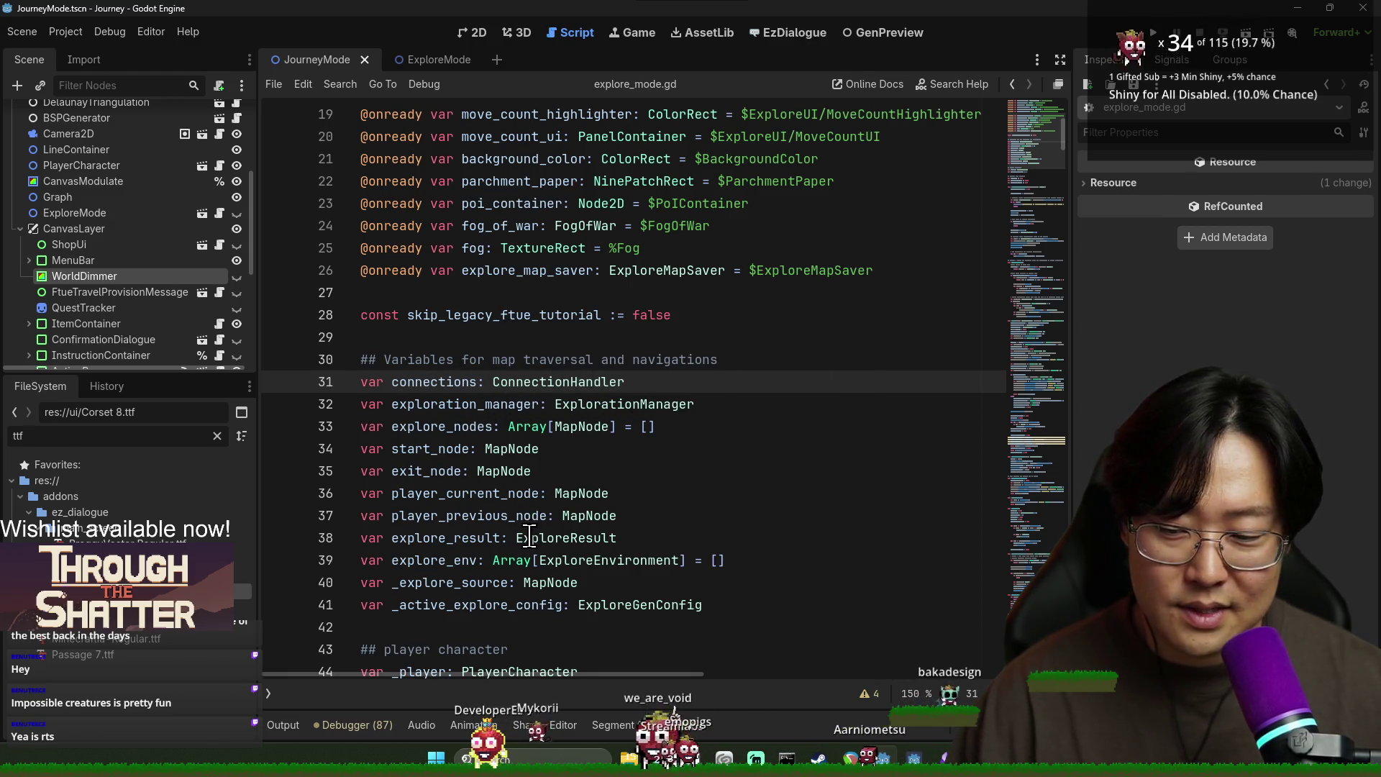
pyautogui.scroll(6, 475, 450)
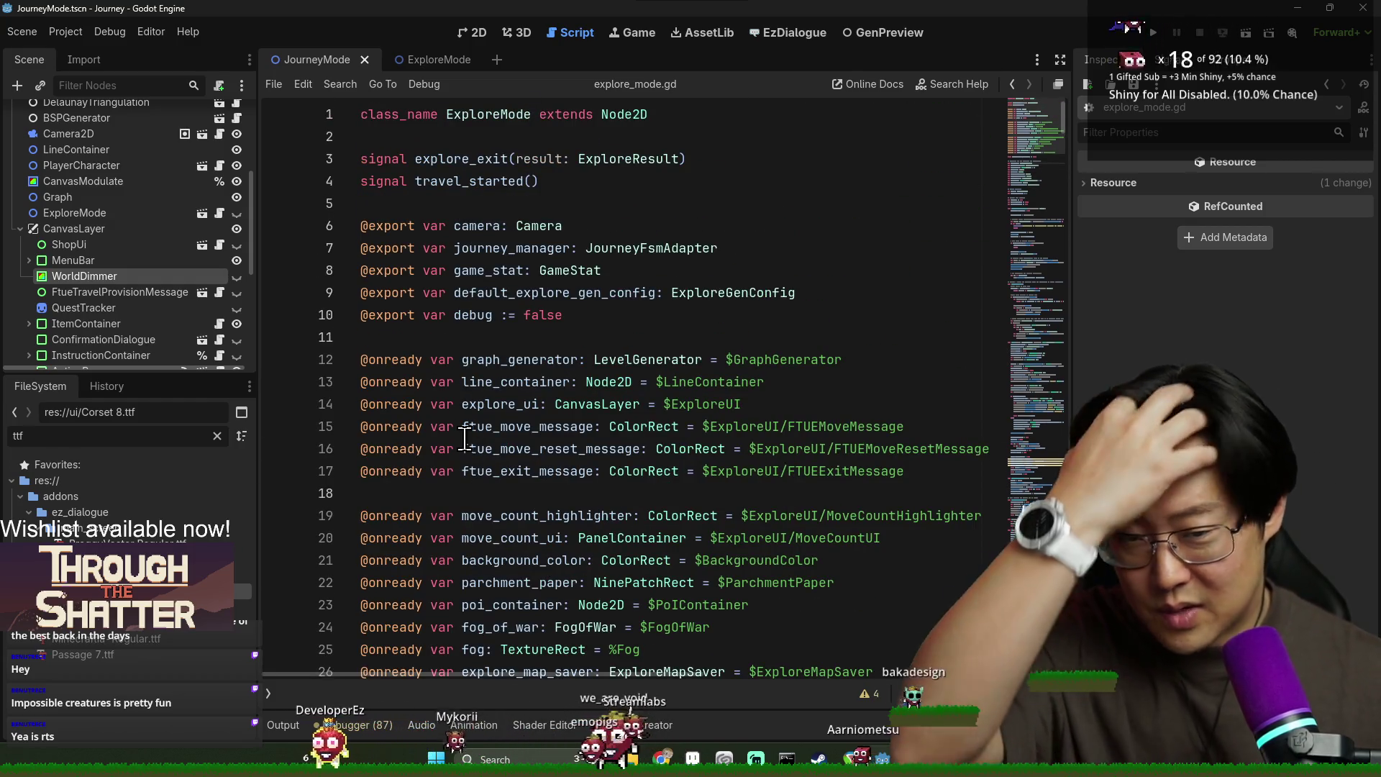
pyautogui.scroll(-3, 523, 432)
pyautogui.scroll(-4, 523, 432)
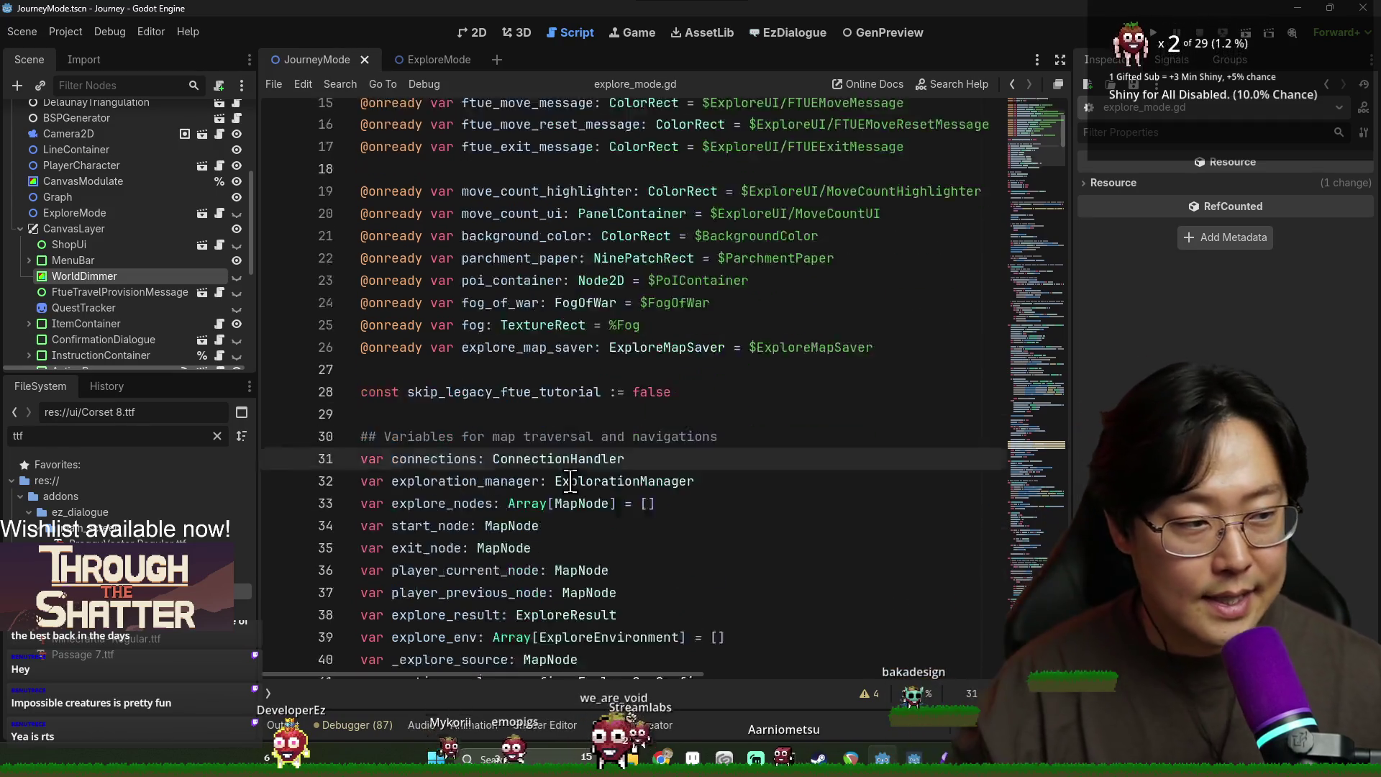
pyautogui.scroll(-7, 519, 429)
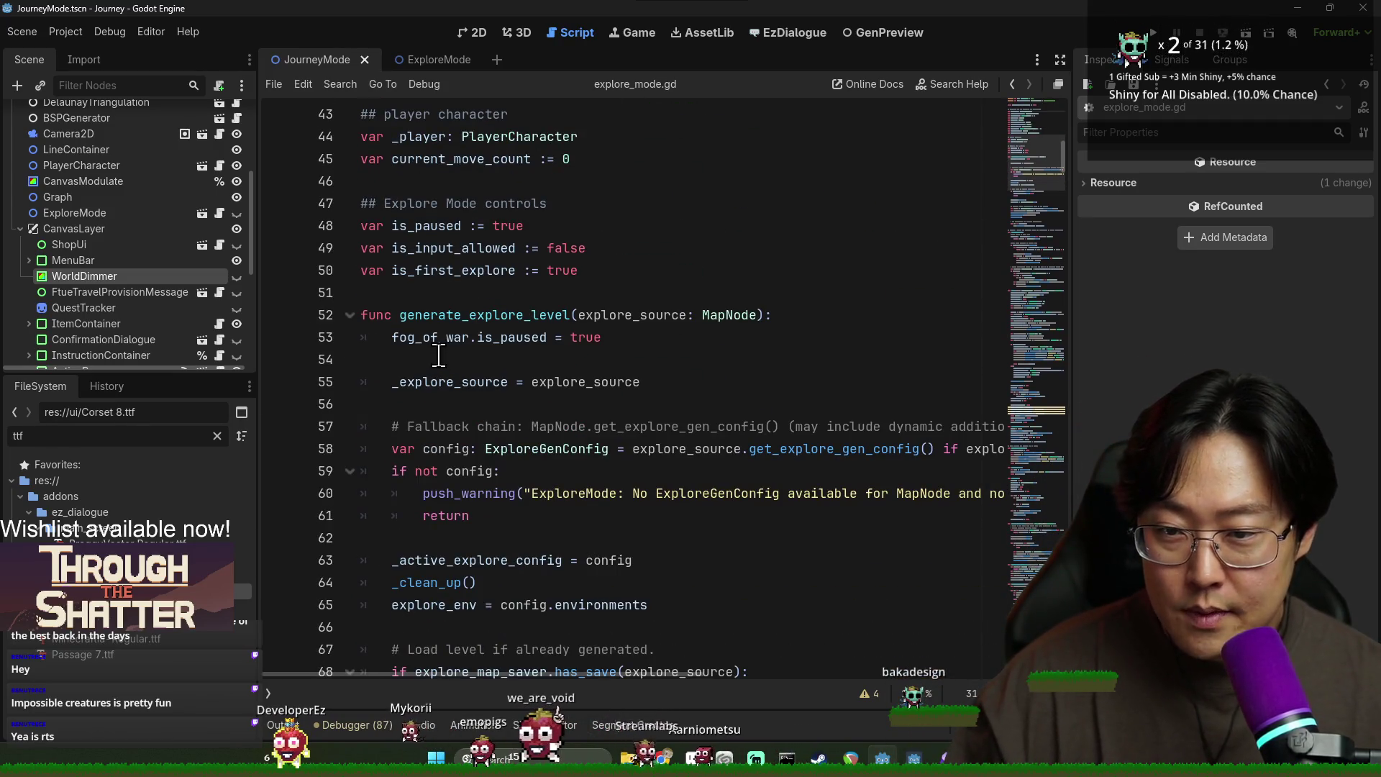
pyautogui.scroll(4, 171, 249)
pyautogui.scroll(-3, 196, 241)
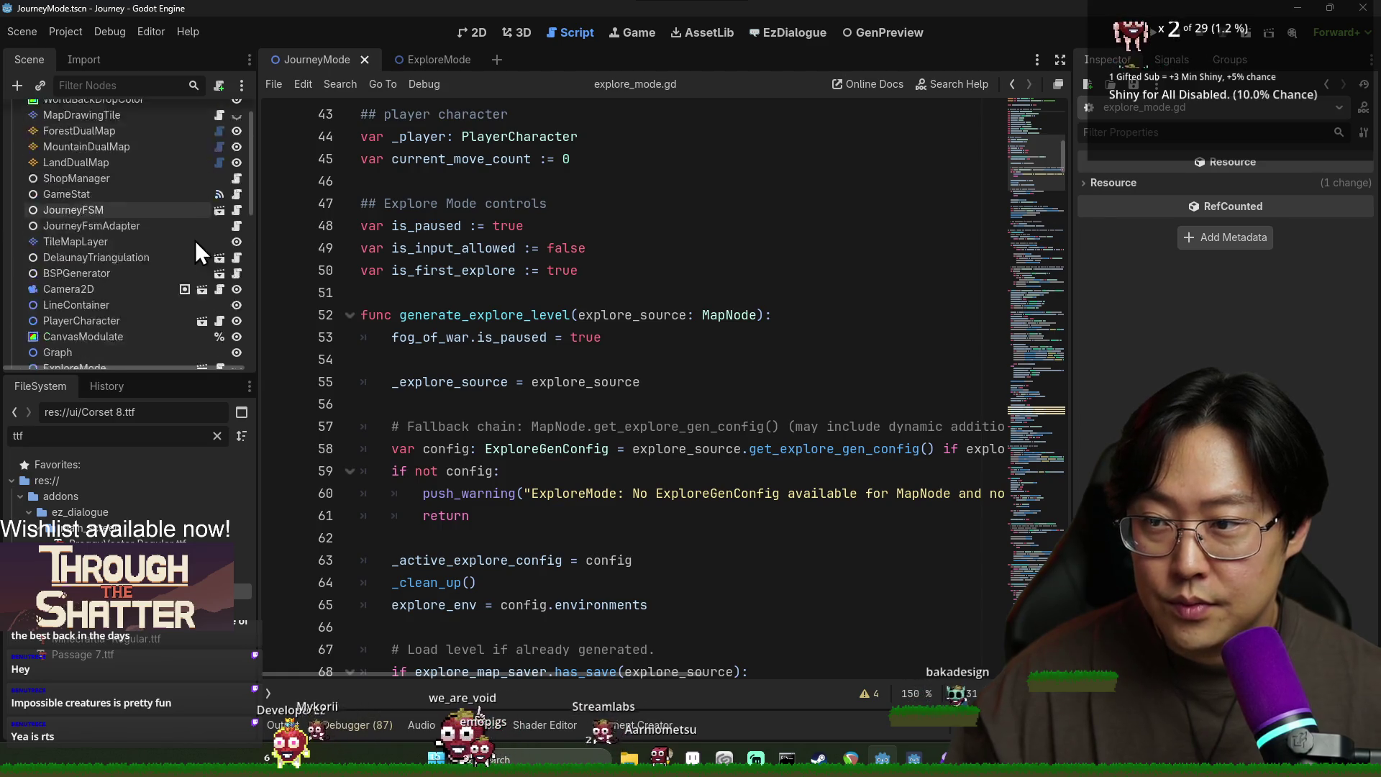
pyautogui.click(548, 270)
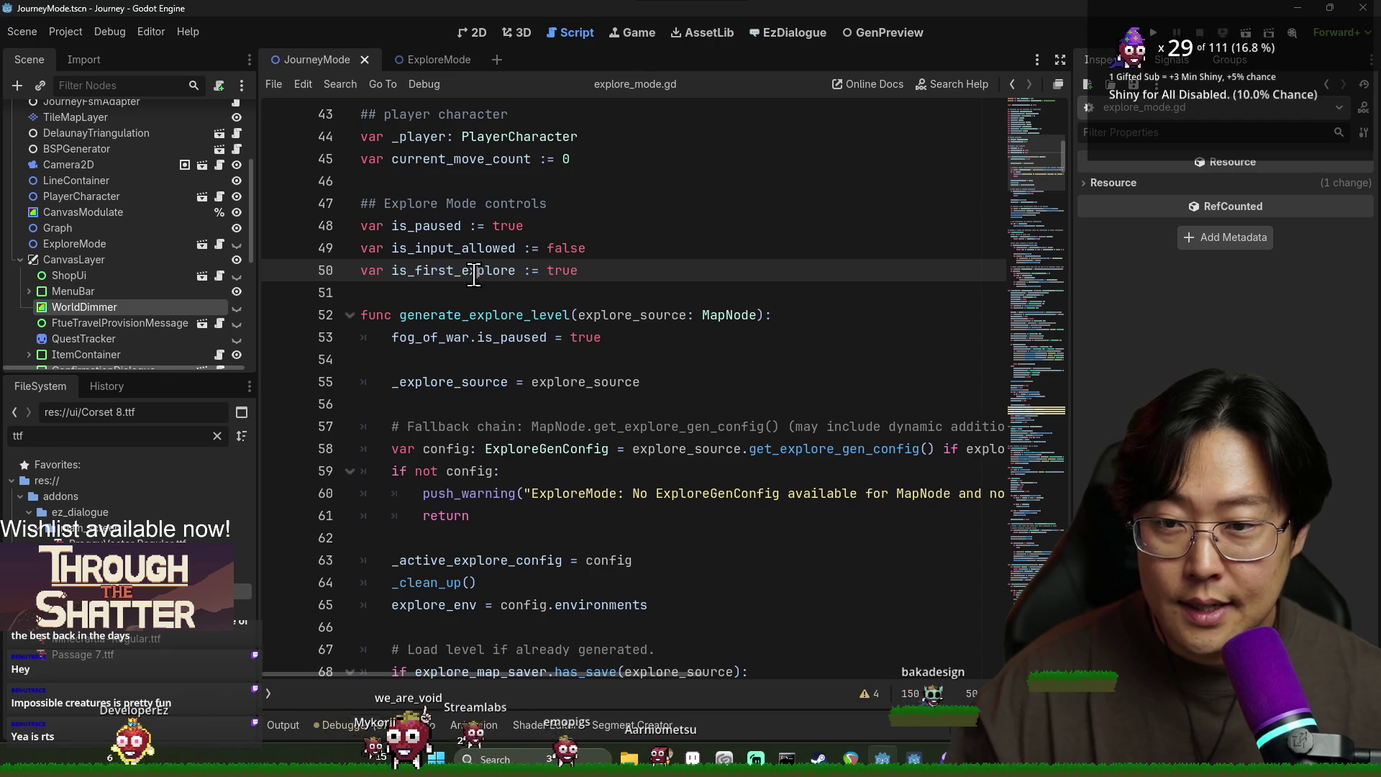
pyautogui.doubleClick(474, 271)
pyautogui.scroll(-3, 461, 288)
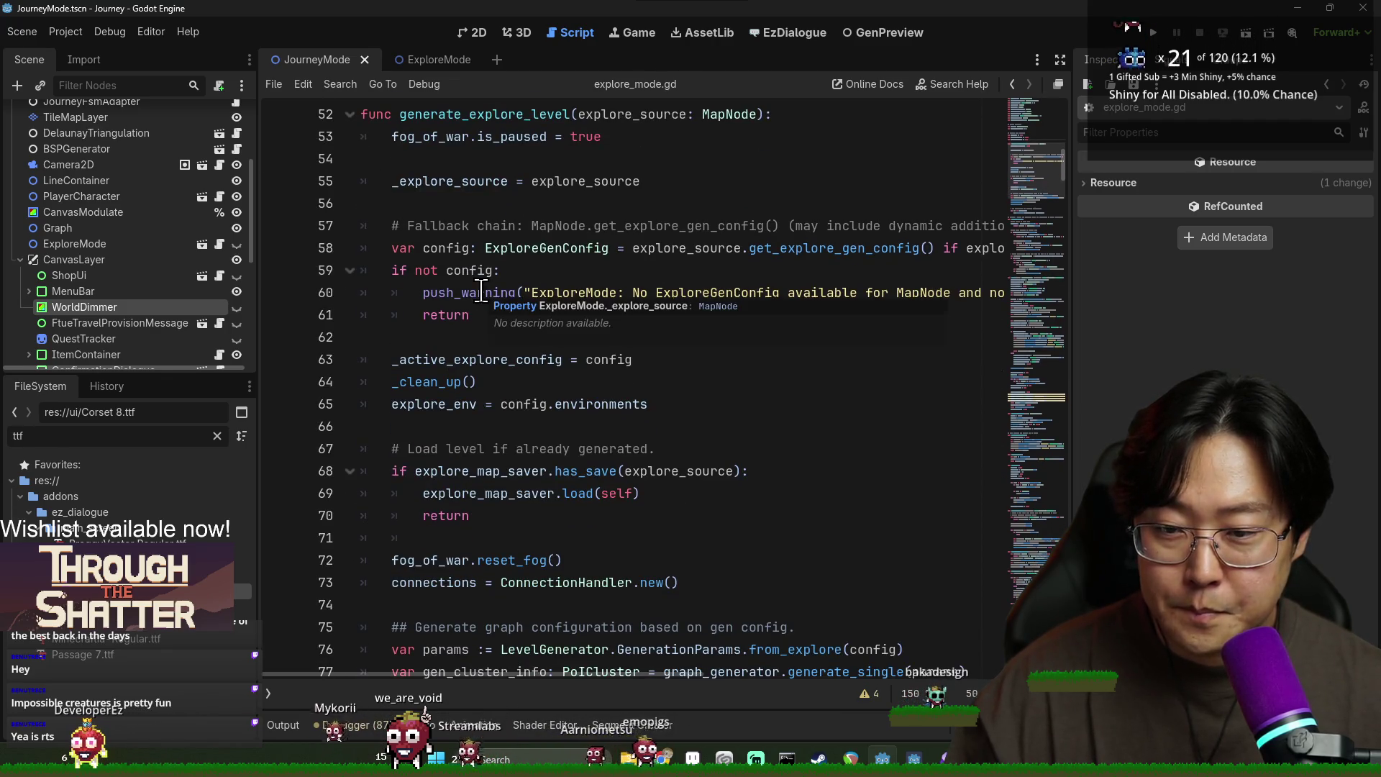
pyautogui.scroll(-2, 475, 299)
pyautogui.scroll(5, 475, 298)
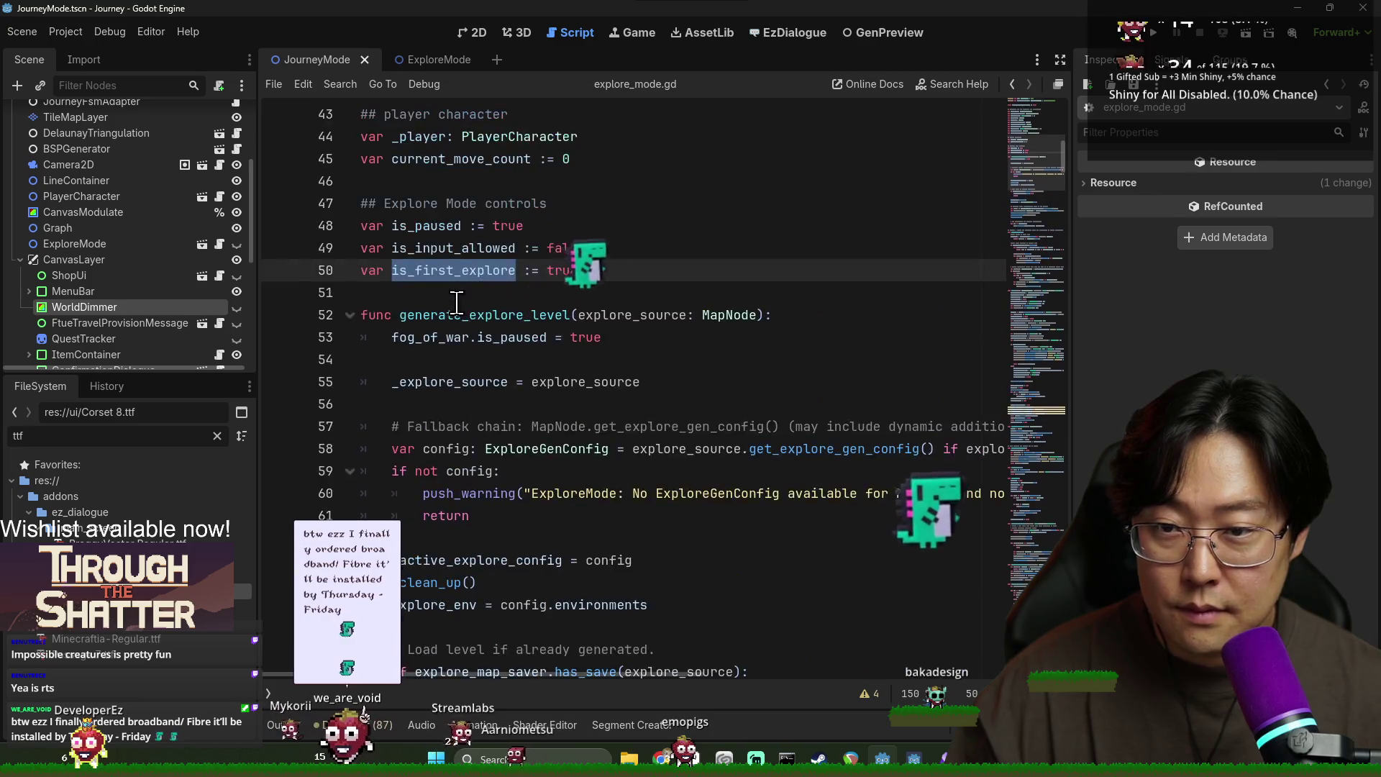
pyautogui.scroll(-9, 460, 312)
pyautogui.doubleClick(460, 293)
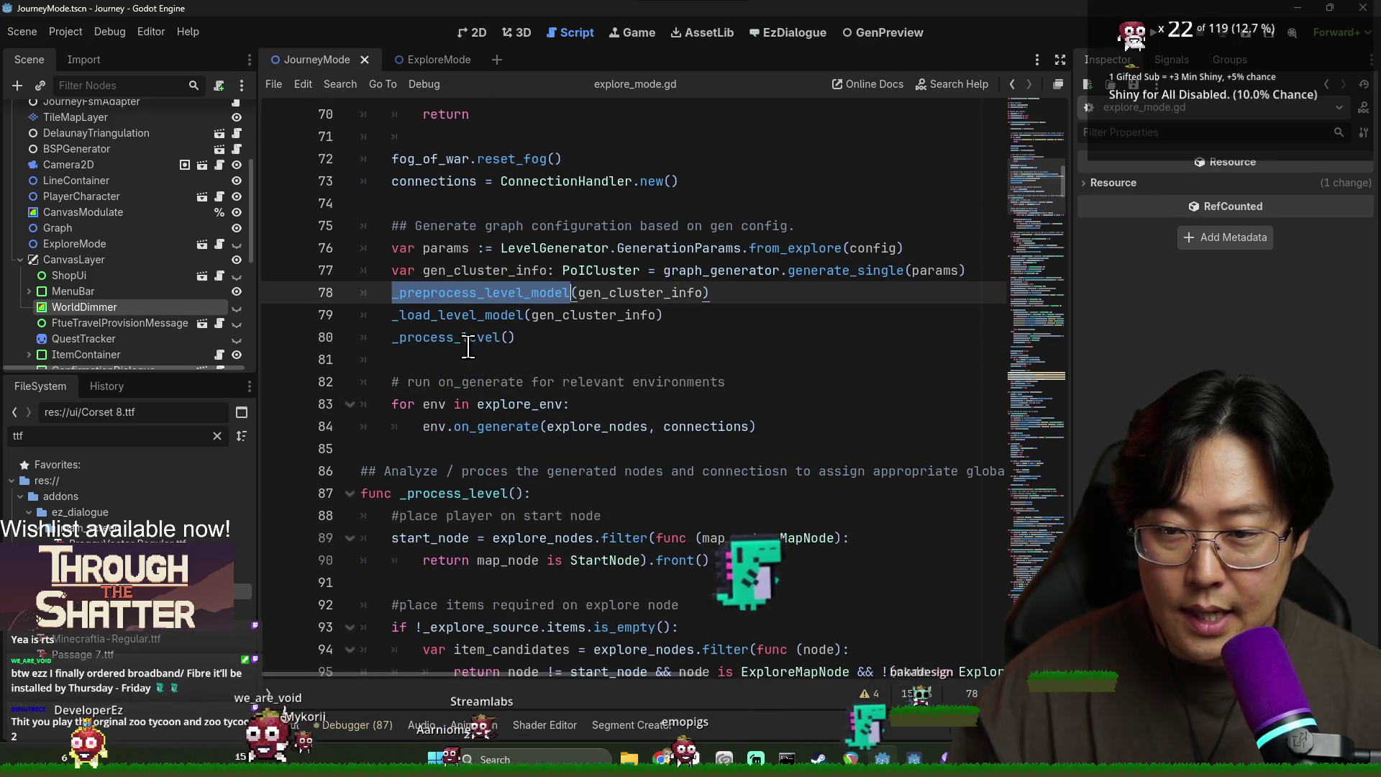
pyautogui.scroll(-9, 504, 351)
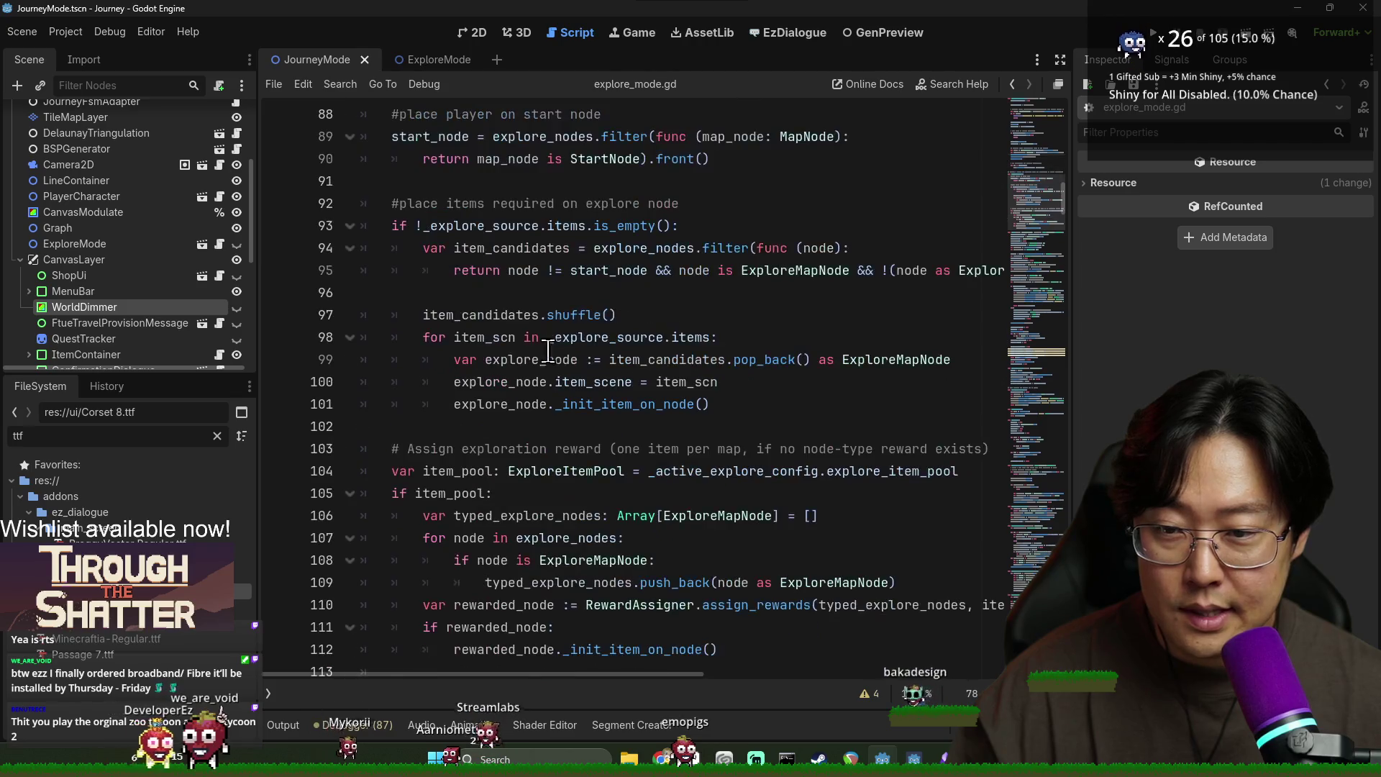
pyautogui.scroll(-14, 517, 381)
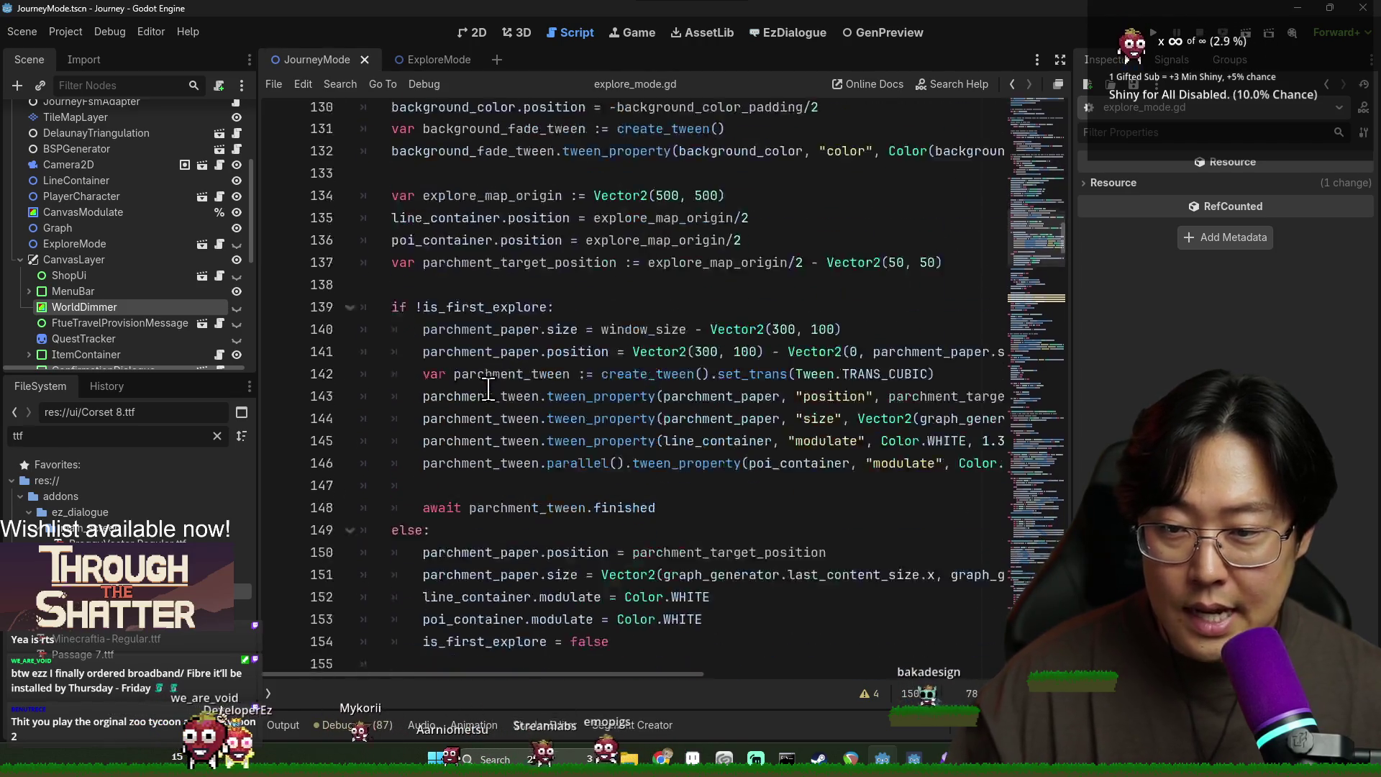
pyautogui.scroll(1, 469, 196)
pyautogui.doubleClick(476, 181)
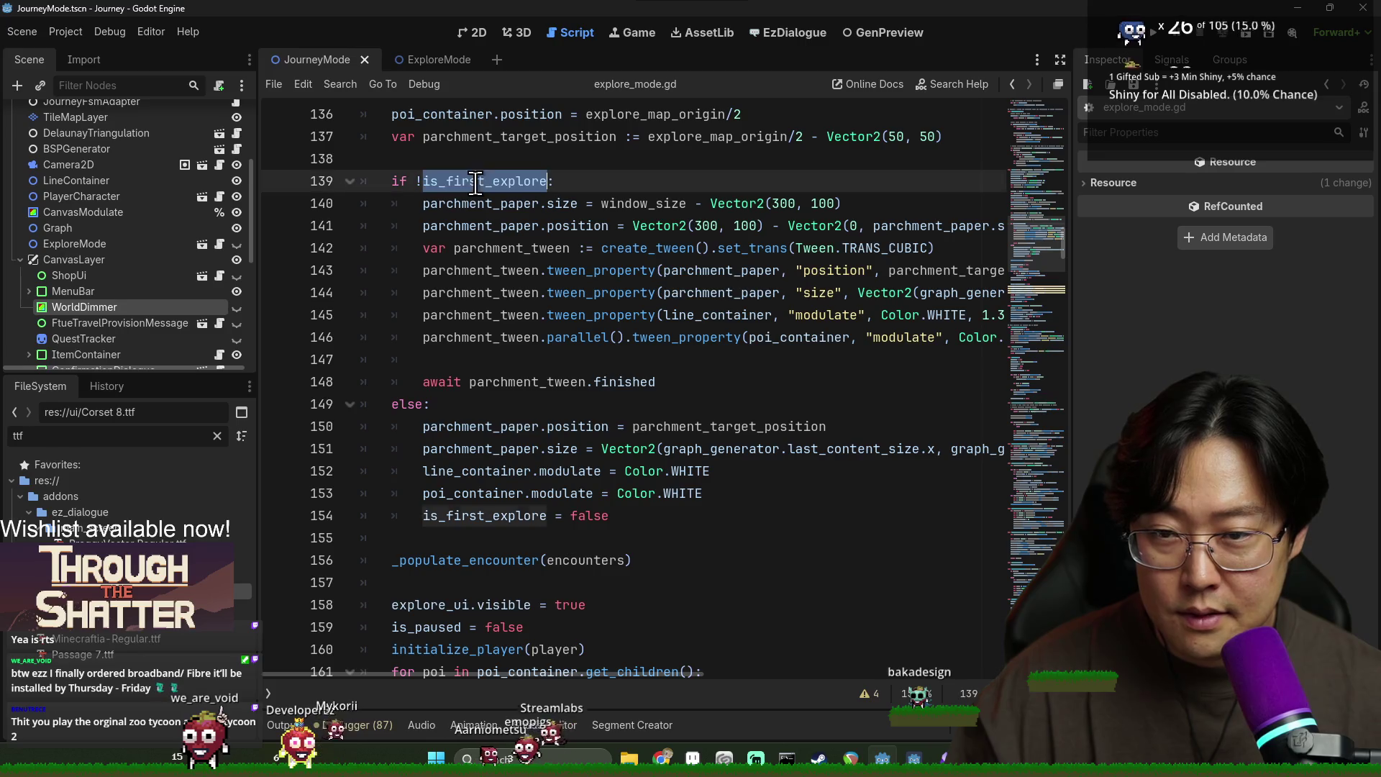
pyautogui.doubleClick(478, 426)
pyautogui.scroll(-3, 478, 424)
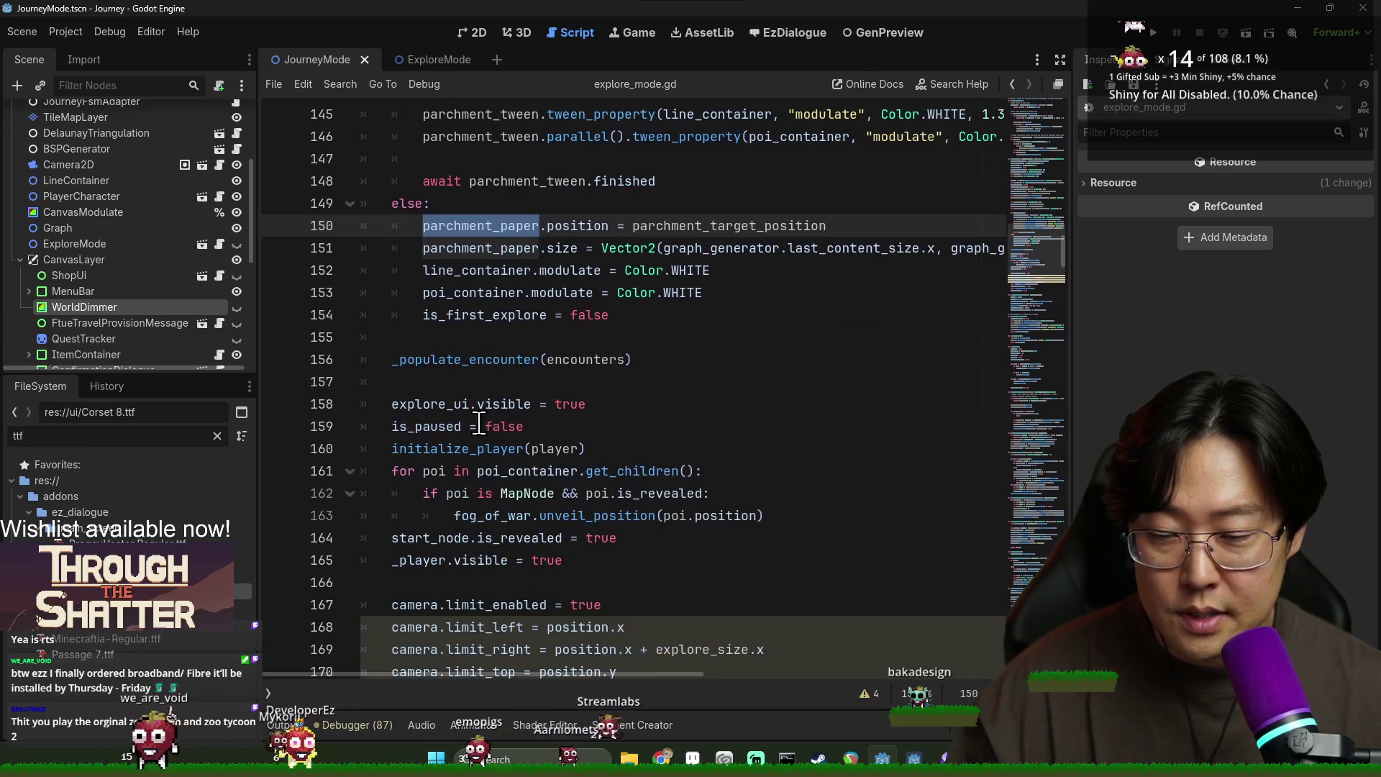
pyautogui.doubleClick(456, 314)
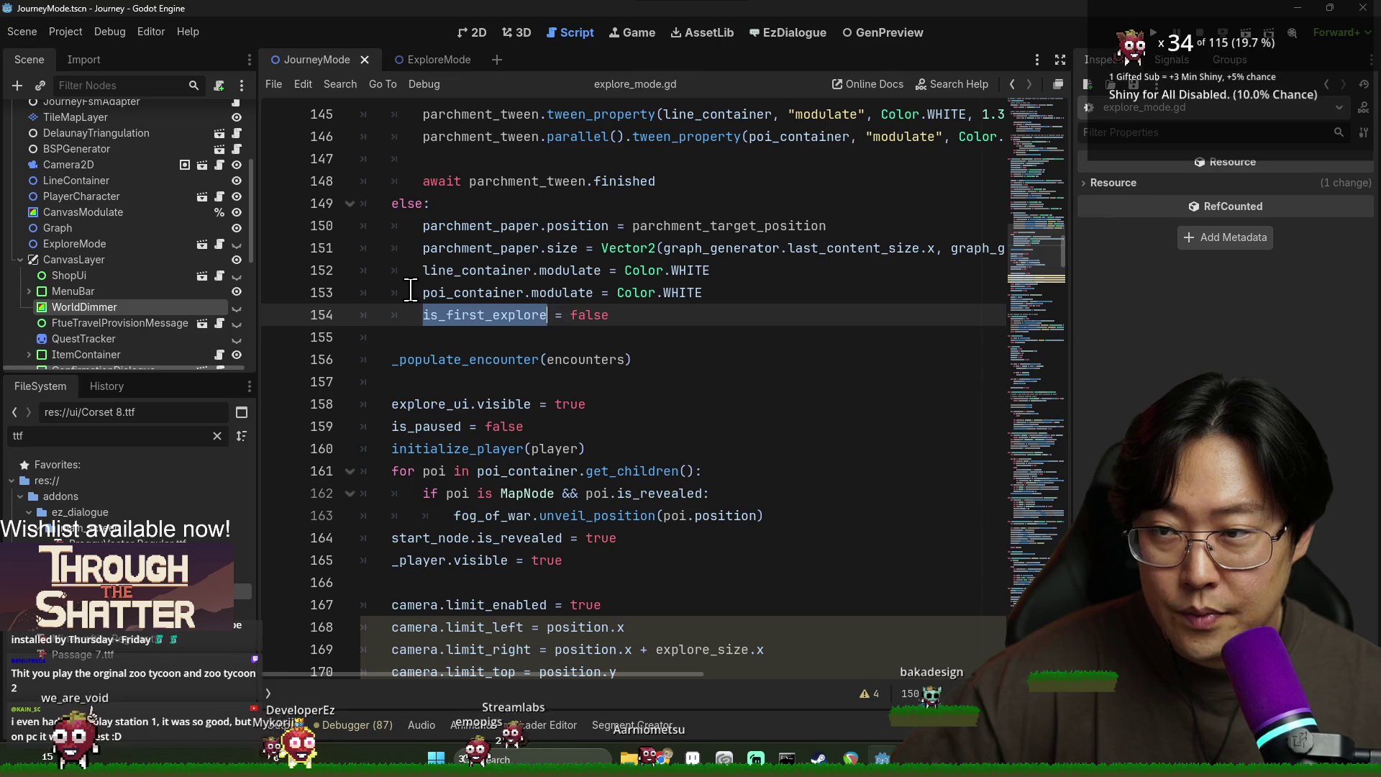
pyautogui.click(424, 59)
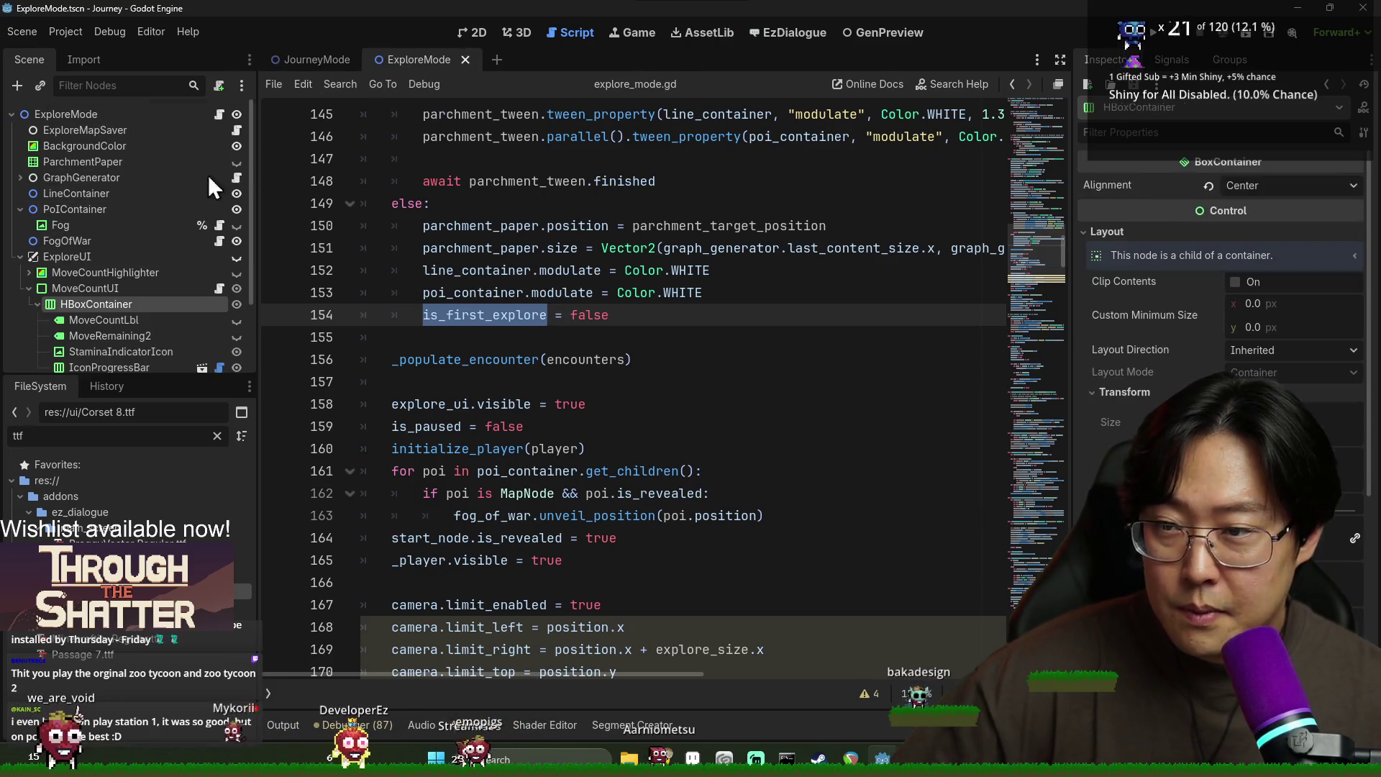
# Step: Save both the JourneyMode and ExploreMode scenes
pyautogui.click(309, 59)
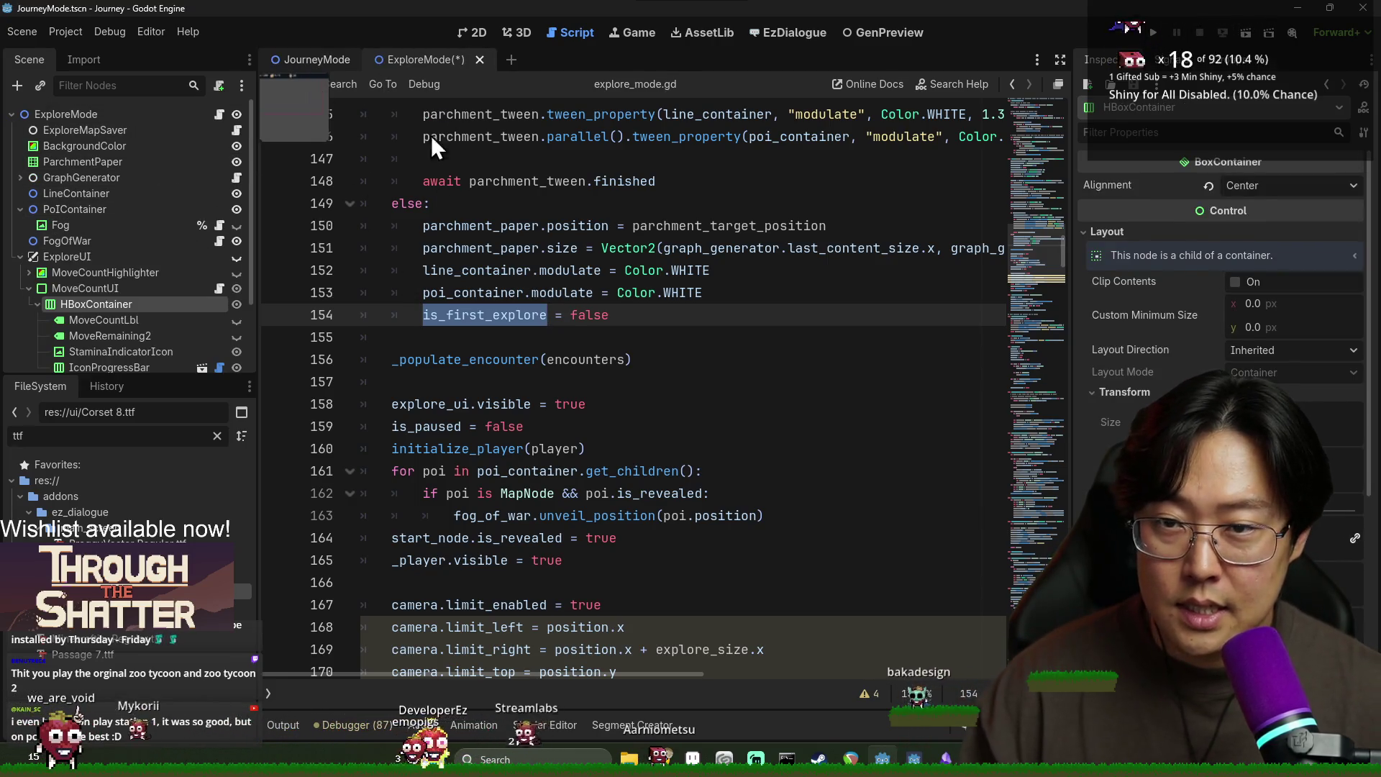
pyautogui.hotkey('ctrl', 's')
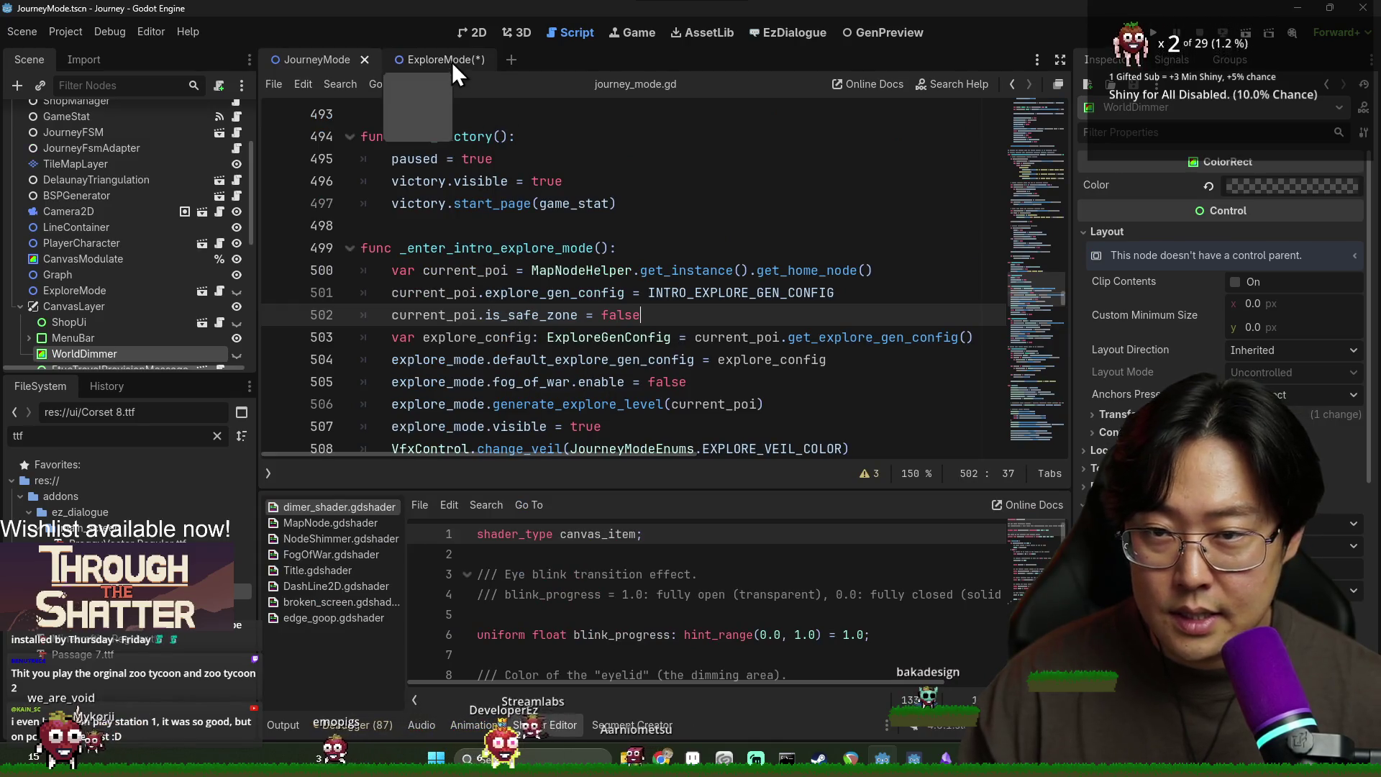
pyautogui.click(452, 60)
pyautogui.hotkey('ctrl', 's')
pyautogui.click(437, 331)
pyautogui.scroll(-15, 474, 295)
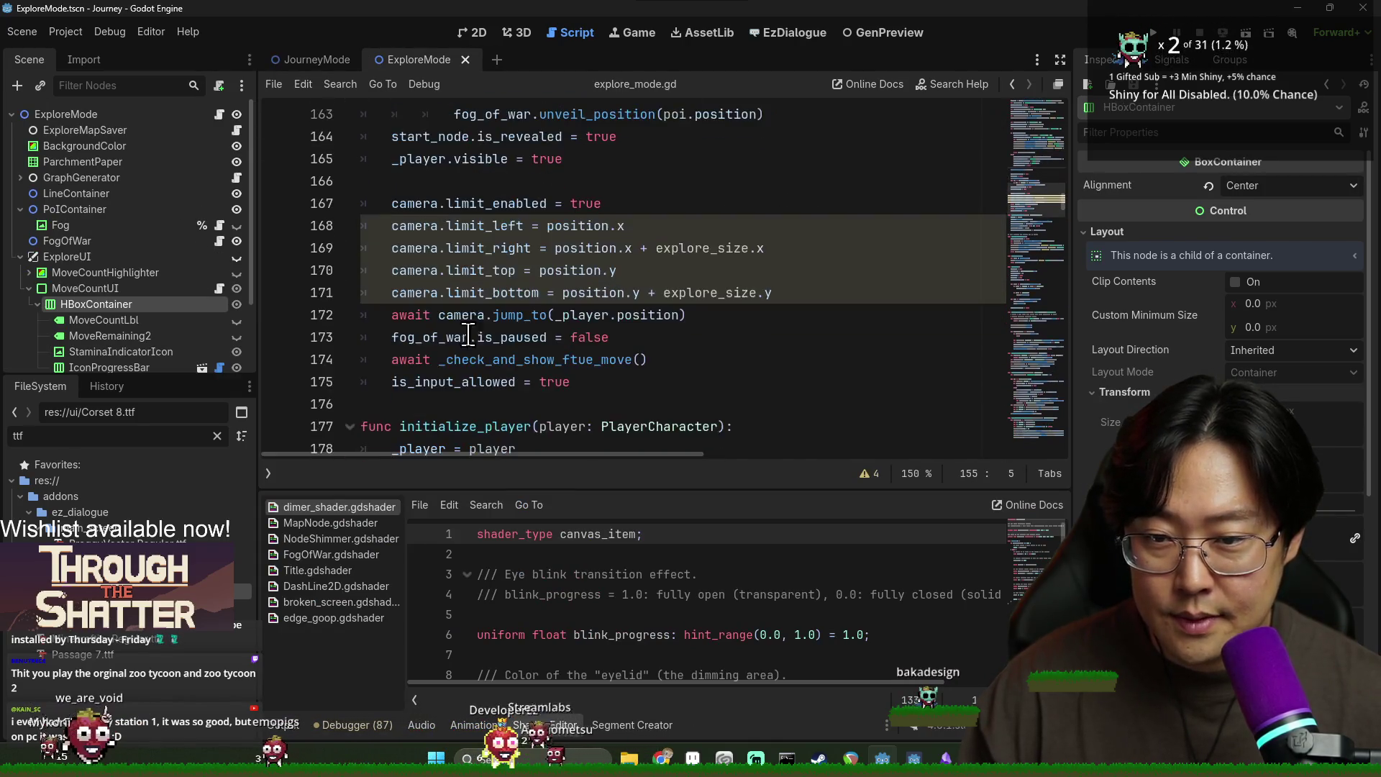
pyautogui.scroll(-8, 475, 295)
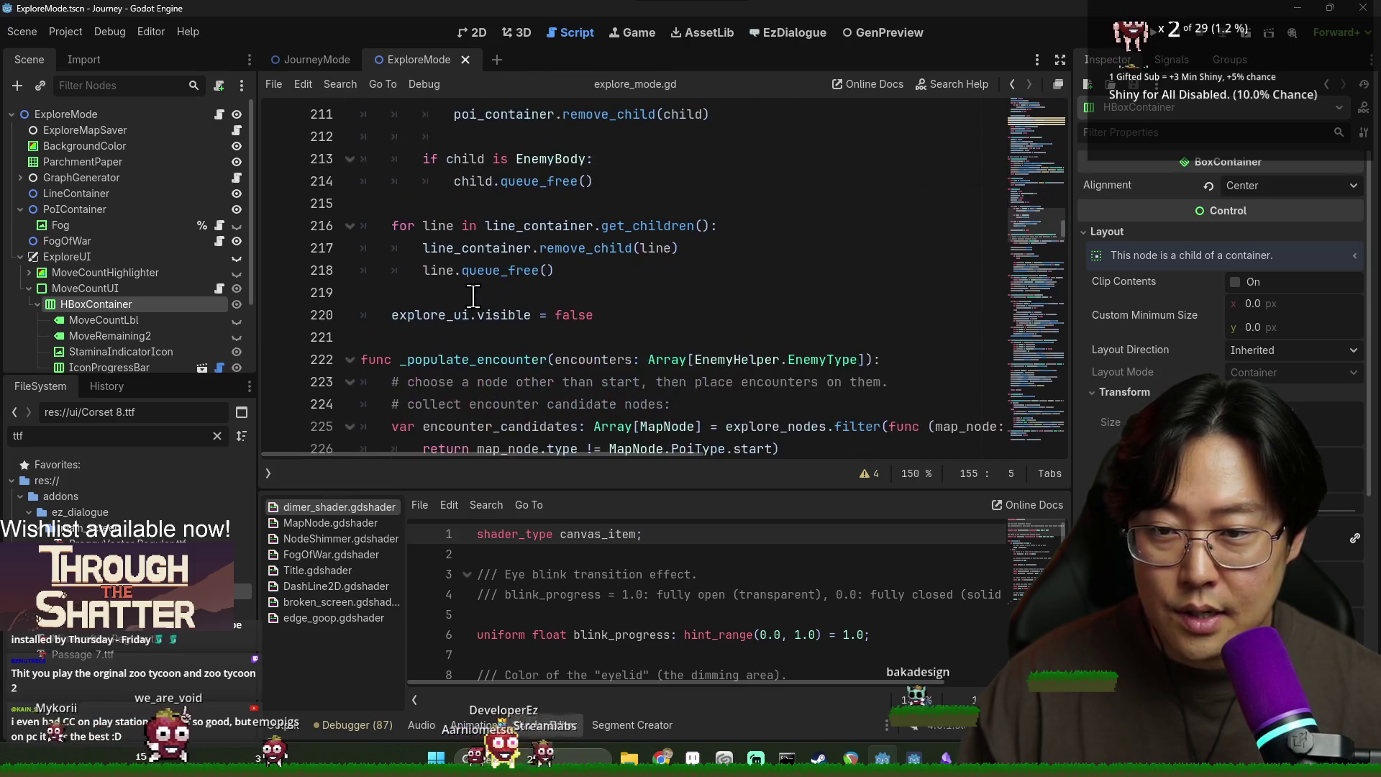
# Step: Search explore_mode.gd for 'start(' and bring up the Nova Roma image results in Chrome
pyautogui.hotkey('ctrl', 'f')
pyautogui.write('start(')
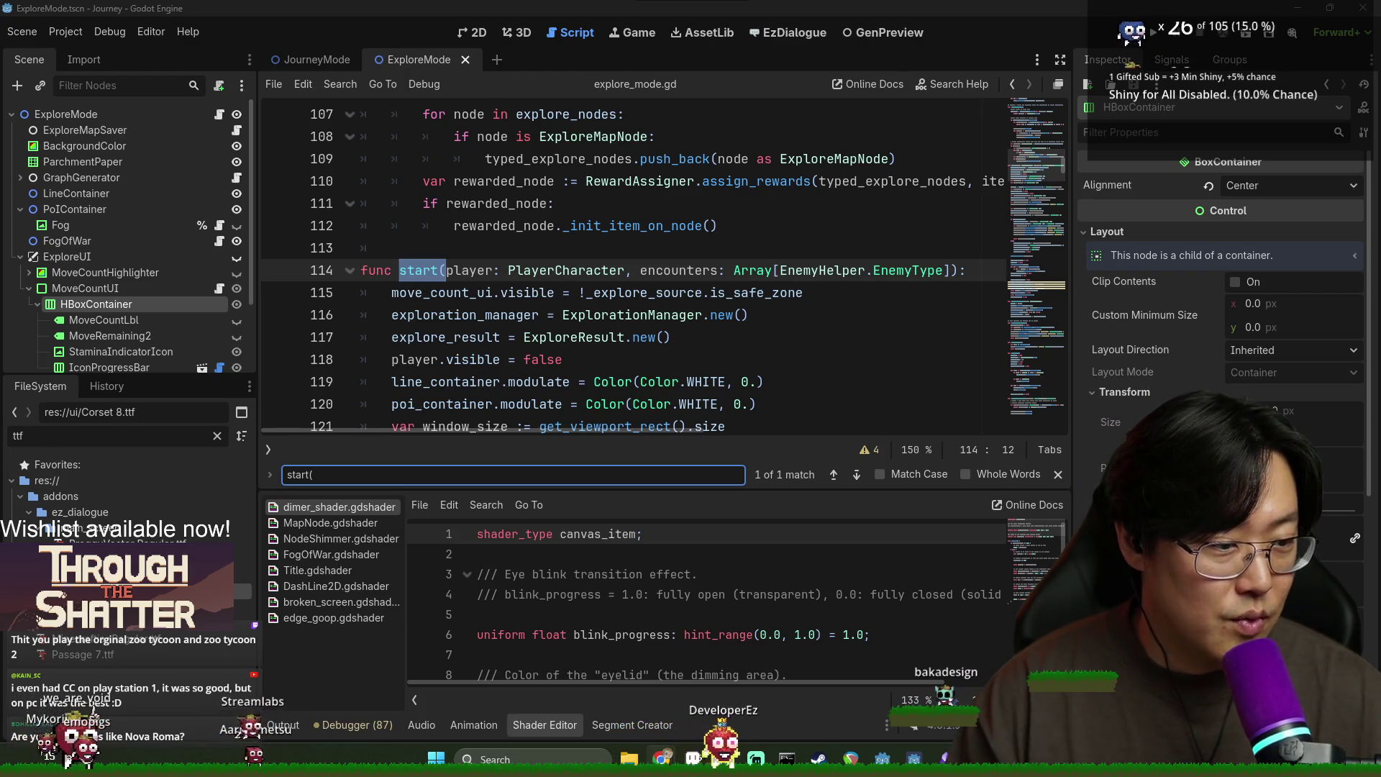
pyautogui.click(661, 757)
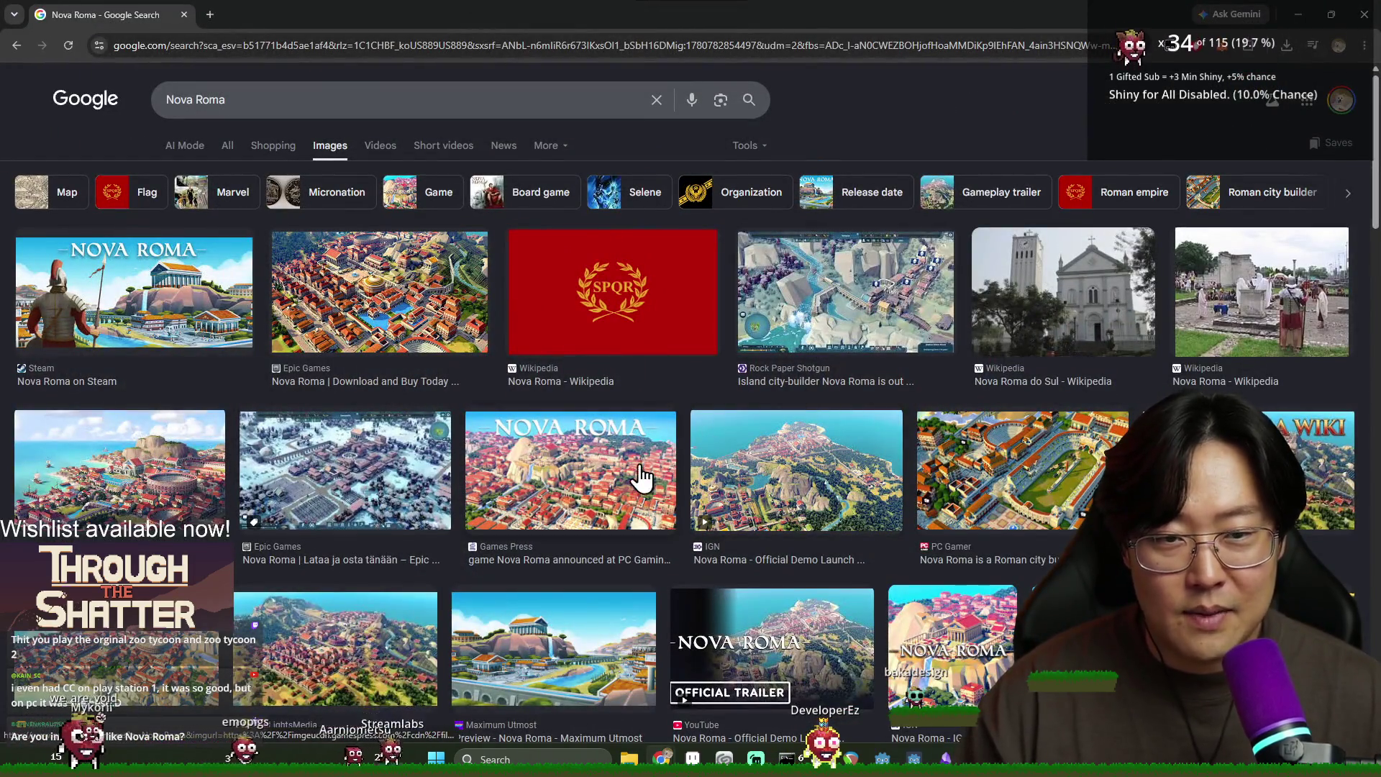
# Step: Preview the Epic Games and Steam Nova Roma images, then search for 'caesar'
pyautogui.click(372, 484)
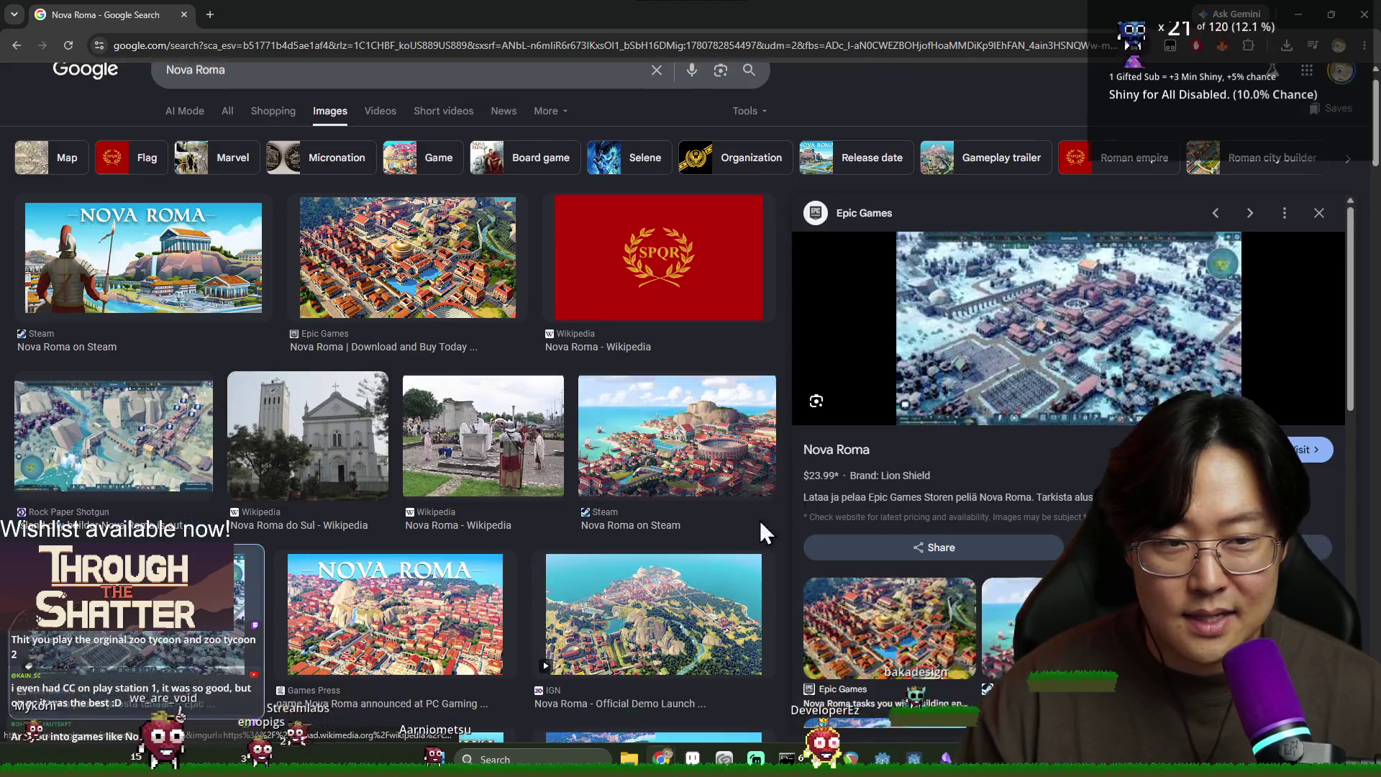
pyautogui.click(702, 483)
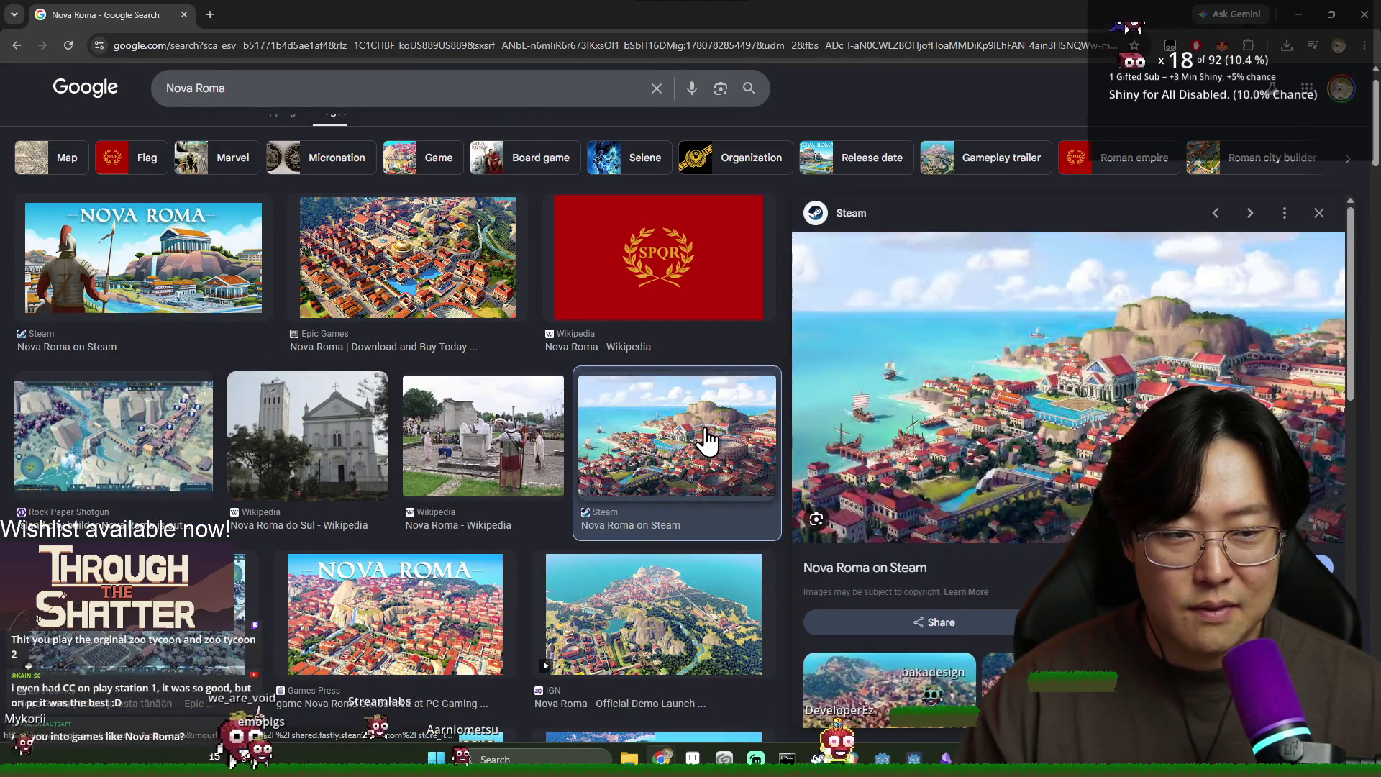
pyautogui.click(389, 88)
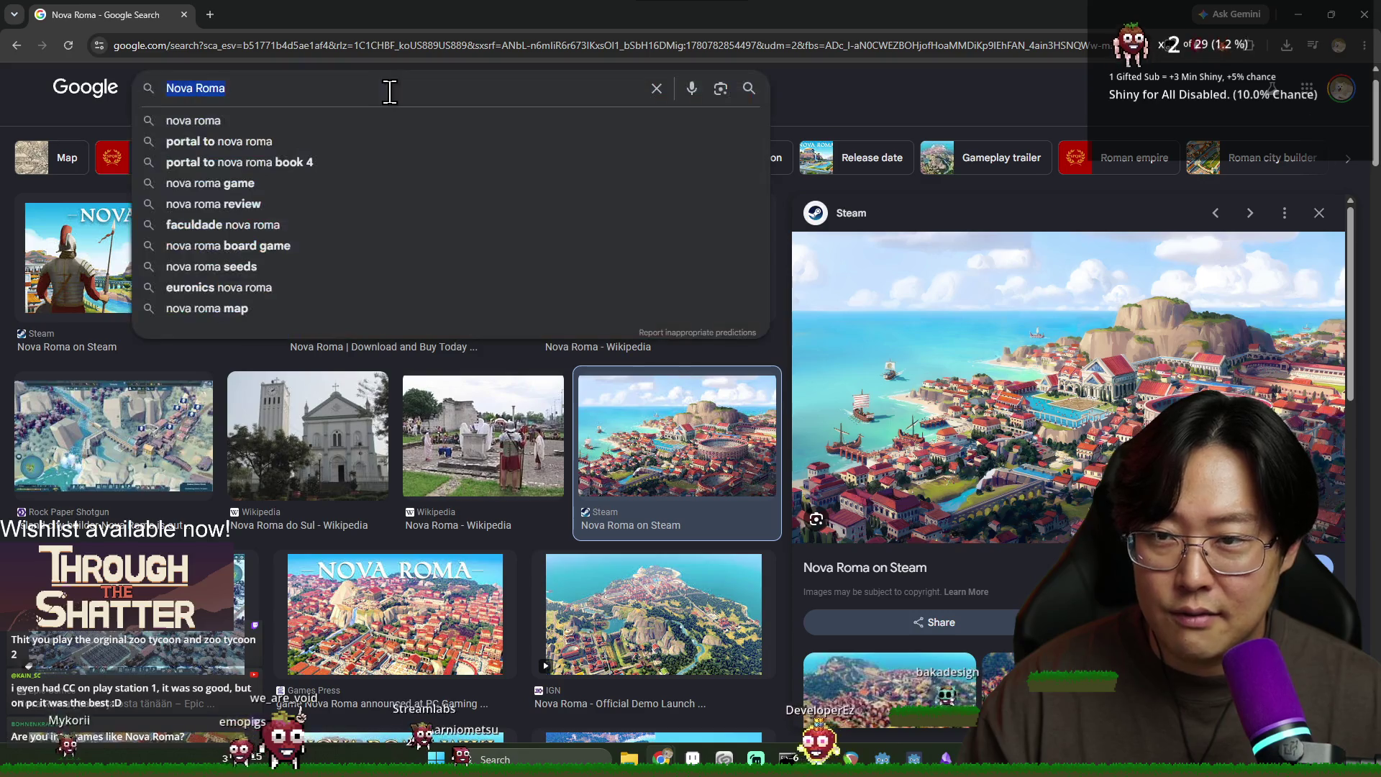
pyautogui.scroll(-5, 502, 313)
pyautogui.write('caesar')
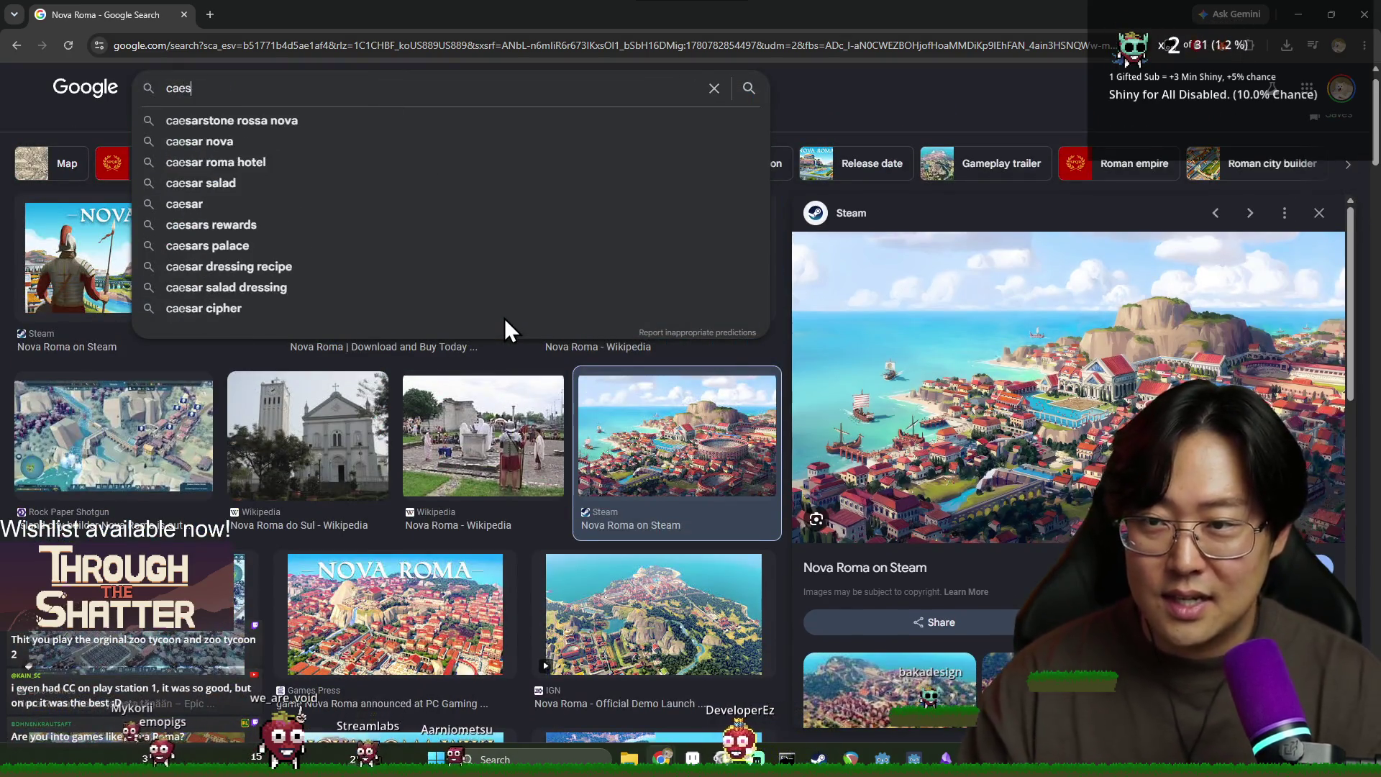
pyautogui.press('Return')
# Step: Refine the search to 'caesar game' and watch, then close, the Caesar 3 gameplay video
pyautogui.click(298, 101)
pyautogui.write('game')
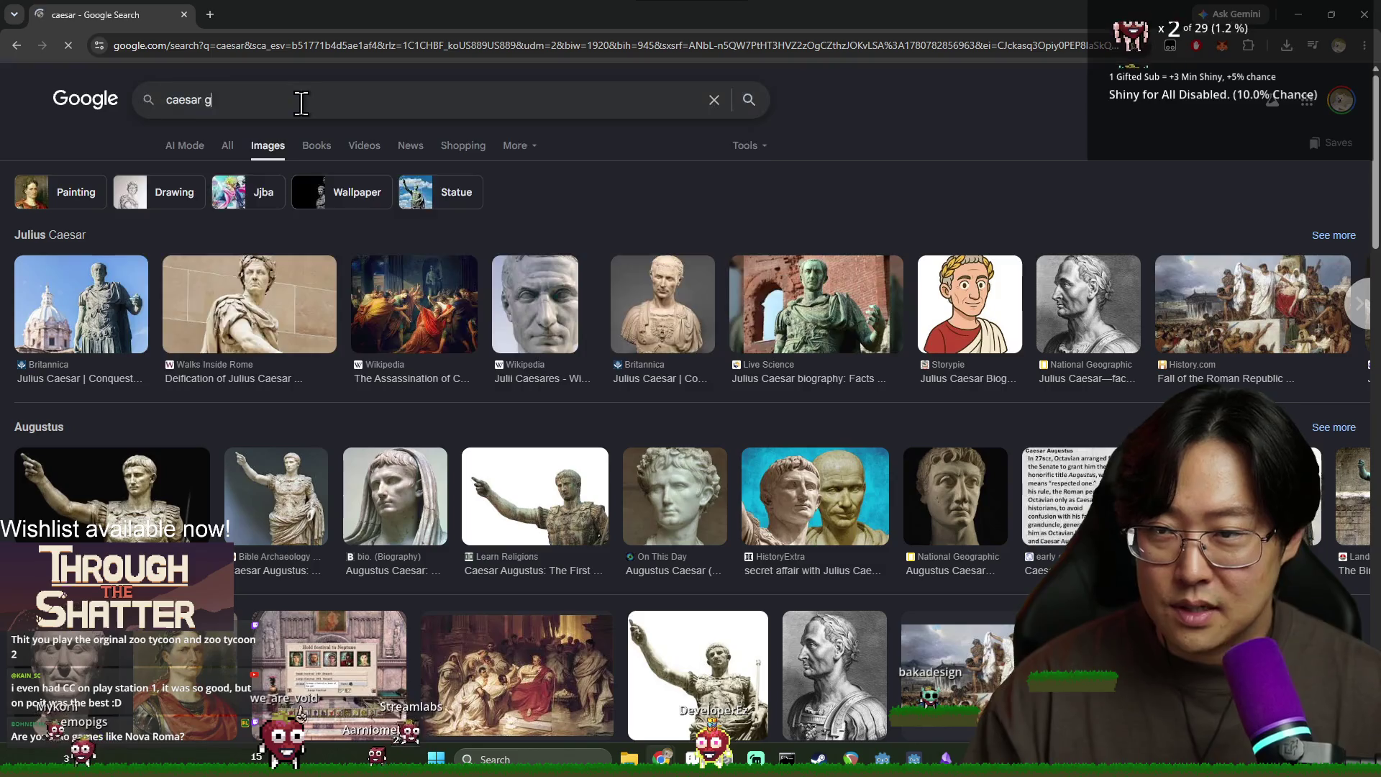
pyautogui.press('Return')
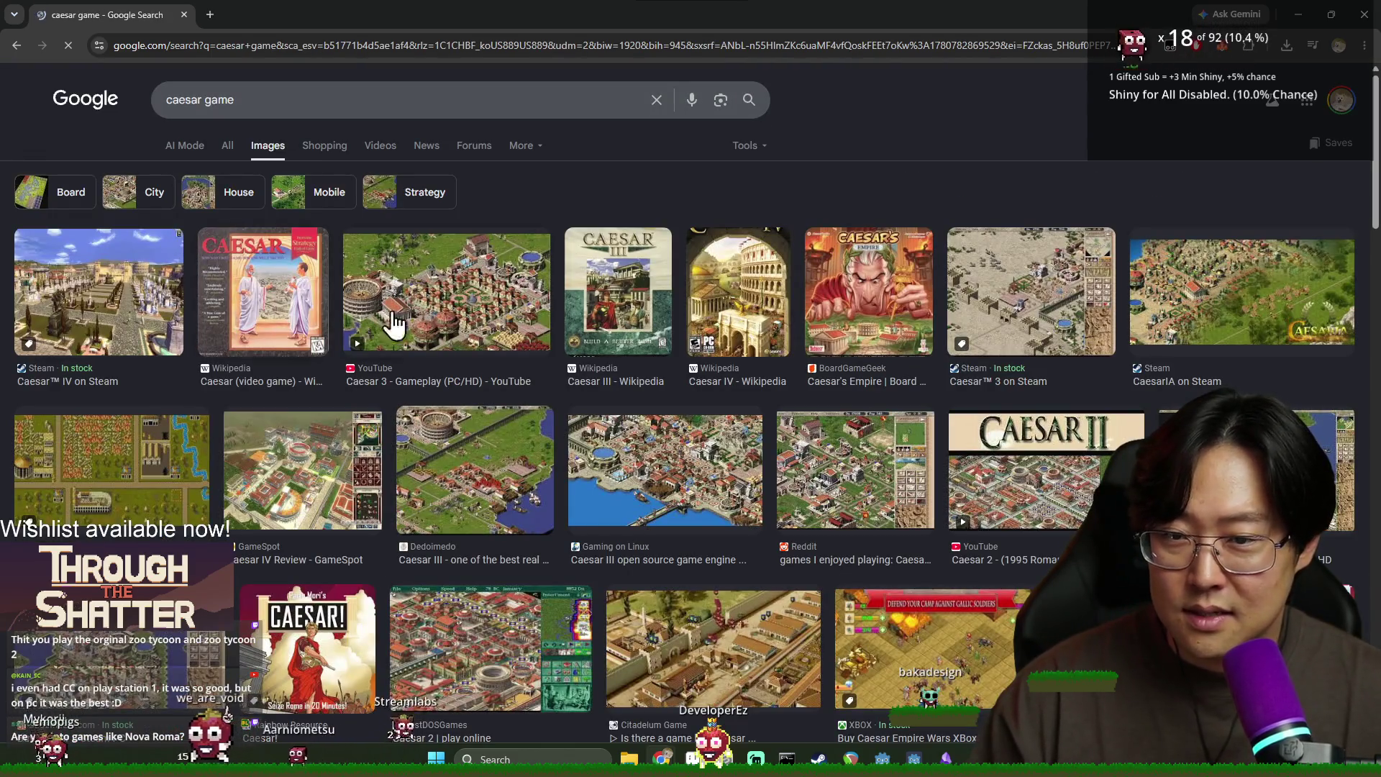
pyautogui.click(484, 308)
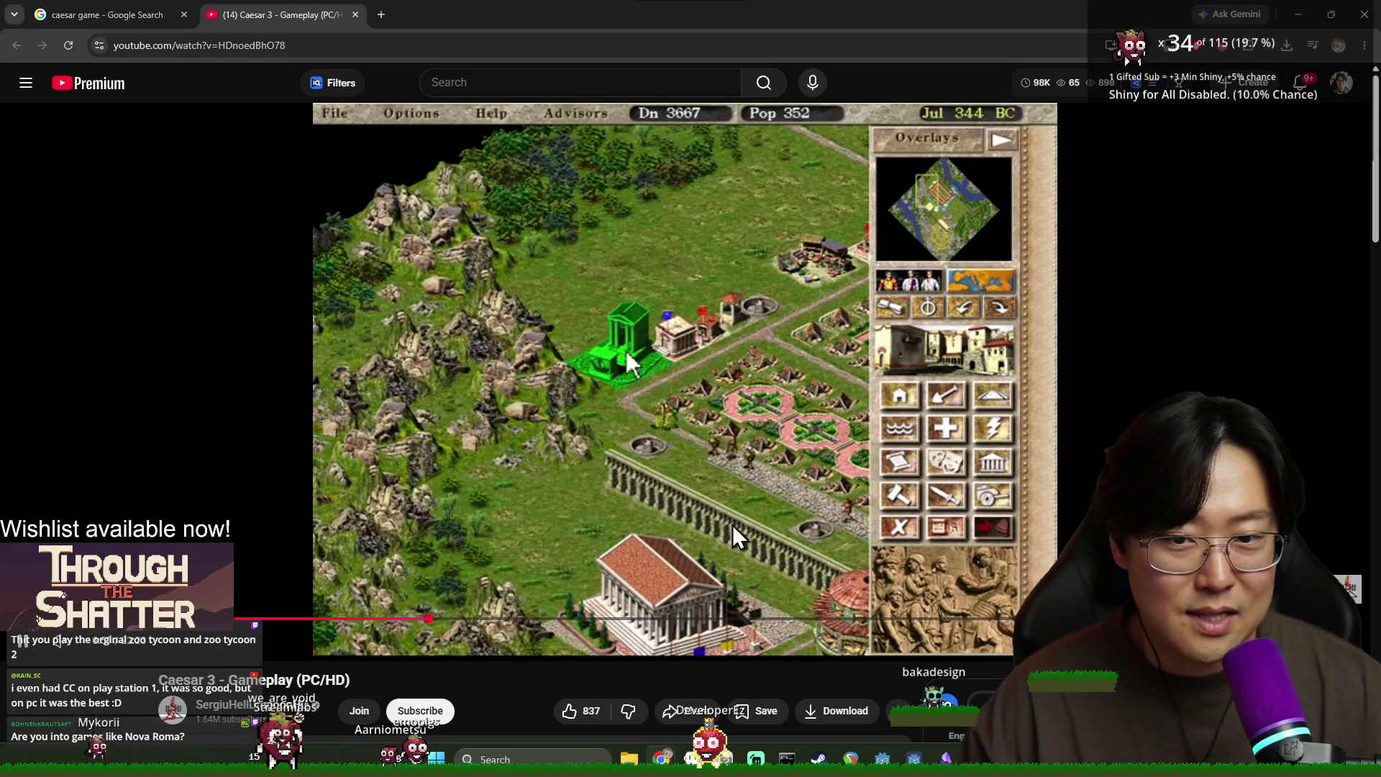
pyautogui.click(356, 14)
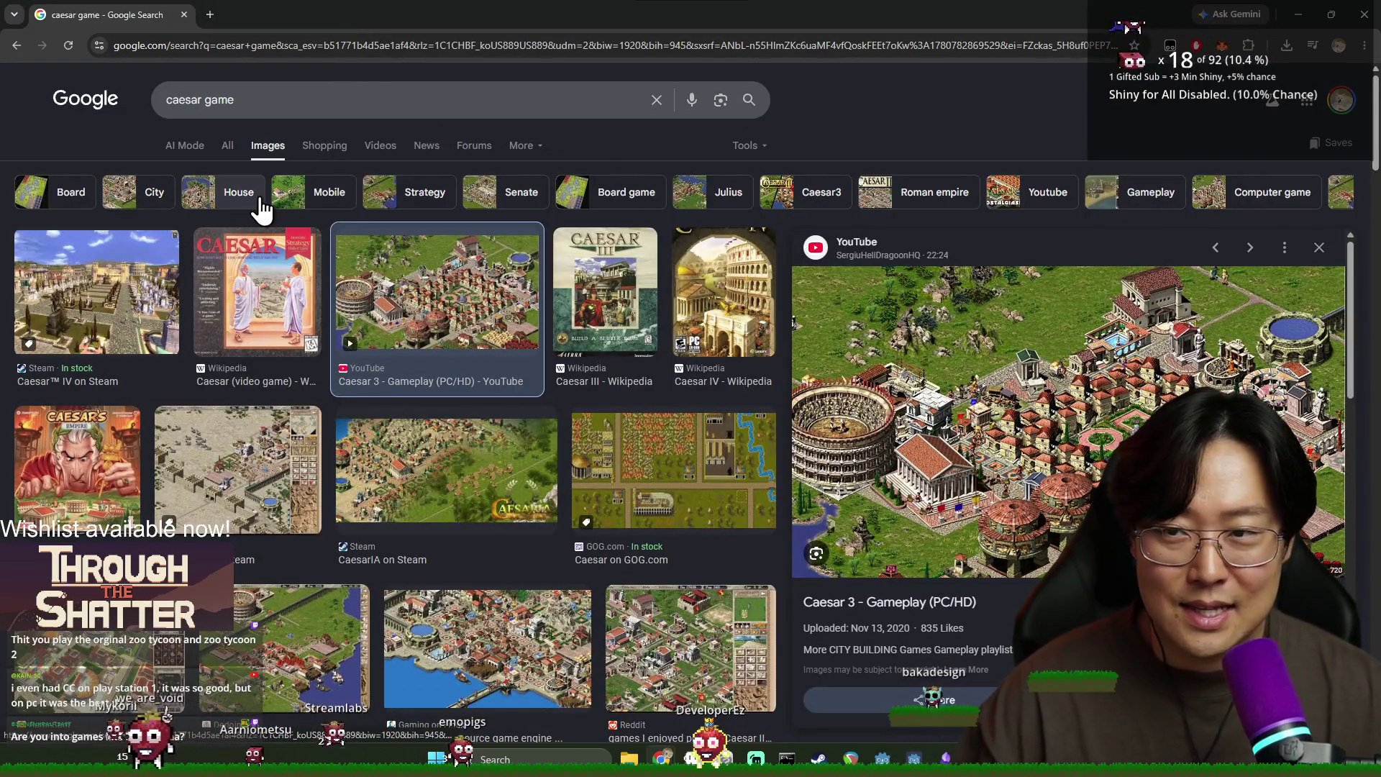
pyautogui.click(184, 15)
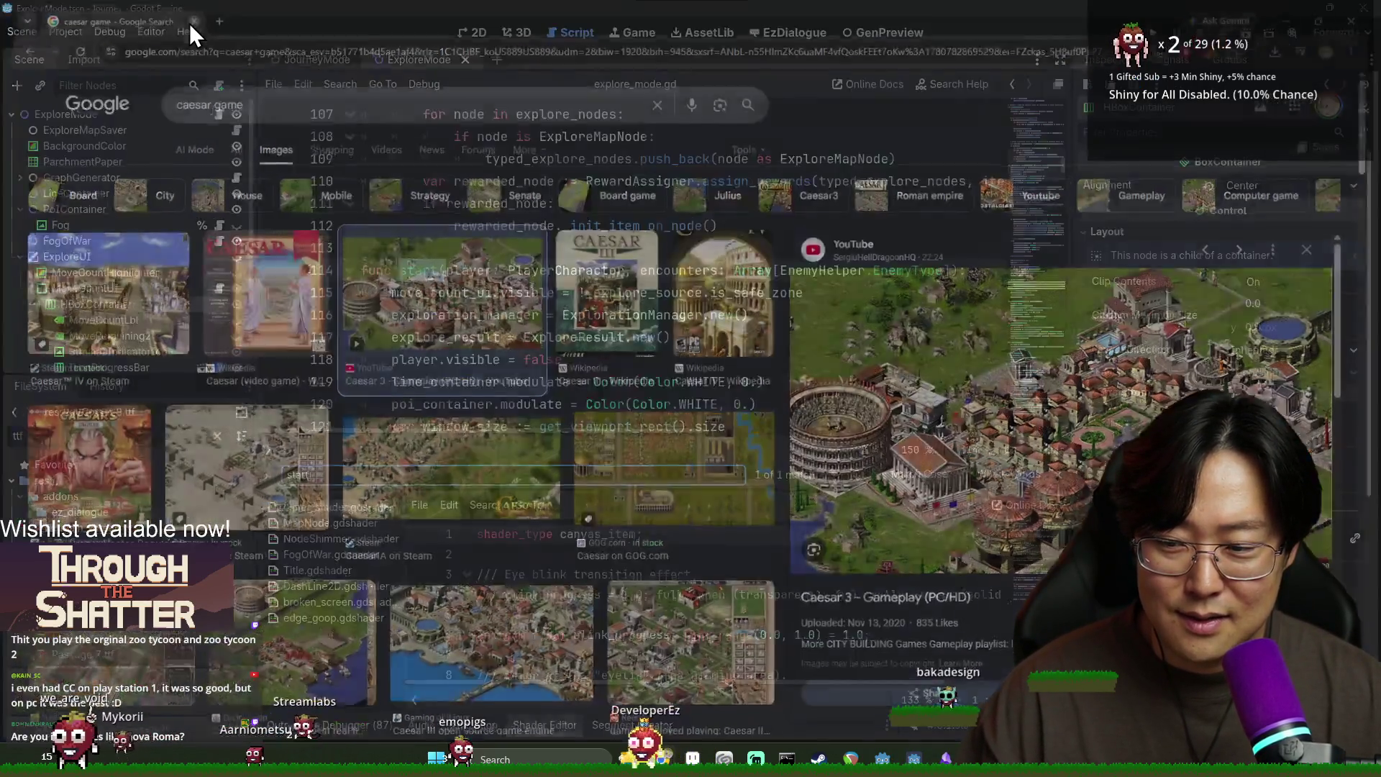
# Step: Close the script search and Shader Editor panel, then read through start() from line 114
pyautogui.click(597, 265)
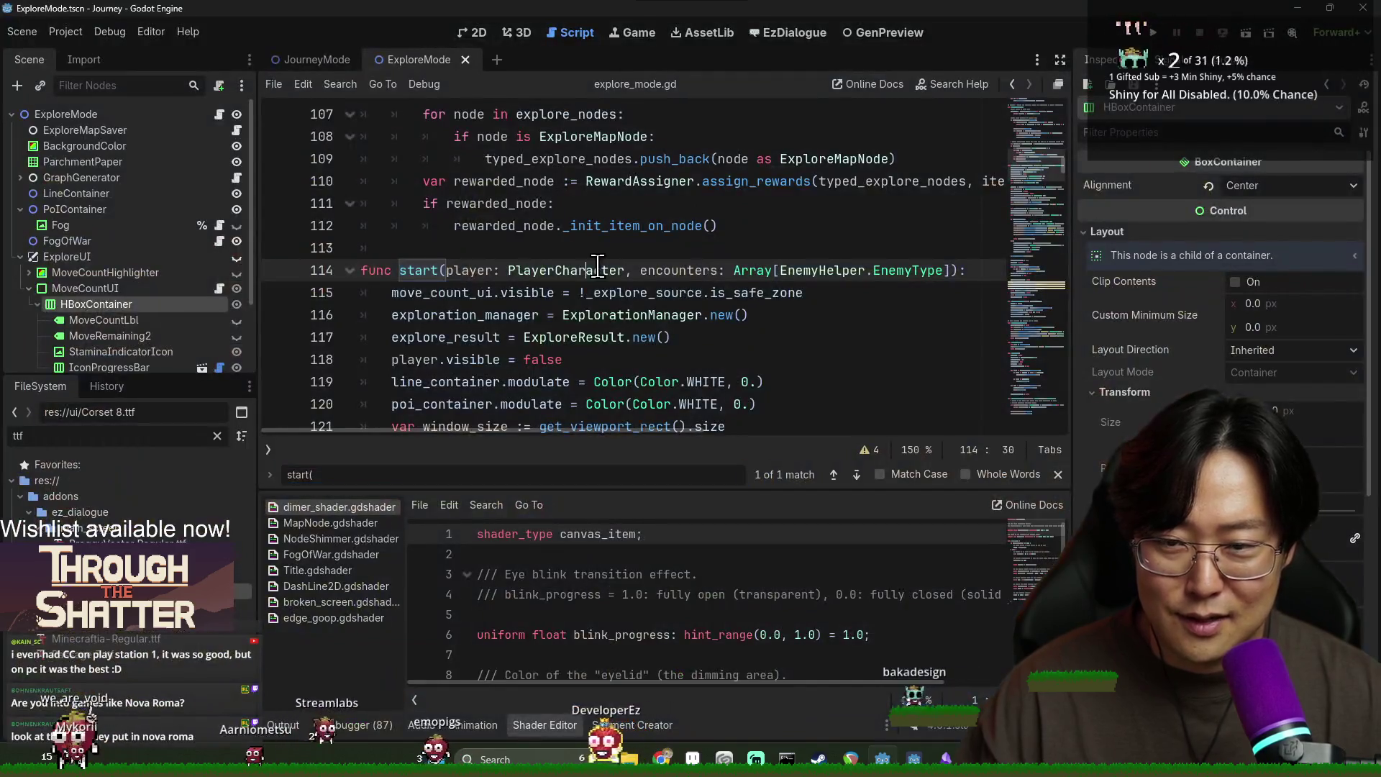
pyautogui.click(1057, 474)
pyautogui.click(547, 726)
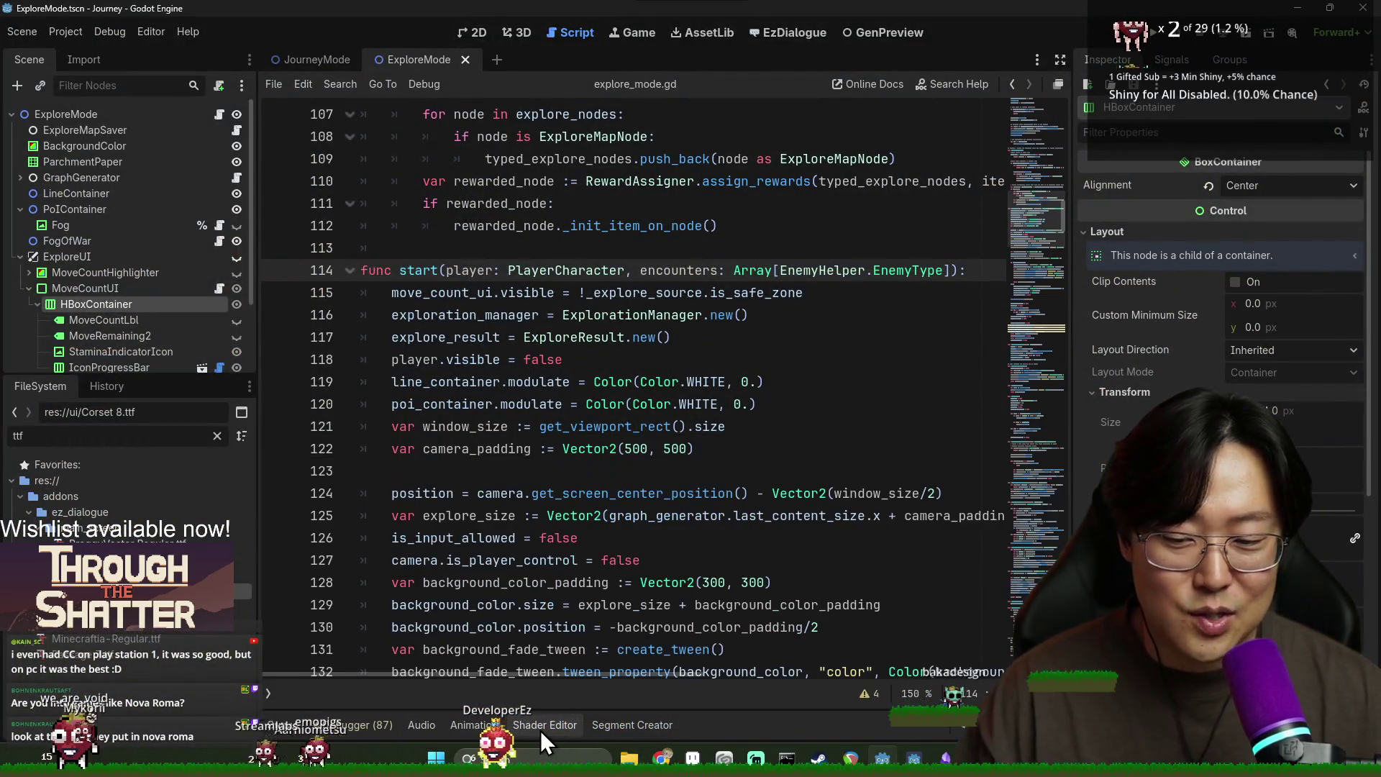
pyautogui.click(777, 515)
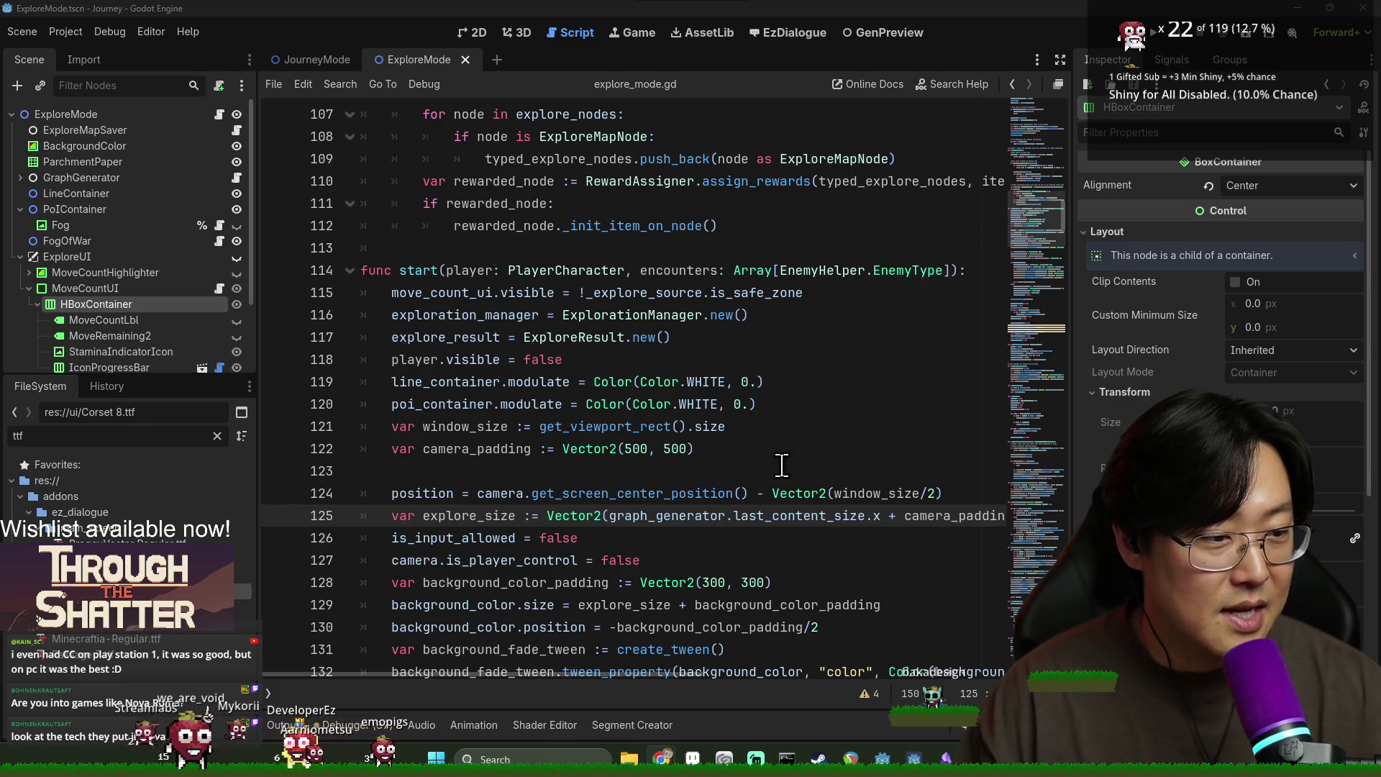
pyautogui.scroll(-3, 459, 560)
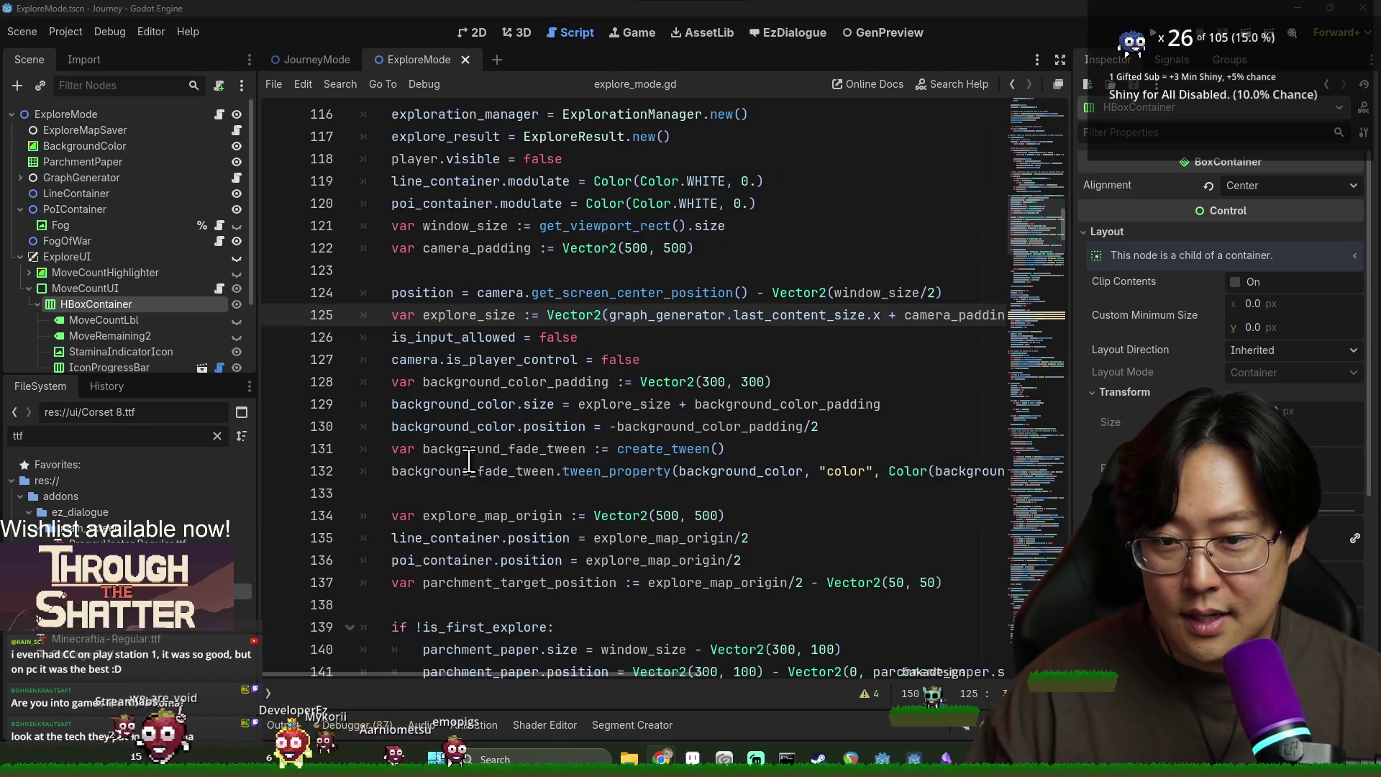
pyautogui.scroll(-9, 559, 338)
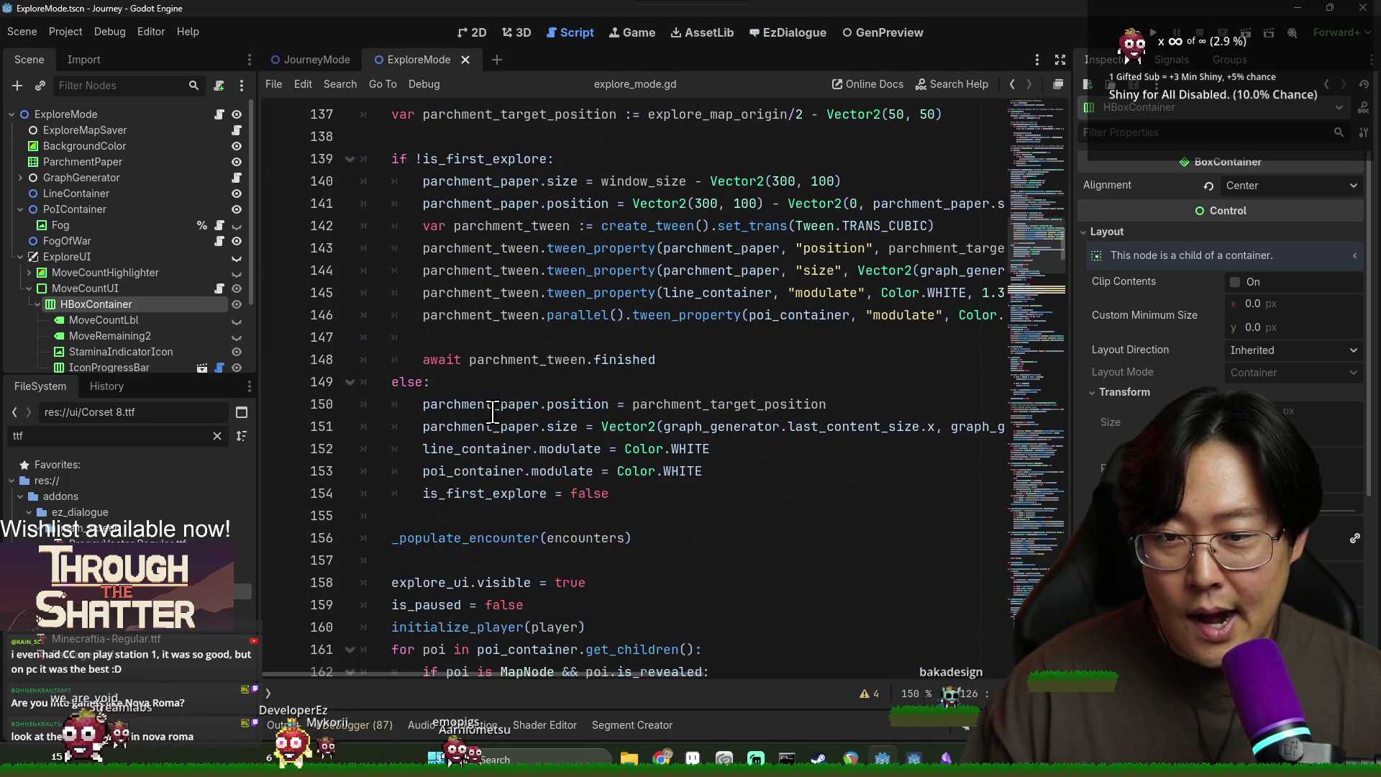
# Step: Follow the _check_and_show_ftue_move call on line 174 to its definition
pyautogui.doubleClick(466, 404)
pyautogui.scroll(-2, 475, 446)
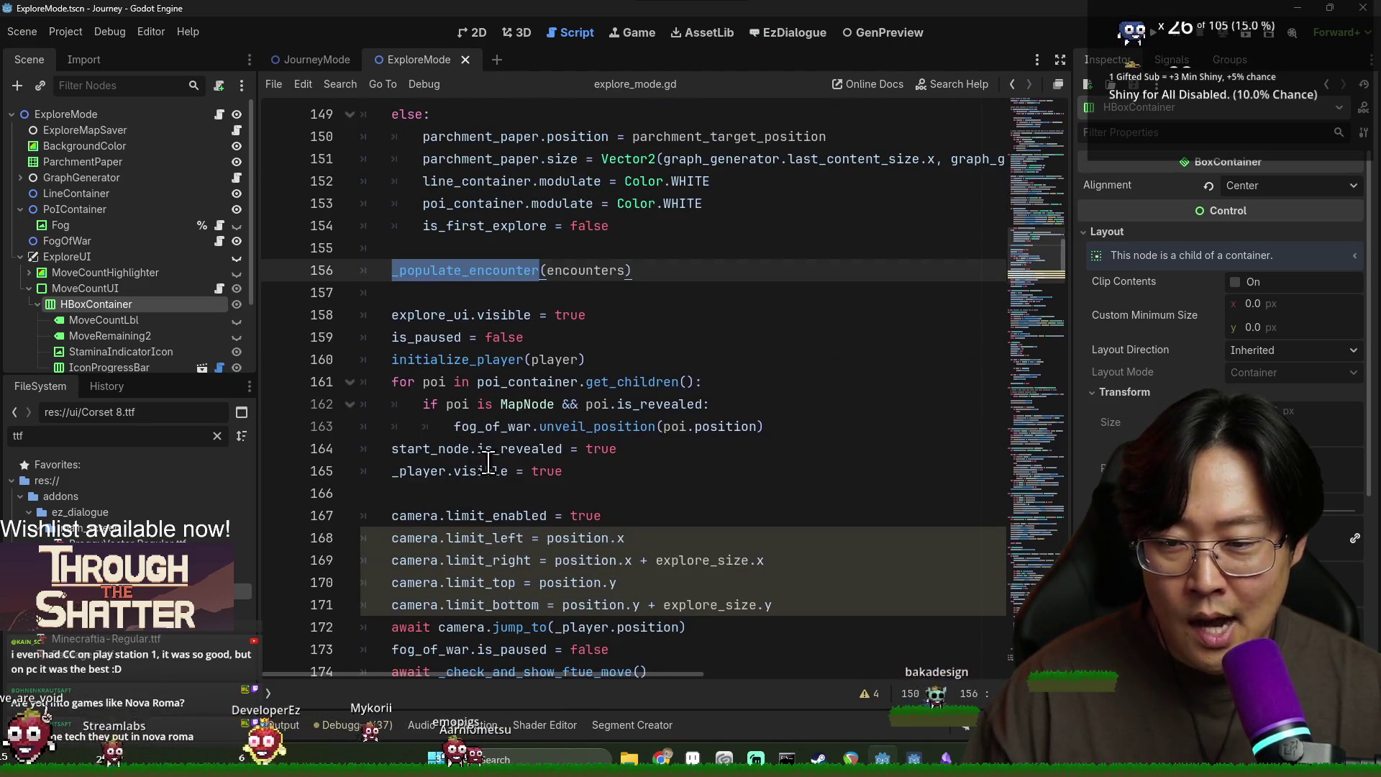
pyautogui.click(481, 479)
pyautogui.scroll(-4, 480, 478)
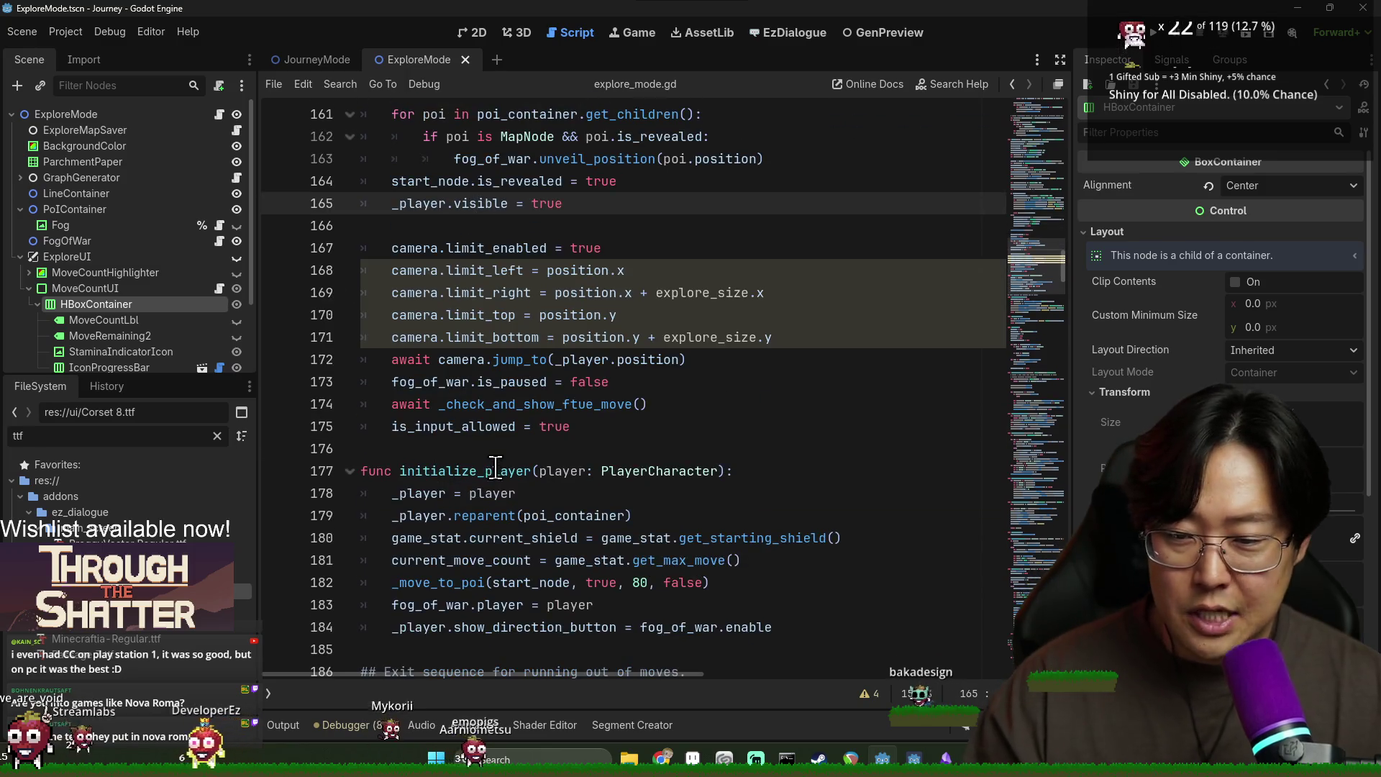
pyautogui.doubleClick(508, 429)
pyautogui.doubleClick(463, 404)
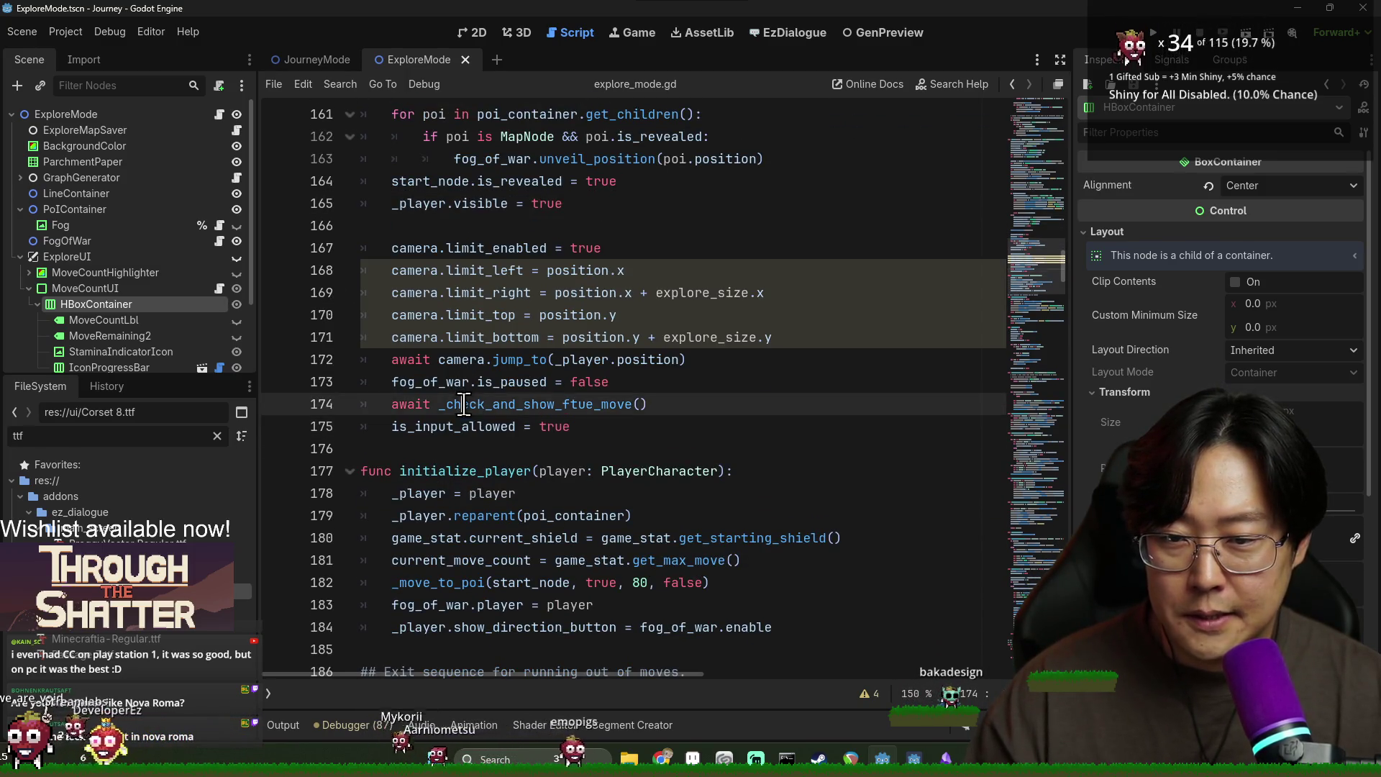
pyautogui.click(526, 404)
pyautogui.press('ctrl')
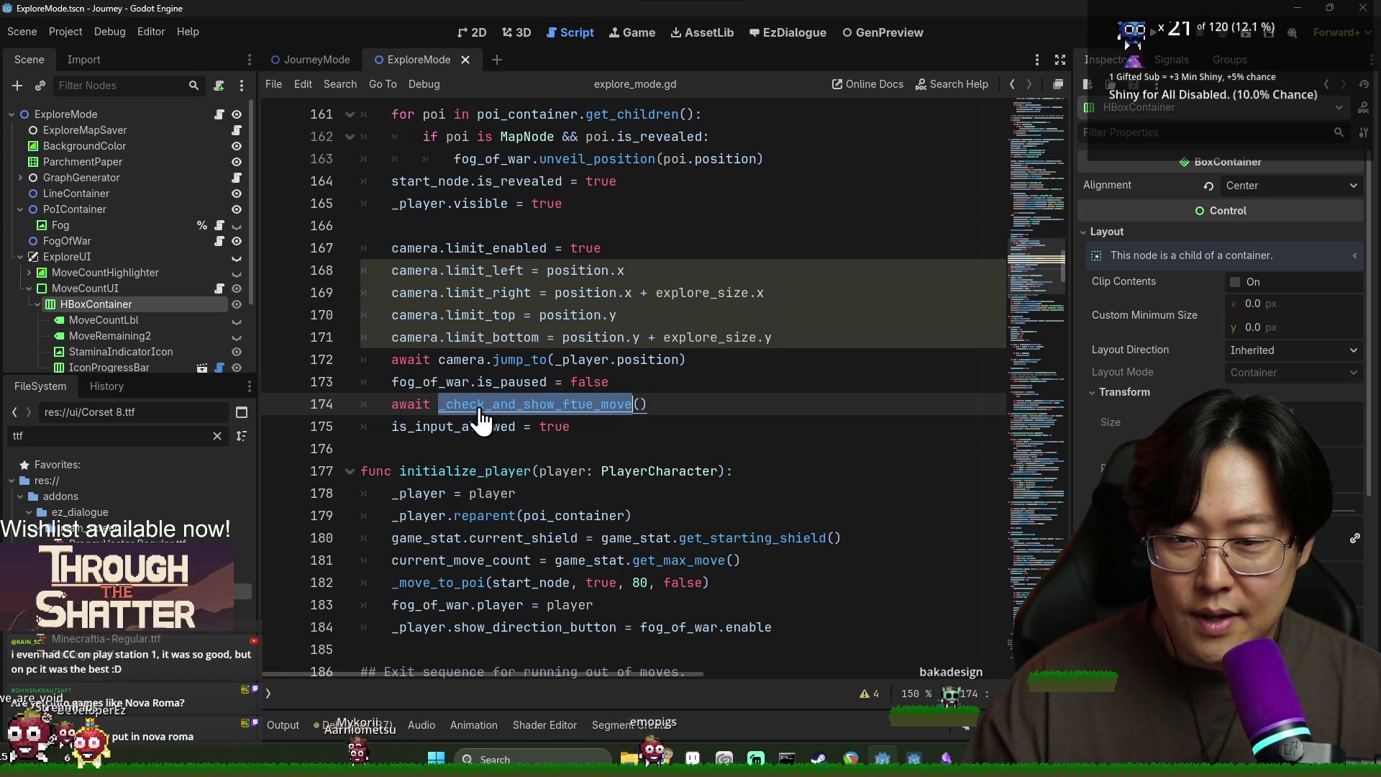
pyautogui.keyDown('ctrl'); pyautogui.click(466, 410); pyautogui.keyUp('ctrl')
pyautogui.doubleClick(453, 404)
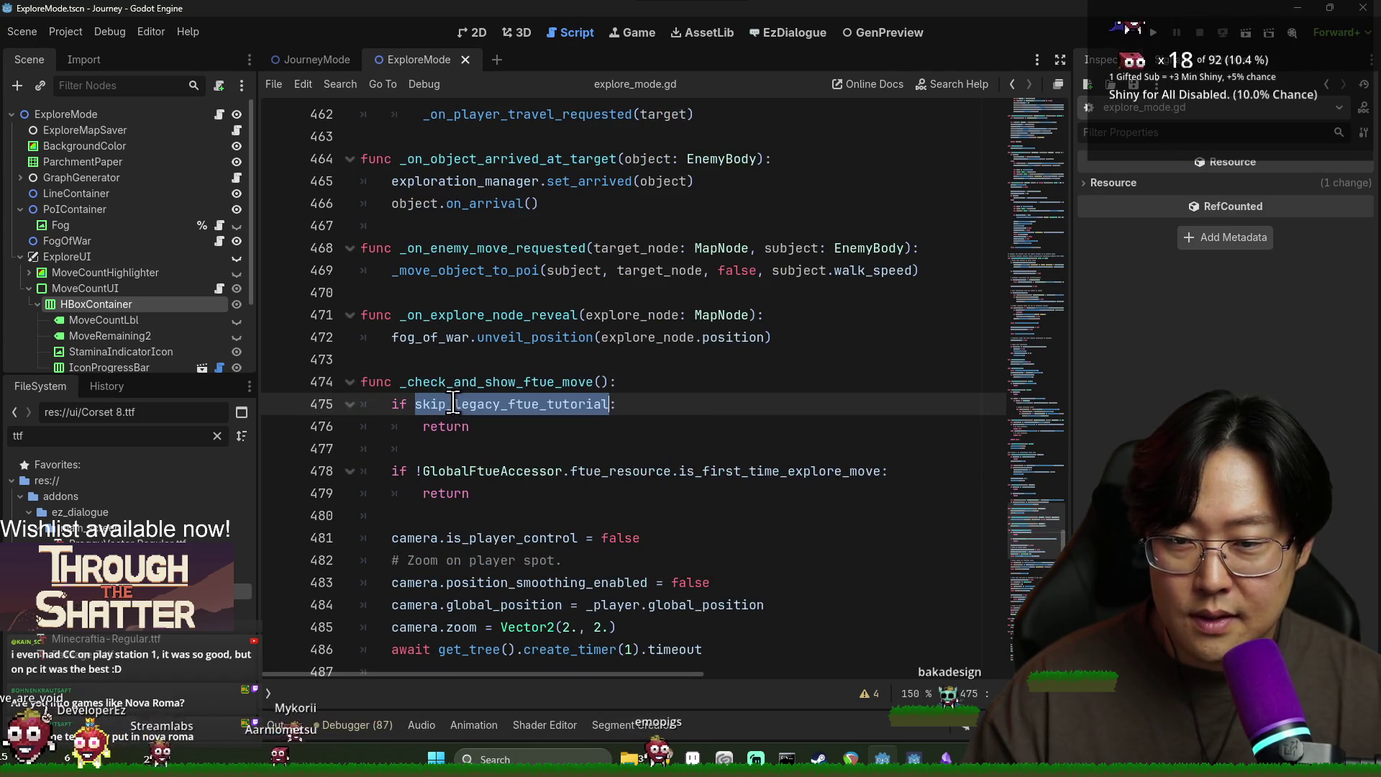
# Step: Review _check_and_show_ftue_move and insert a new empty line 481 below line 480
pyautogui.doubleClick(427, 472)
pyautogui.scroll(-3, 457, 396)
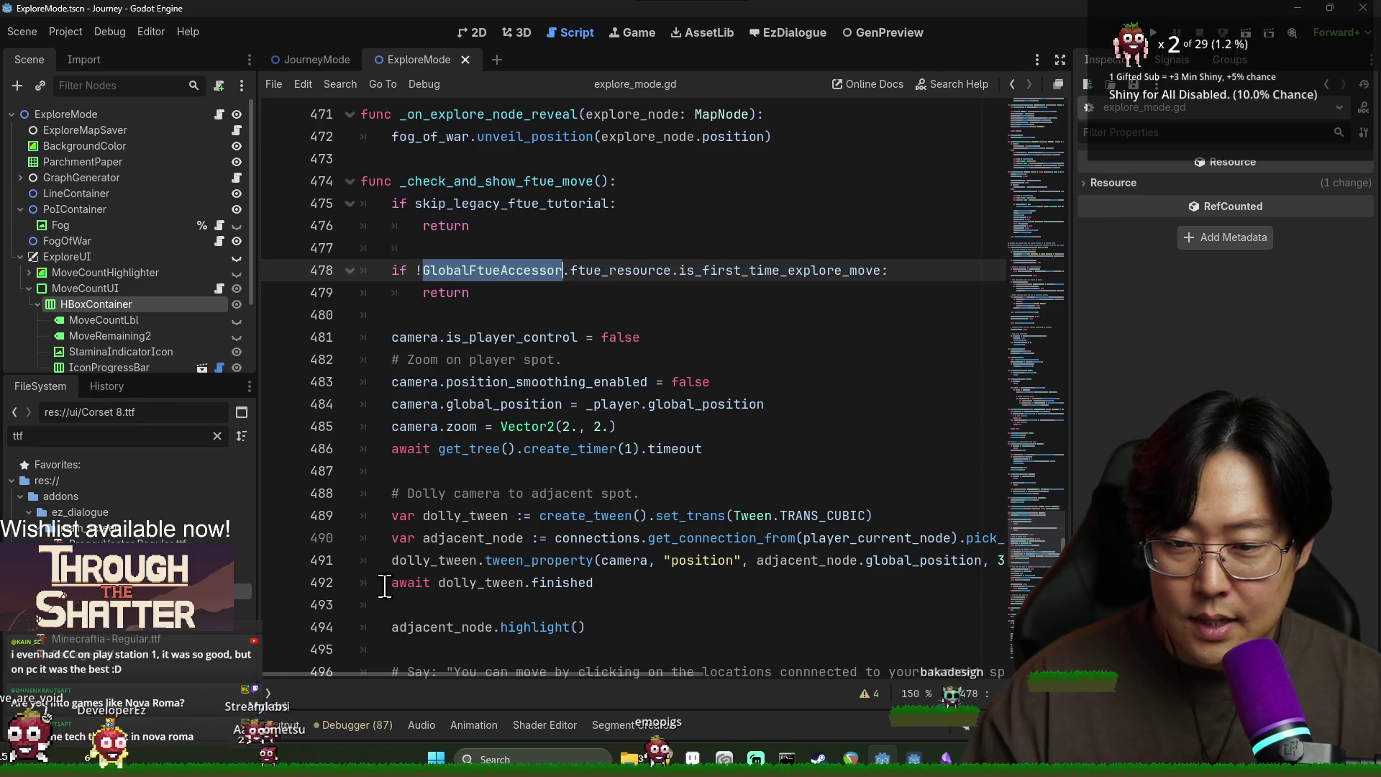
pyautogui.scroll(2, 449, 352)
pyautogui.click(475, 440)
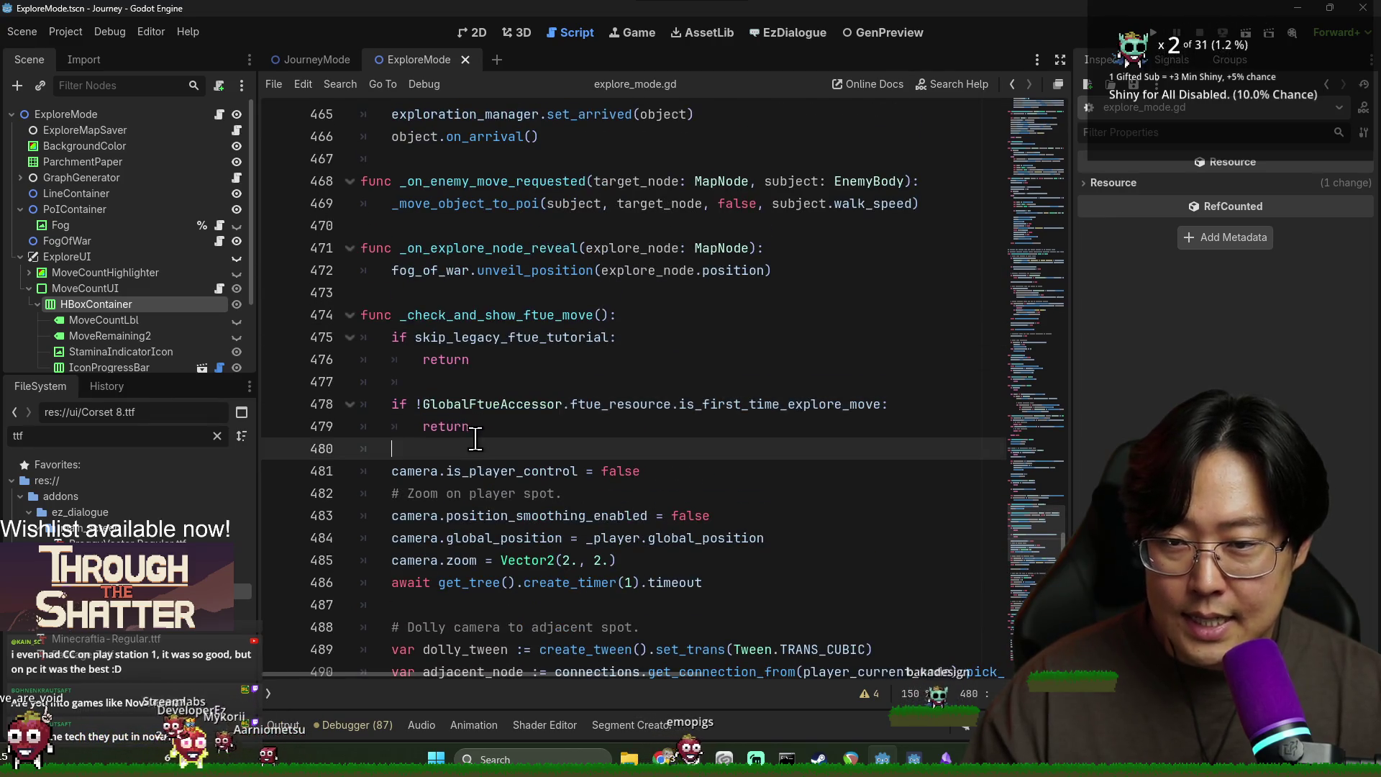
pyautogui.doubleClick(460, 315)
pyautogui.click(478, 448)
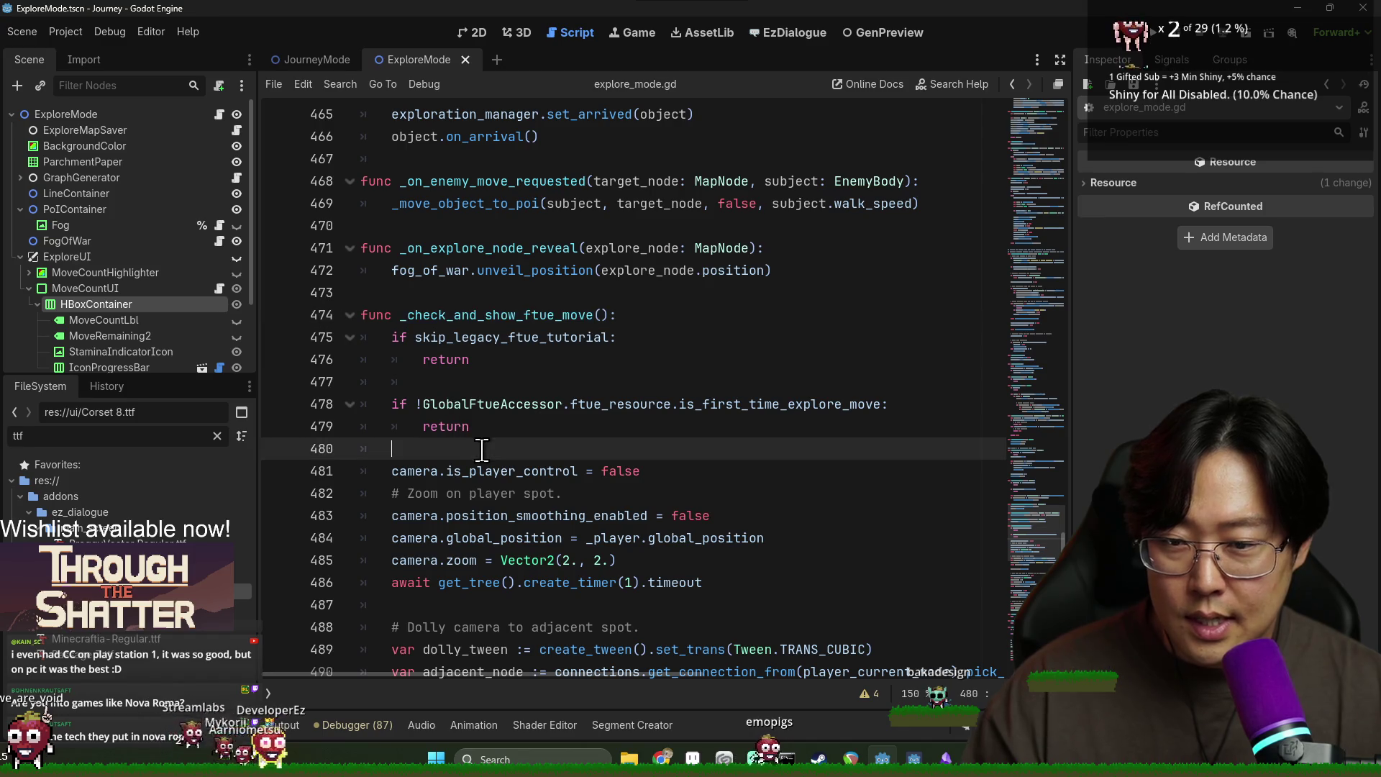
pyautogui.press('Return')
# Step: Write 'if is_paused:' followed by 'await unpaused' and save explore_mode.gd
pyautogui.write('if is_p')
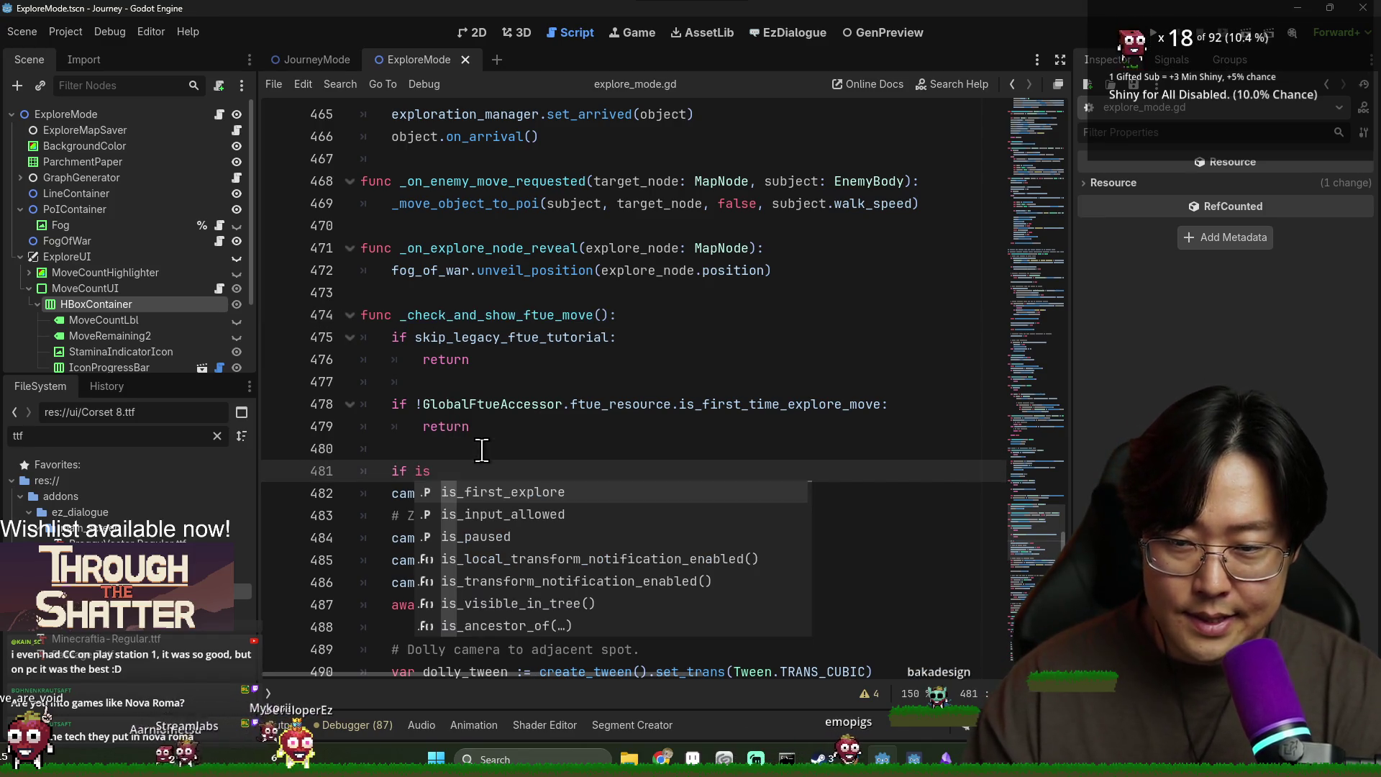
pyautogui.press('Return')
pyautogui.press('Return')
pyautogui.write('await')
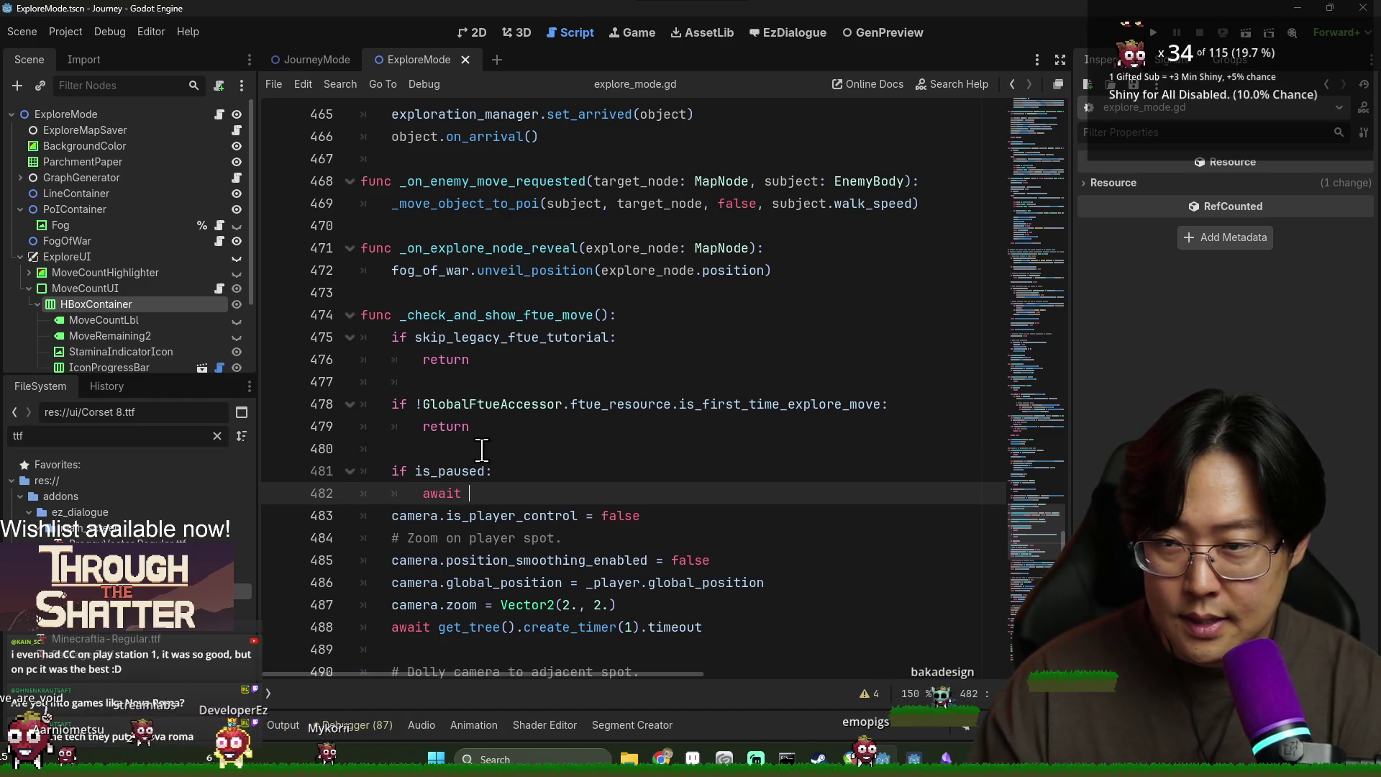
pyautogui.write('unpaused')
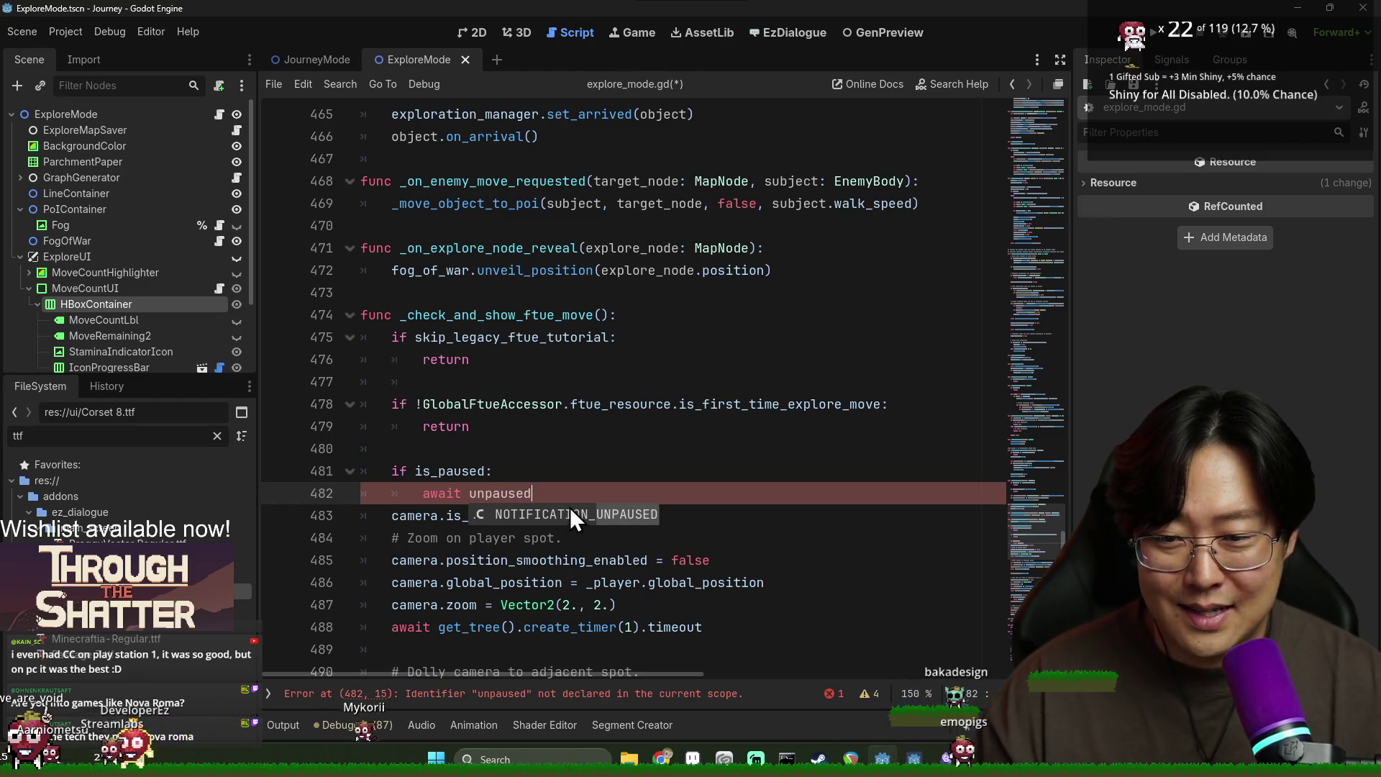
pyautogui.doubleClick(584, 483)
pyautogui.hotkey('ctrl', 's')
pyautogui.click(607, 490)
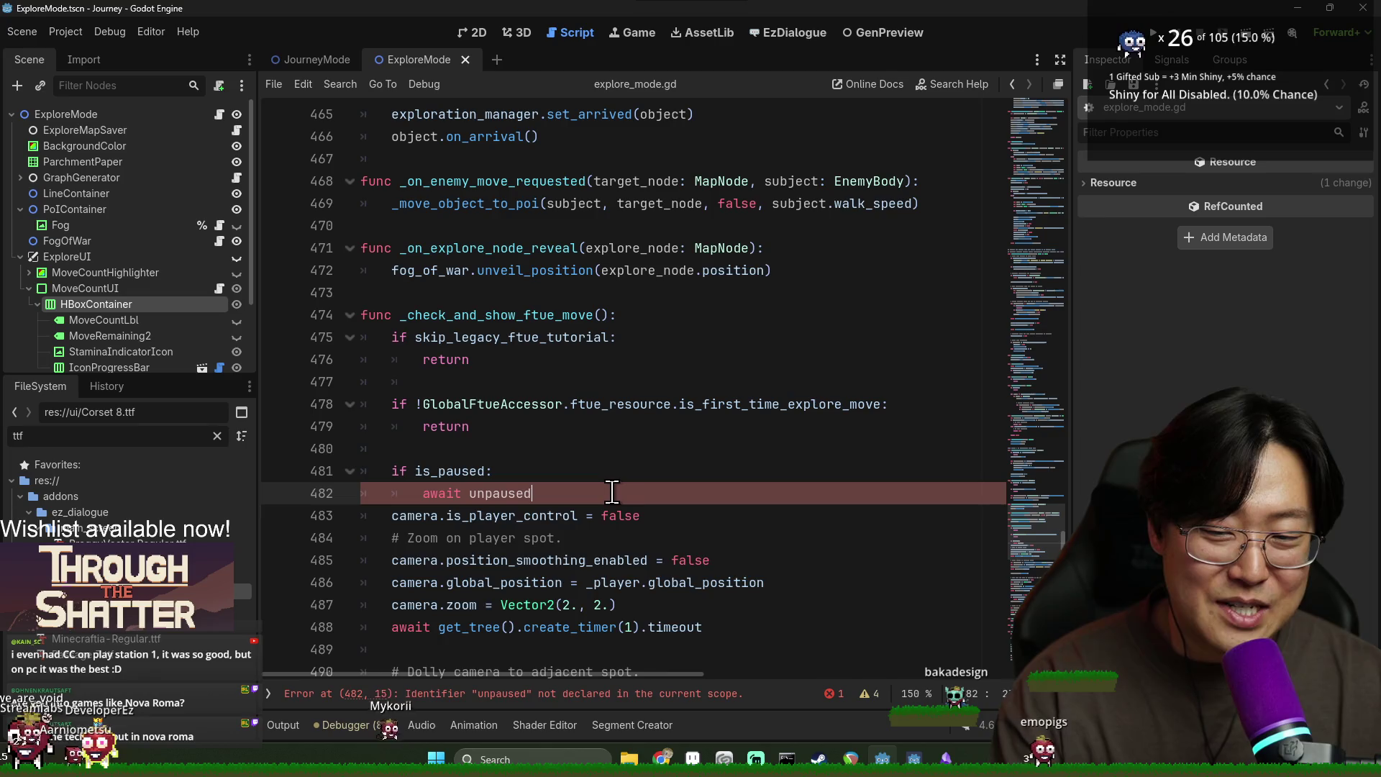
pyautogui.press('Return')
pyautogui.doubleClick(461, 472)
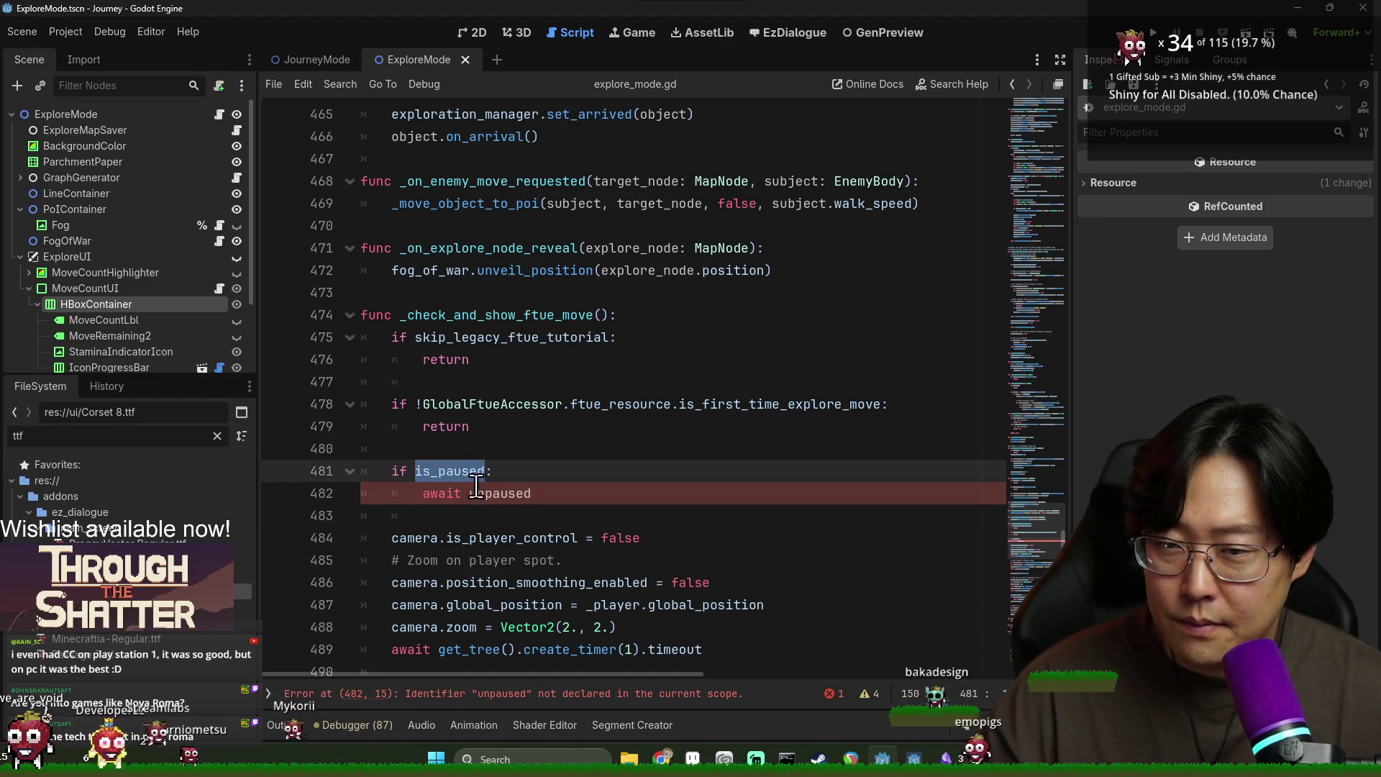
pyautogui.doubleClick(453, 492)
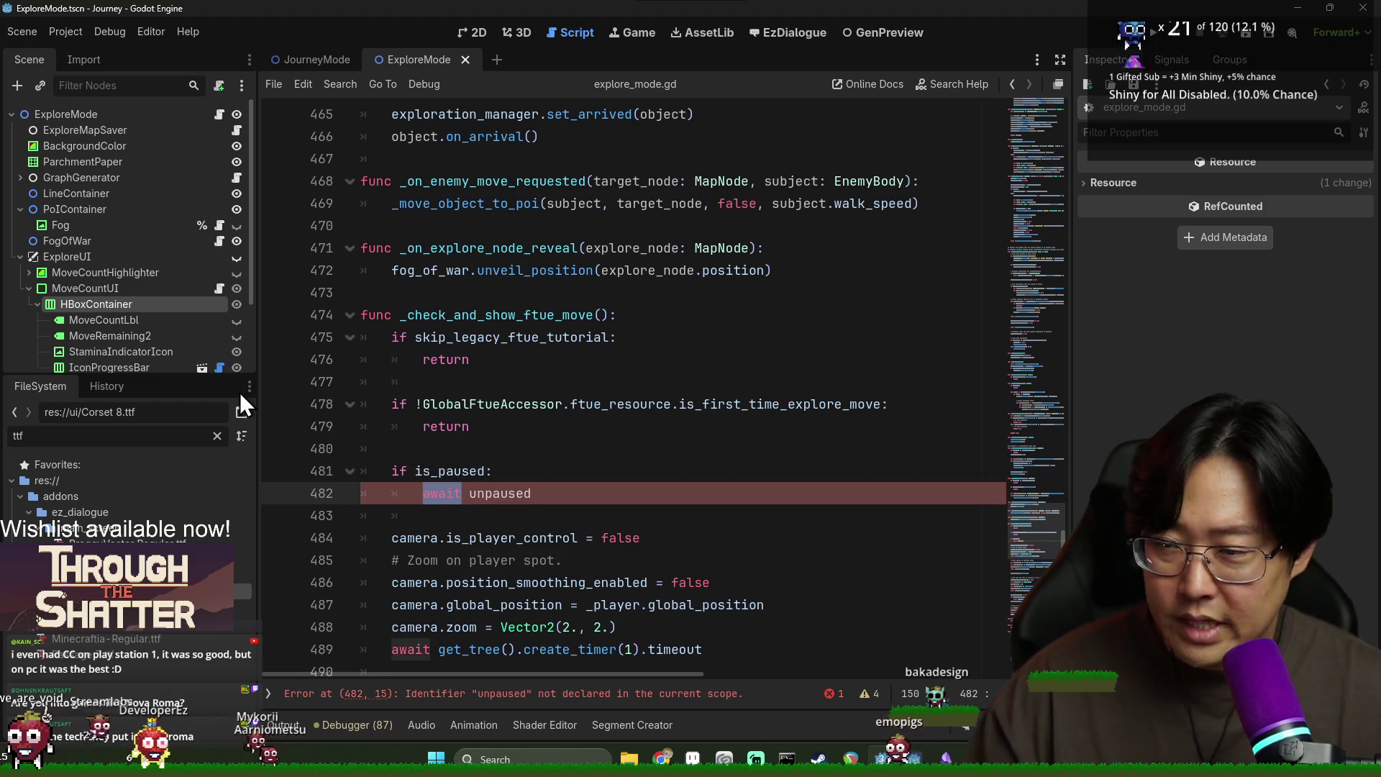
# Step: Filter the FileSystem for 'warde', open the Warden scene and its warden.gd script
pyautogui.click(781, 34)
pyautogui.click(475, 36)
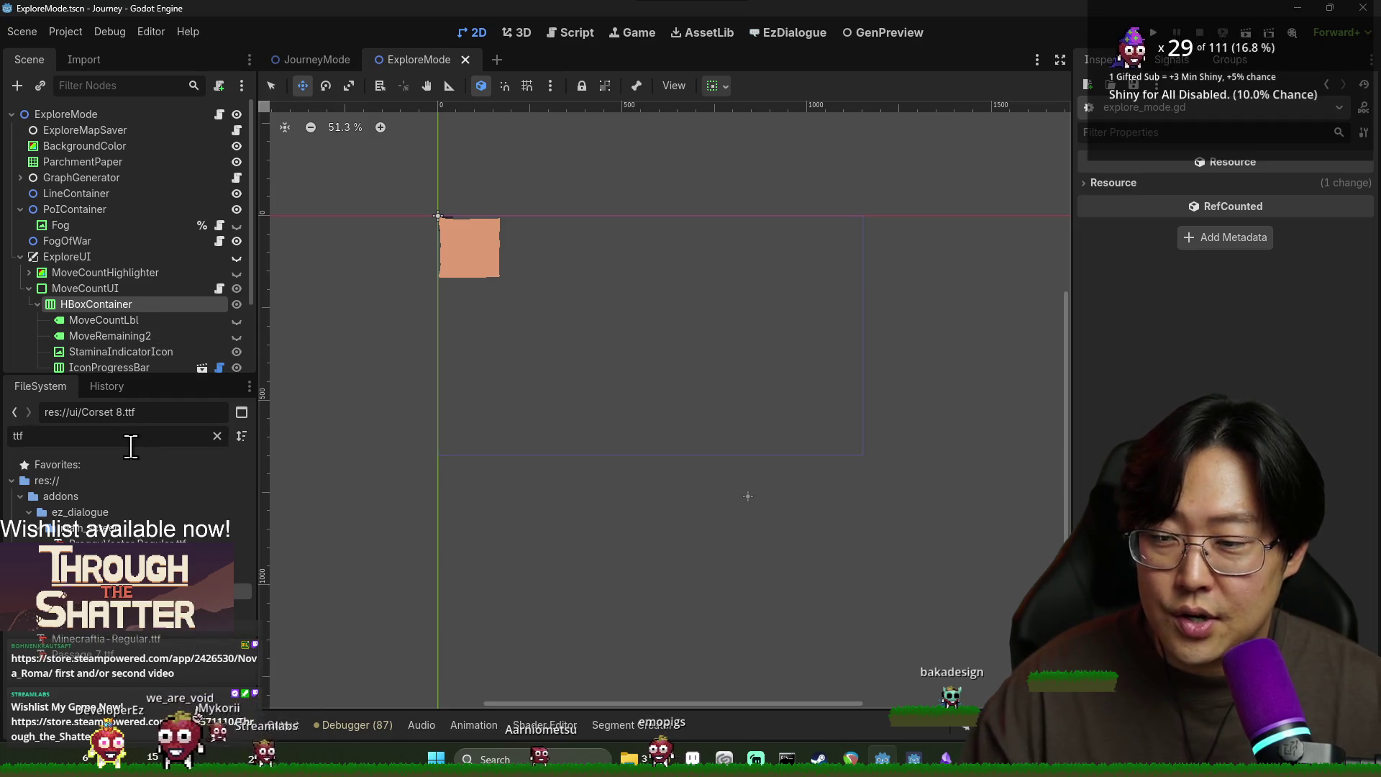
pyautogui.hotkey('ctrl', 'a')
pyautogui.write('warde')
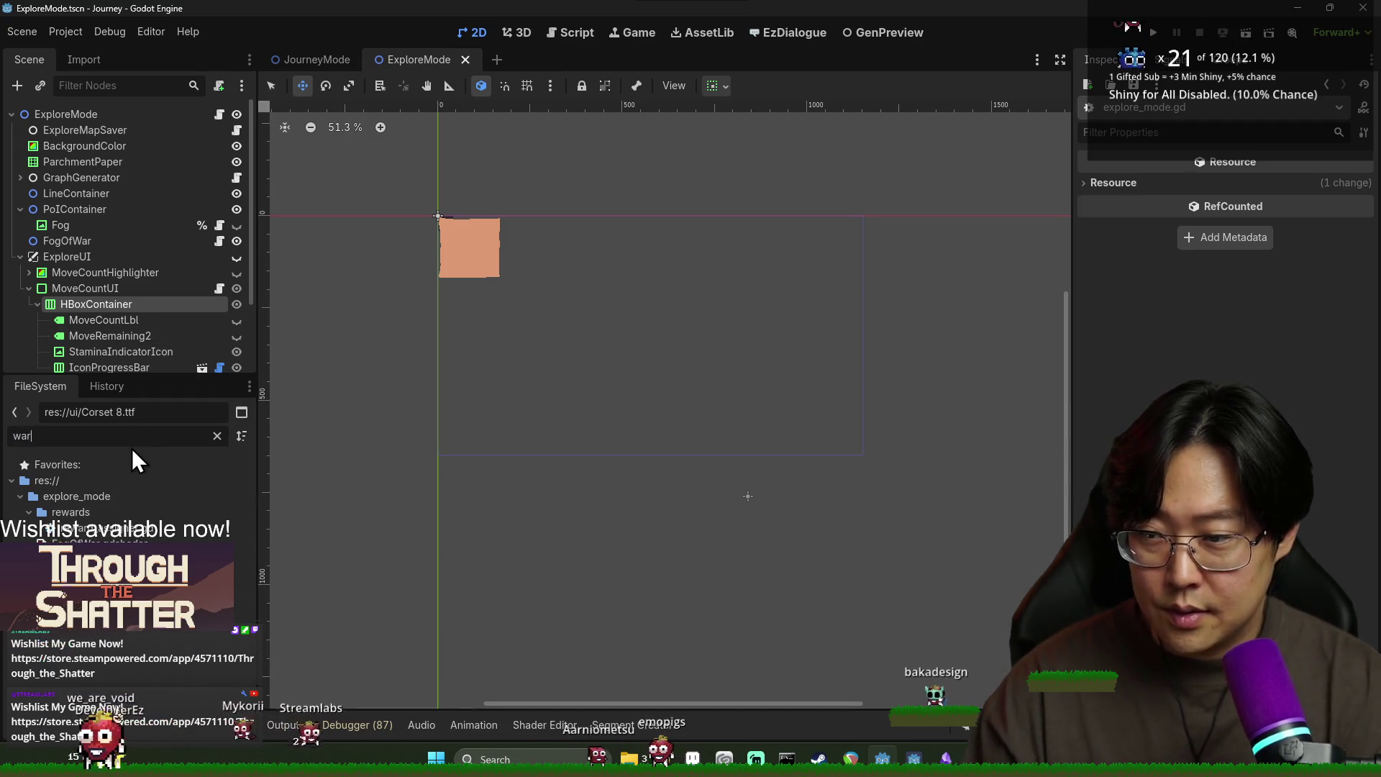
pyautogui.doubleClick(101, 527)
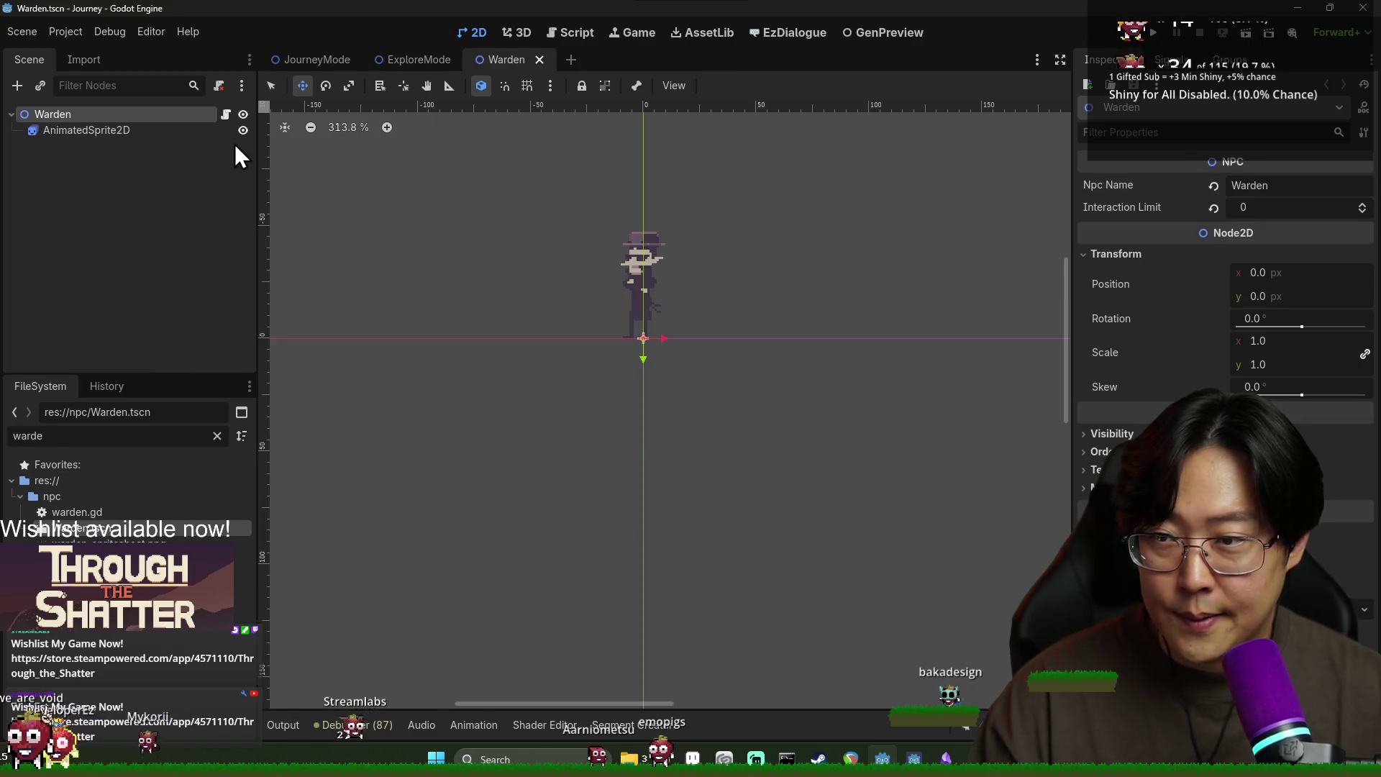
pyautogui.click(225, 114)
# Step: Inspect warden.gd and follow request_dialog to its definition in game_control.gd
pyautogui.click(501, 243)
pyautogui.doubleClick(447, 315)
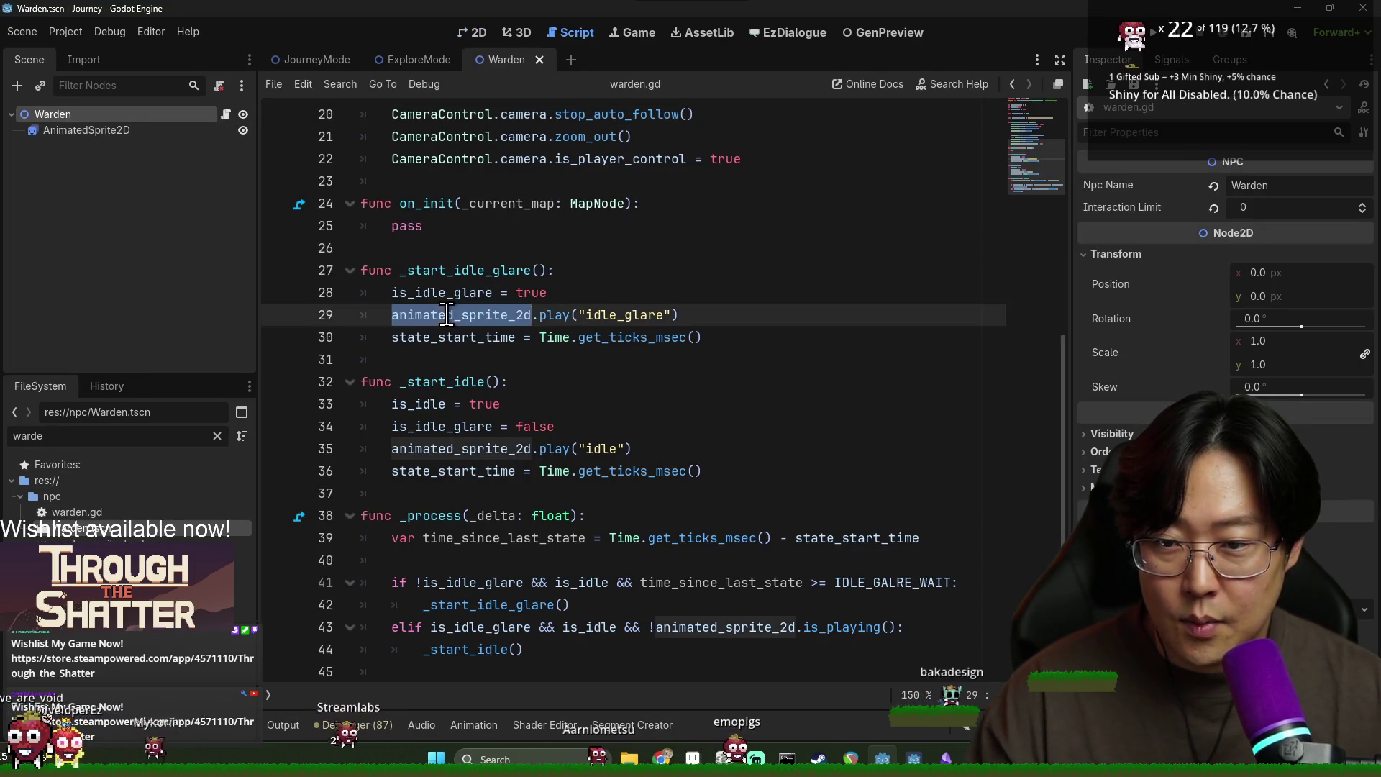
pyautogui.doubleClick(423, 202)
pyautogui.click(439, 444)
pyautogui.scroll(4, 442, 431)
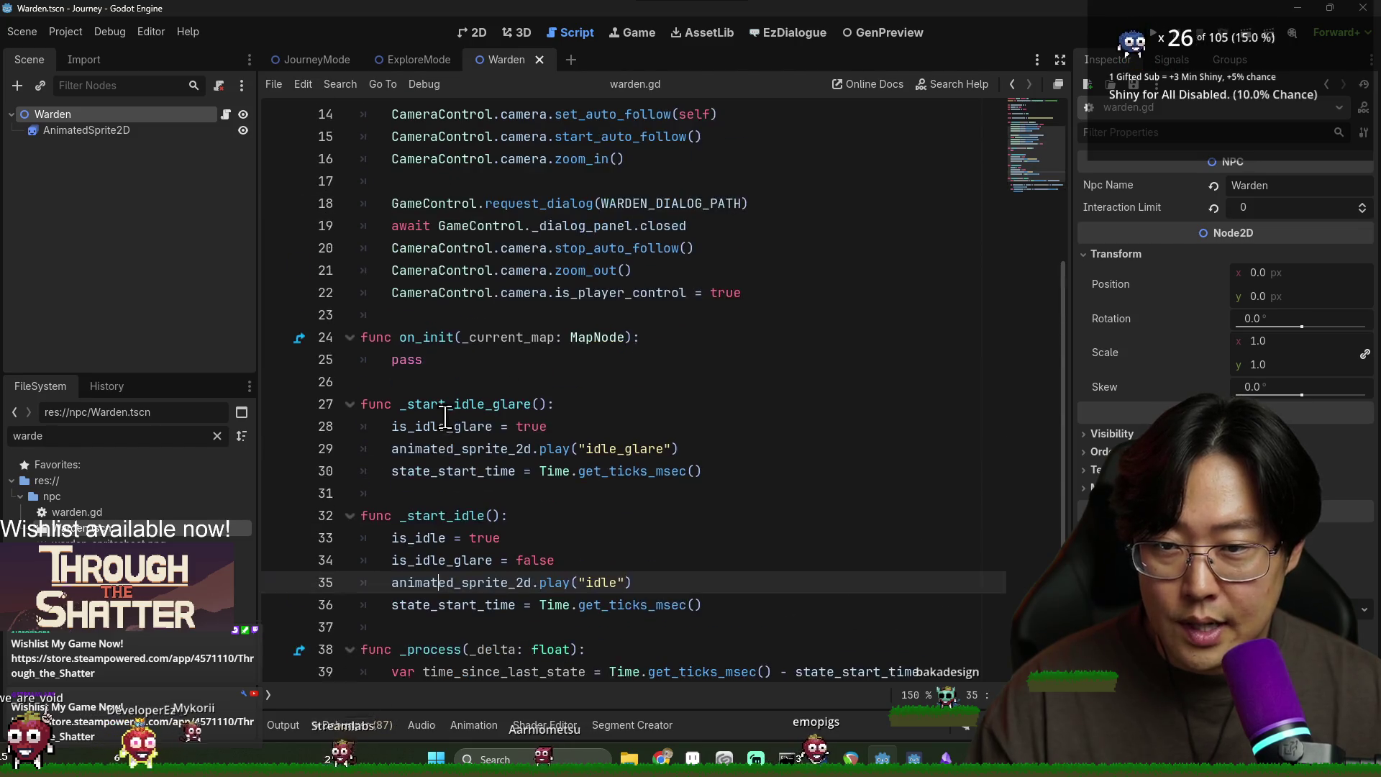
pyautogui.click(432, 270)
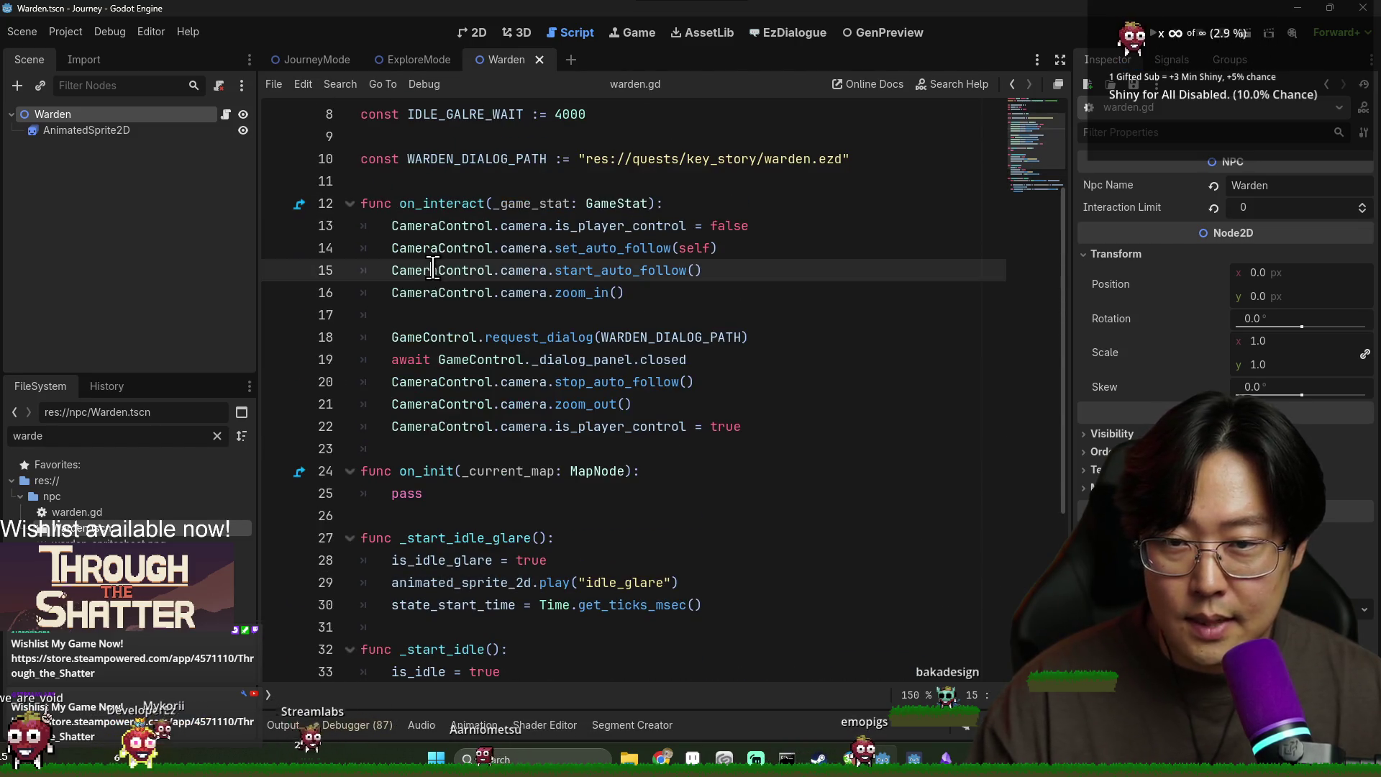
pyautogui.keyDown('ctrl'); pyautogui.click(518, 337); pyautogui.keyUp('ctrl')
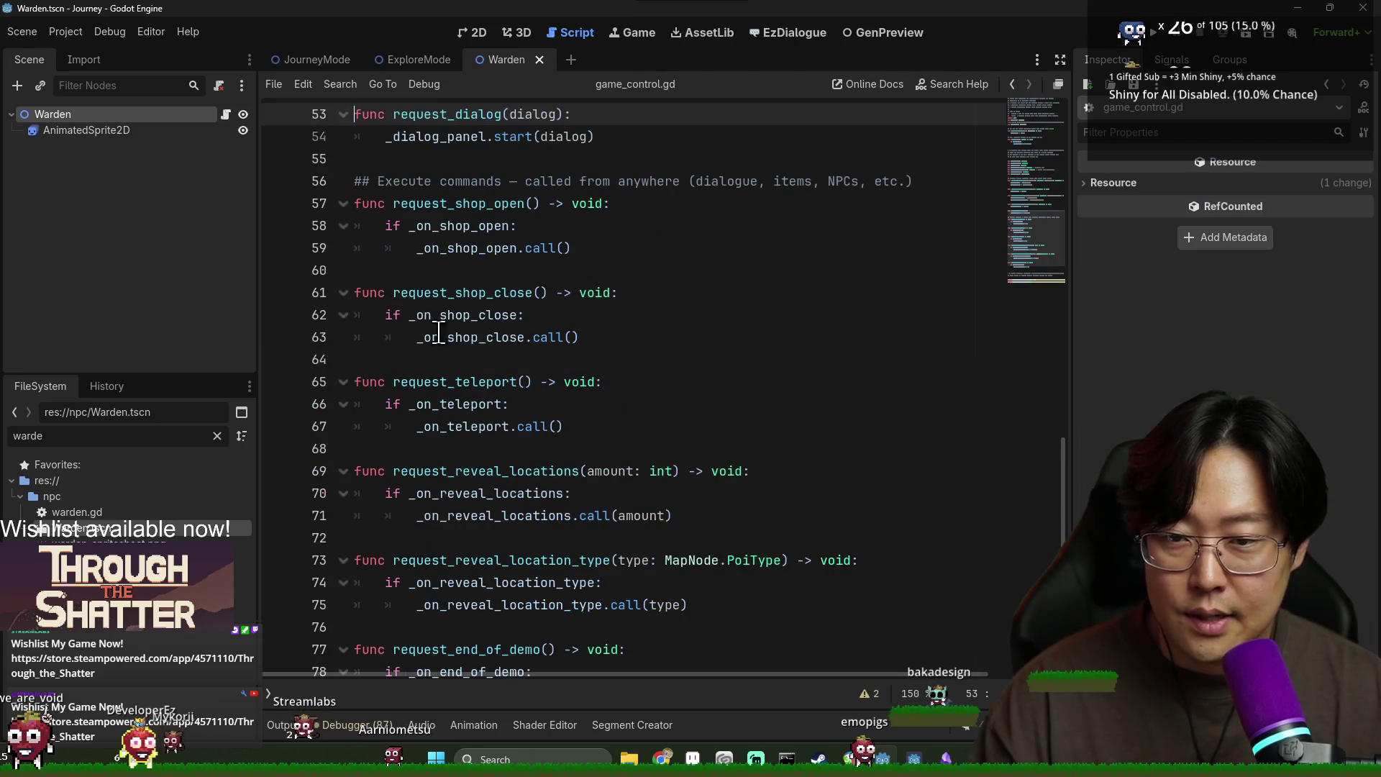
# Step: Follow the GameStat type to game_stat.gd and review its signals, such as level_up and sanctuary_upgrade
pyautogui.scroll(1, 402, 198)
pyautogui.doubleClick(422, 203)
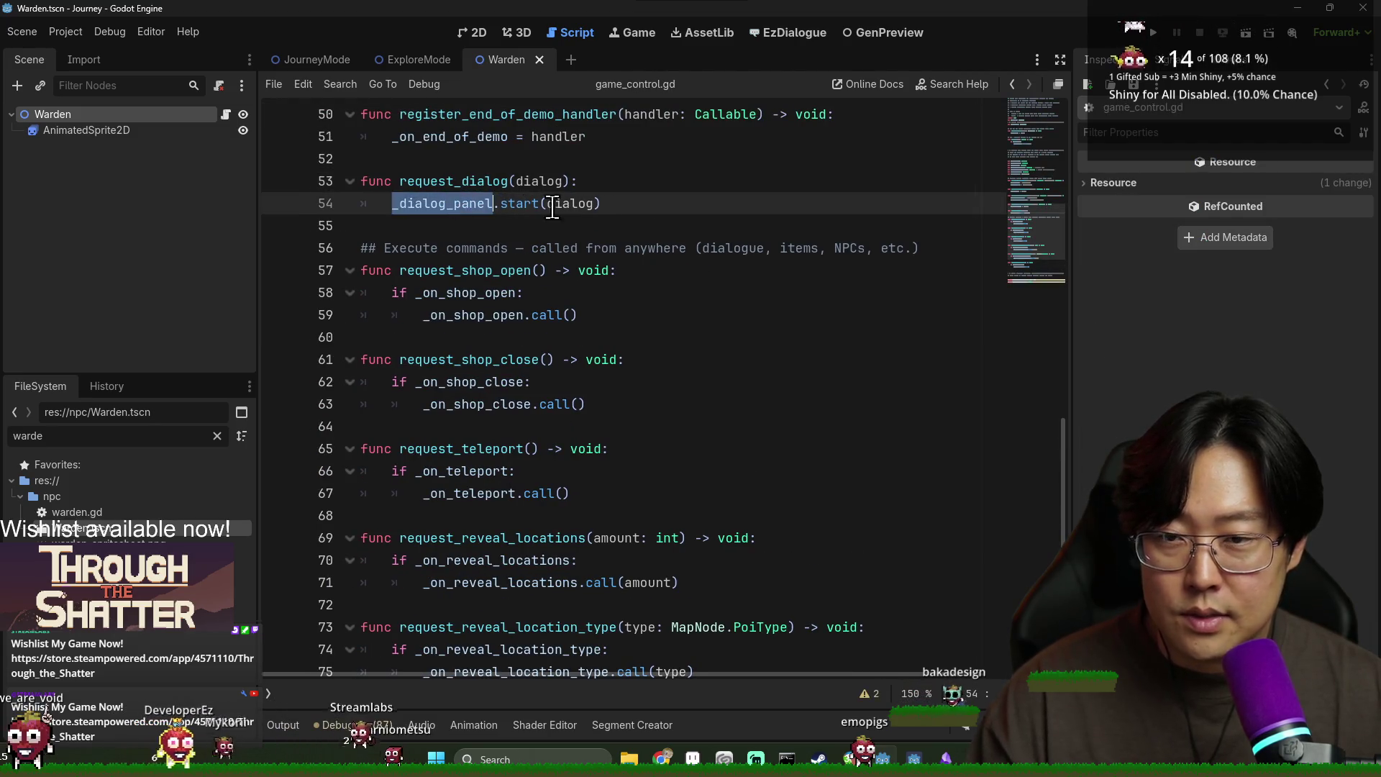
pyautogui.scroll(2, 649, 211)
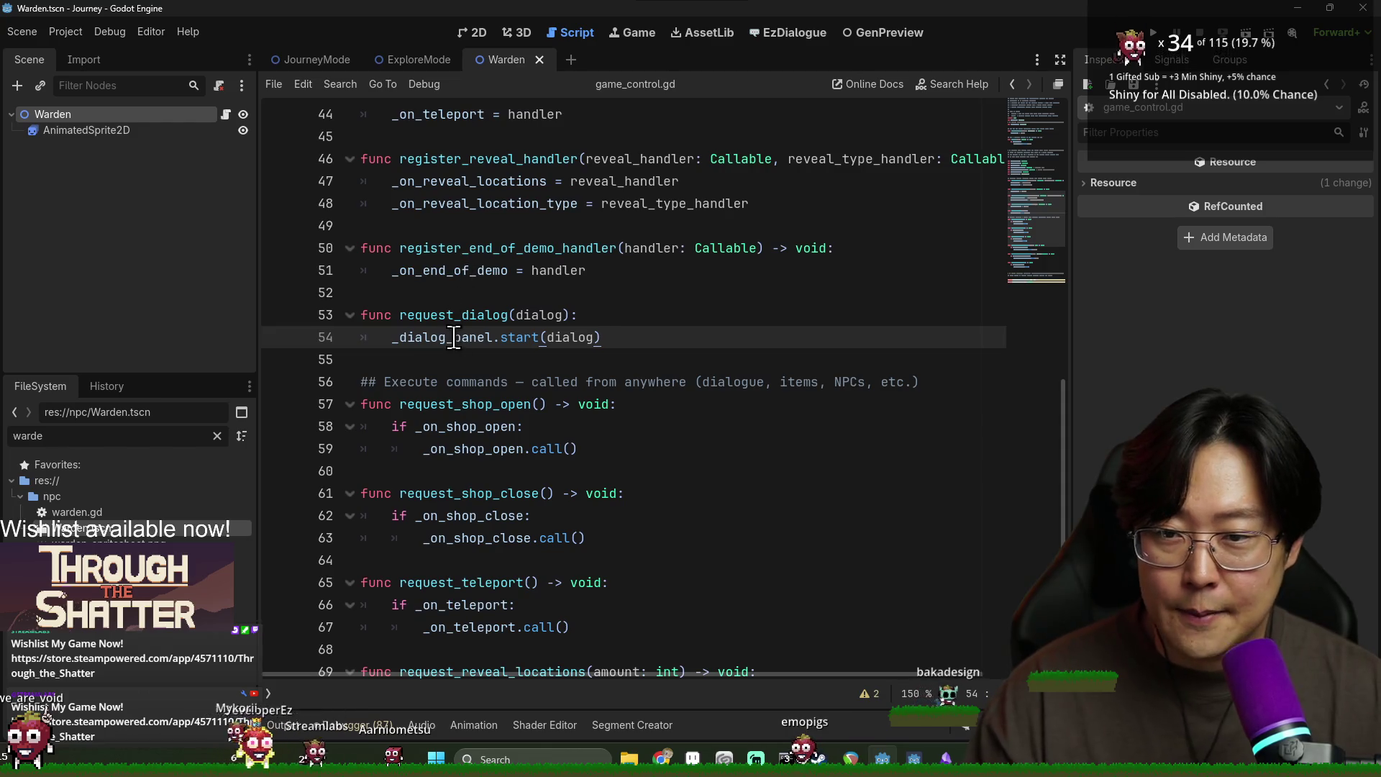
pyautogui.scroll(15, 631, 360)
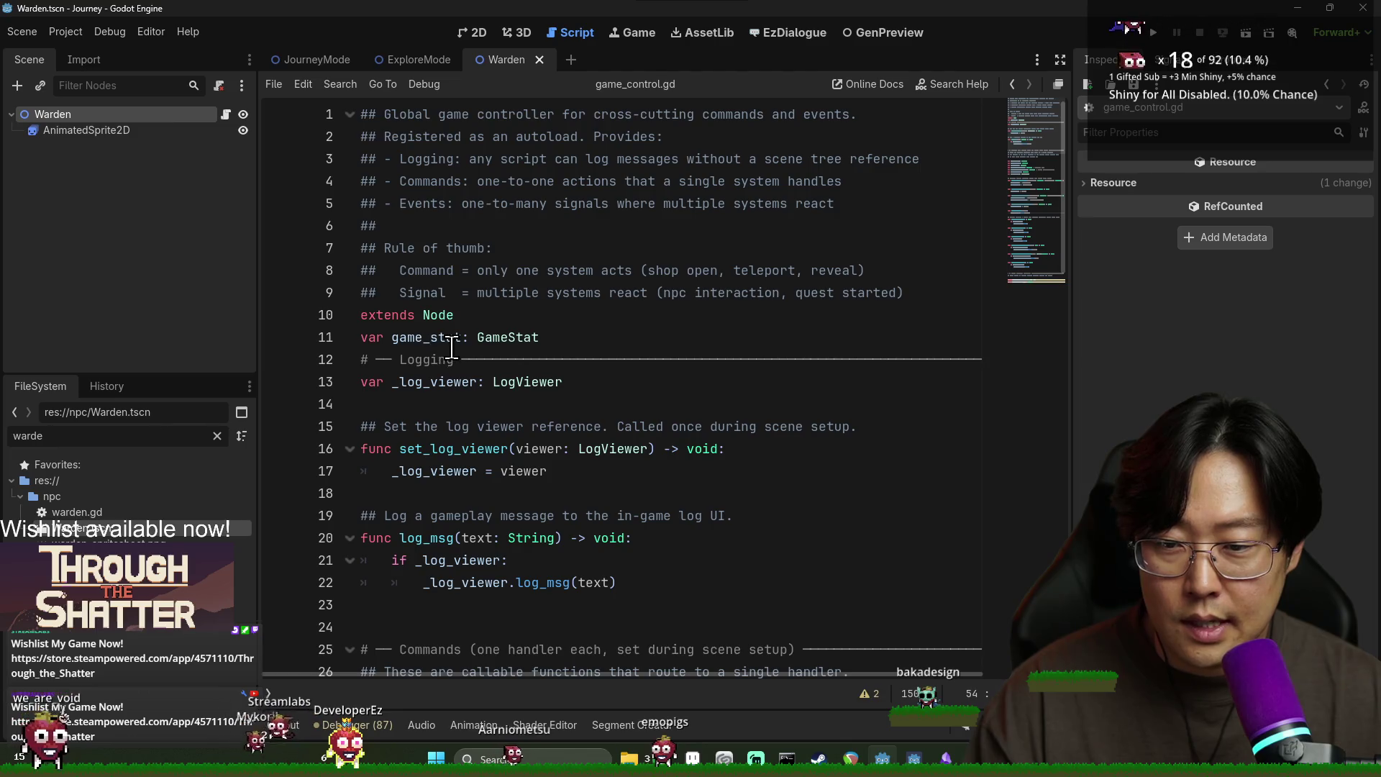
pyautogui.scroll(-9, 446, 345)
pyautogui.scroll(4, 468, 351)
pyautogui.scroll(5, 471, 353)
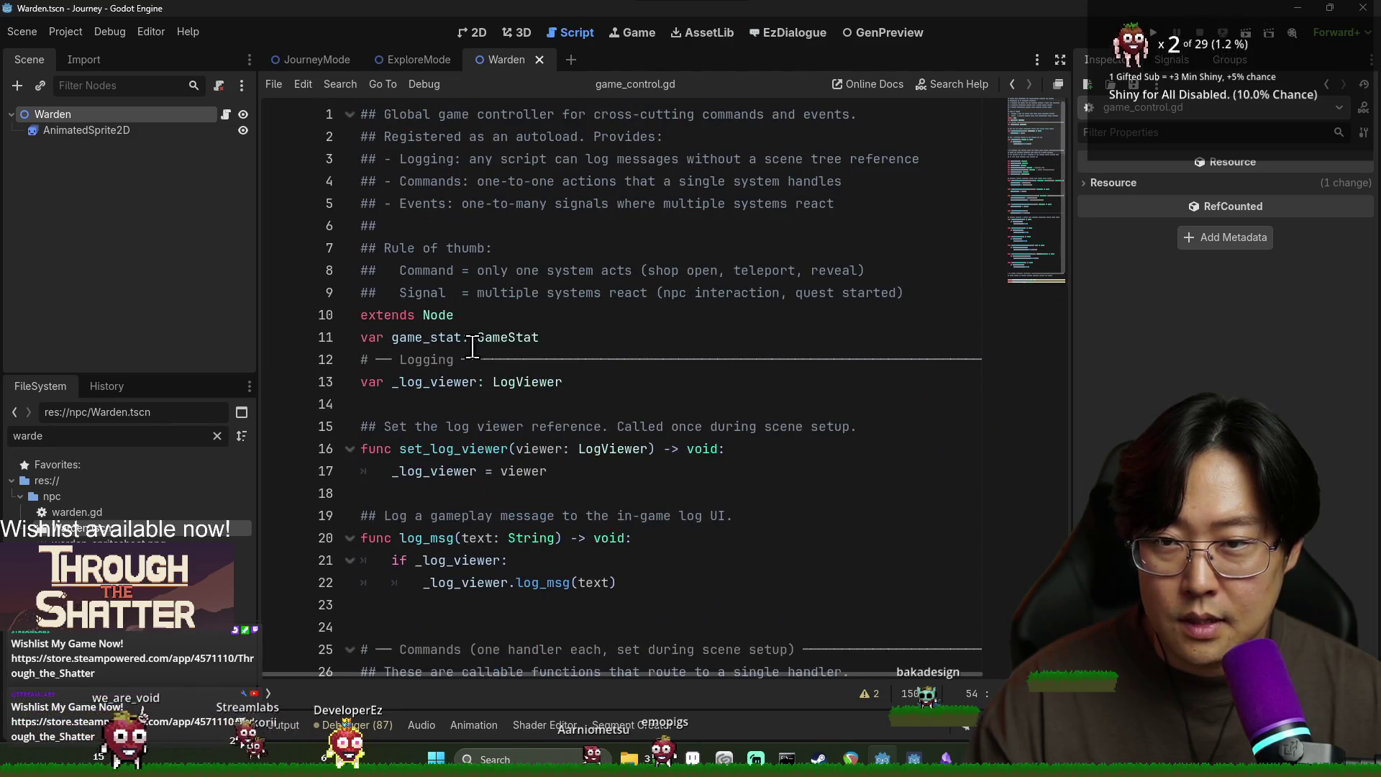
pyautogui.click(504, 338)
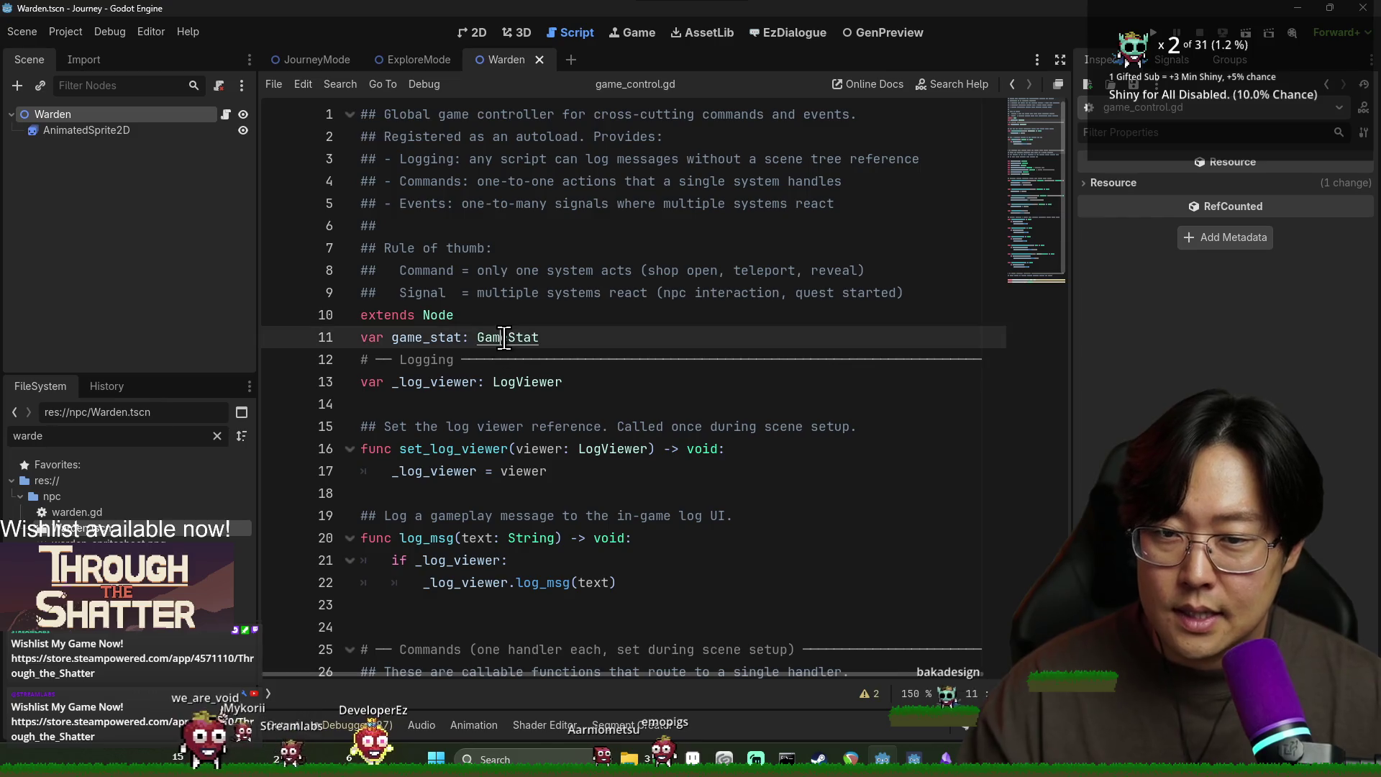
pyautogui.keyDown('ctrl'); pyautogui.click(500, 338); pyautogui.keyUp('ctrl')
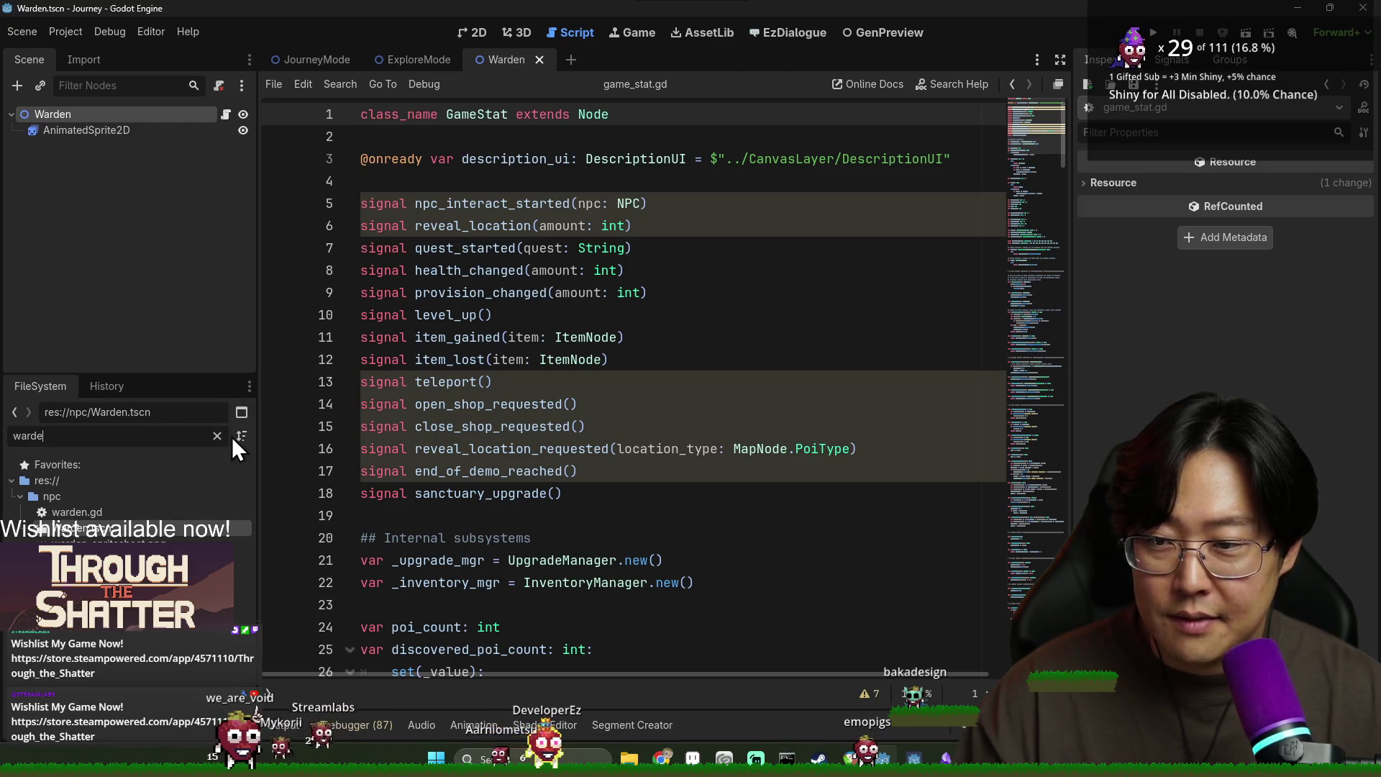
pyautogui.click(521, 314)
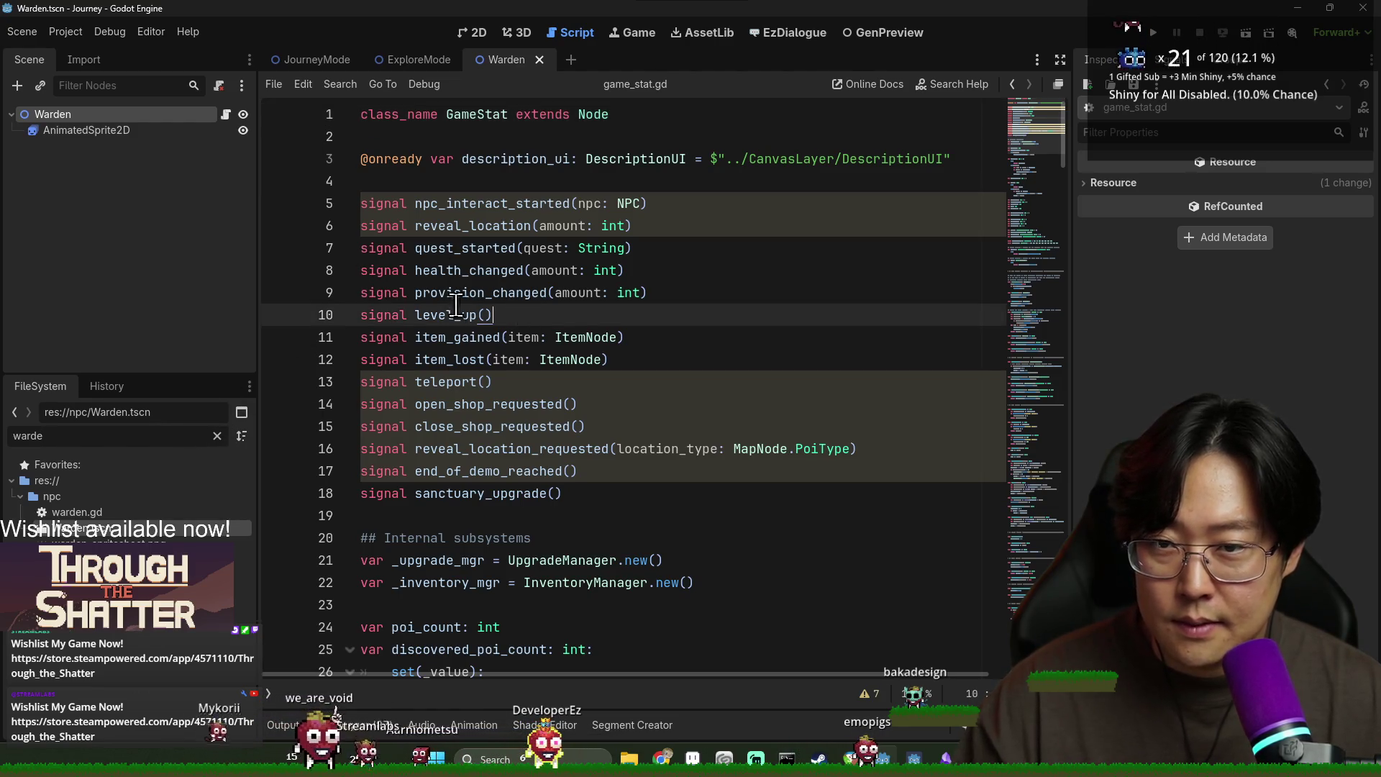
pyautogui.click(597, 499)
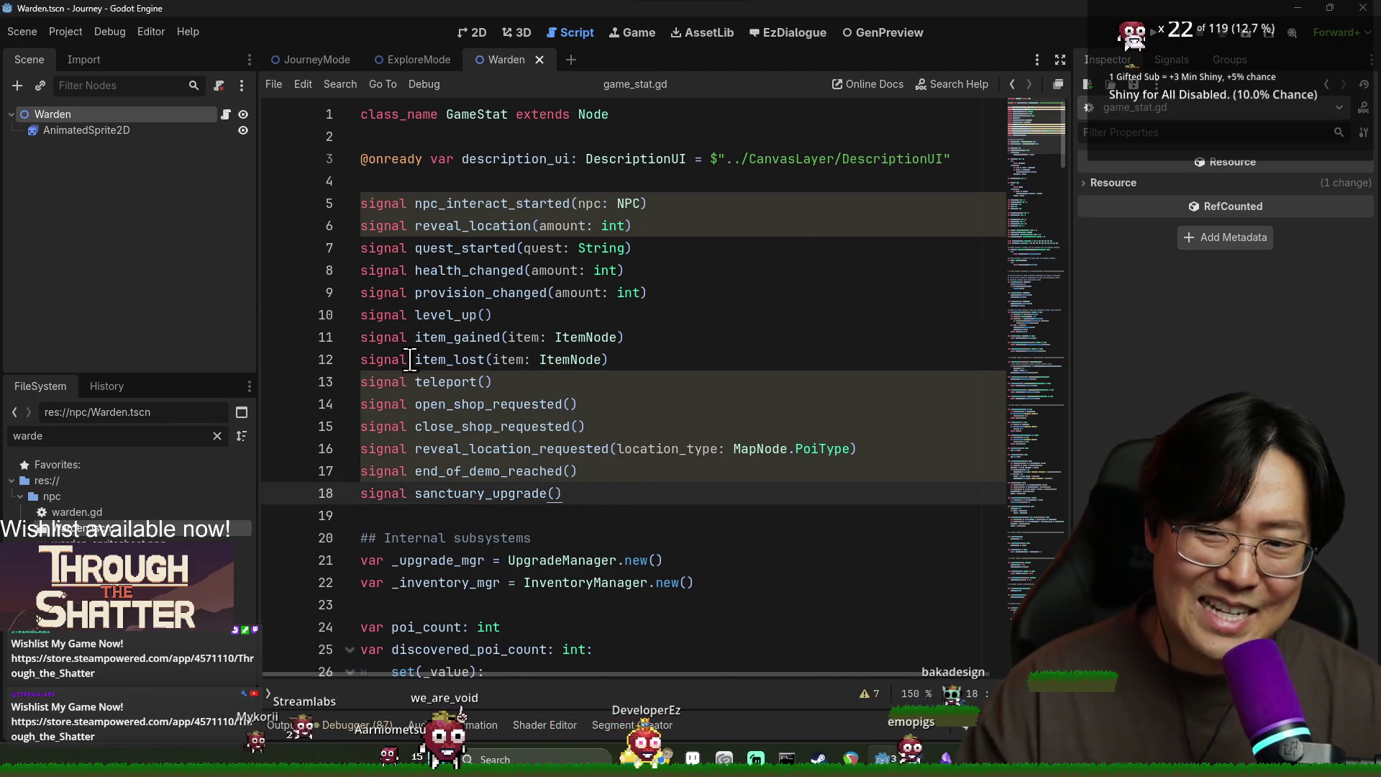
# Step: Return to game_control.gd and place the caret at the end of the extends Node line
pyautogui.hotkey('alt', 'Left')
pyautogui.doubleClick(425, 337)
pyautogui.scroll(-4, 419, 369)
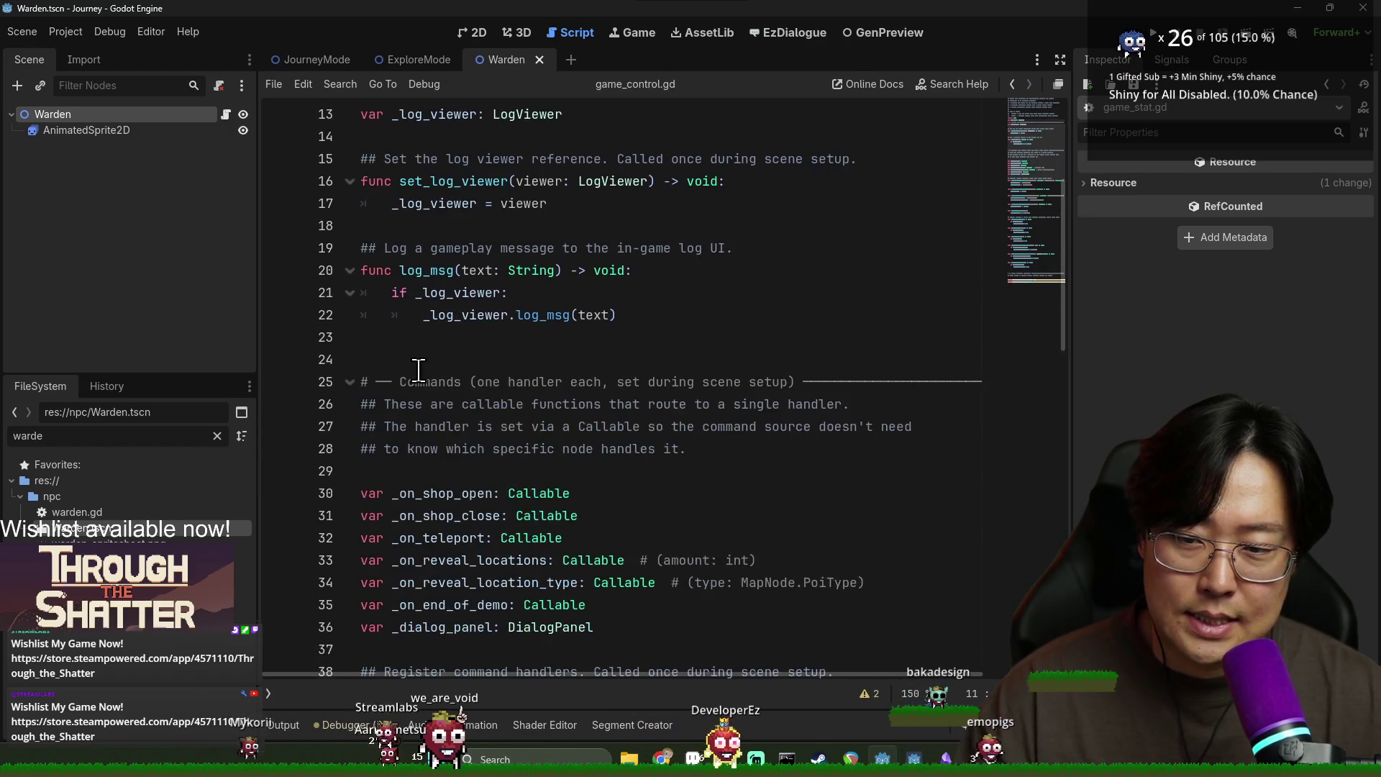
pyautogui.scroll(-7, 419, 369)
pyautogui.scroll(9, 438, 381)
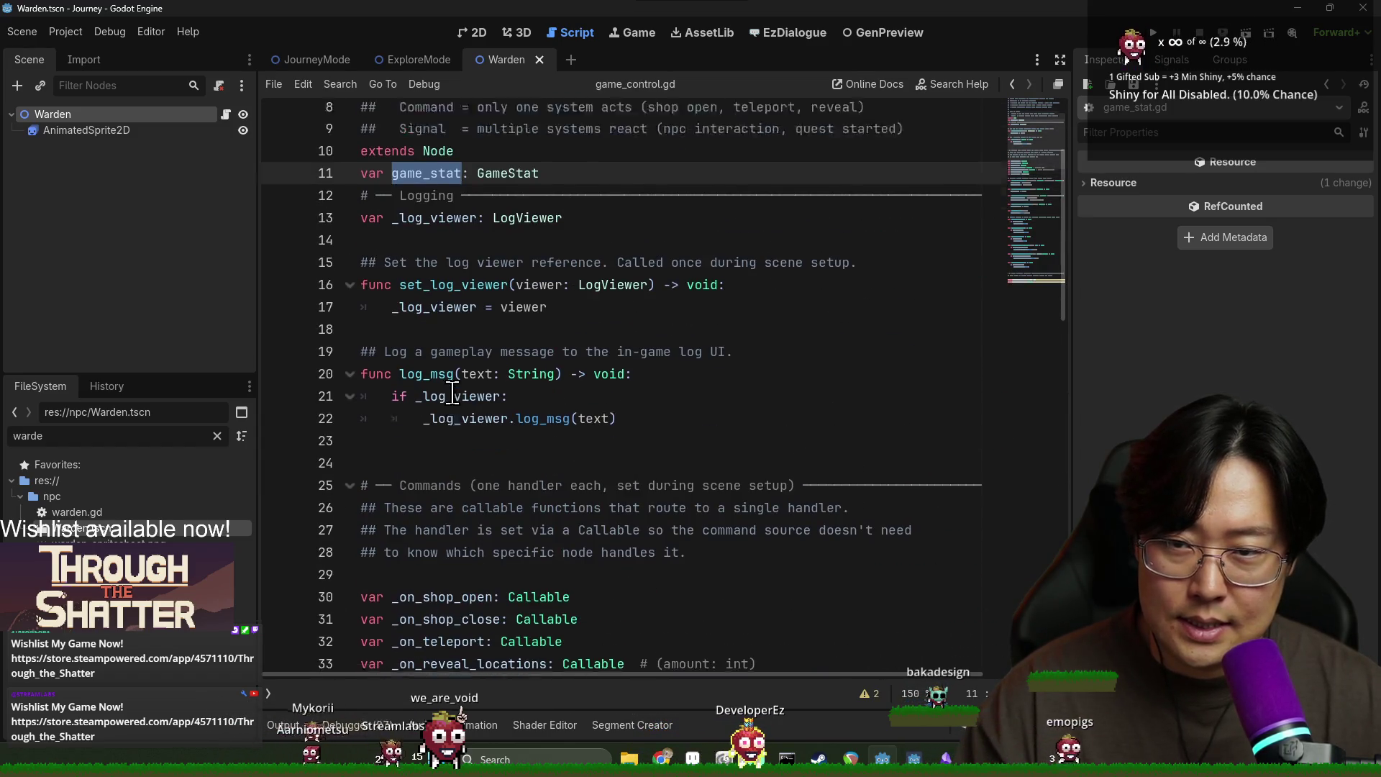
pyautogui.scroll(3, 452, 392)
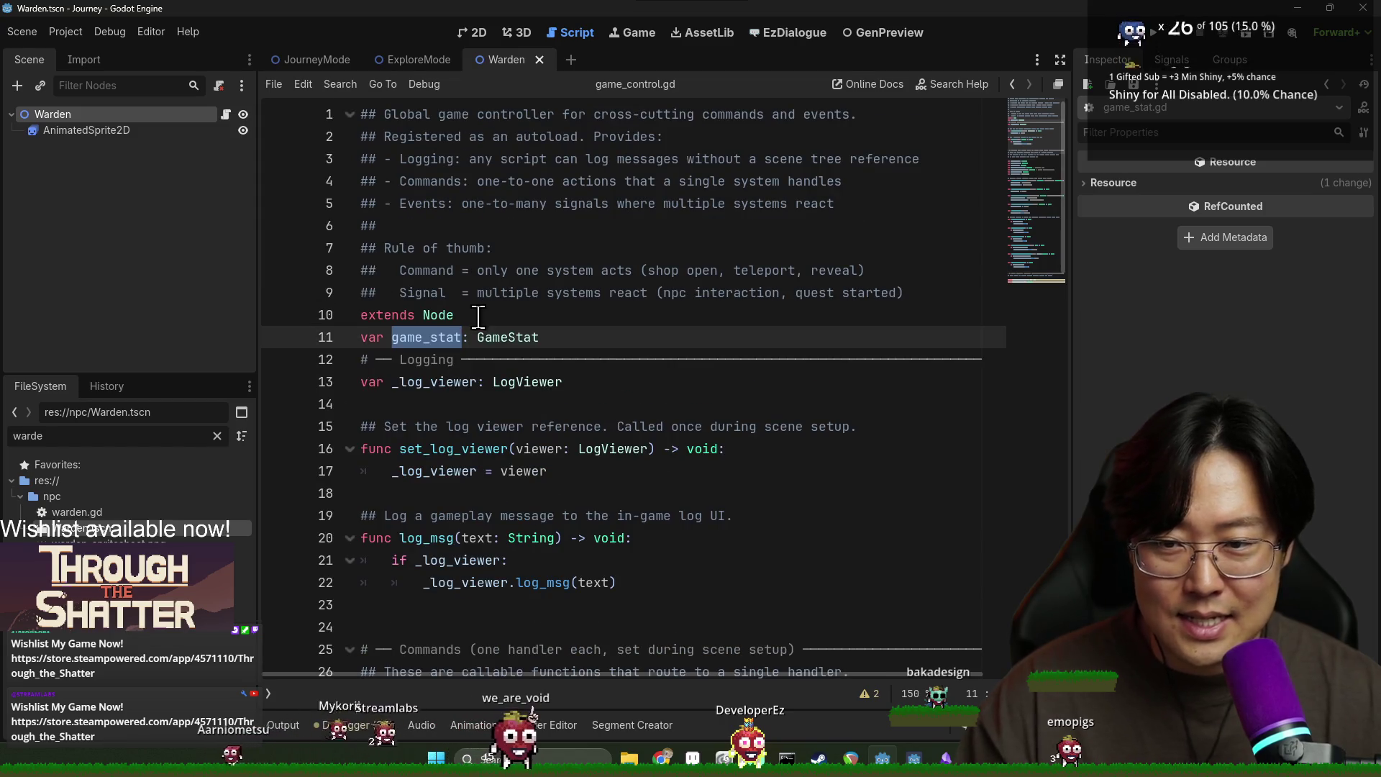
pyautogui.click(479, 316)
pyautogui.scroll(-10, 539, 361)
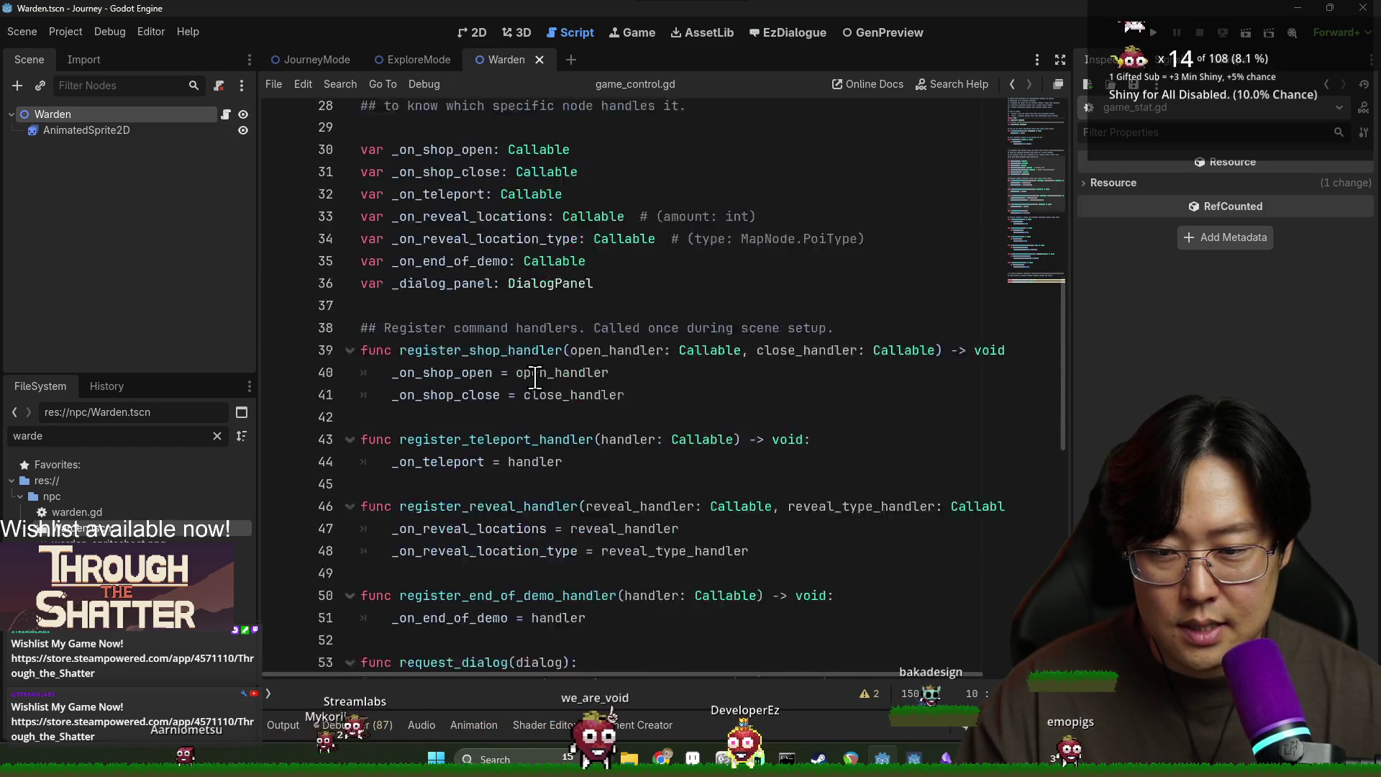
pyautogui.scroll(8, 529, 395)
pyautogui.scroll(1, 479, 290)
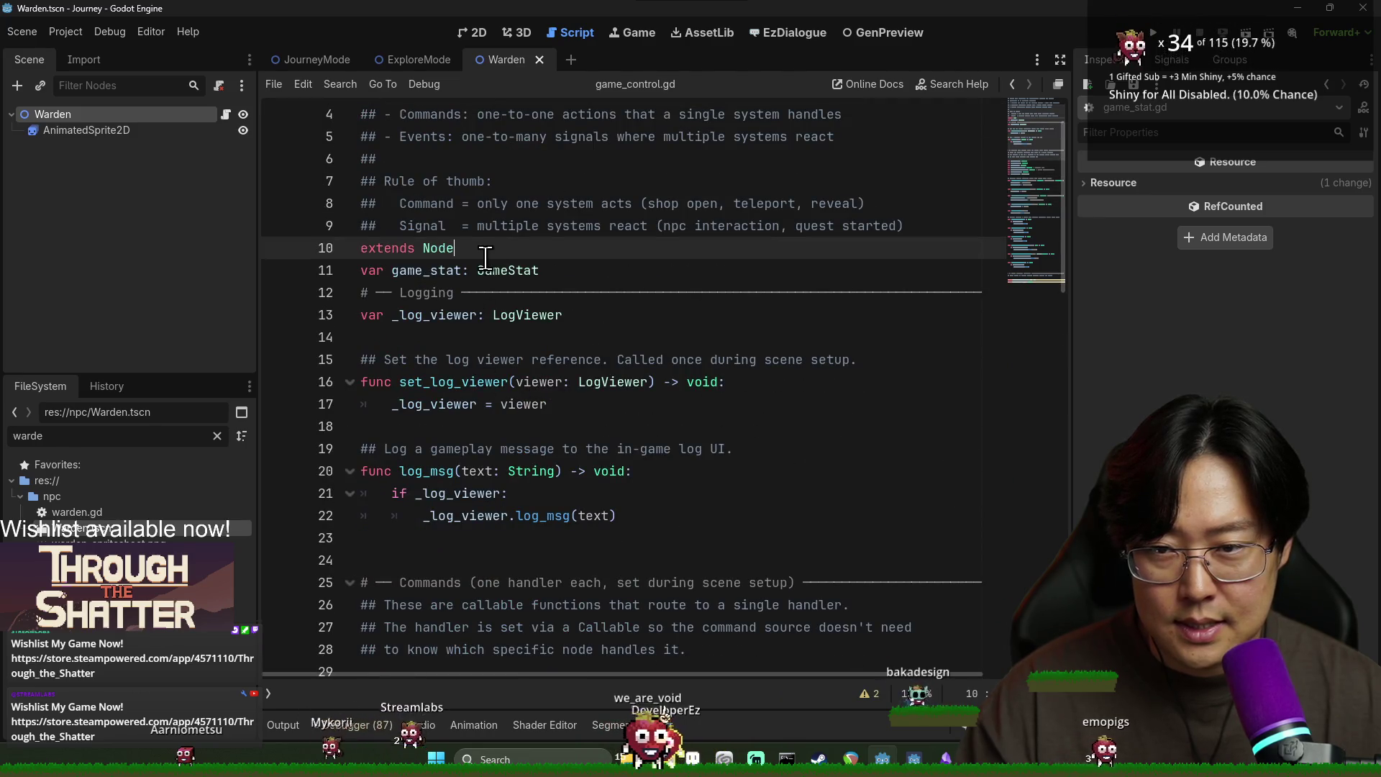
pyautogui.scroll(1, 516, 349)
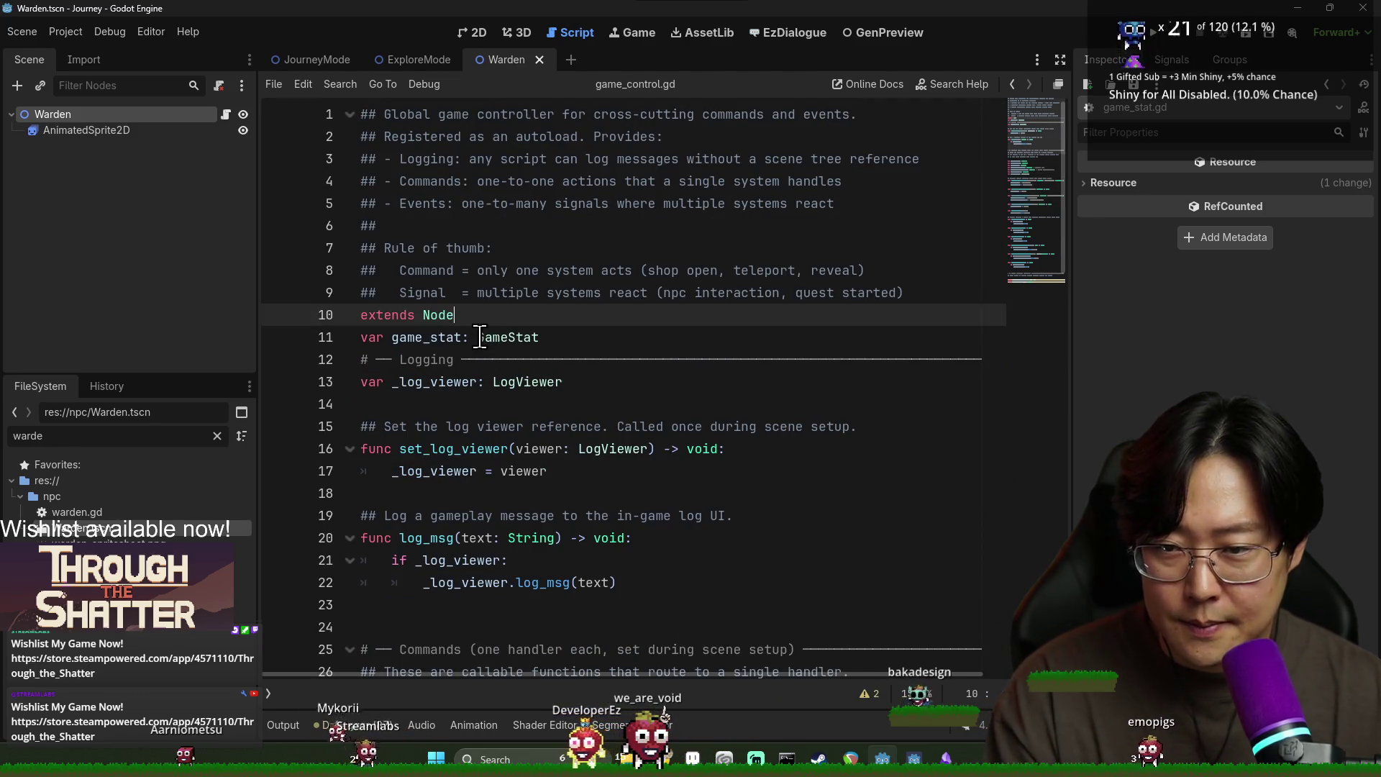
# Step: Insert blank lines below extends Node, ahead of the game_stat declaration
pyautogui.press('Return')
pyautogui.scroll(-4, 491, 353)
pyautogui.write('var game_stat: GameStat')
pyautogui.scroll(-4, 489, 363)
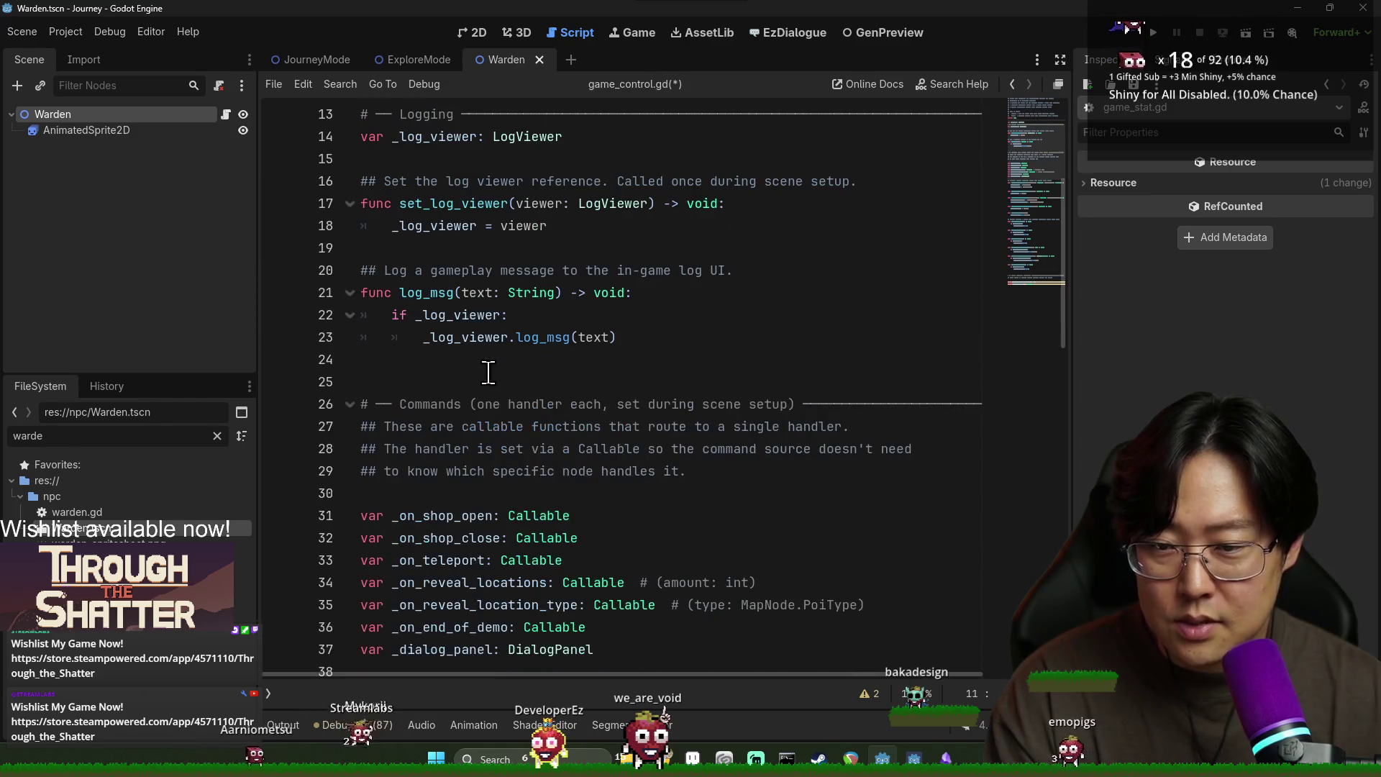
pyautogui.scroll(4, 445, 367)
pyautogui.click(518, 316)
pyautogui.press('Return')
pyautogui.press('Return')
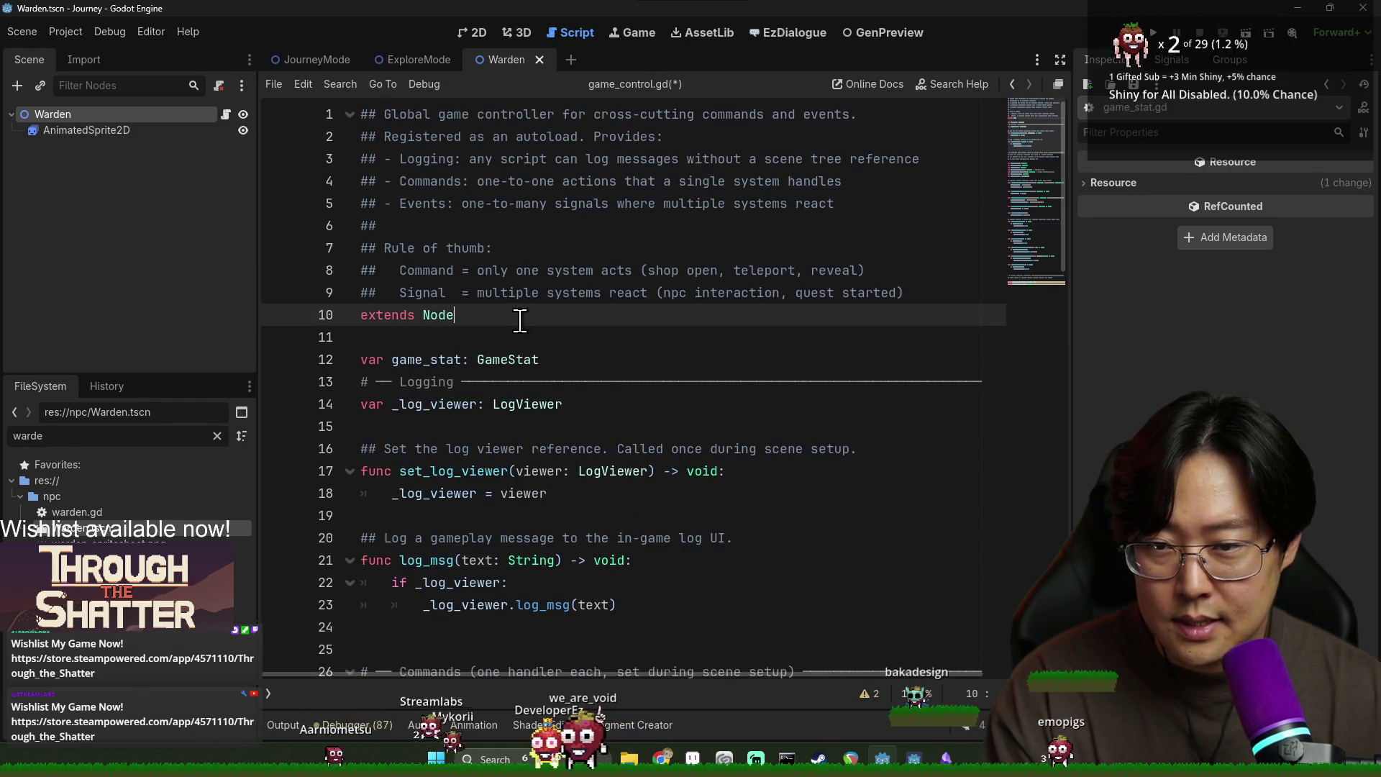
# Step: Rename the two signals to game_update_pause and game_update_unpause in game_control.gd
pyautogui.write('signal(')
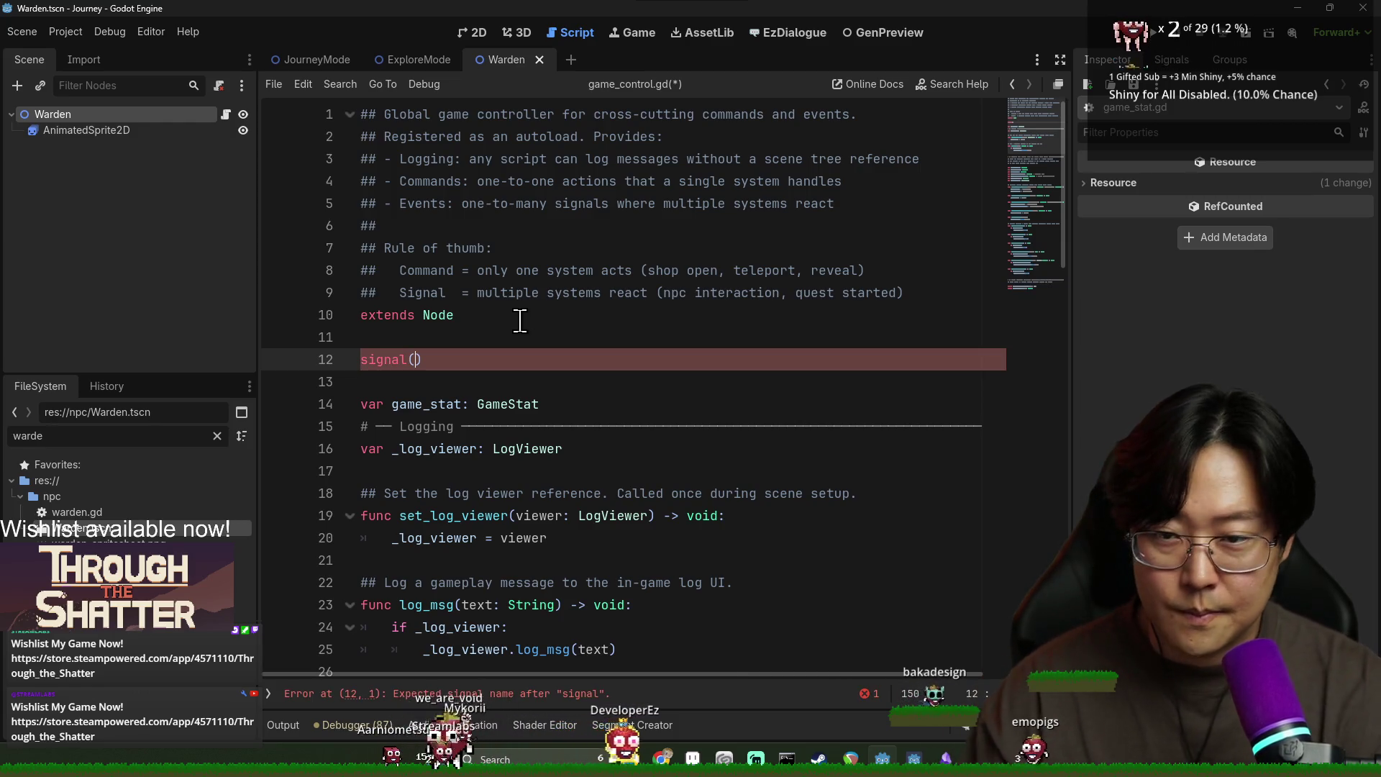
pyautogui.press('BackSpace')
pyautogui.write('pause')
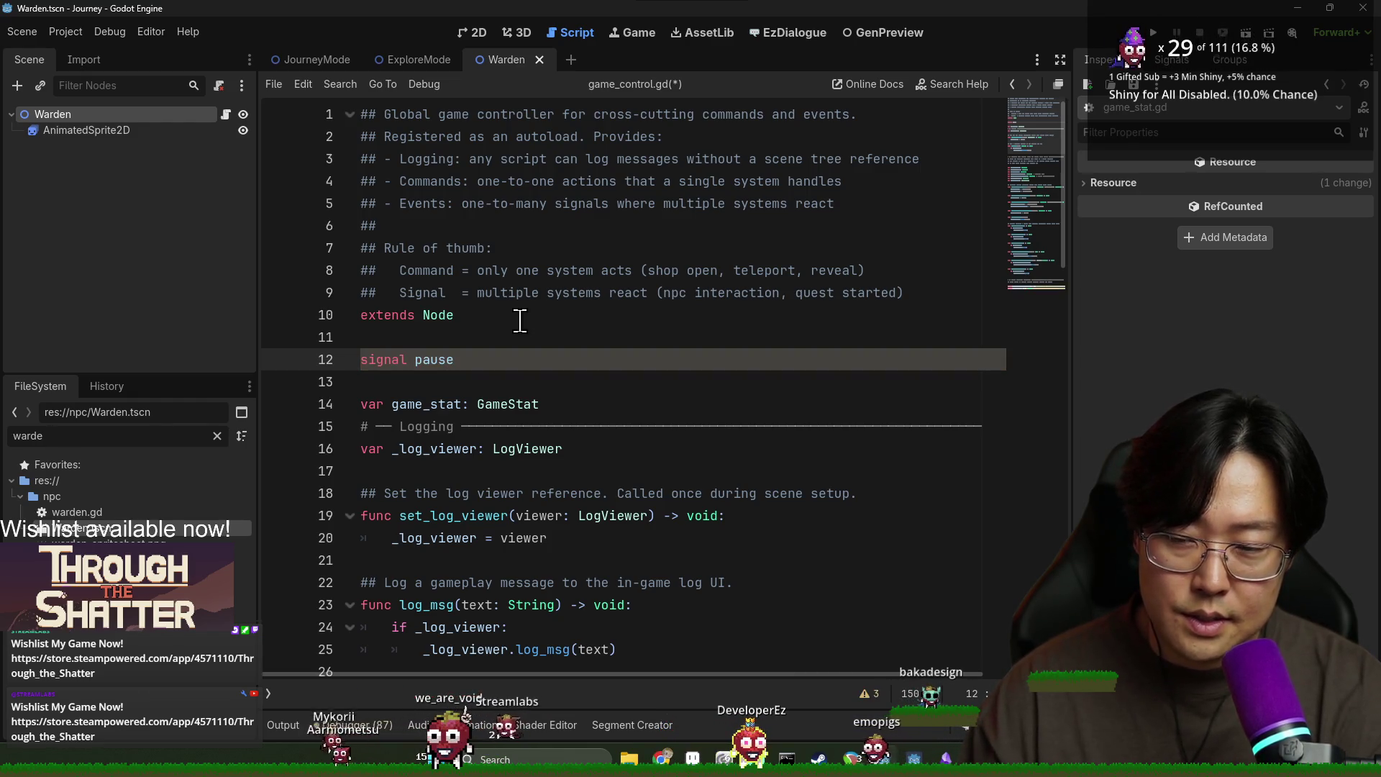
pyautogui.press('Return')
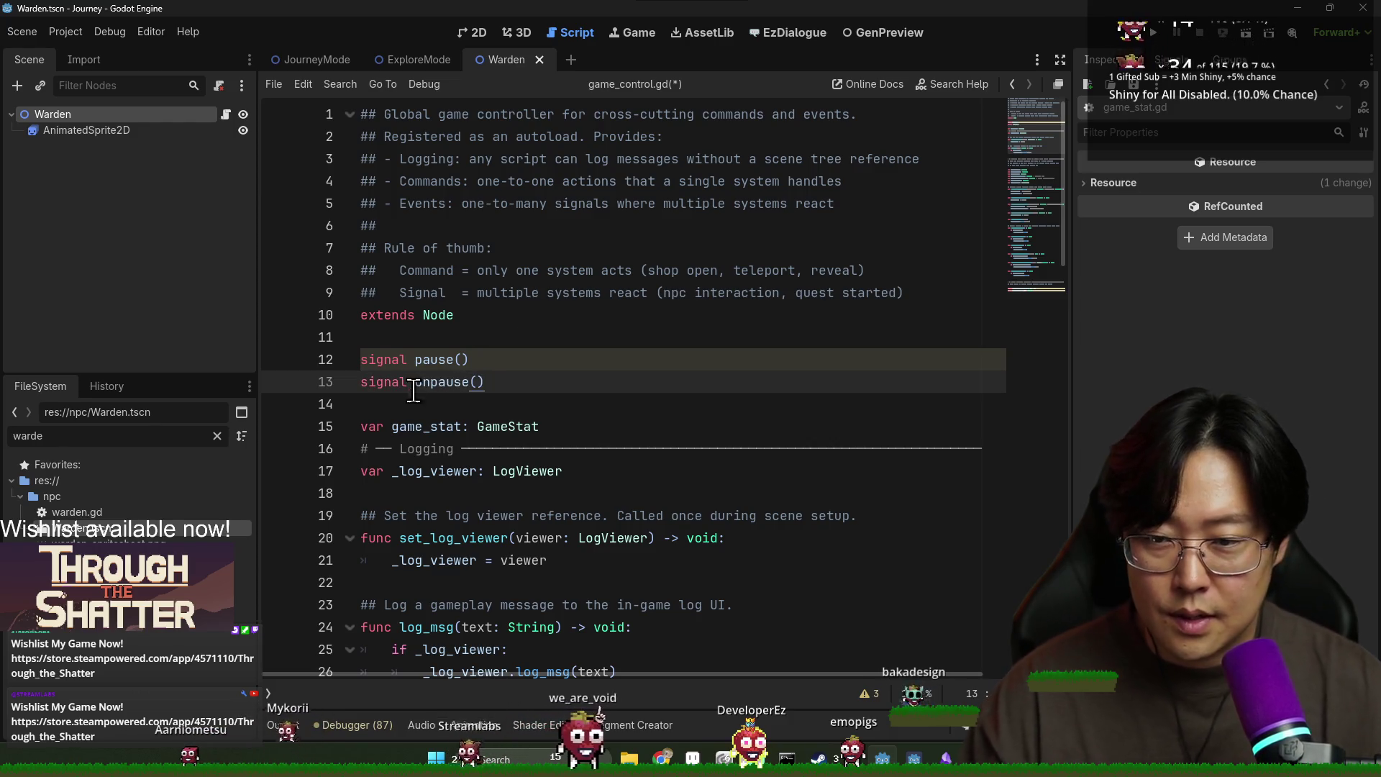
pyautogui.click(522, 405)
pyautogui.hotkey('shift', 'Up')
pyautogui.hotkey('shift', 'Up')
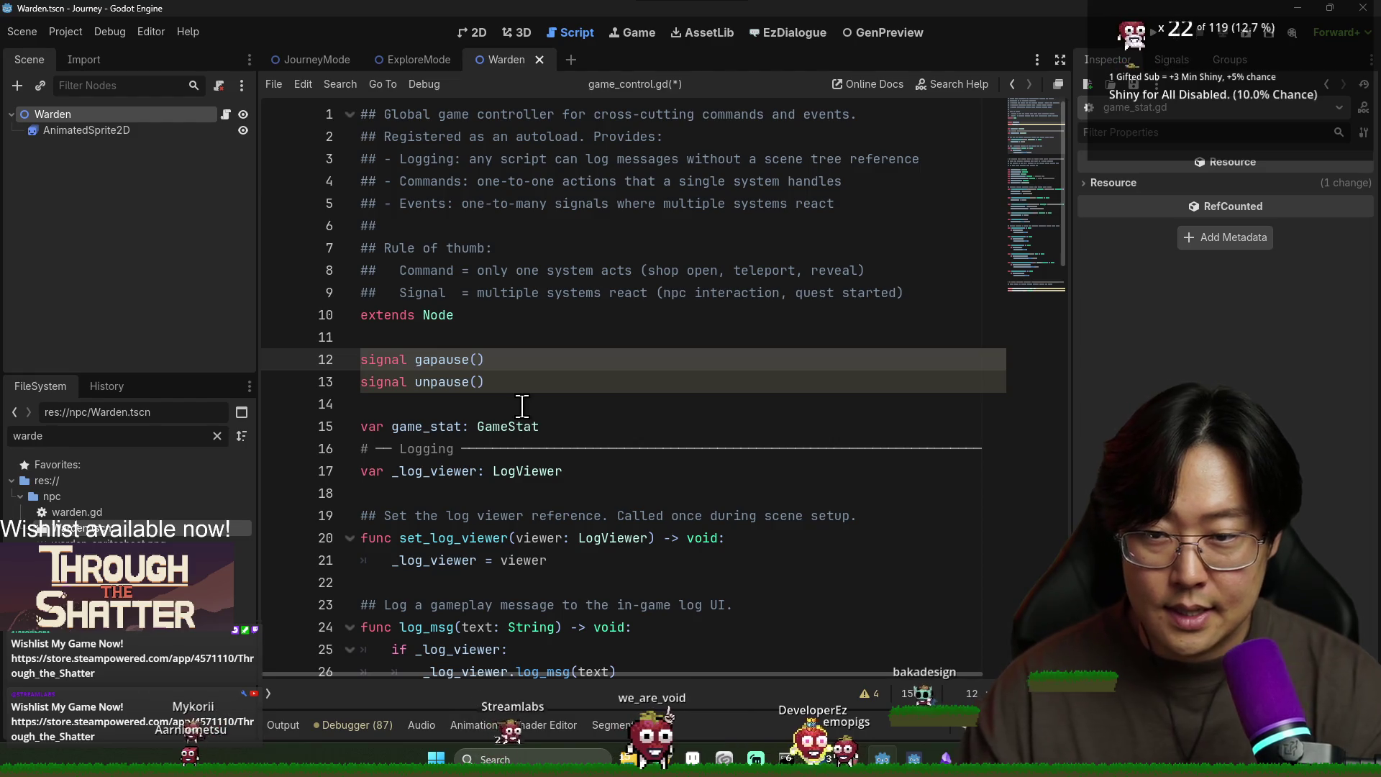
pyautogui.write('me_update_')
pyautogui.doubleClick(472, 359)
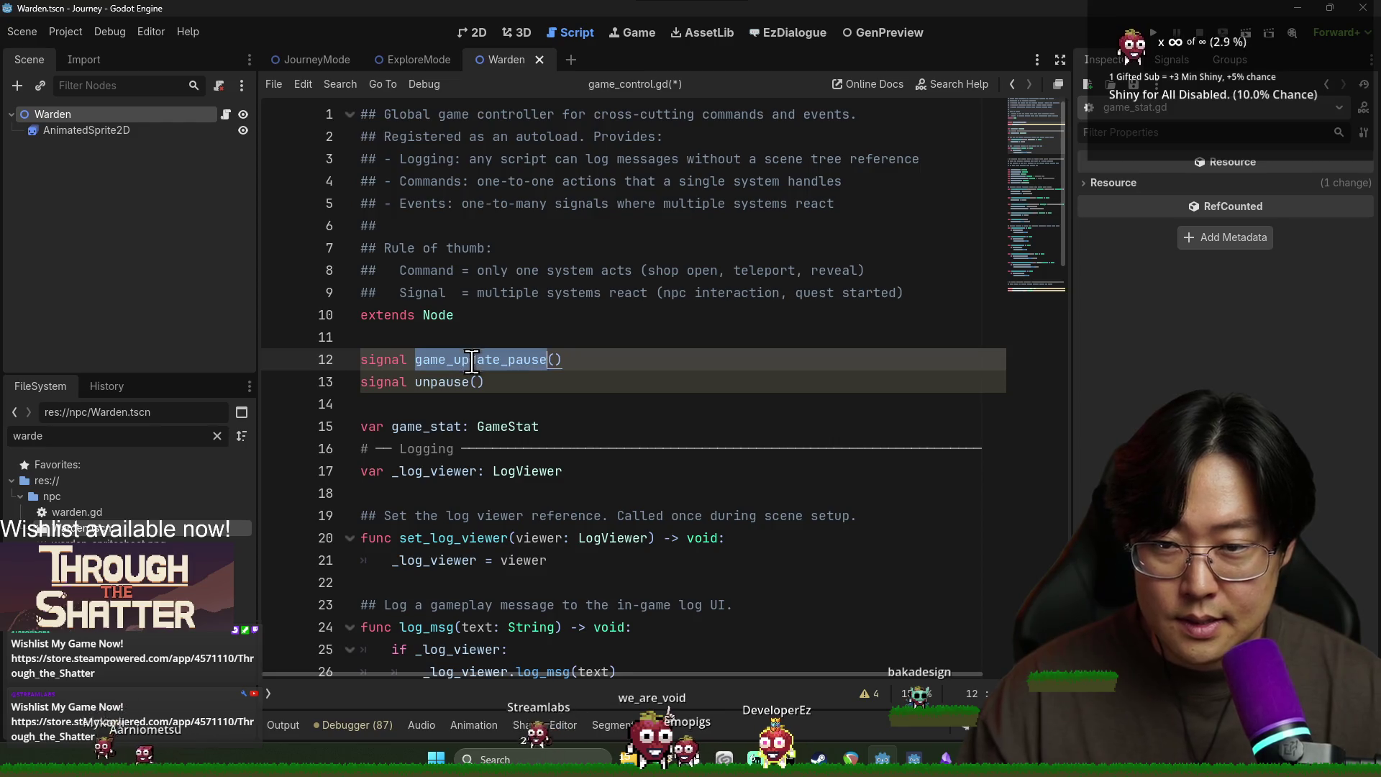
pyautogui.moveTo(415, 381); pyautogui.dragTo(465, 382)
pyautogui.write('game_update_')
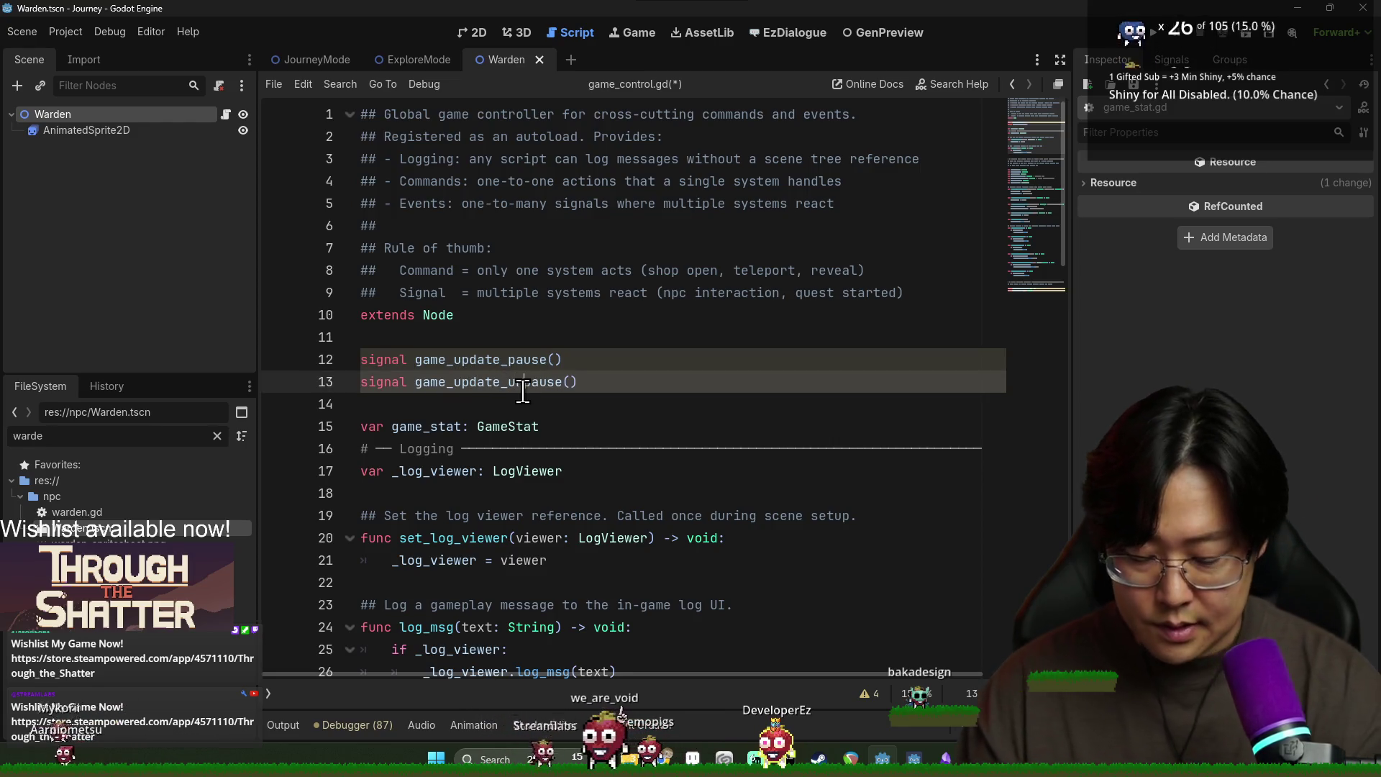
pyautogui.doubleClick(525, 360)
# Step: Write a game_update_pause.emit() line after _dialog_panel.start(dialog) in request_dialog
pyautogui.scroll(-10, 498, 461)
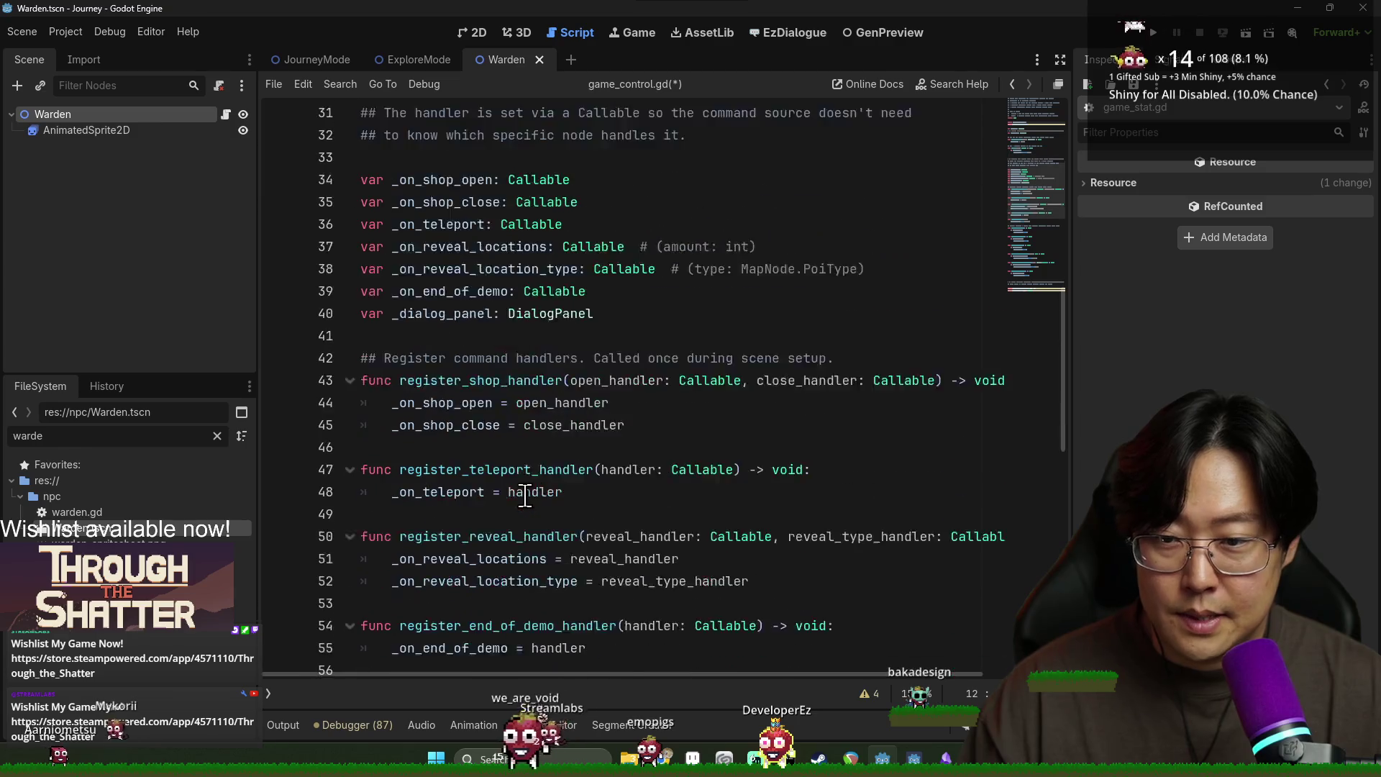
pyautogui.scroll(-5, 498, 467)
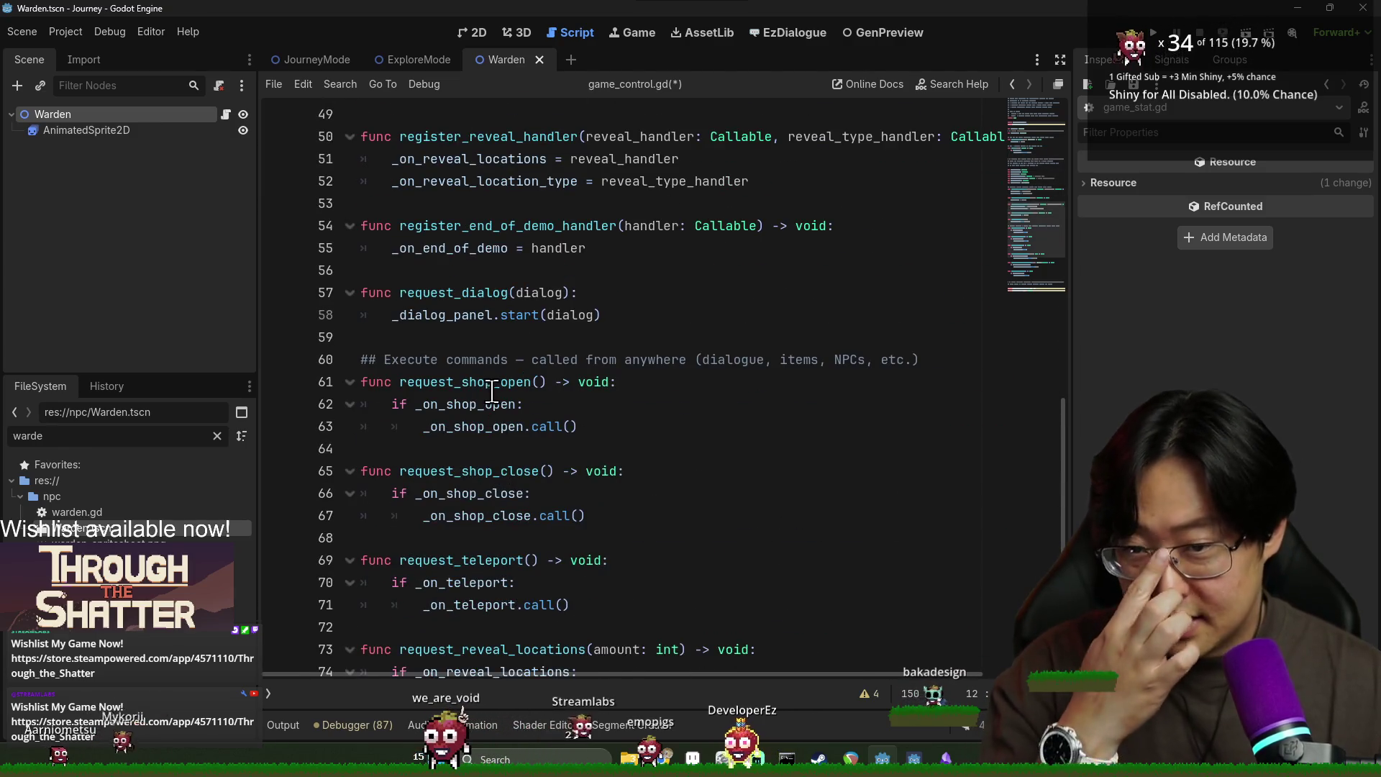
pyautogui.doubleClick(487, 316)
pyautogui.click(641, 316)
pyautogui.press('Return')
pyautogui.write('game_update_pause.em')
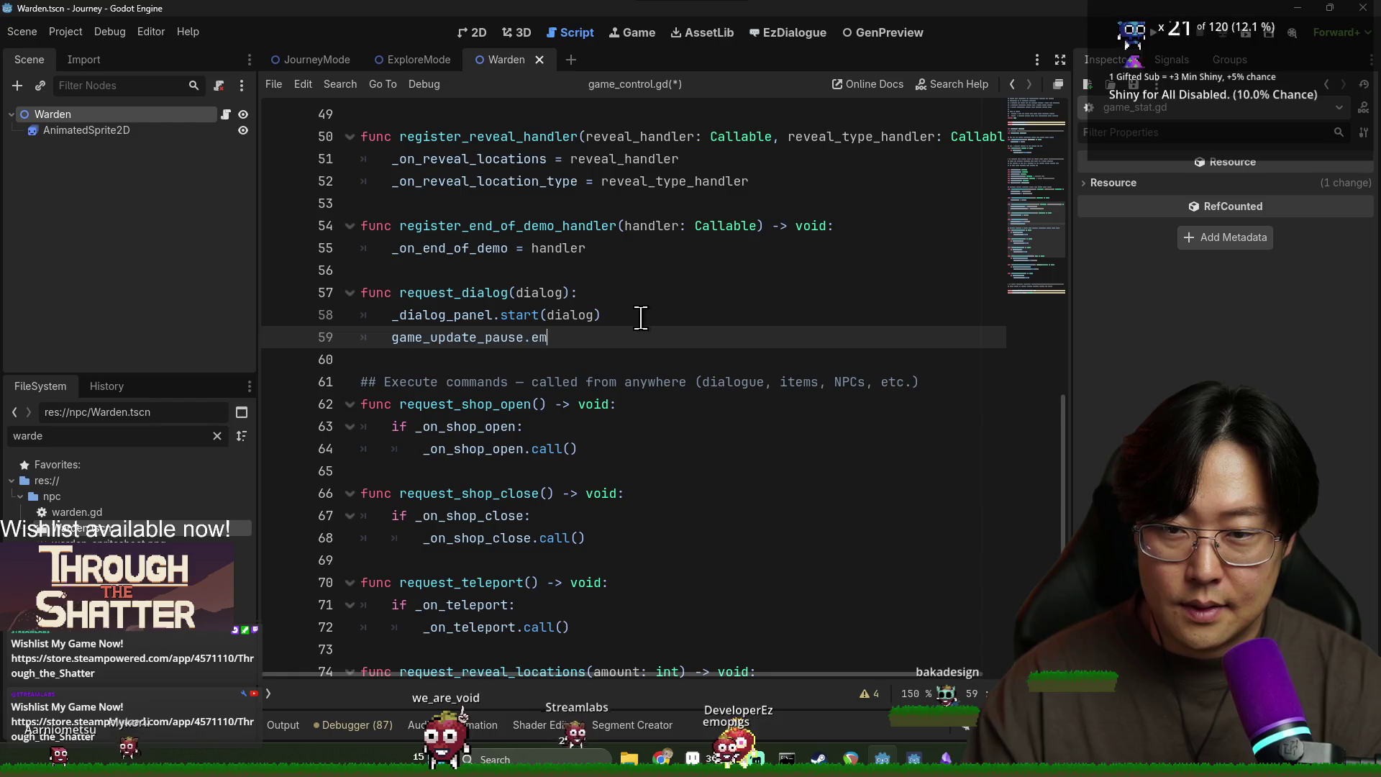
# Step: Move the emit line above _dialog_panel.start(dialog), remove the stray indent, and save game_control.gd
pyautogui.moveTo(579, 337); pyautogui.dragTo(391, 337)
pyautogui.hotkey('ctrl', 'x')
pyautogui.click(635, 292)
pyautogui.press('Return')
pyautogui.hotkey('ctrl', 'v')
pyautogui.doubleClick(432, 315)
pyautogui.click(504, 360)
pyautogui.press('BackSpace')
pyautogui.press('BackSpace')
pyautogui.hotkey('ctrl', 's')
# Step: Follow _dialog_panel to its declaration and open the DialogPanel script
pyautogui.doubleClick(432, 315)
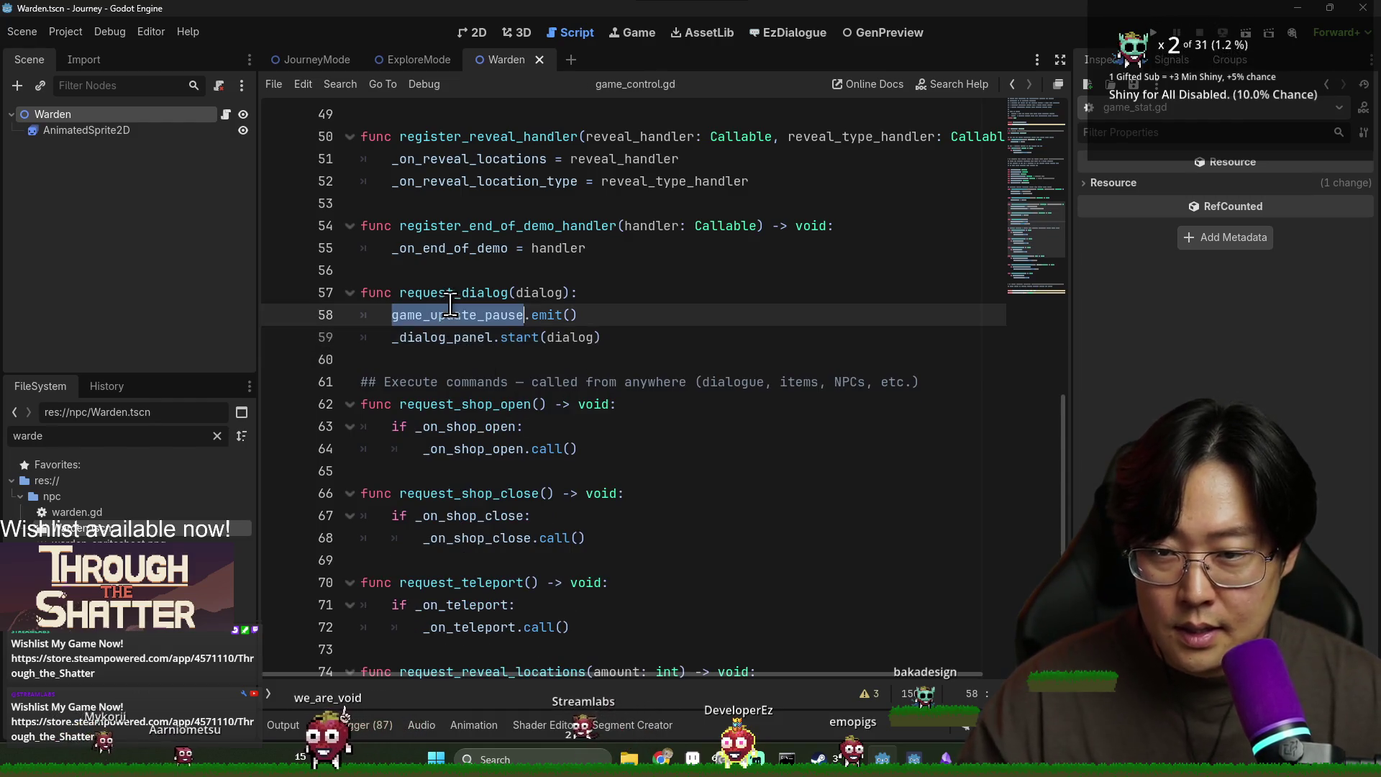
pyautogui.doubleClick(453, 292)
pyautogui.doubleClick(446, 315)
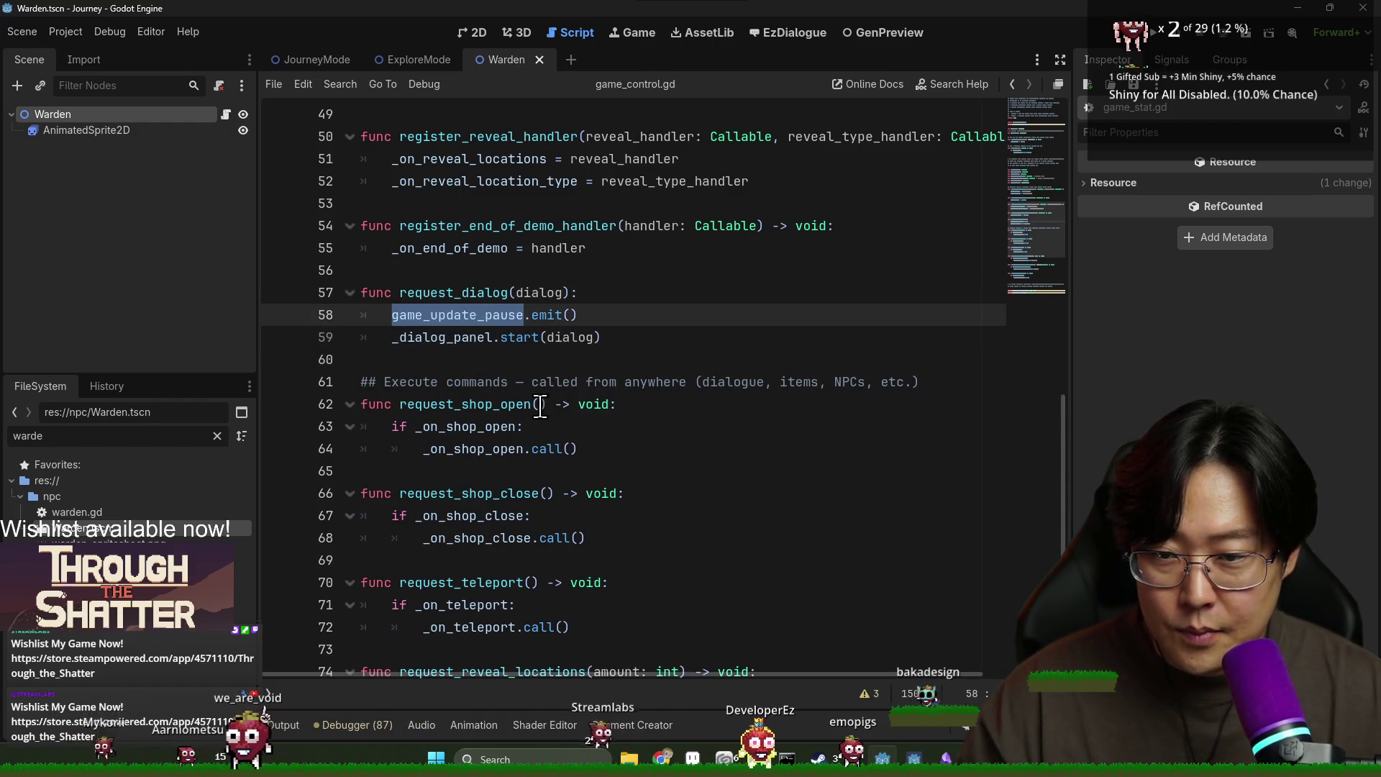
pyautogui.keyDown('ctrl'); pyautogui.click(451, 338); pyautogui.keyUp('ctrl')
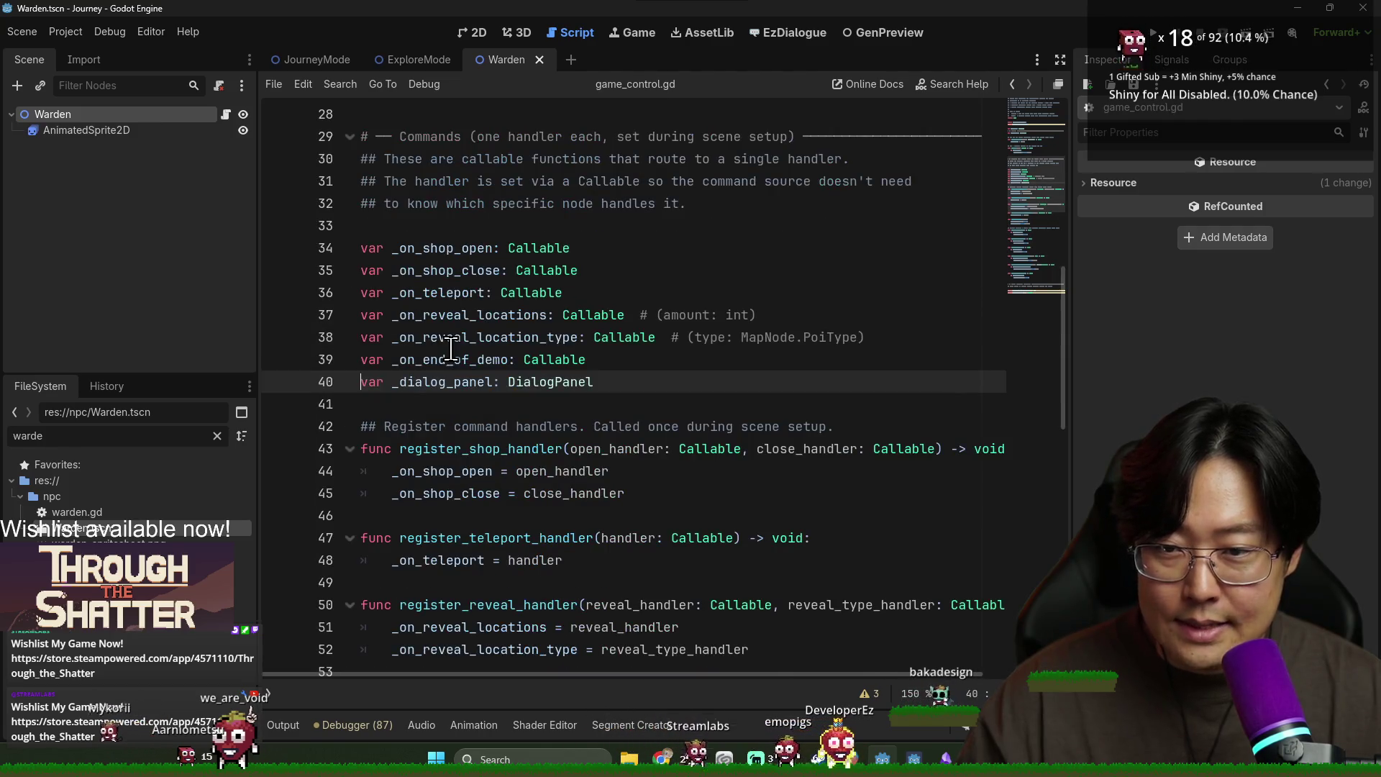
pyautogui.keyDown('ctrl'); pyautogui.click(523, 389); pyautogui.keyUp('ctrl')
# Step: Search DialogPanel.gd for 'exit' to locate where the closed signal is emitted
pyautogui.scroll(5, 472, 425)
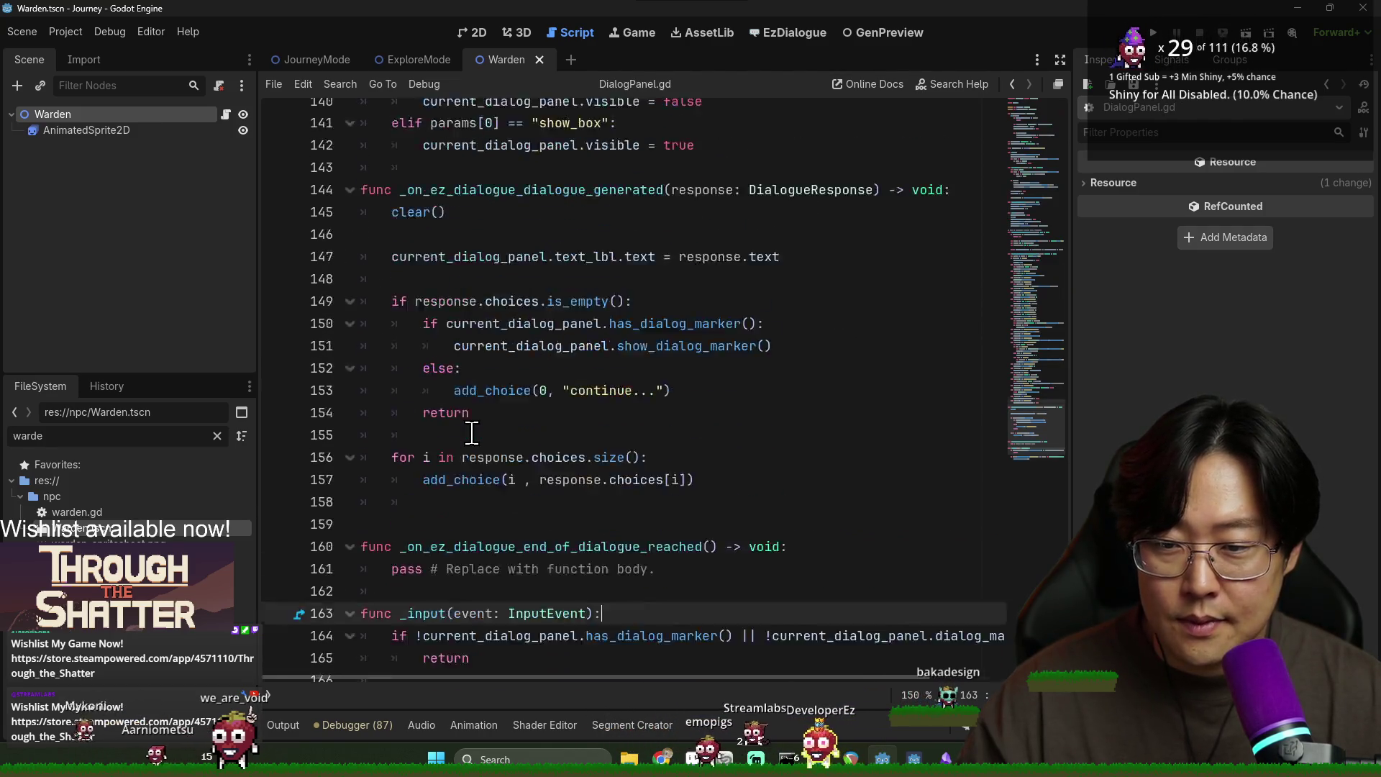
pyautogui.scroll(9, 477, 404)
pyautogui.scroll(-8, 504, 402)
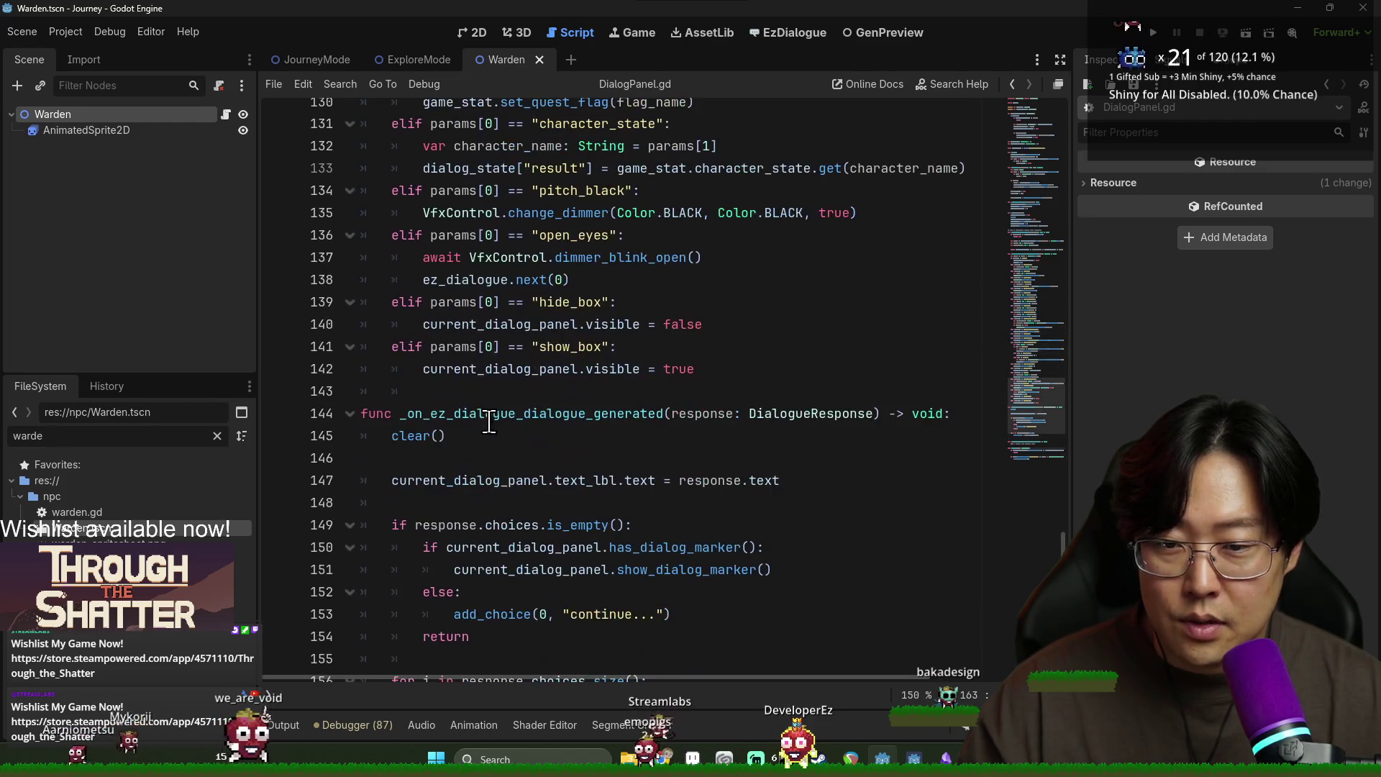
pyautogui.scroll(8, 536, 338)
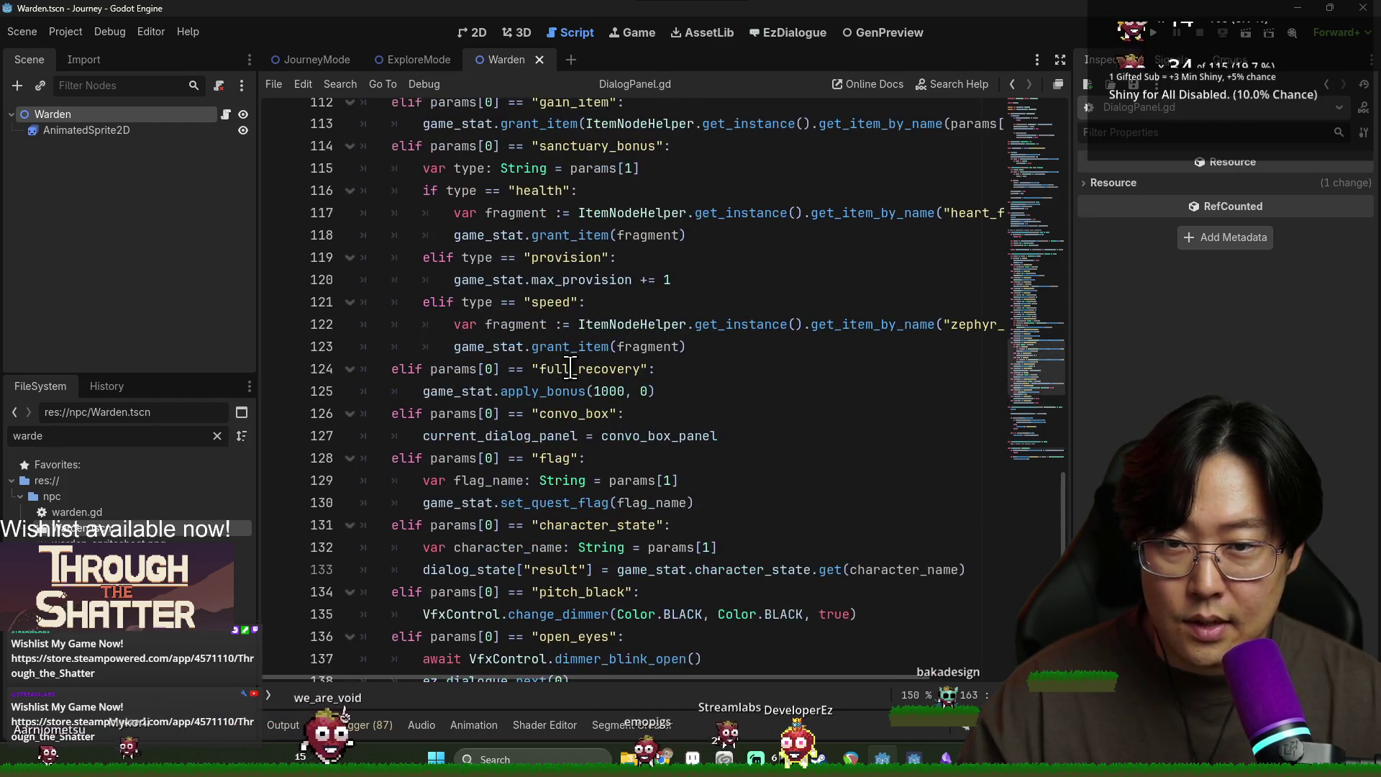
pyautogui.hotkey('ctrl', 'f')
pyautogui.write('exit')
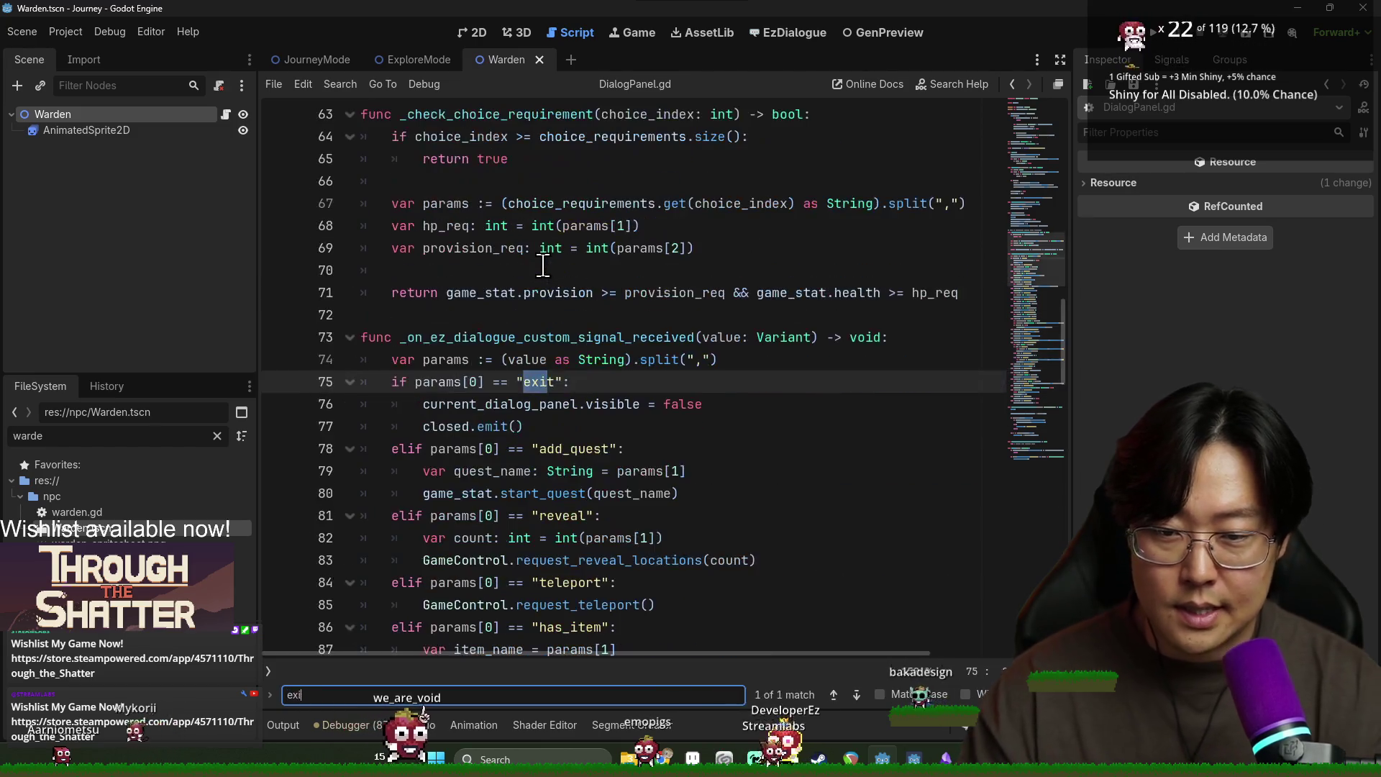
pyautogui.doubleClick(496, 405)
pyautogui.doubleClick(446, 427)
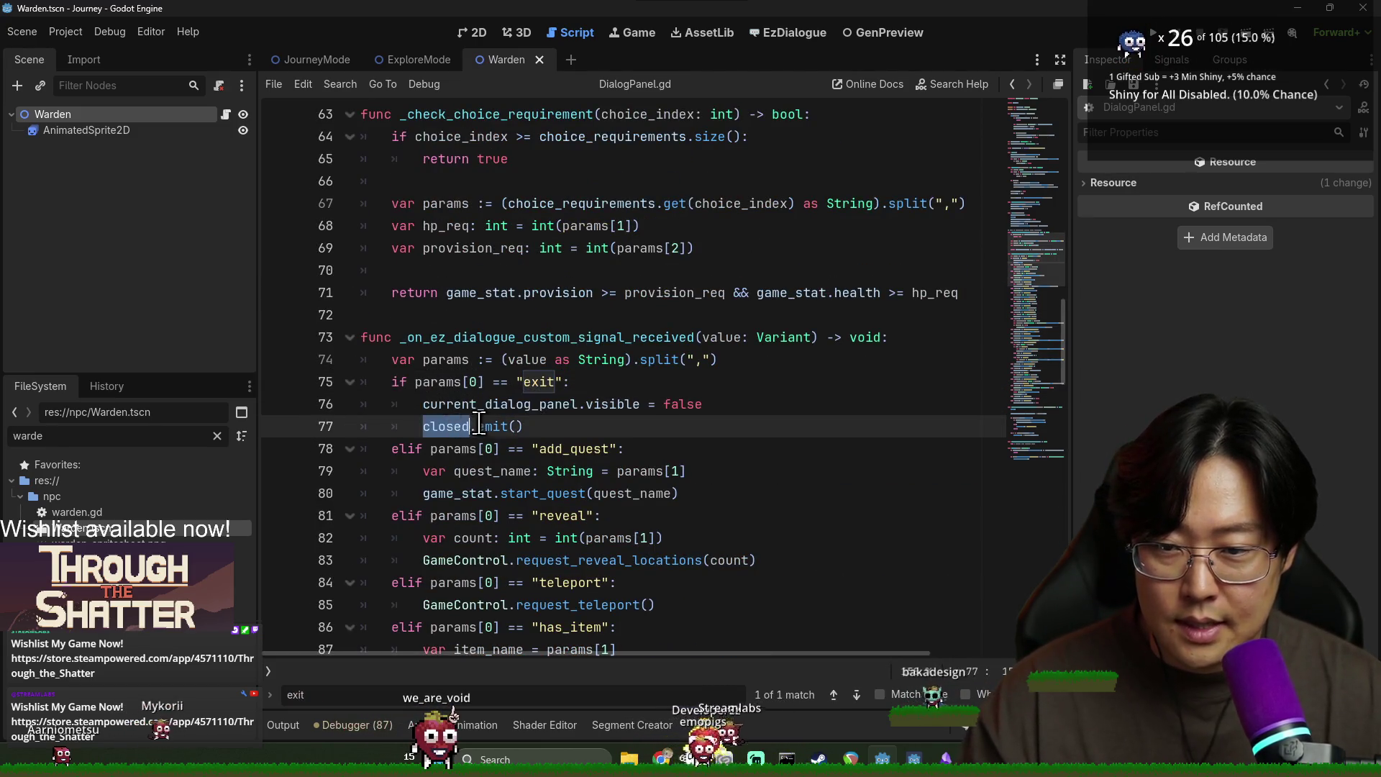
# Step: Select the closed signal declaration at the top and start a project-wide search for it
pyautogui.scroll(10, 636, 389)
pyautogui.scroll(10, 597, 374)
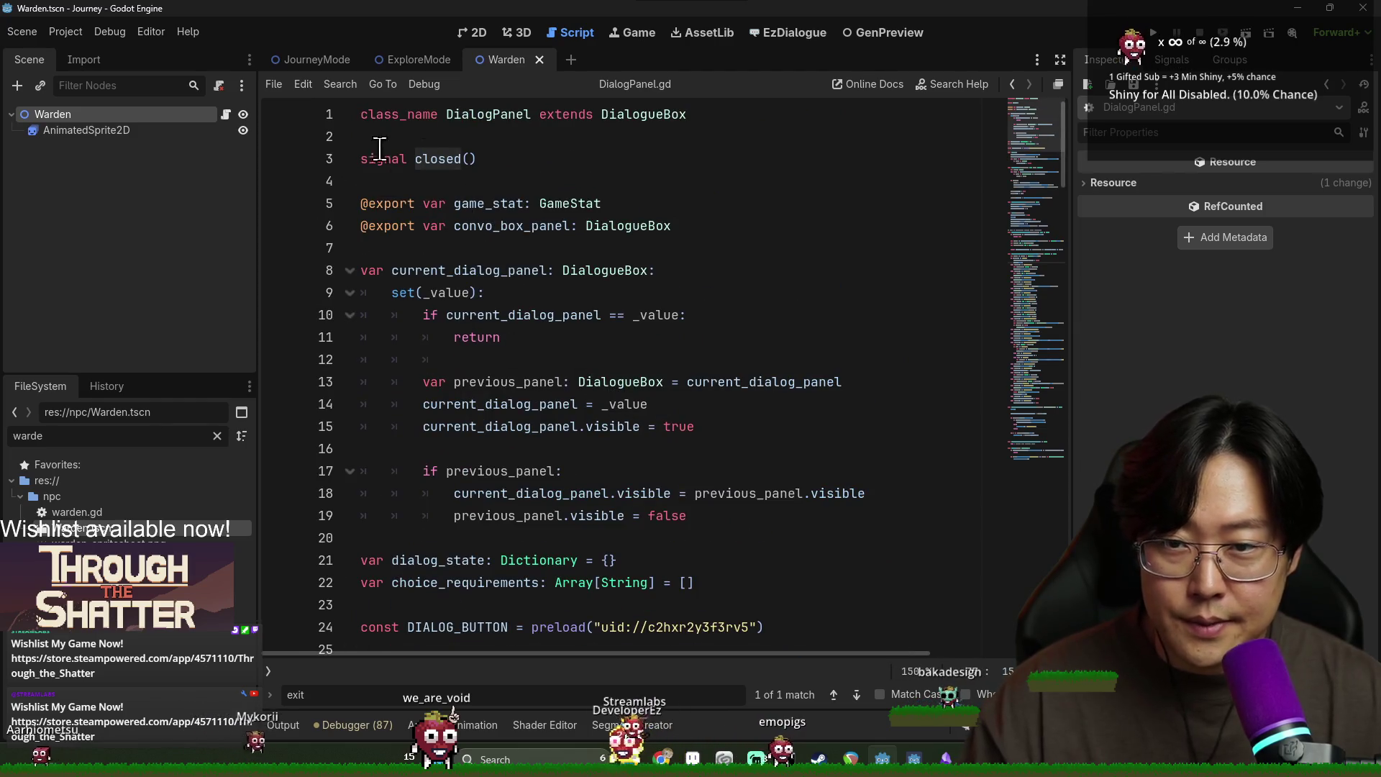
pyautogui.doubleClick(422, 159)
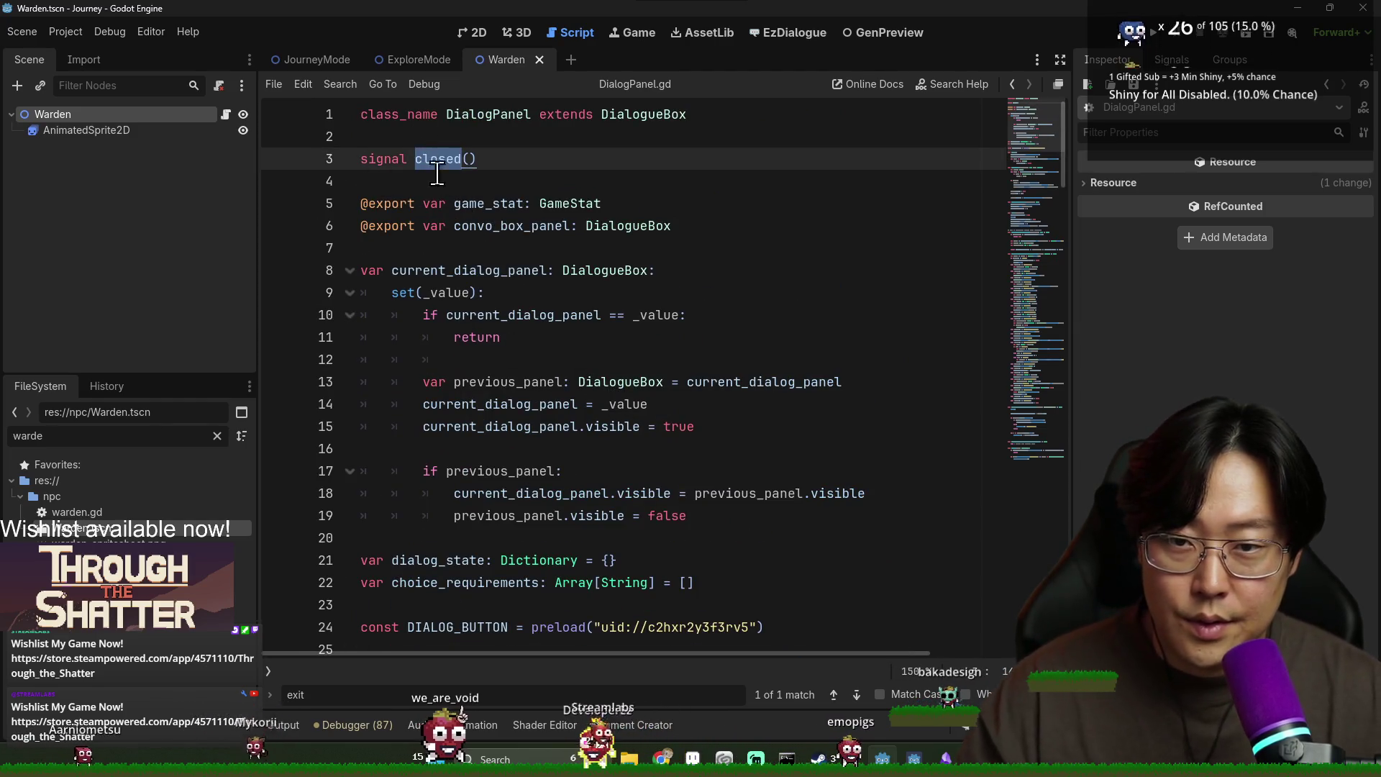
pyautogui.moveTo(416, 159)
pyautogui.mouseDown()
pyautogui.moveTo(477, 160)
pyautogui.moveTo(464, 180)
pyautogui.mouseUp()
pyautogui.hotkey('ctrl', 'shift', 'f')
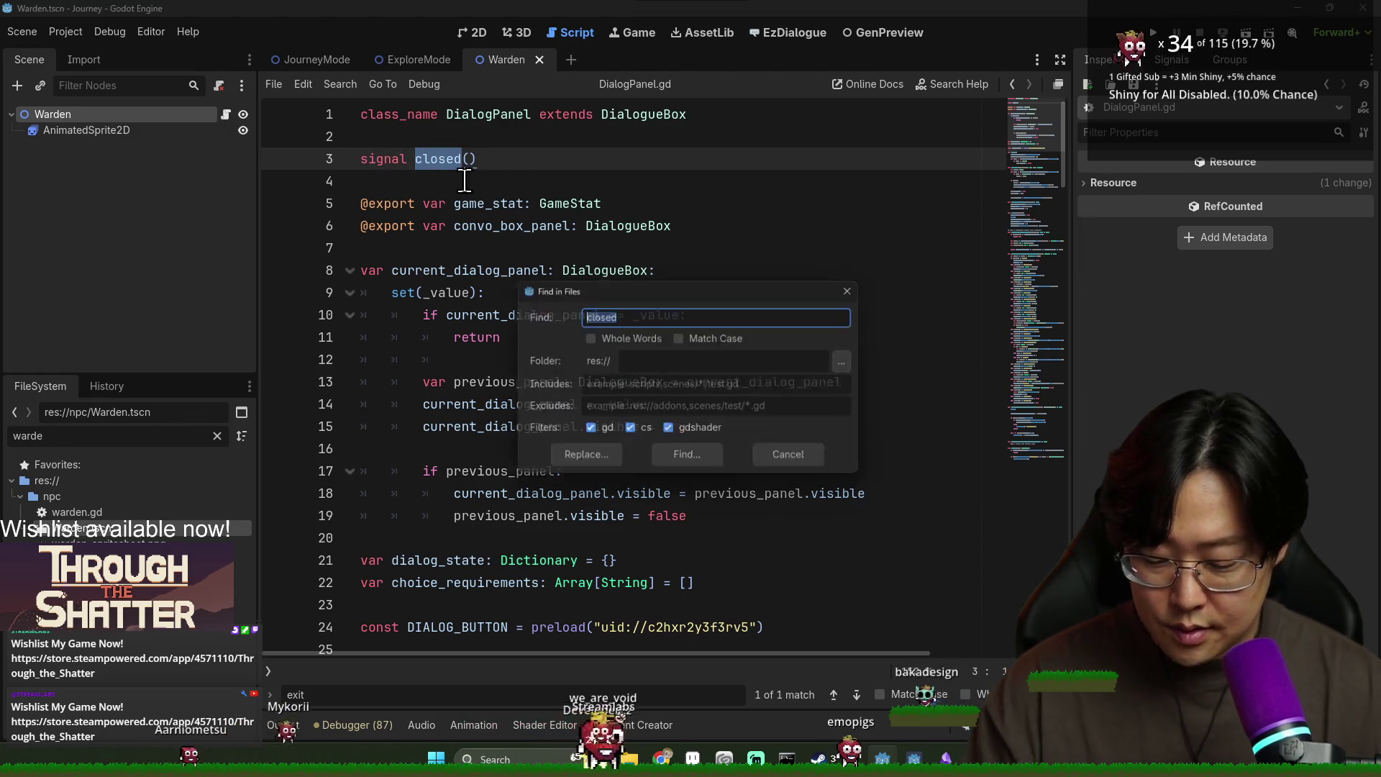
# Step: Run the 'closed' search and scroll through its 62 matches in 18 files
pyautogui.press('Return')
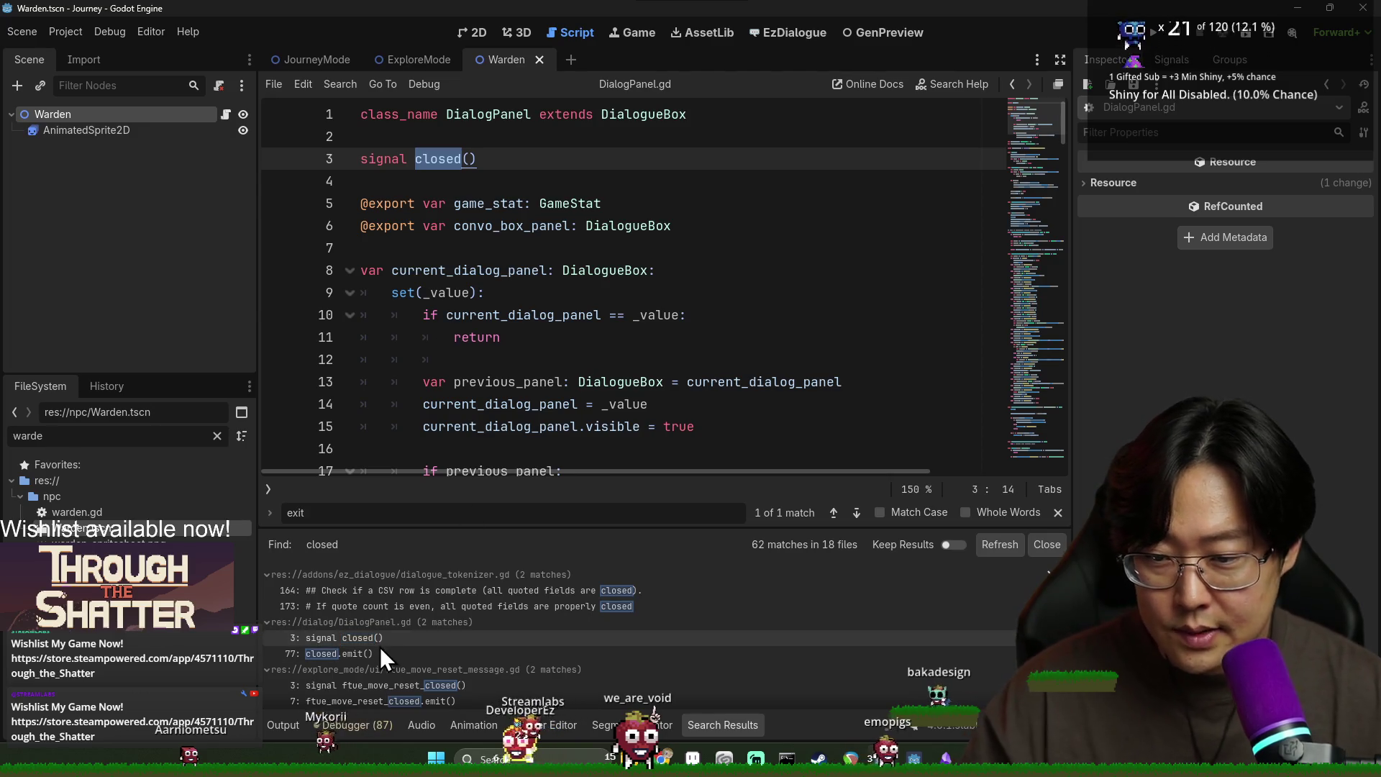
pyautogui.scroll(-3, 355, 654)
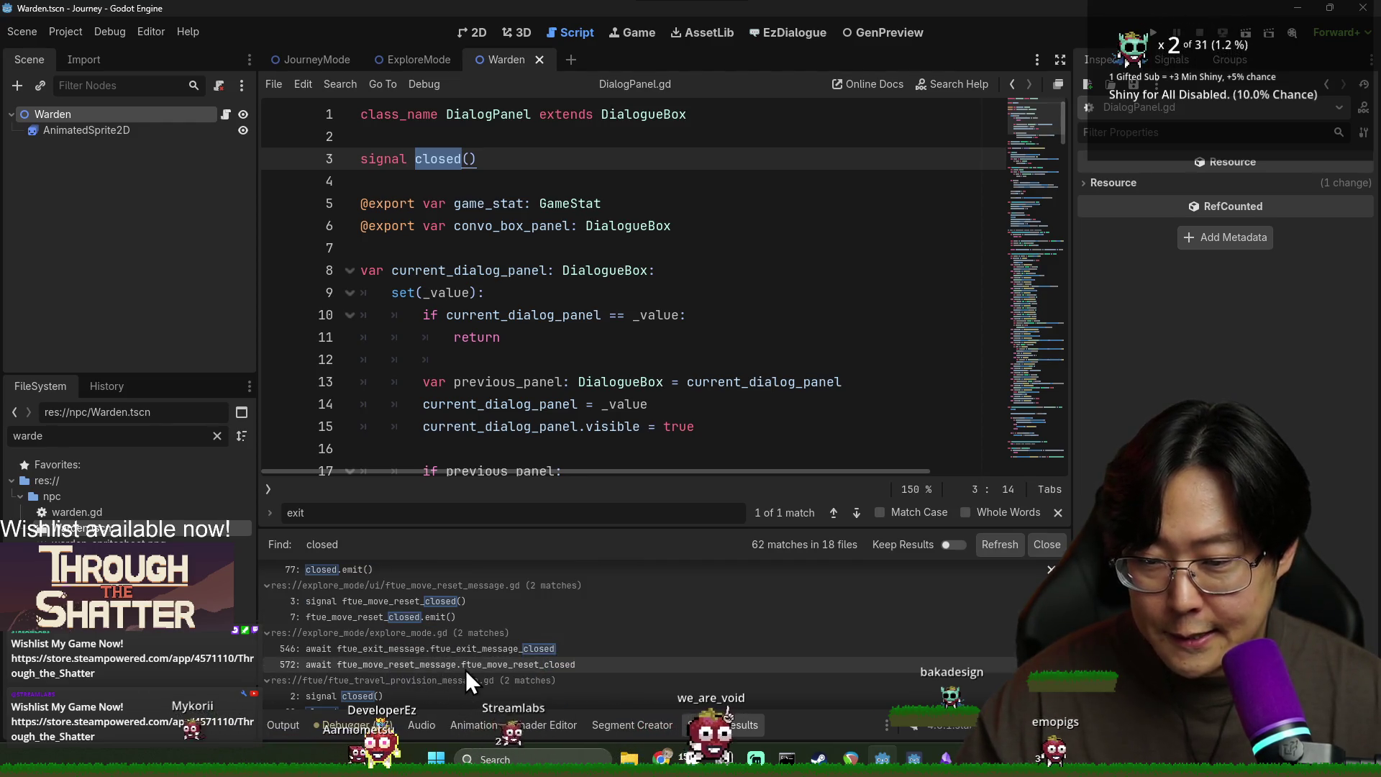
pyautogui.scroll(-6, 382, 655)
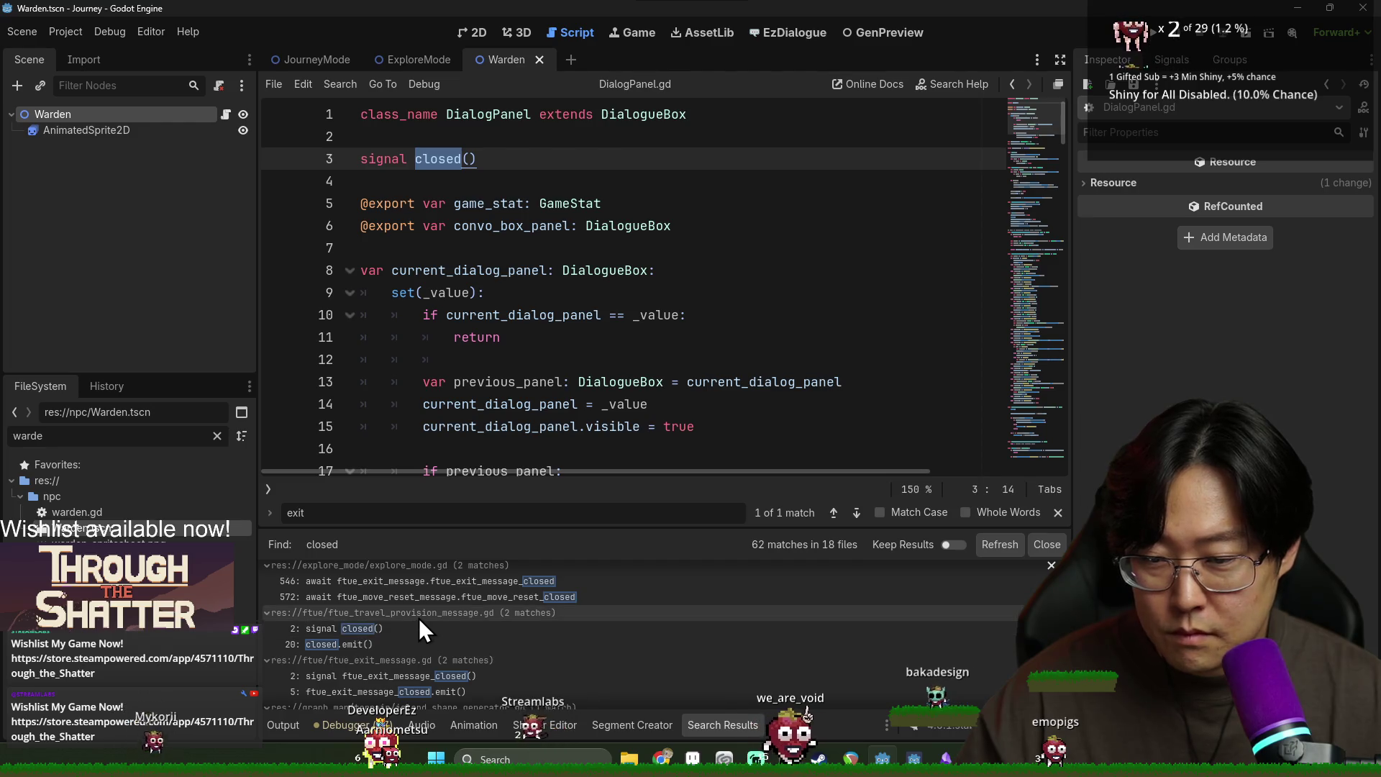
pyautogui.scroll(-3, 418, 637)
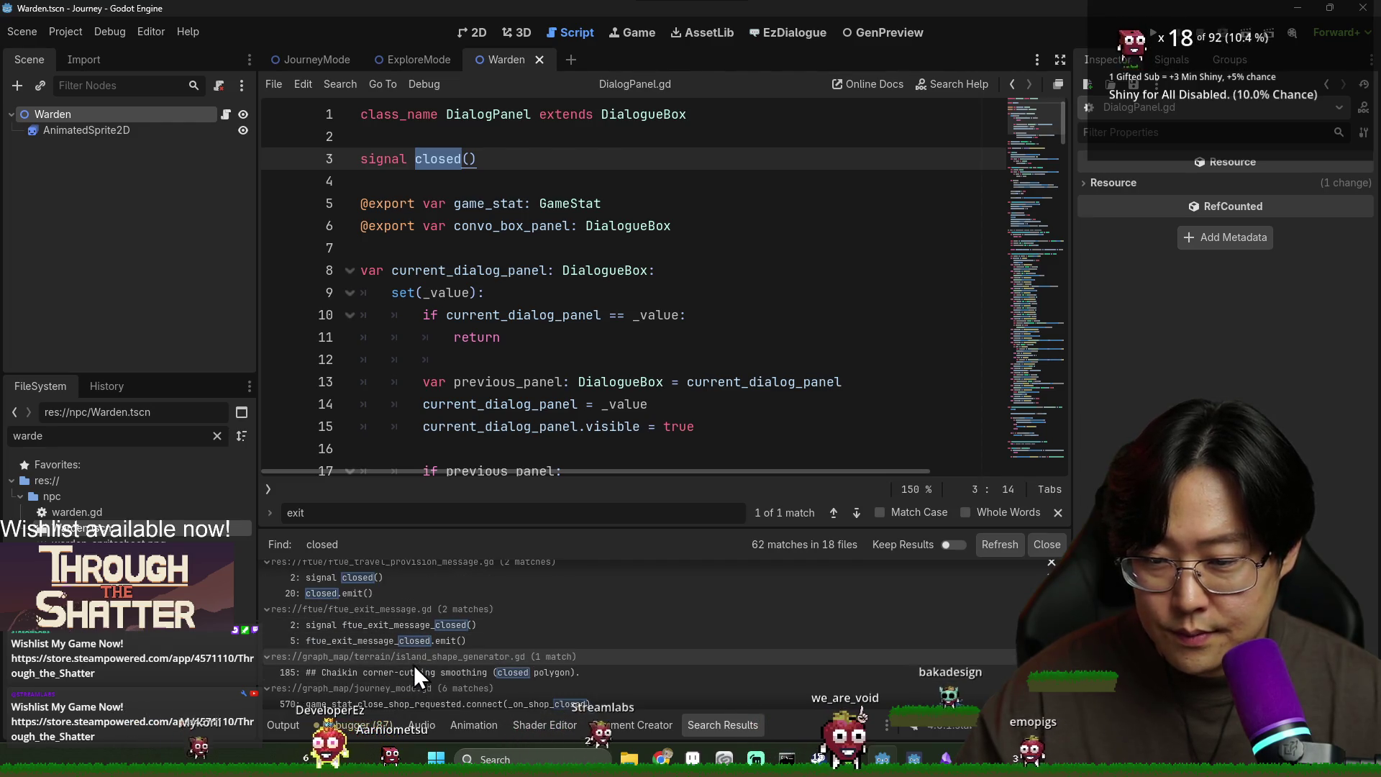
pyautogui.scroll(-6, 431, 654)
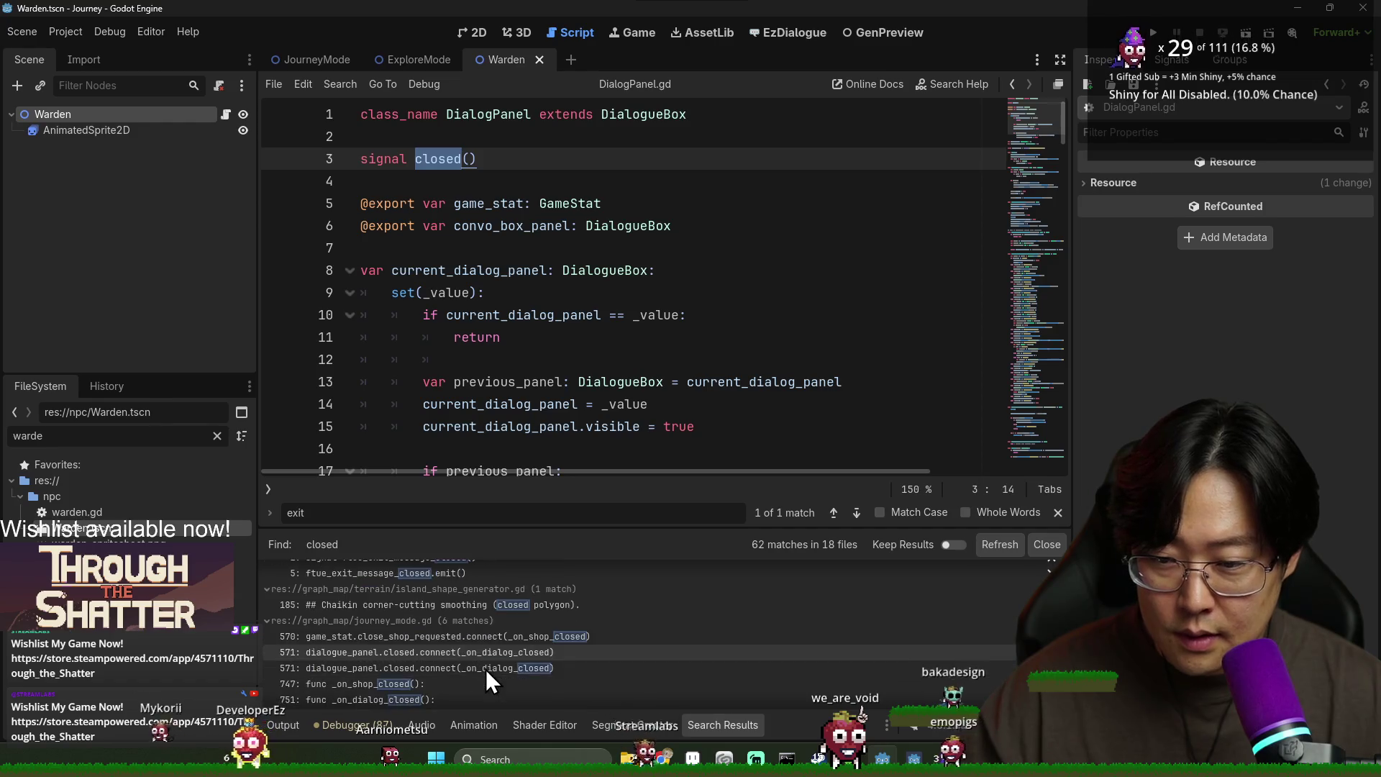
pyautogui.scroll(-5, 486, 670)
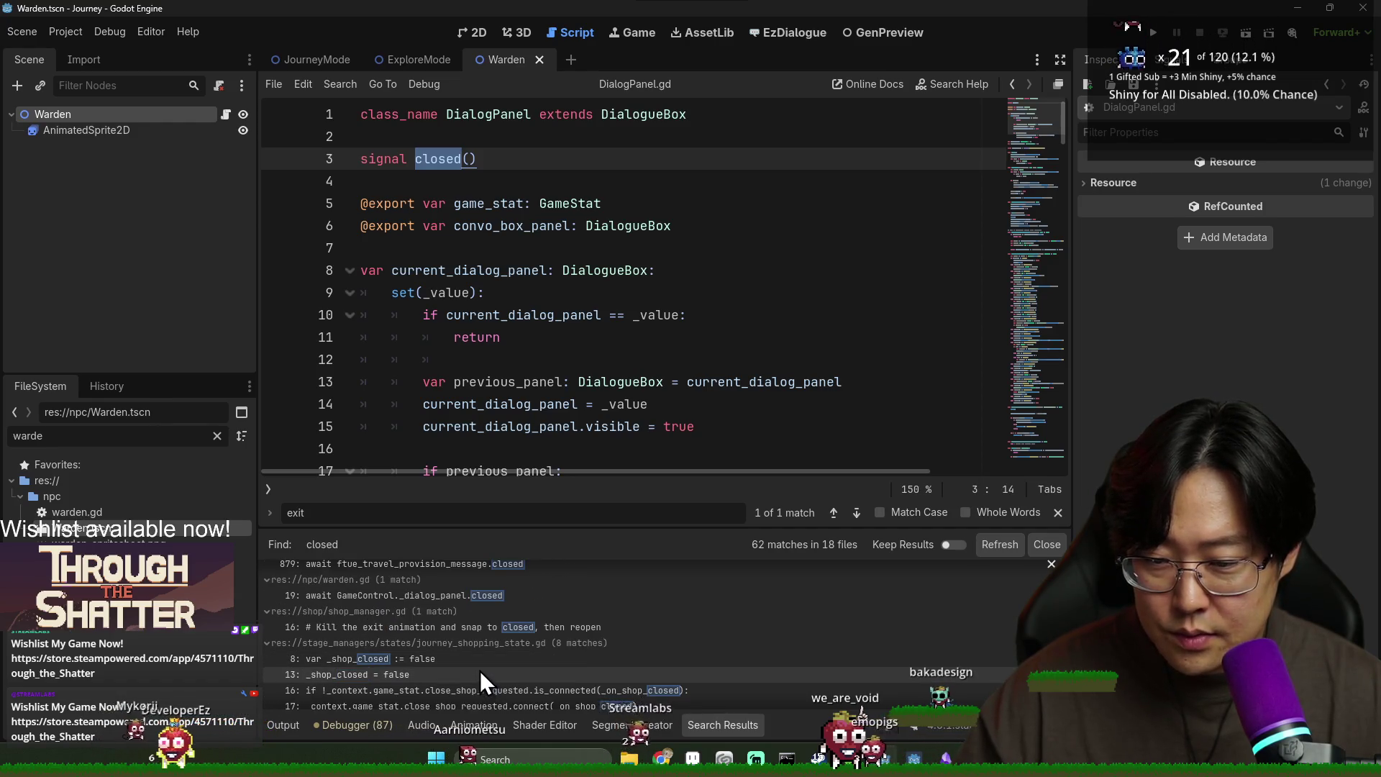
pyautogui.scroll(-5, 485, 671)
pyautogui.click(392, 337)
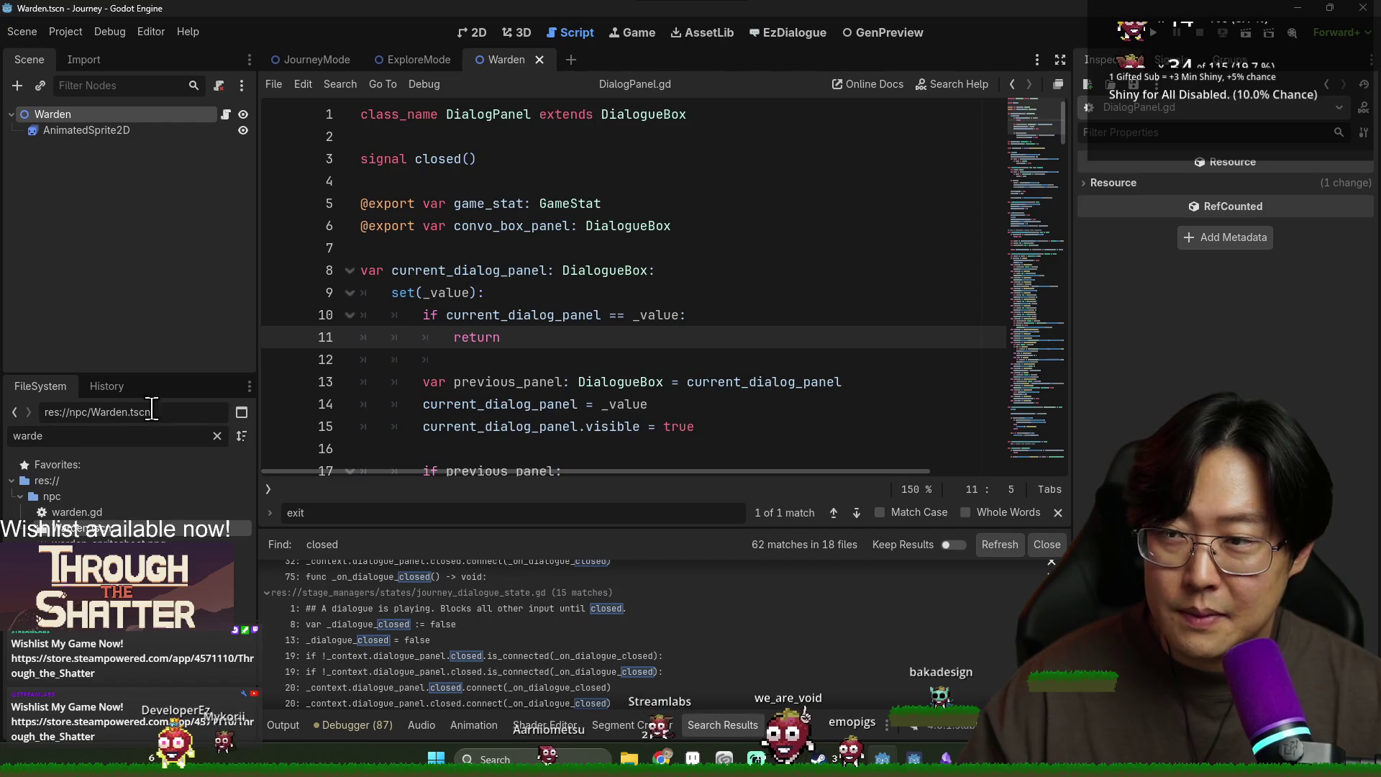
# Step: In the JourneyMode scene, select the DialoguePanel node and list its signals
pyautogui.click(320, 59)
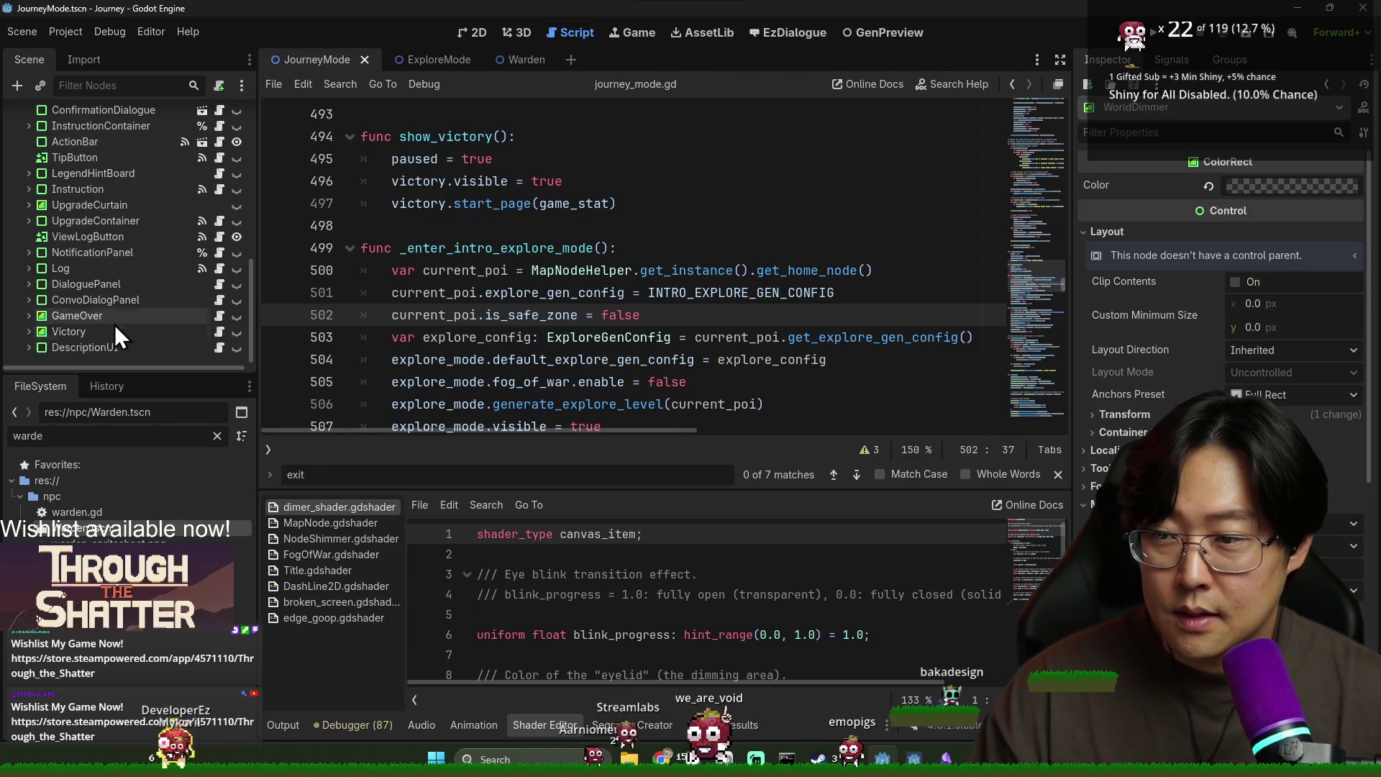
pyautogui.scroll(-5, 98, 305)
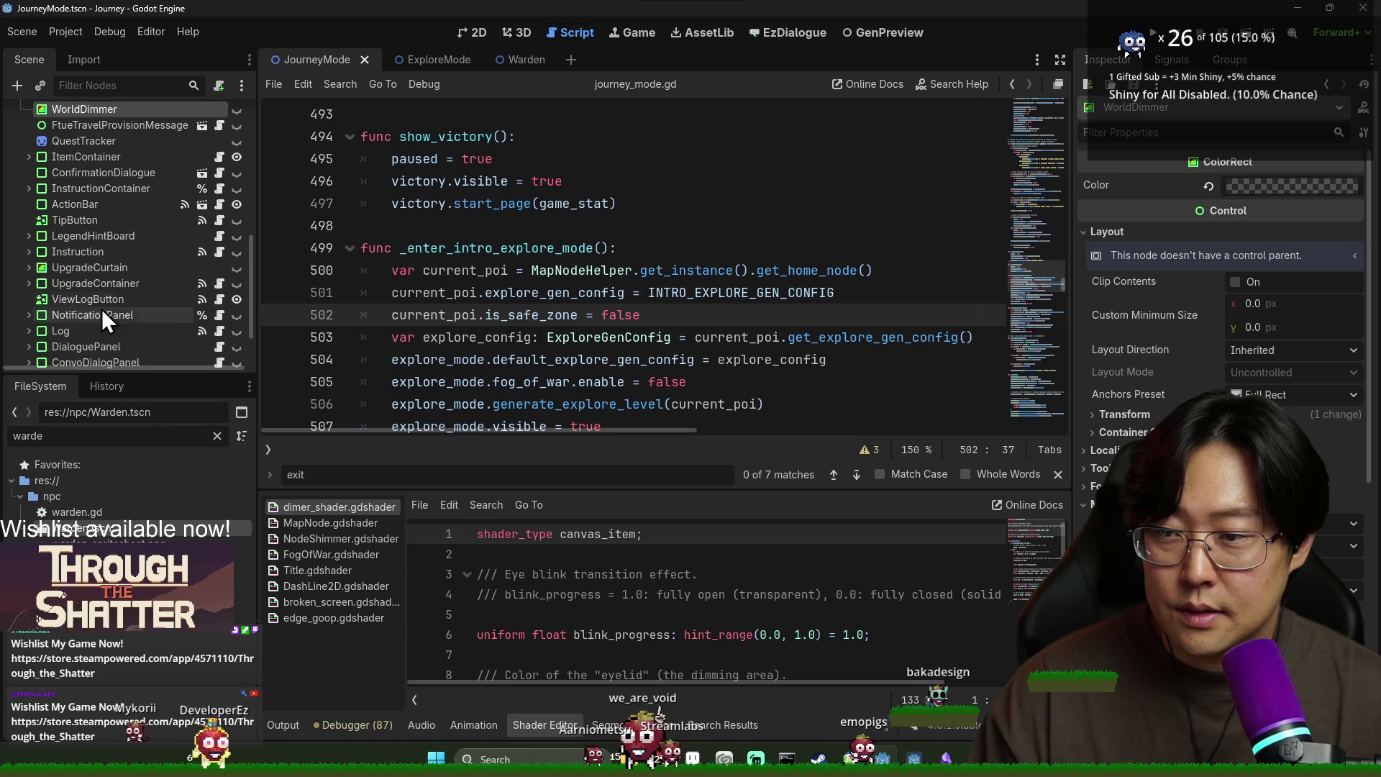
pyautogui.click(101, 286)
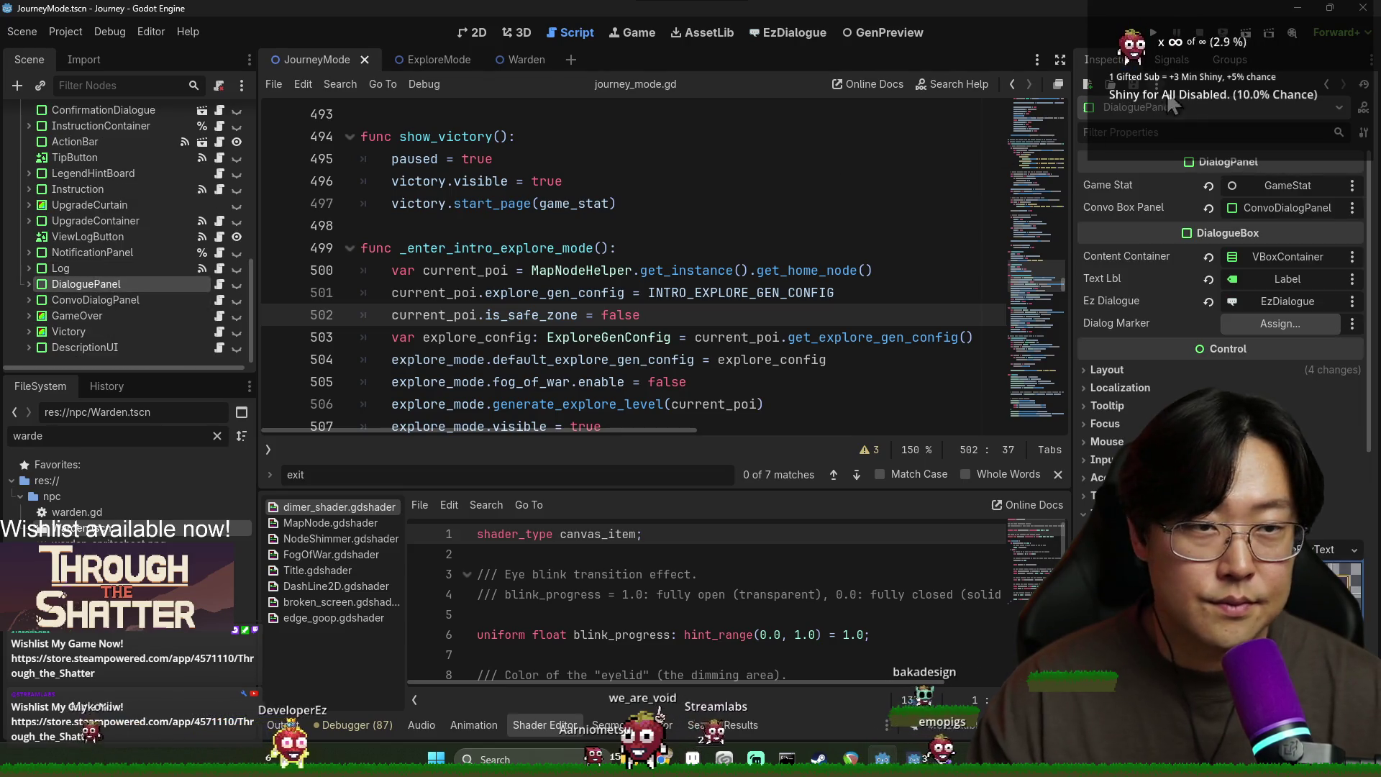
pyautogui.click(1172, 60)
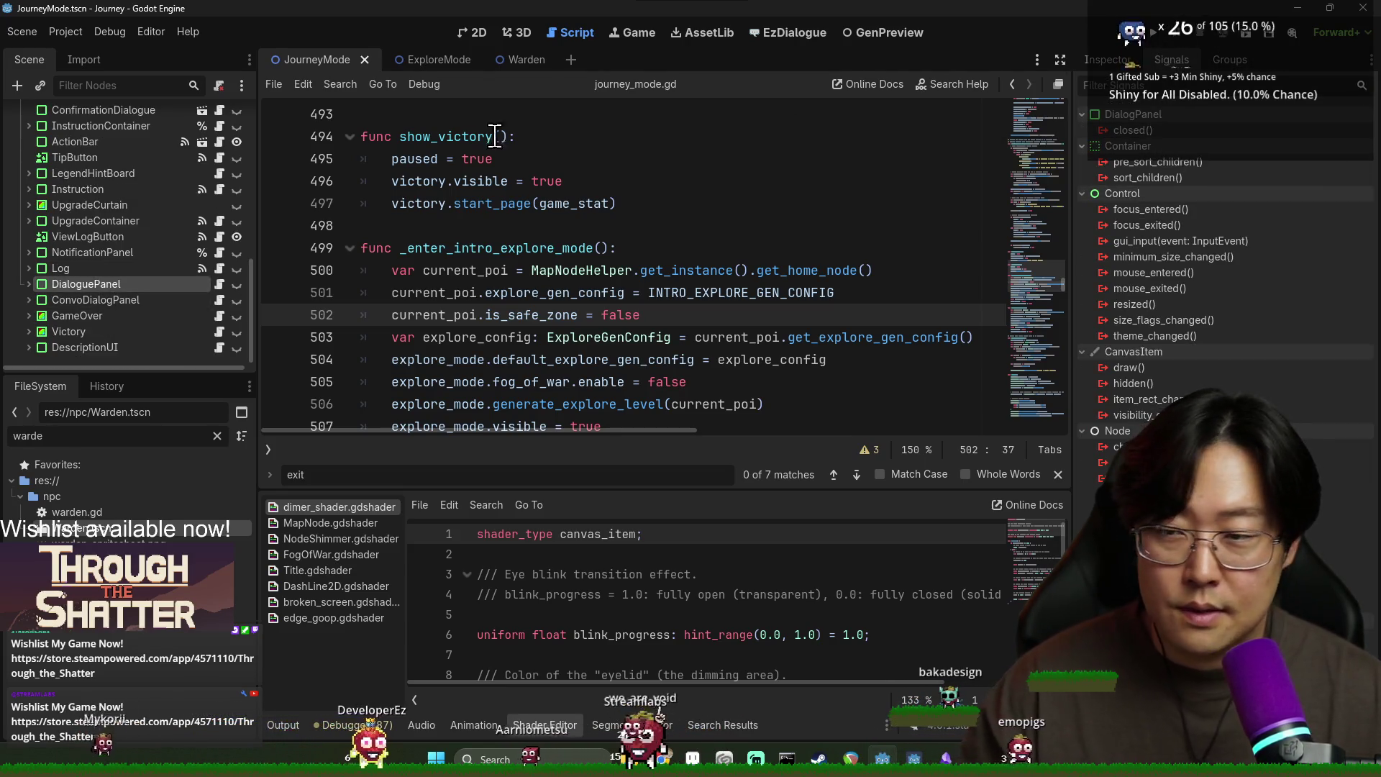
# Step: Collapse the shader panel and find the 'exit' match at line 577 in journey_mode.gd
pyautogui.click(1058, 475)
pyautogui.click(546, 724)
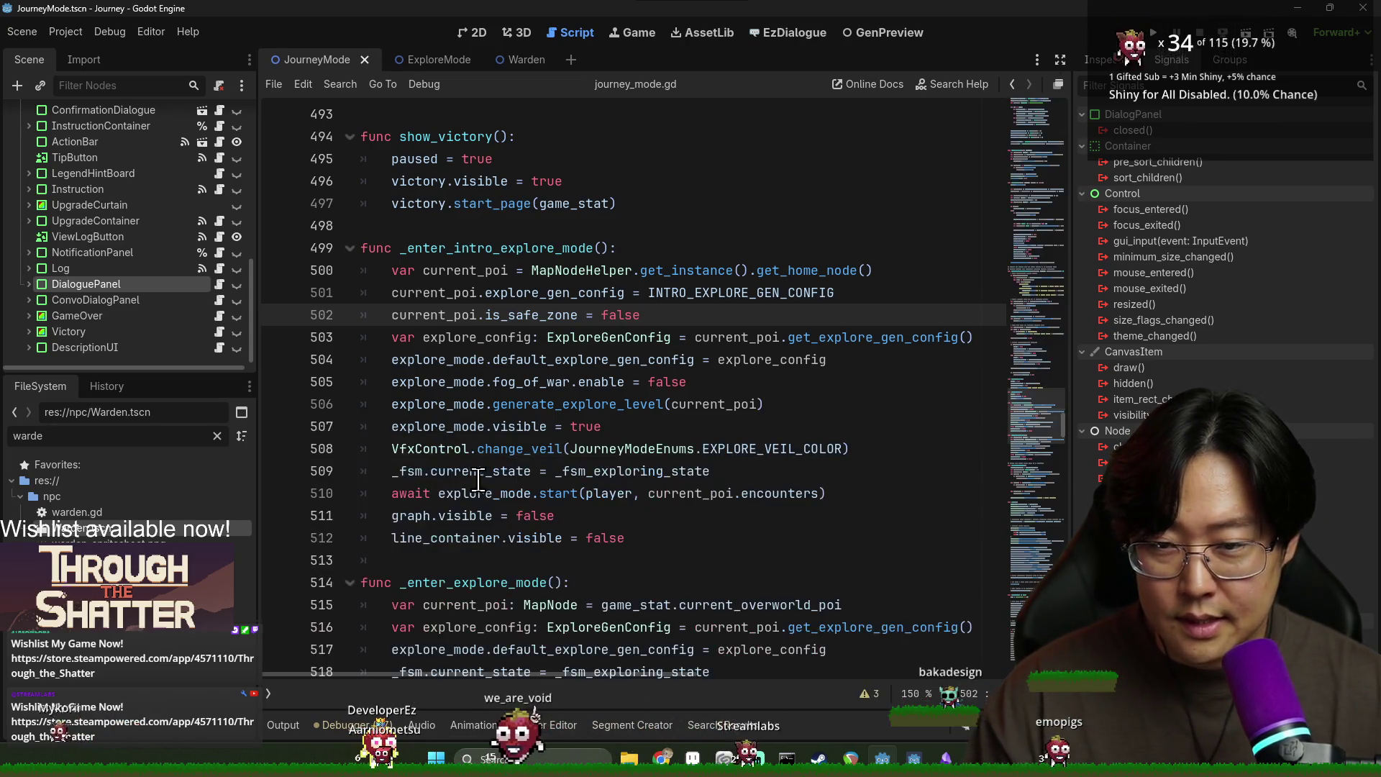
pyautogui.click(479, 470)
pyautogui.hotkey('ctrl', 'f')
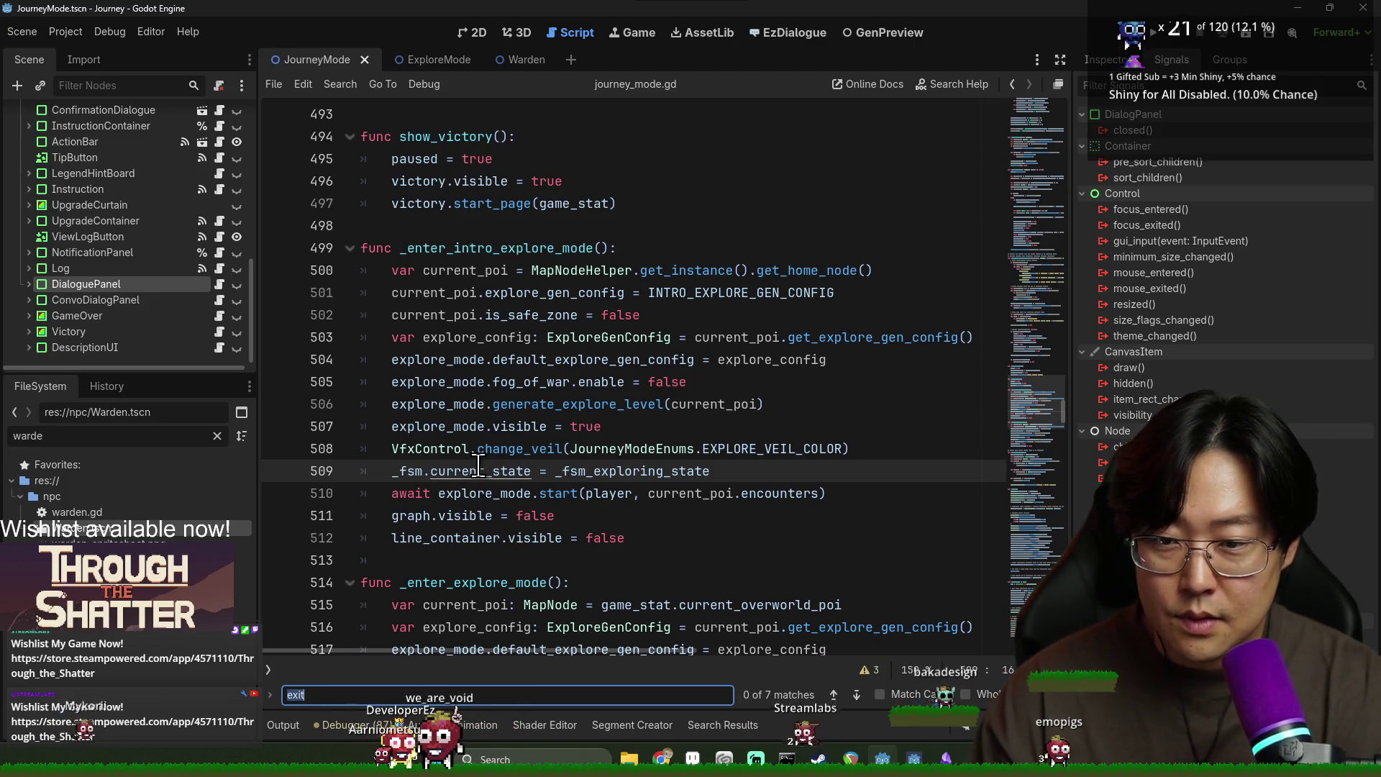
pyautogui.press('Return')
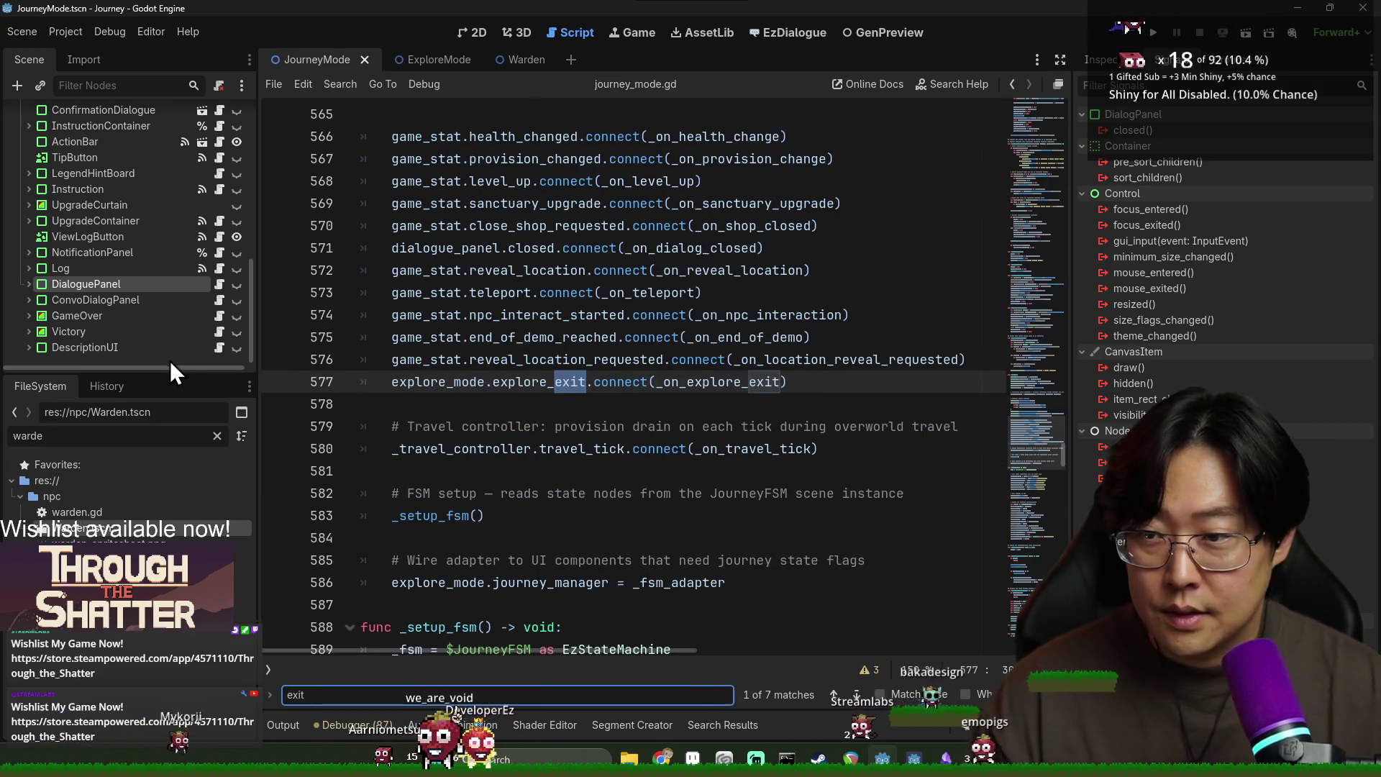
# Step: Open DialoguePanel's script and find the line emitting closed on exit
pyautogui.click(219, 284)
pyautogui.hotkey('ctrl', 'f')
pyautogui.write('"exi')
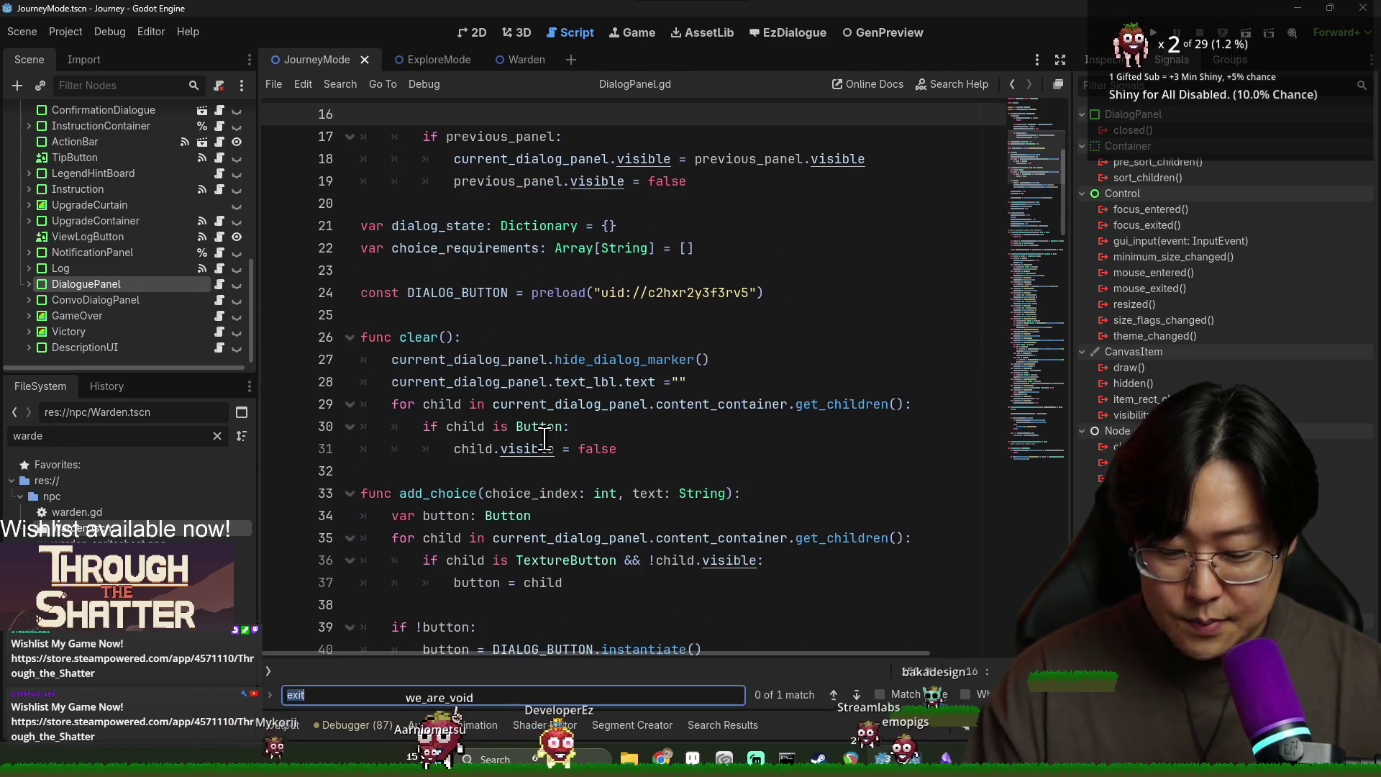
pyautogui.click(635, 428)
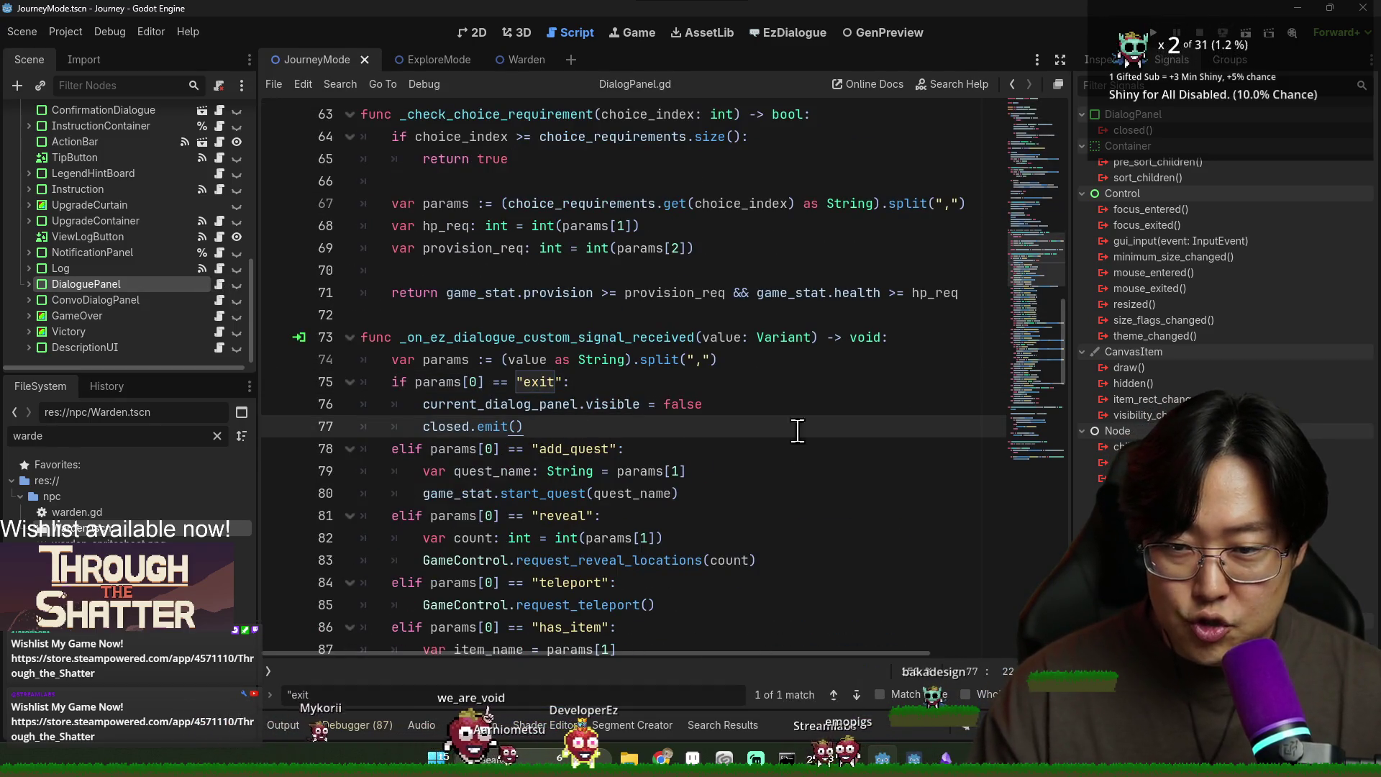
# Step: Insert a blank line after the DIALOG_BUTTON constant, above func clear()
pyautogui.moveTo(1064, 357); pyautogui.dragTo(1062, 160)
pyautogui.doubleClick(446, 159)
pyautogui.click(452, 270)
pyautogui.scroll(-7, 454, 295)
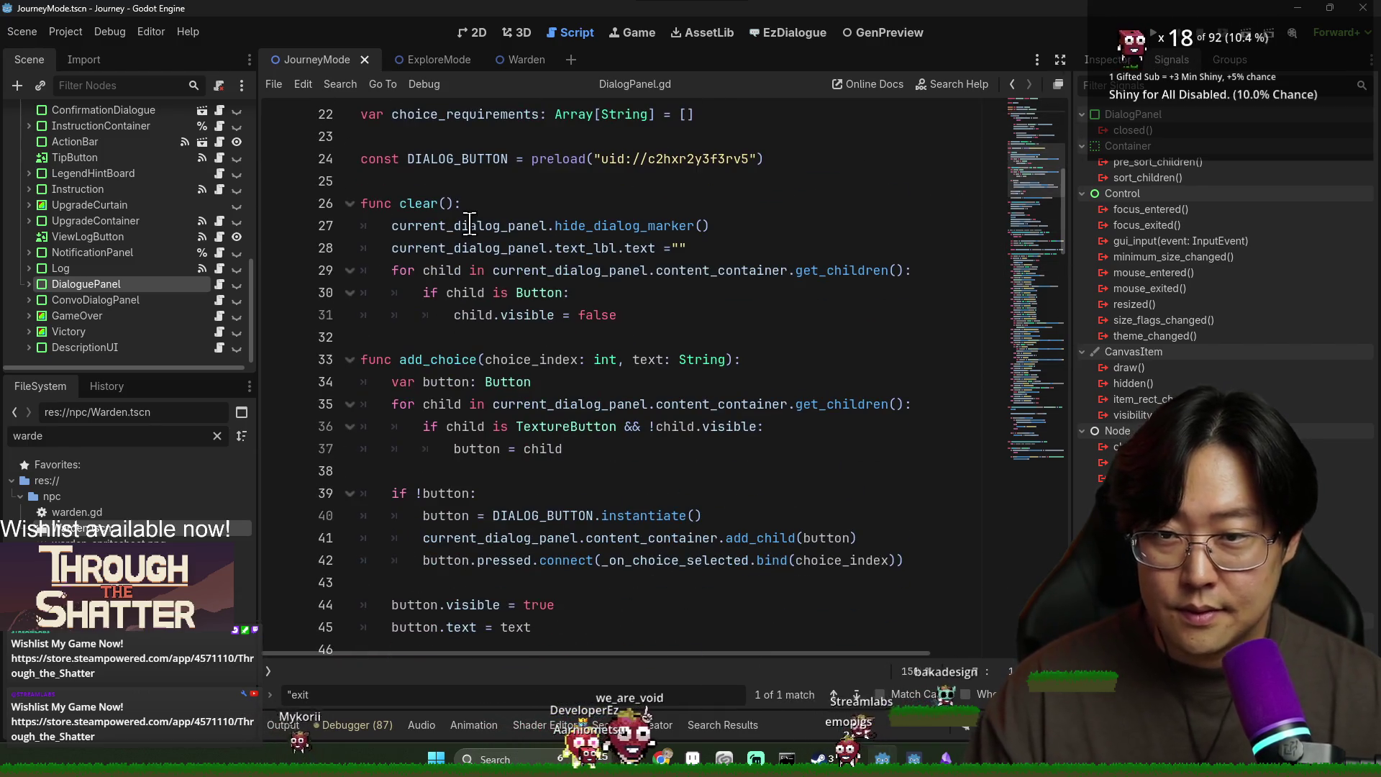
pyautogui.click(419, 163)
pyautogui.click(513, 213)
pyautogui.hotkey('ctrl', 'shift', 'Return')
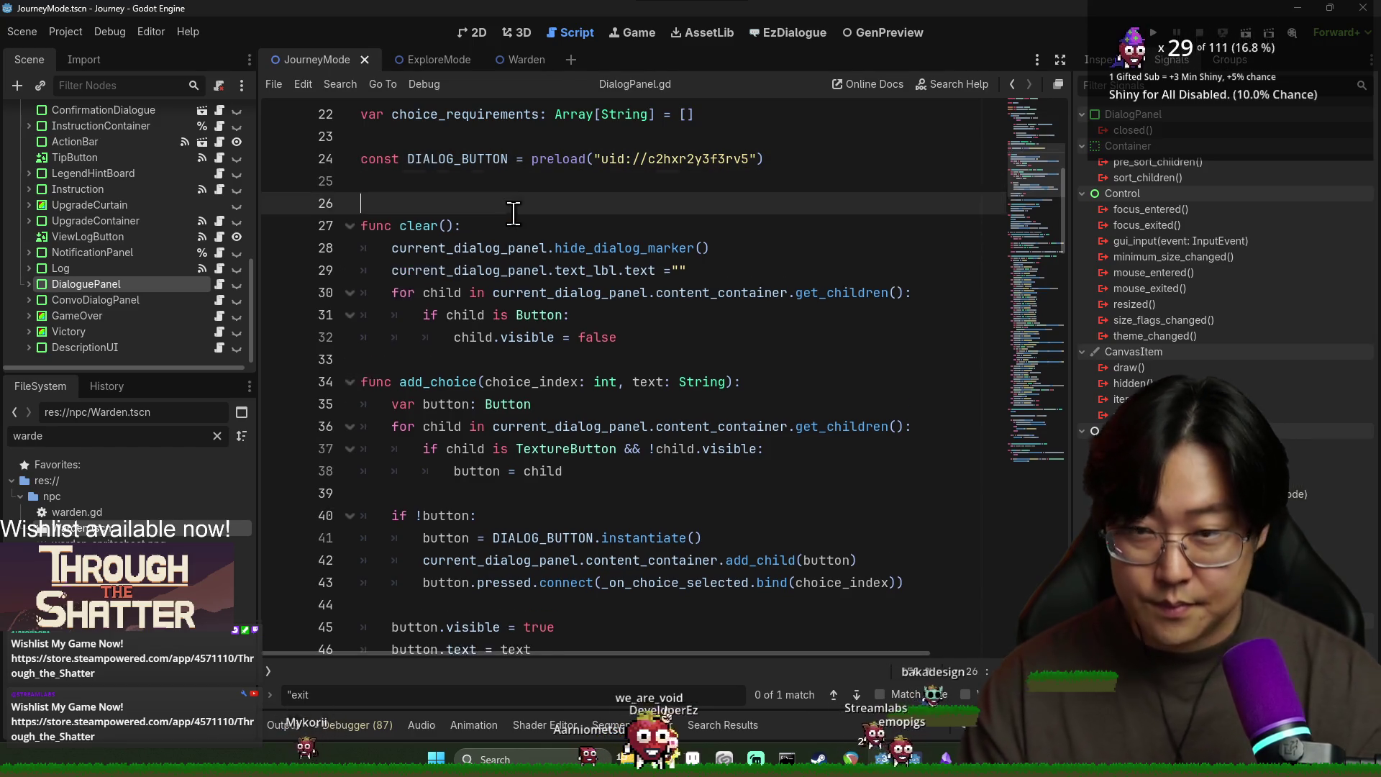
# Step: Add a _ready() function that connects closed to _on_dialog_close
pyautogui.hotkey('ctrl', 'shift', 'Return')
pyautogui.write('func _ready():')
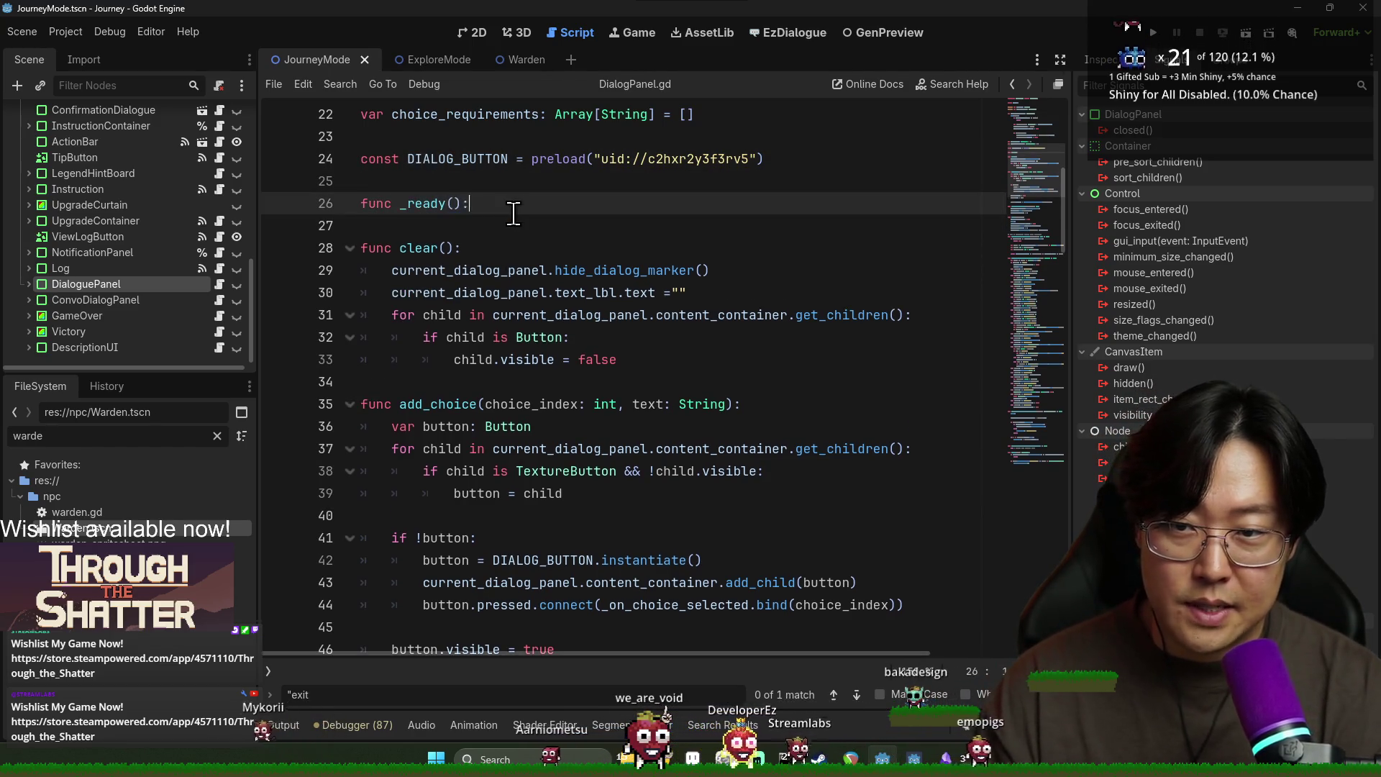
pyautogui.press('Return')
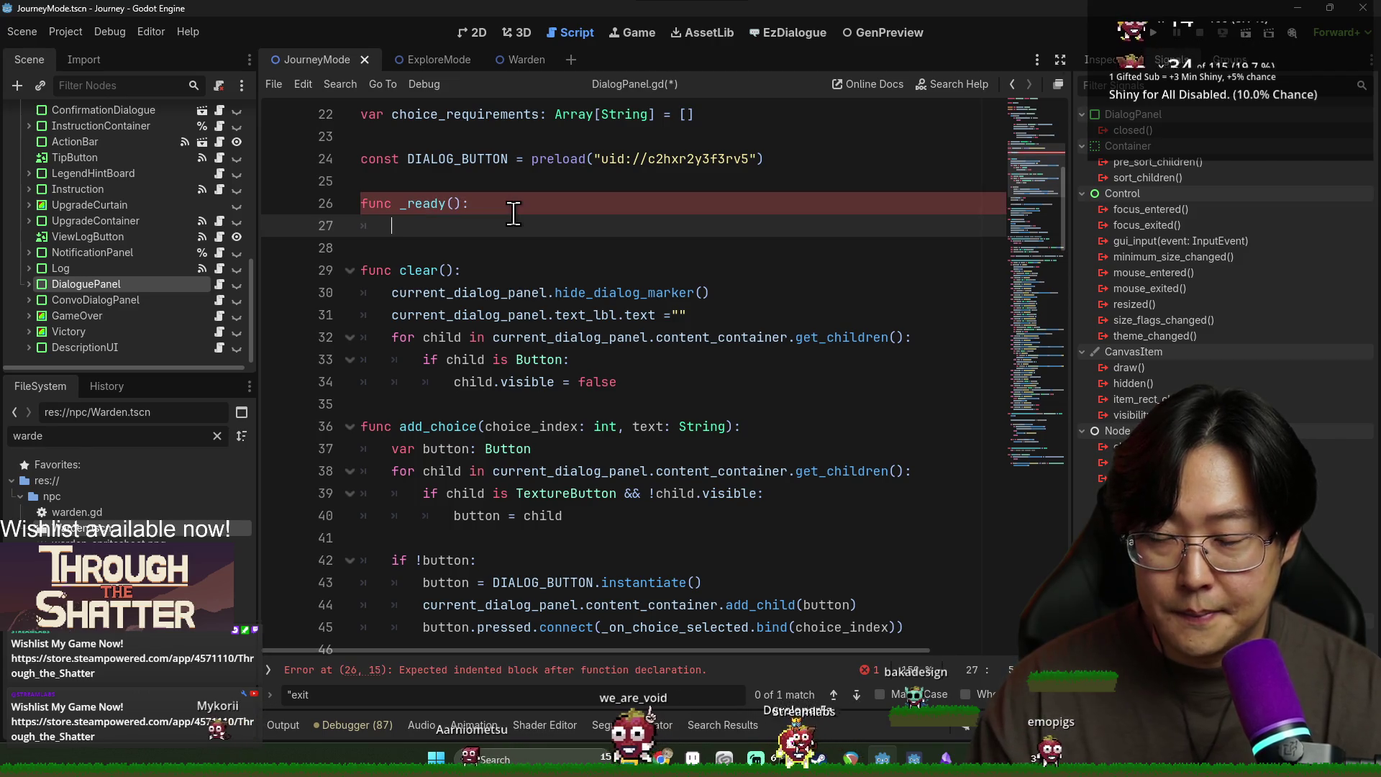
pyautogui.write('closed.connect')
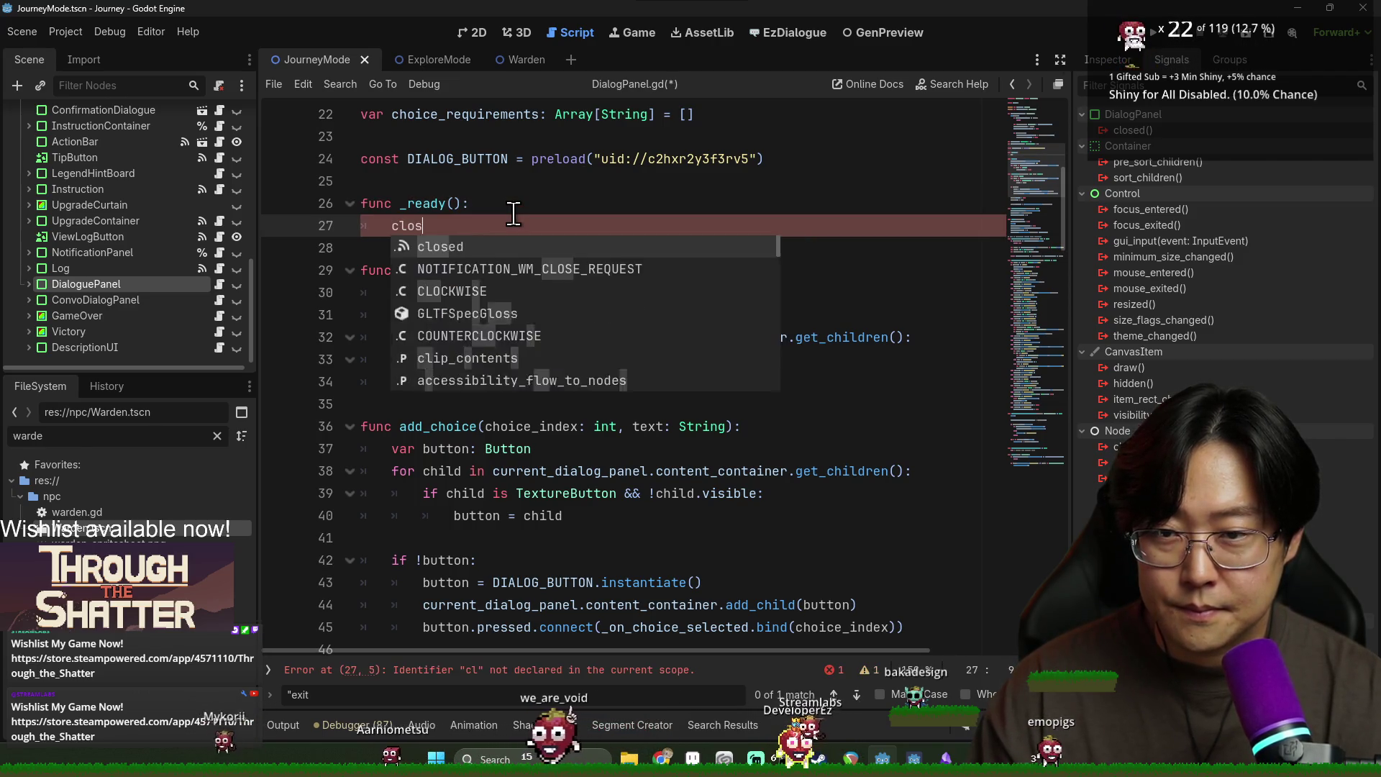
pyautogui.write('(_on_dial')
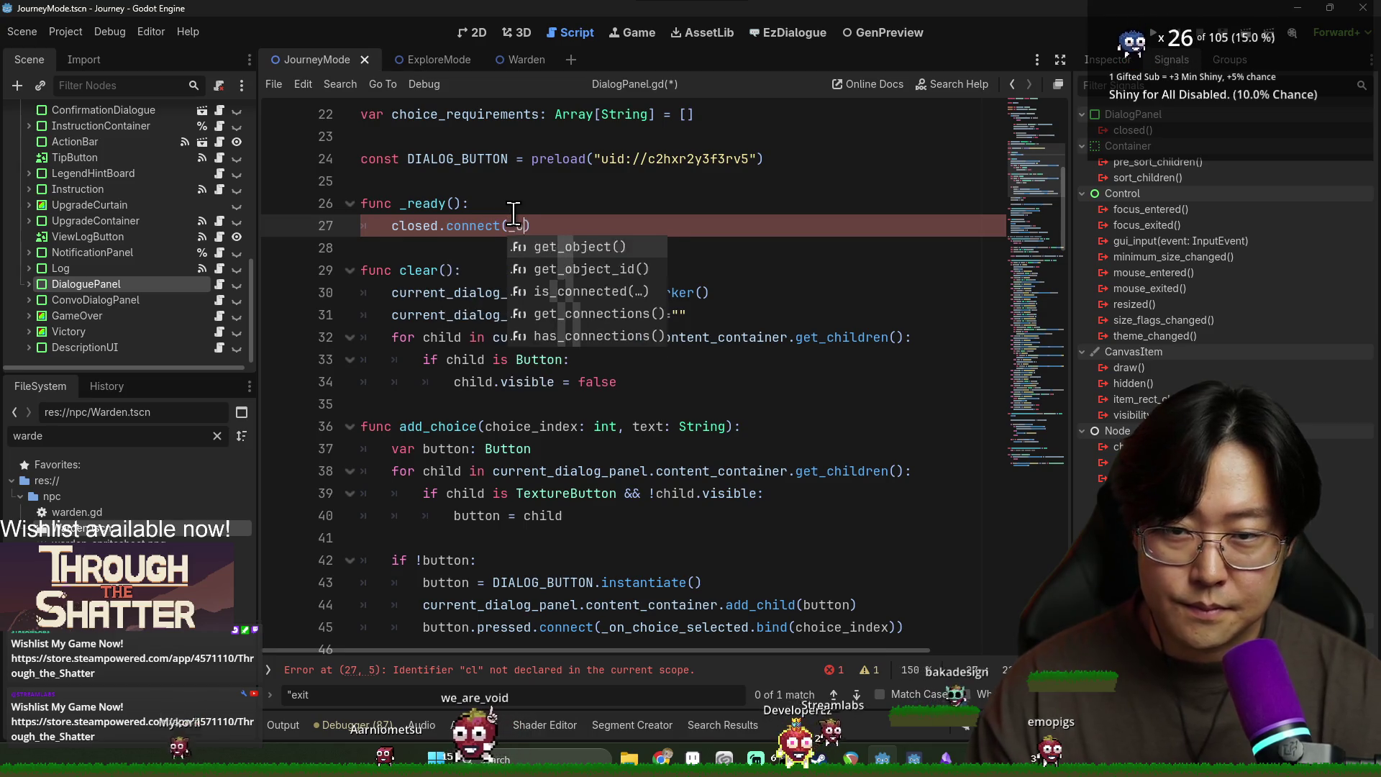
pyautogui.write('og_close')
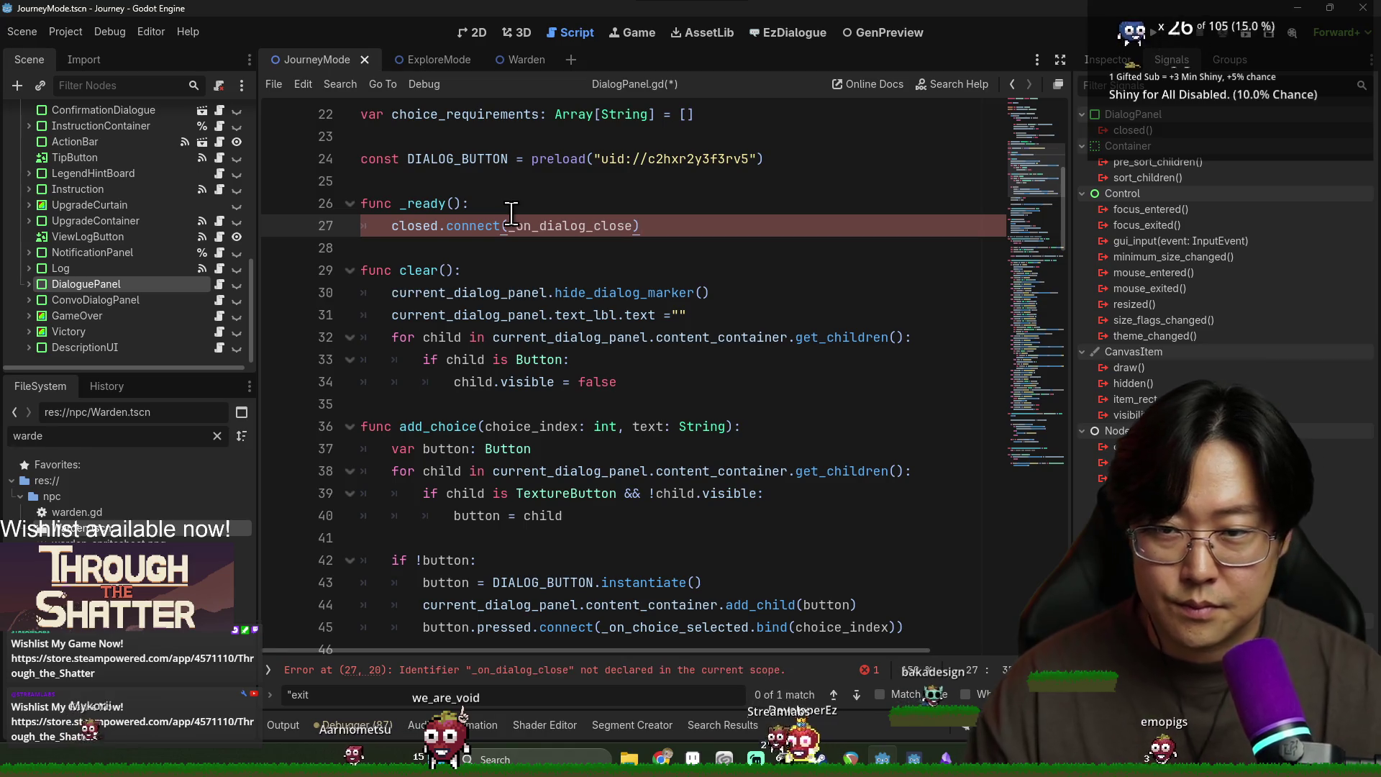
pyautogui.doubleClick(549, 225)
# Step: Add func _on_dialog_close() -> void at the end of the script and save
pyautogui.scroll(-15, 714, 355)
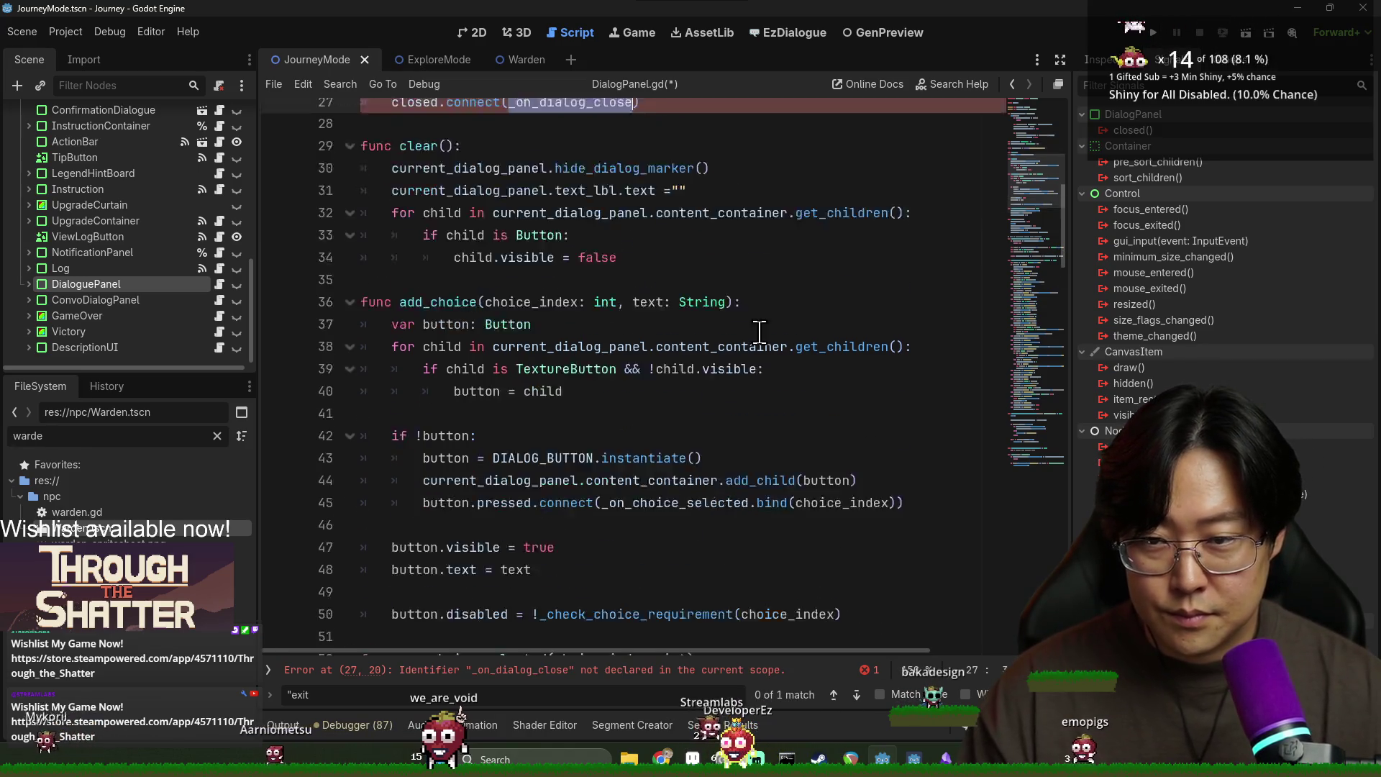
pyautogui.scroll(-20, 714, 355)
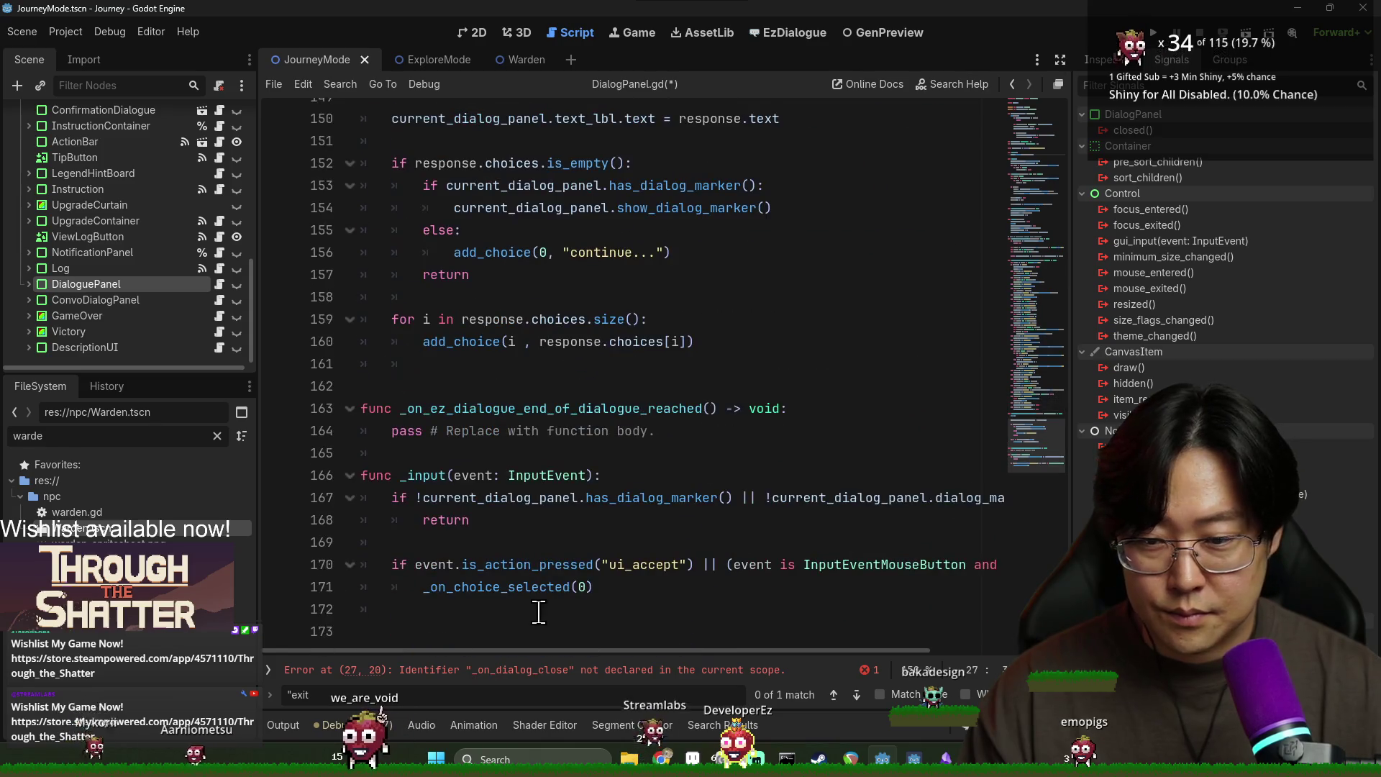
pyautogui.click(536, 612)
pyautogui.click(730, 430)
pyautogui.press('Return')
pyautogui.press('Return')
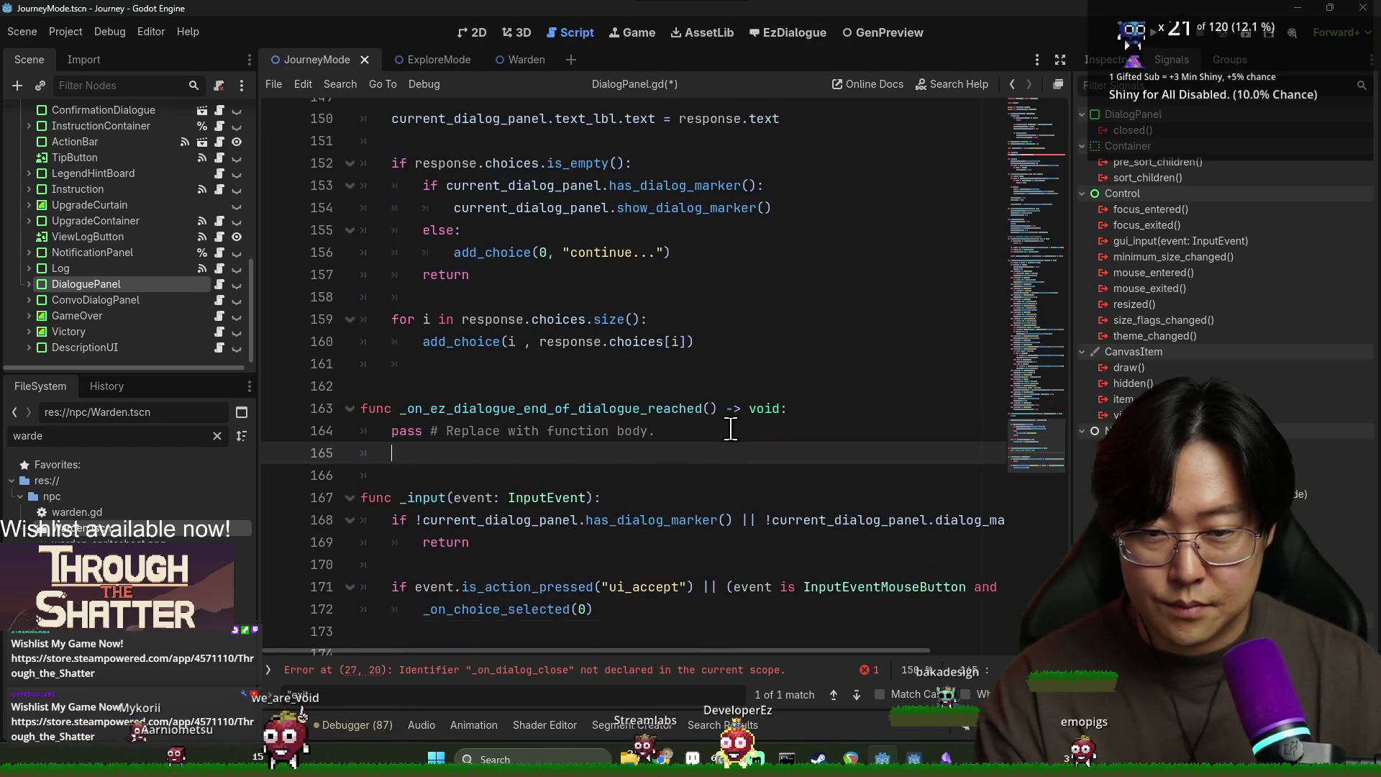
pyautogui.write('func _on_dialog_close():')
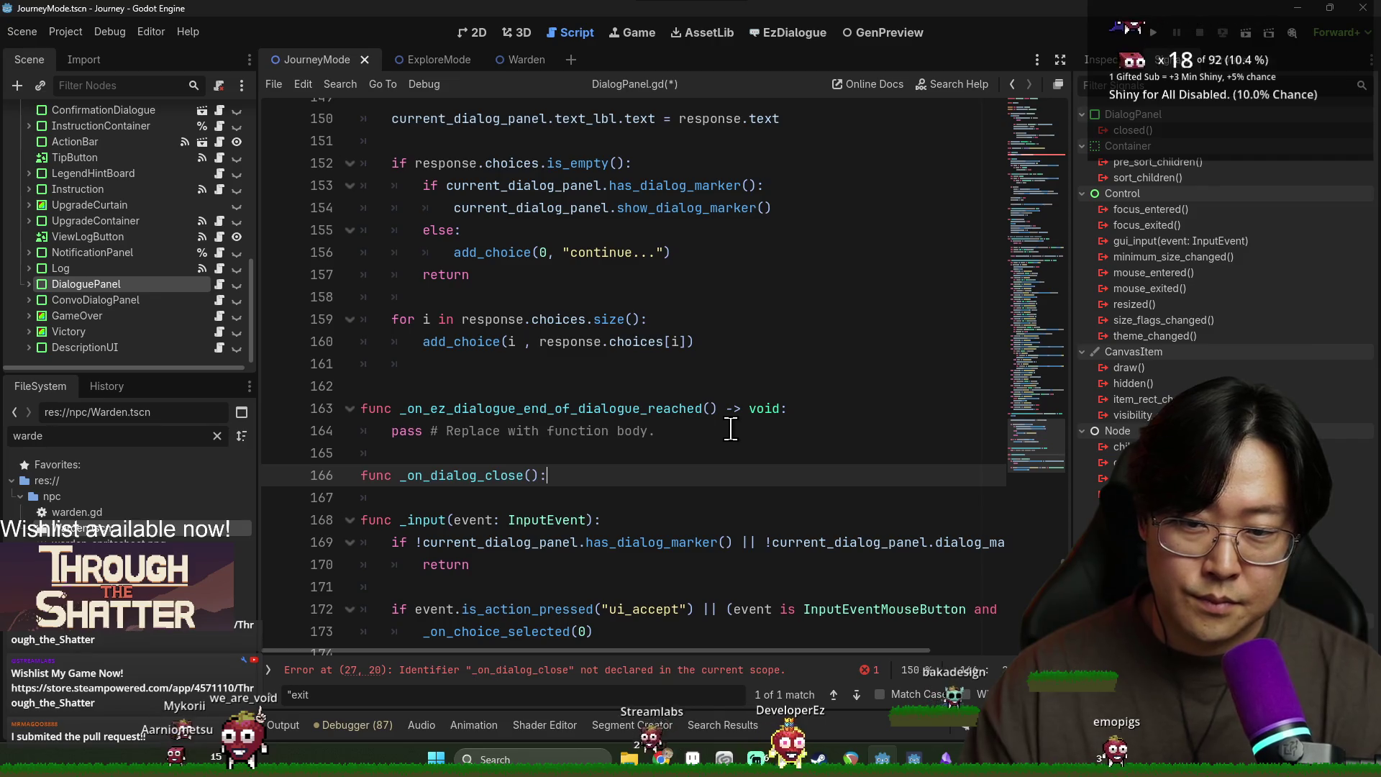
pyautogui.press('BackSpace')
pyautogui.write('-')
pyautogui.write('id:')
pyautogui.press('Return')
pyautogui.write('pass')
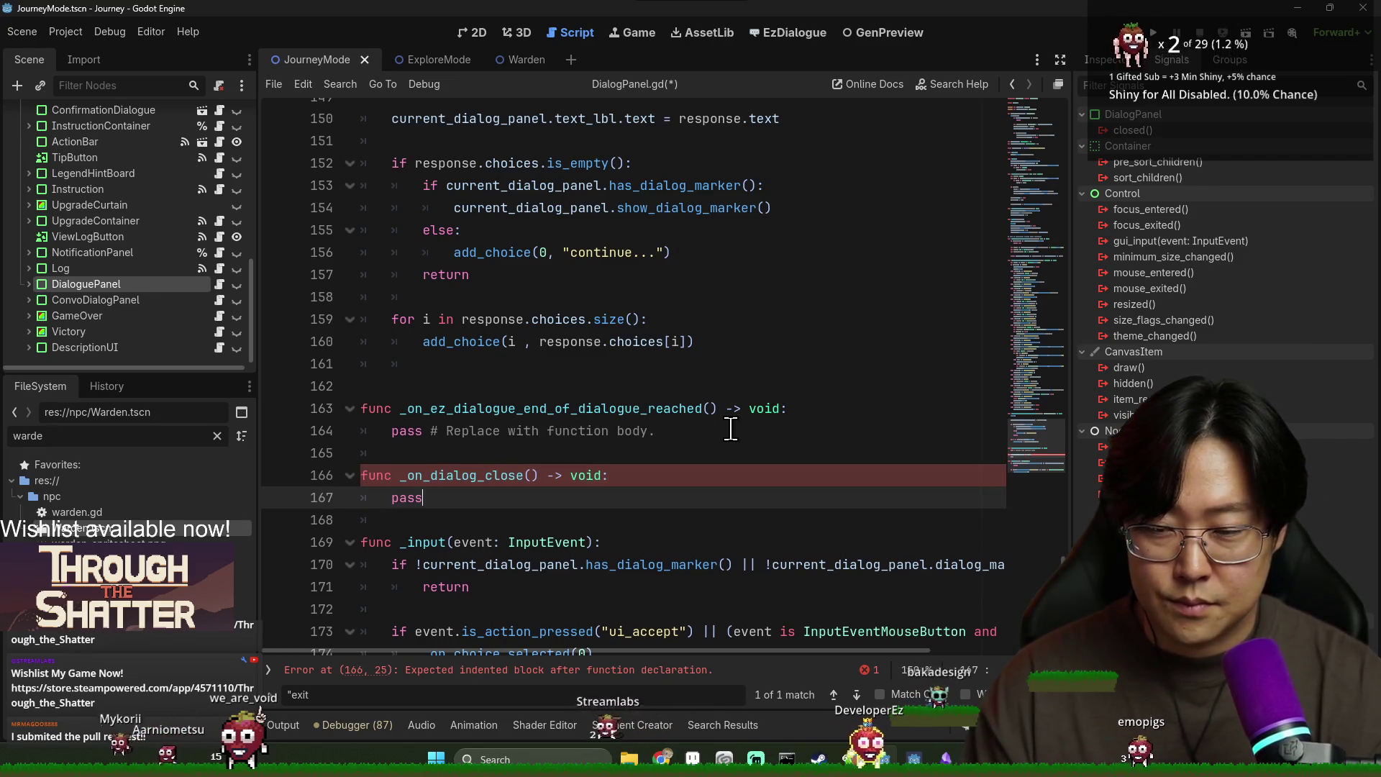
pyautogui.hotkey('ctrl', 's')
# Step: Replace pass with GameControl.game_update_unpause.emit() and save DialogPanel.gd
pyautogui.hotkey('ctrl', 'shift', 'Return')
pyautogui.write('G')
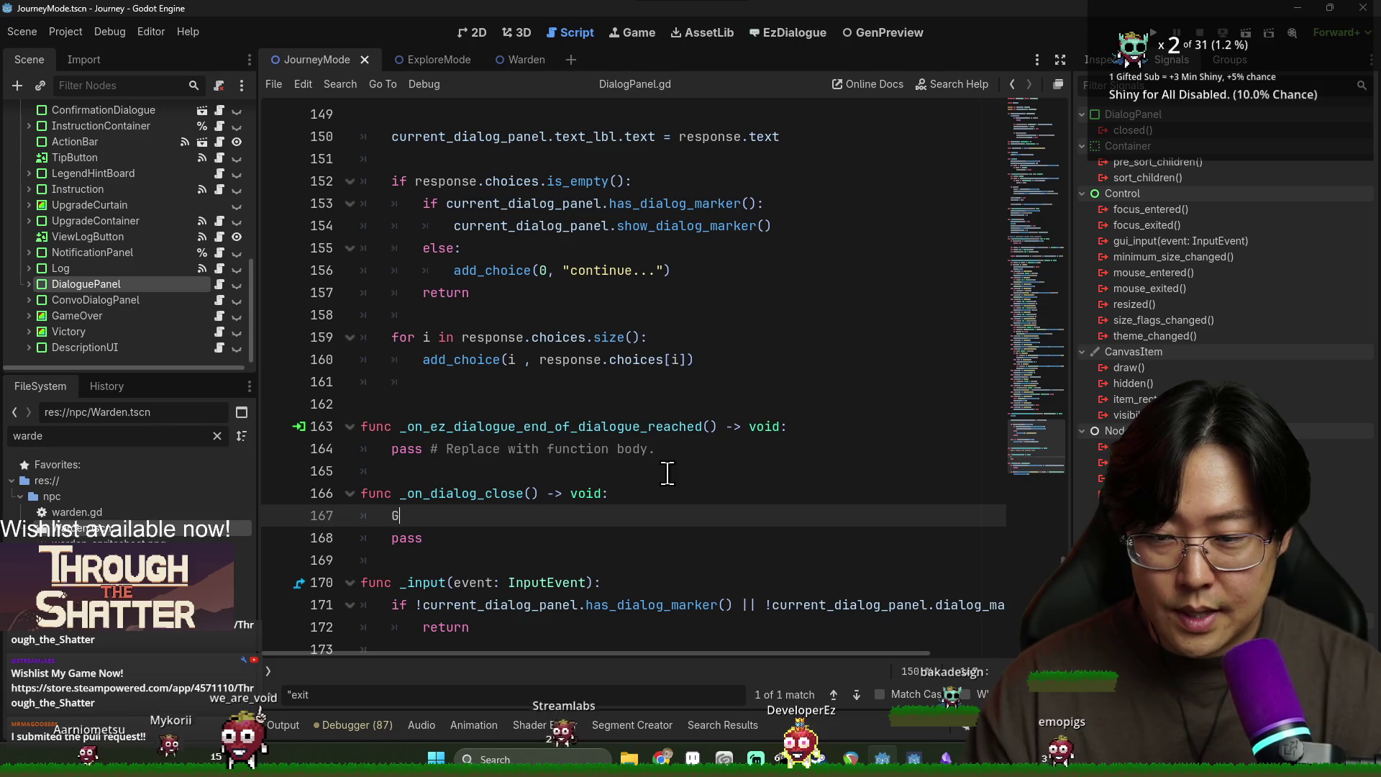
pyautogui.write('am')
pyautogui.press('BackSpace')
pyautogui.press('BackSpace')
pyautogui.press('BackSpace')
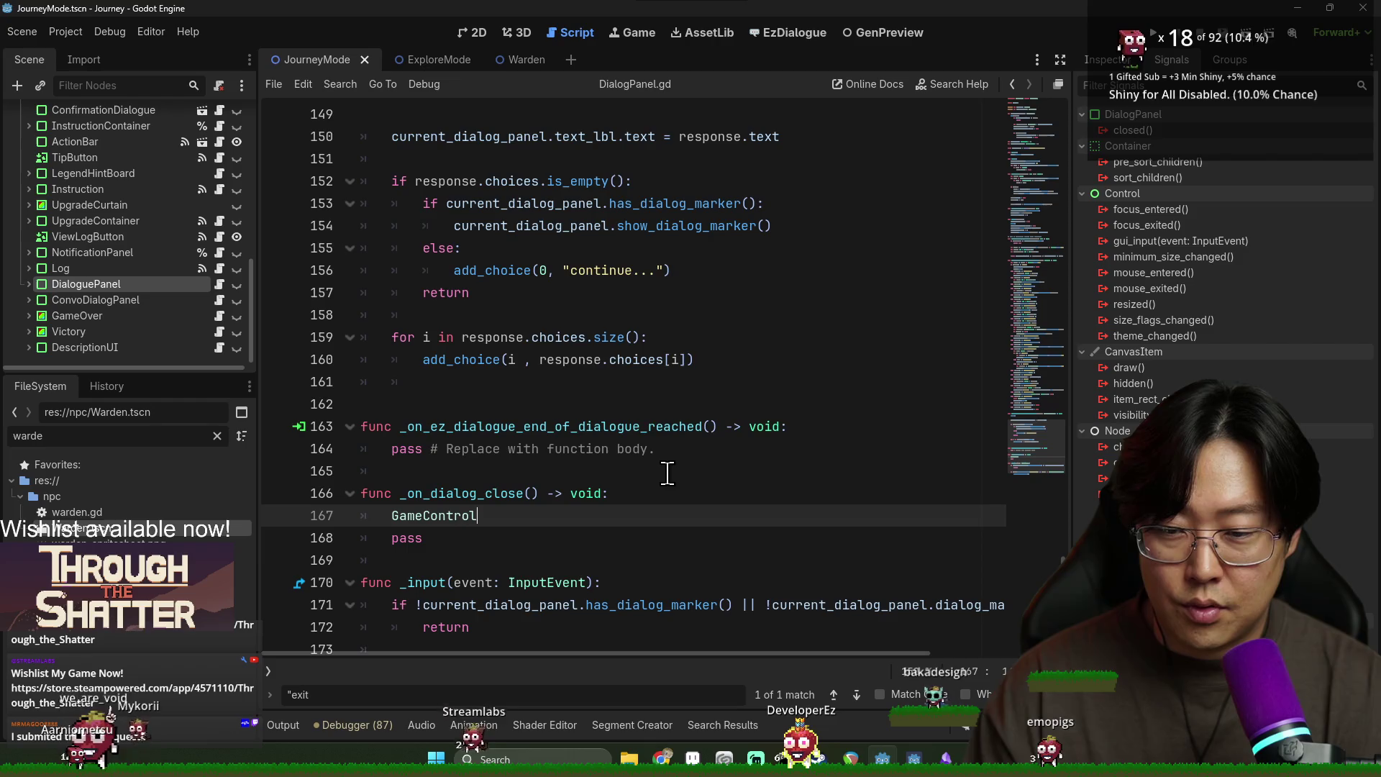
pyautogui.write('.game')
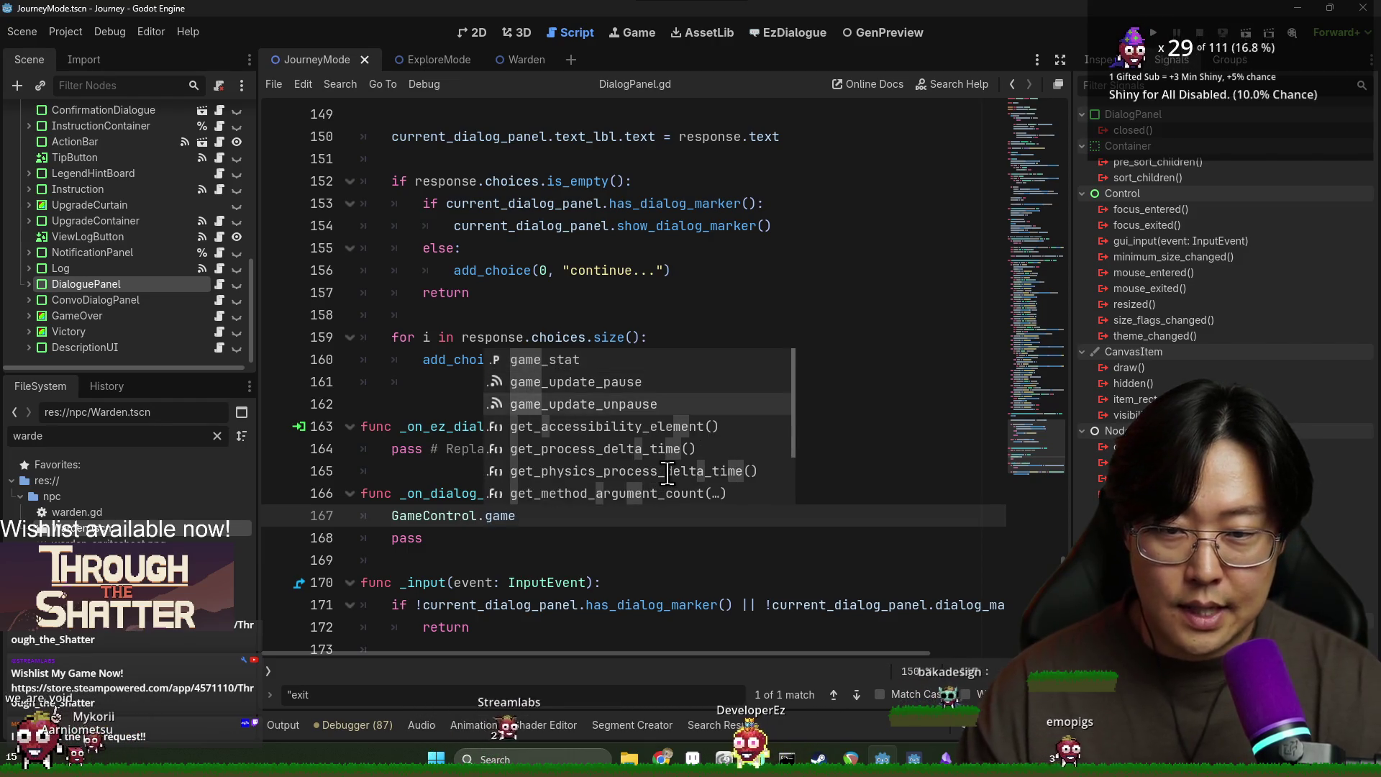
pyautogui.press('Return')
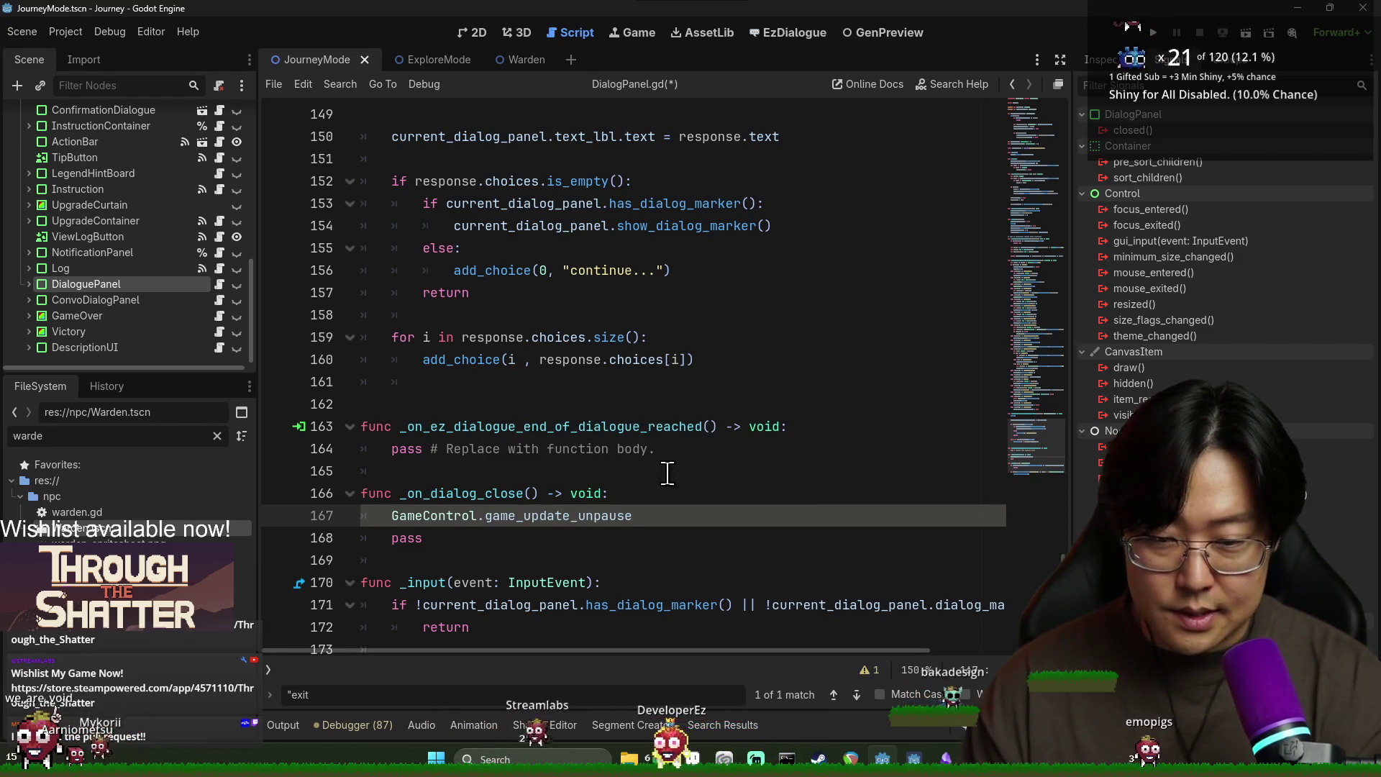
pyautogui.write('.emit()')
pyautogui.hotkey('shift', 'Down')
pyautogui.hotkey('shift', 'Down')
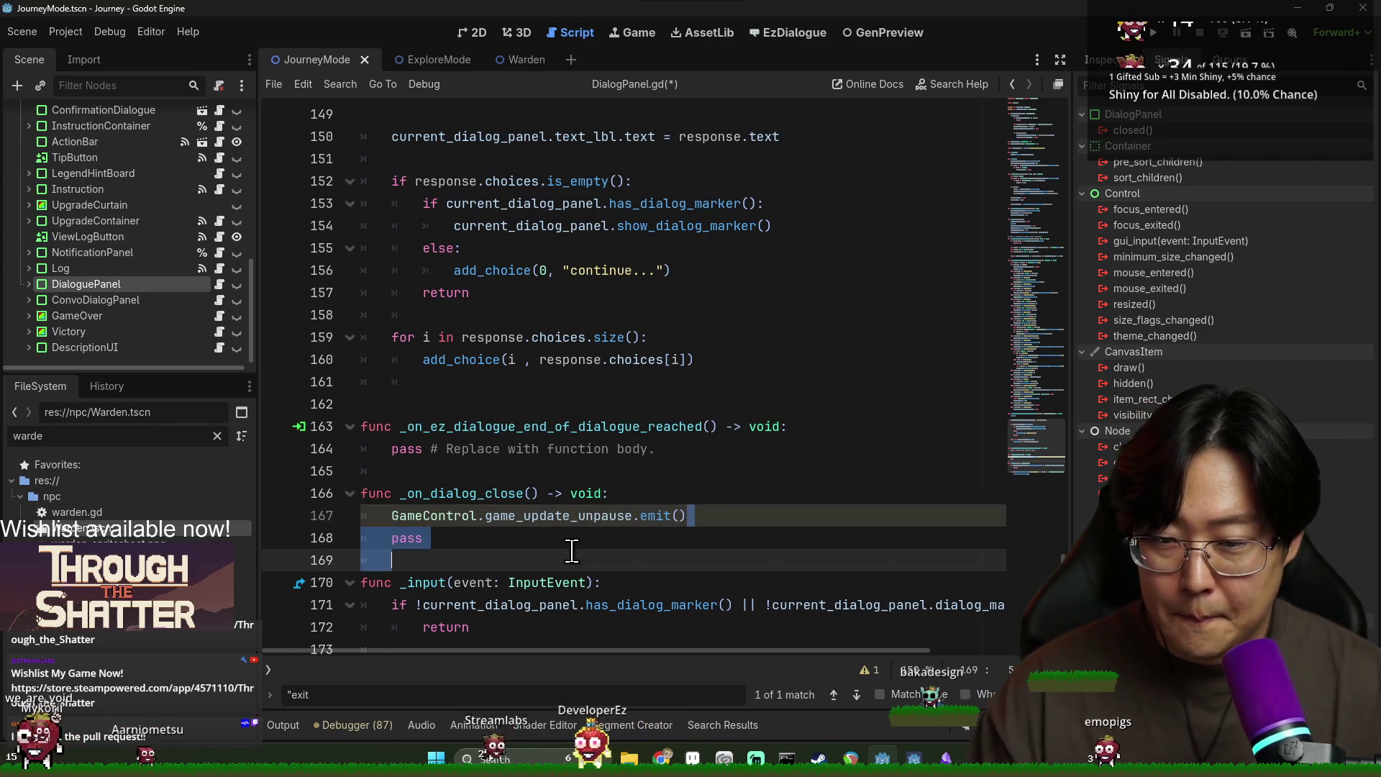
pyautogui.press('Delete')
pyautogui.hotkey('ctrl', 's')
pyautogui.press('Return')
pyautogui.hotkey('ctrl', 's')
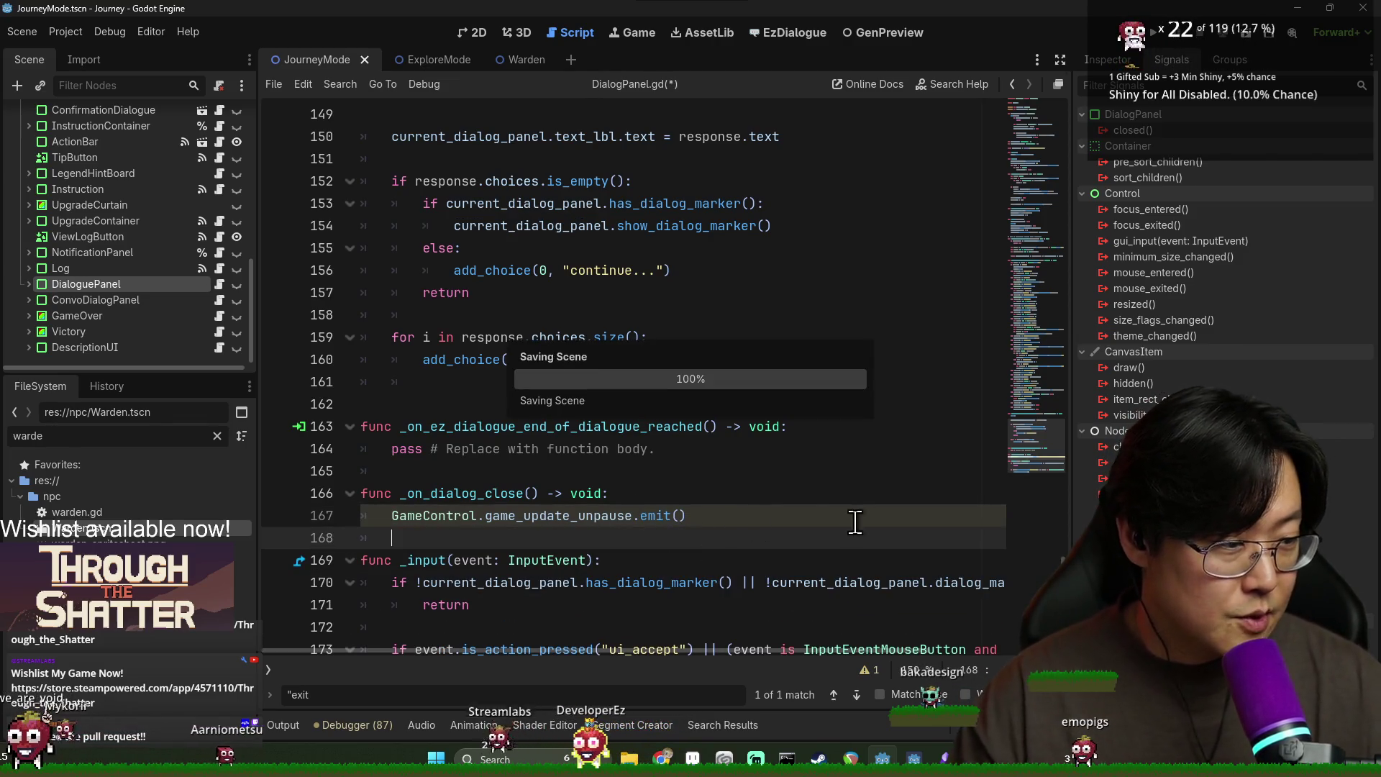
pyautogui.click(392, 537)
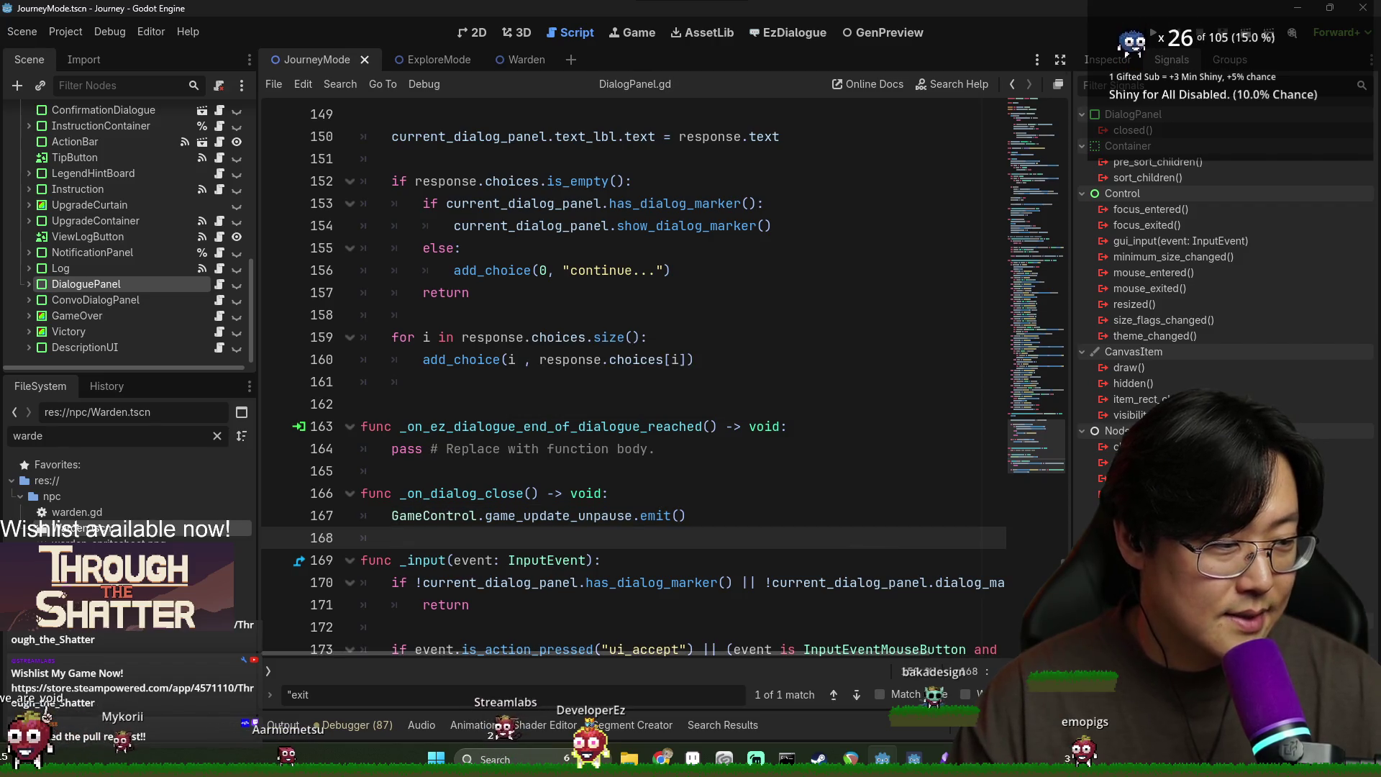
# Step: Jump from game_update_unpause to game_control.gd and inspect both signal declarations
pyautogui.hotkey('ctrl', 's')
pyautogui.click(438, 516)
pyautogui.keyDown('ctrl'); pyautogui.click(519, 525); pyautogui.keyUp('ctrl')
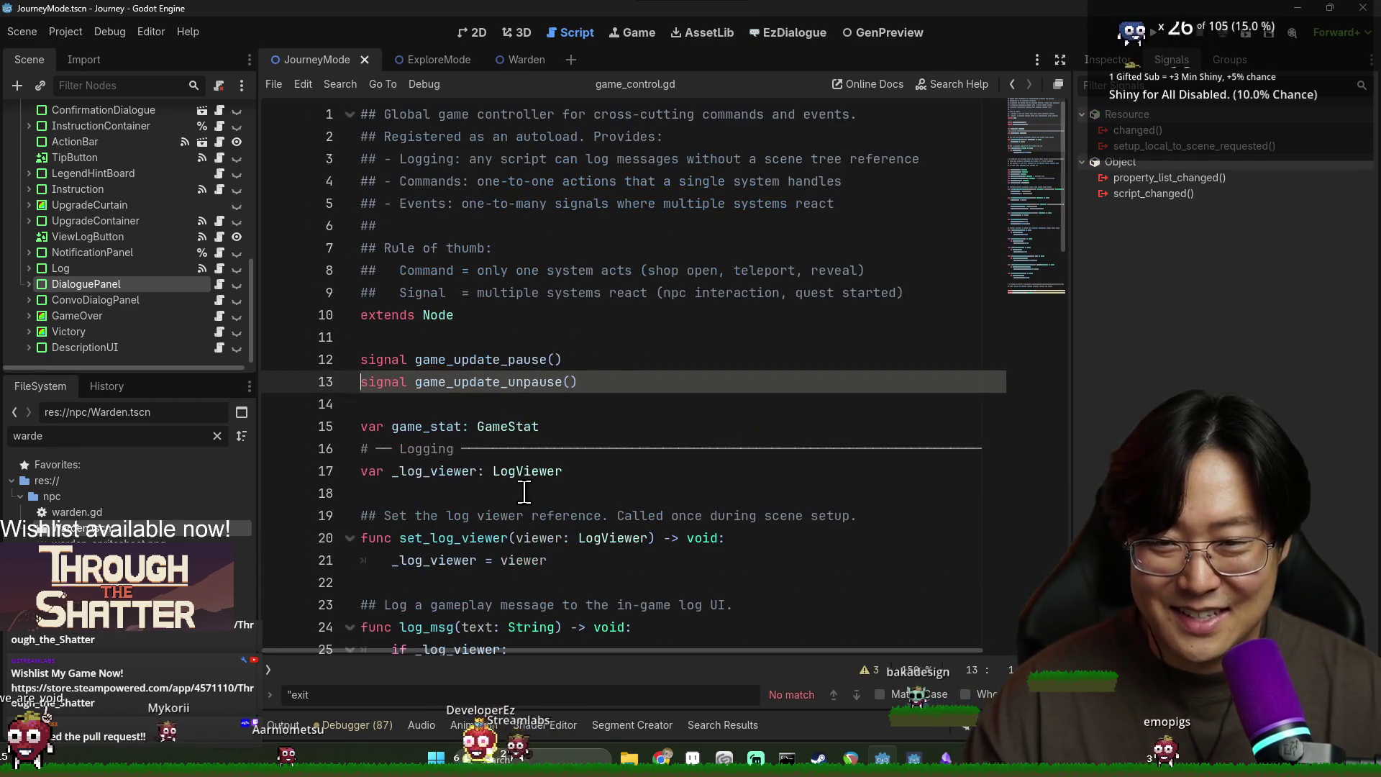
pyautogui.click(422, 358)
pyautogui.hotkey('ctrl', 's')
pyautogui.click(460, 404)
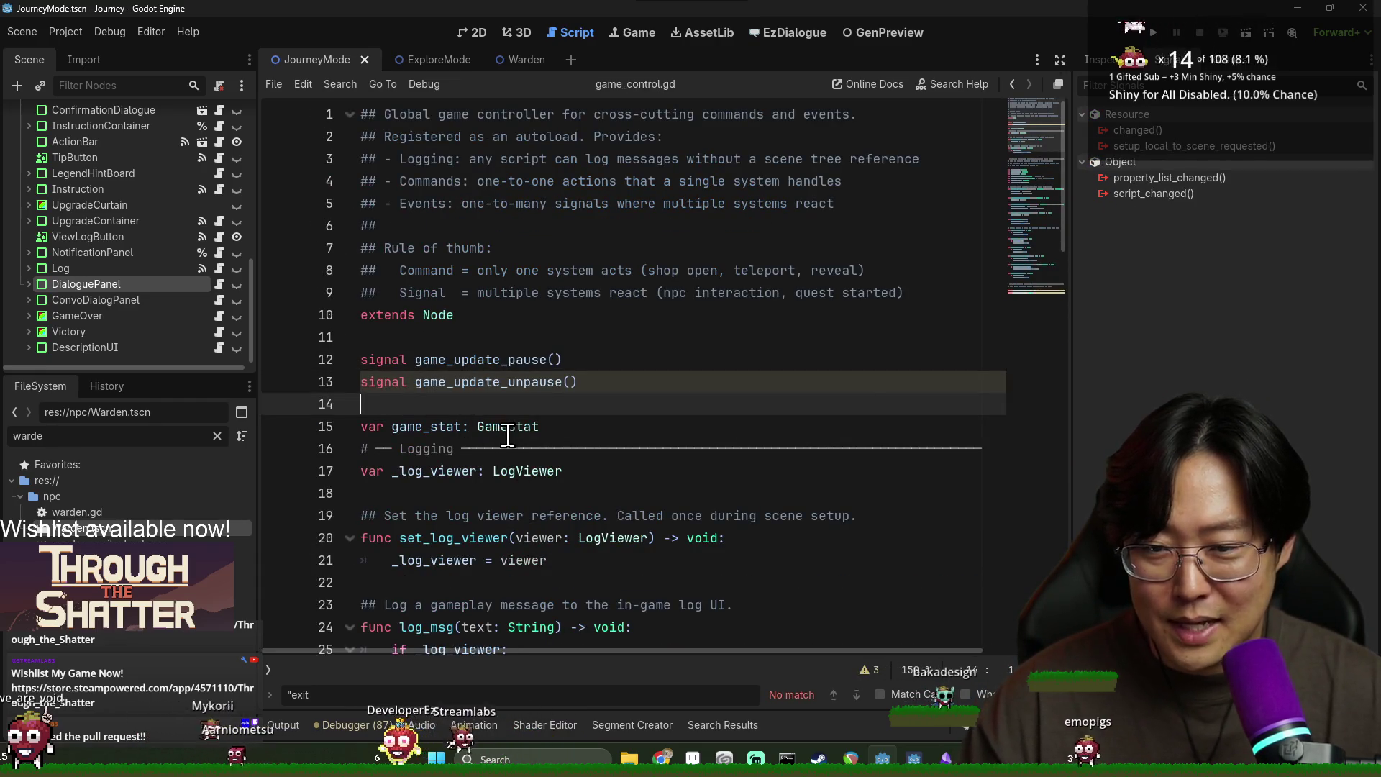
pyautogui.hotkey('ctrl', 's')
pyautogui.doubleClick(460, 381)
pyautogui.doubleClick(460, 358)
pyautogui.scroll(-3, 494, 434)
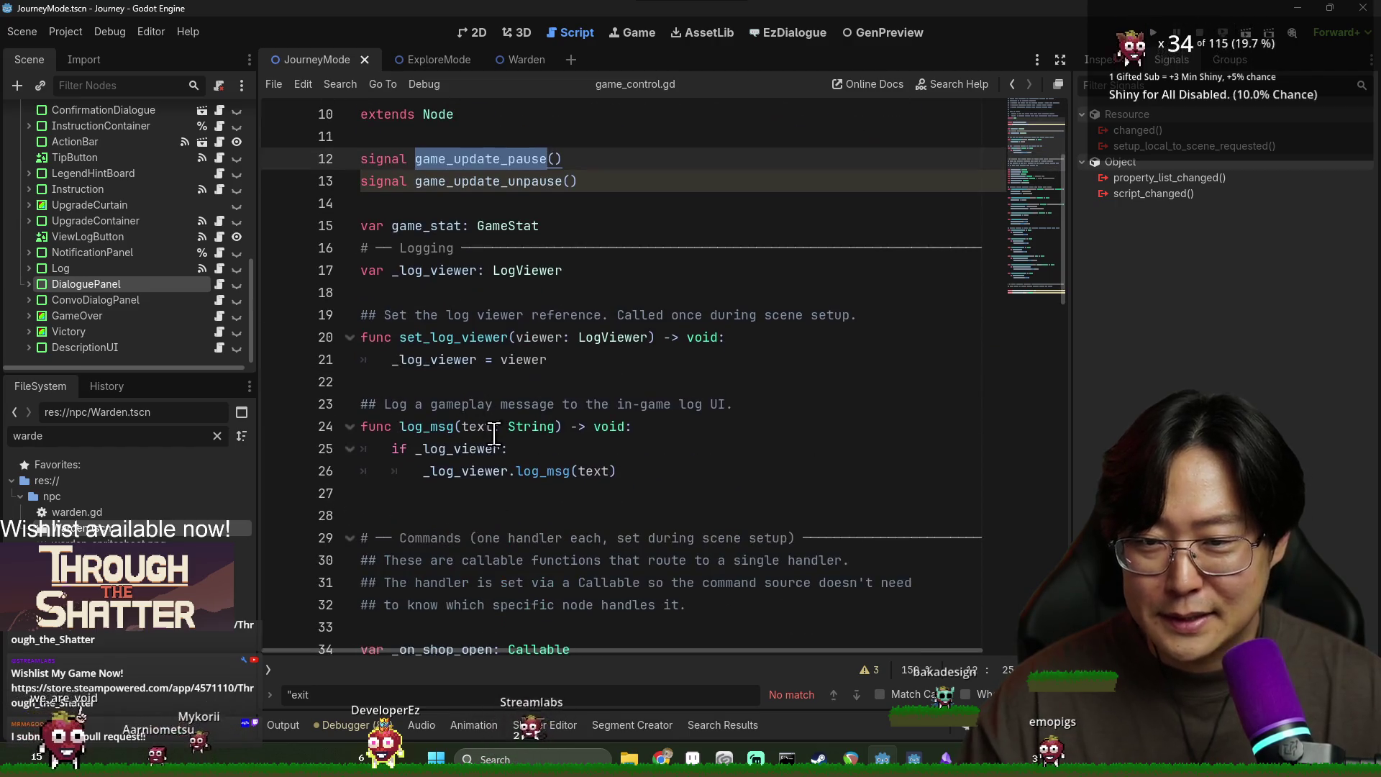
pyautogui.moveTo(509, 427)
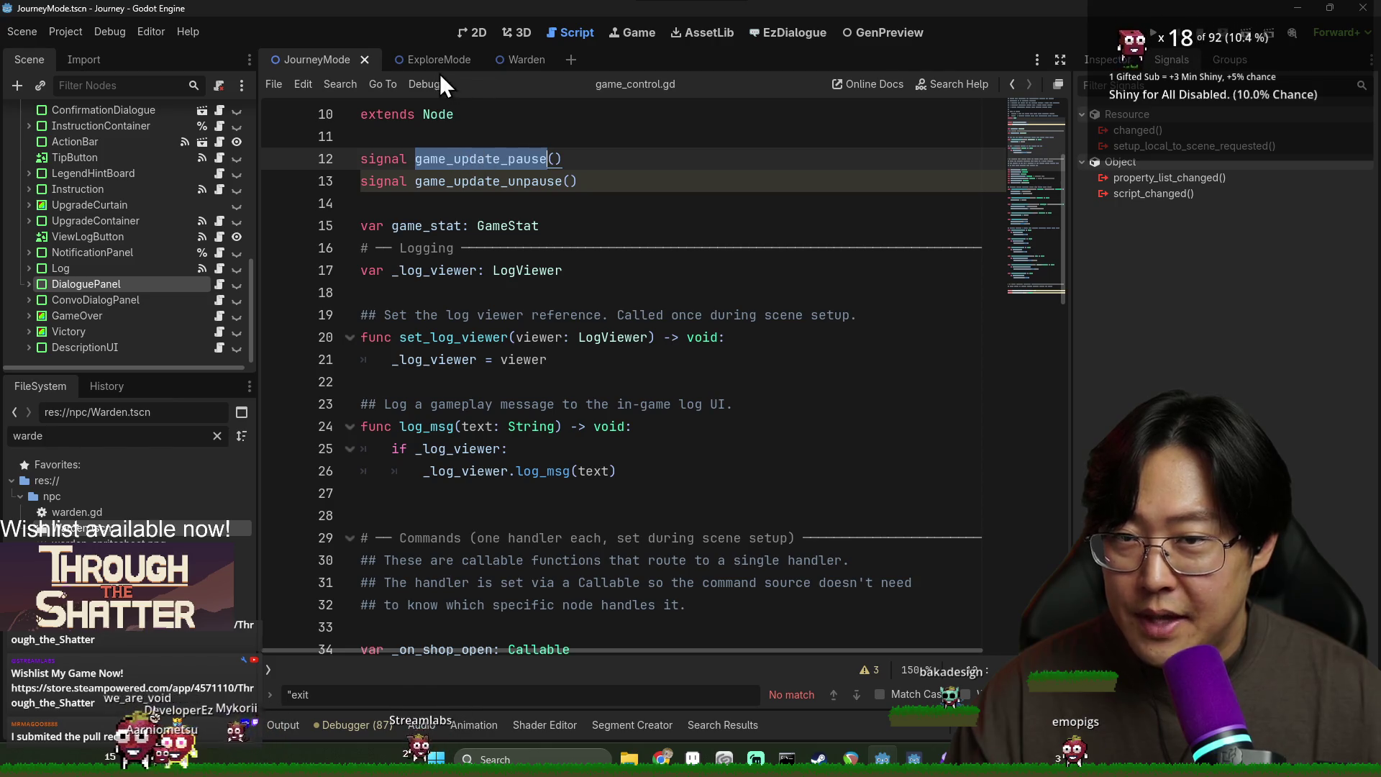
pyautogui.scroll(10, 161, 162)
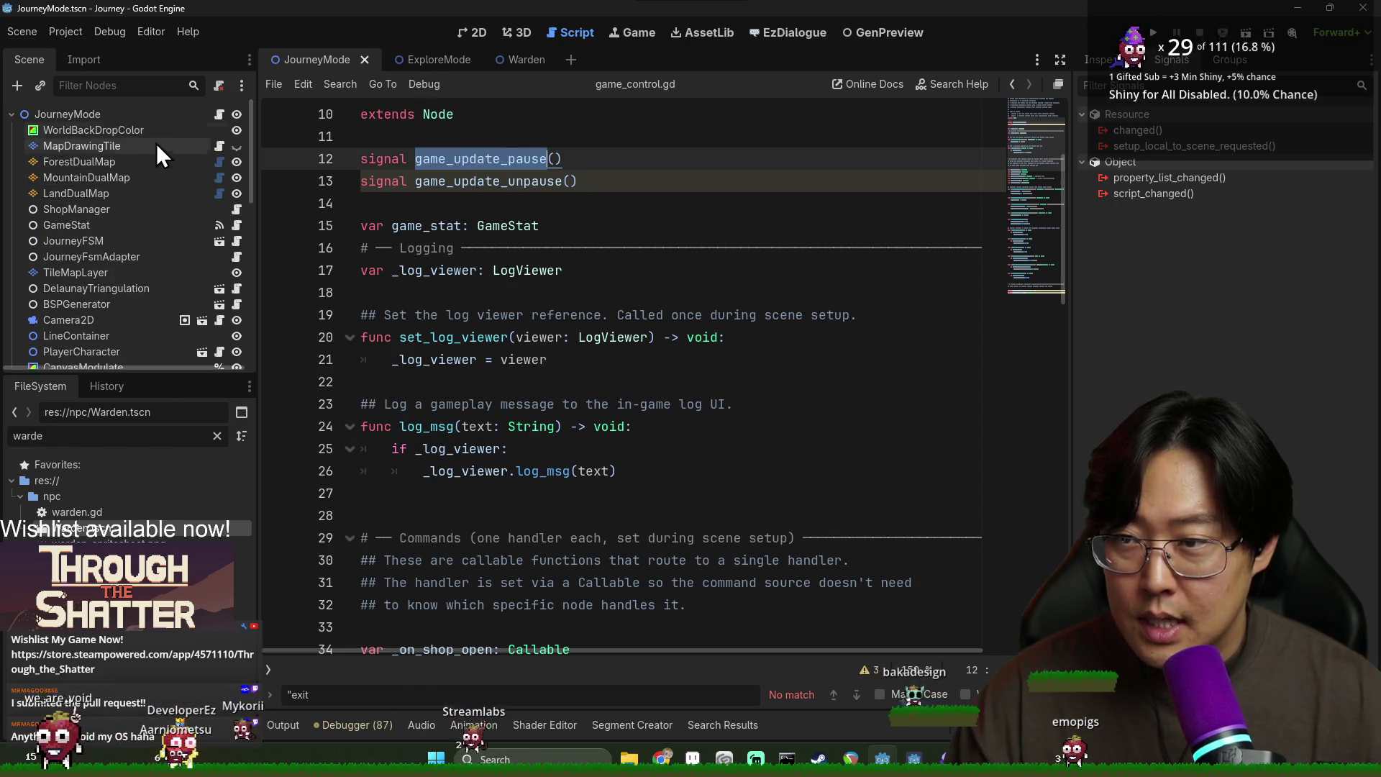
# Step: Switch to the ExploreMode scene, collapse ExploreUI, and go to the top of explore_mode.gd
pyautogui.click(420, 61)
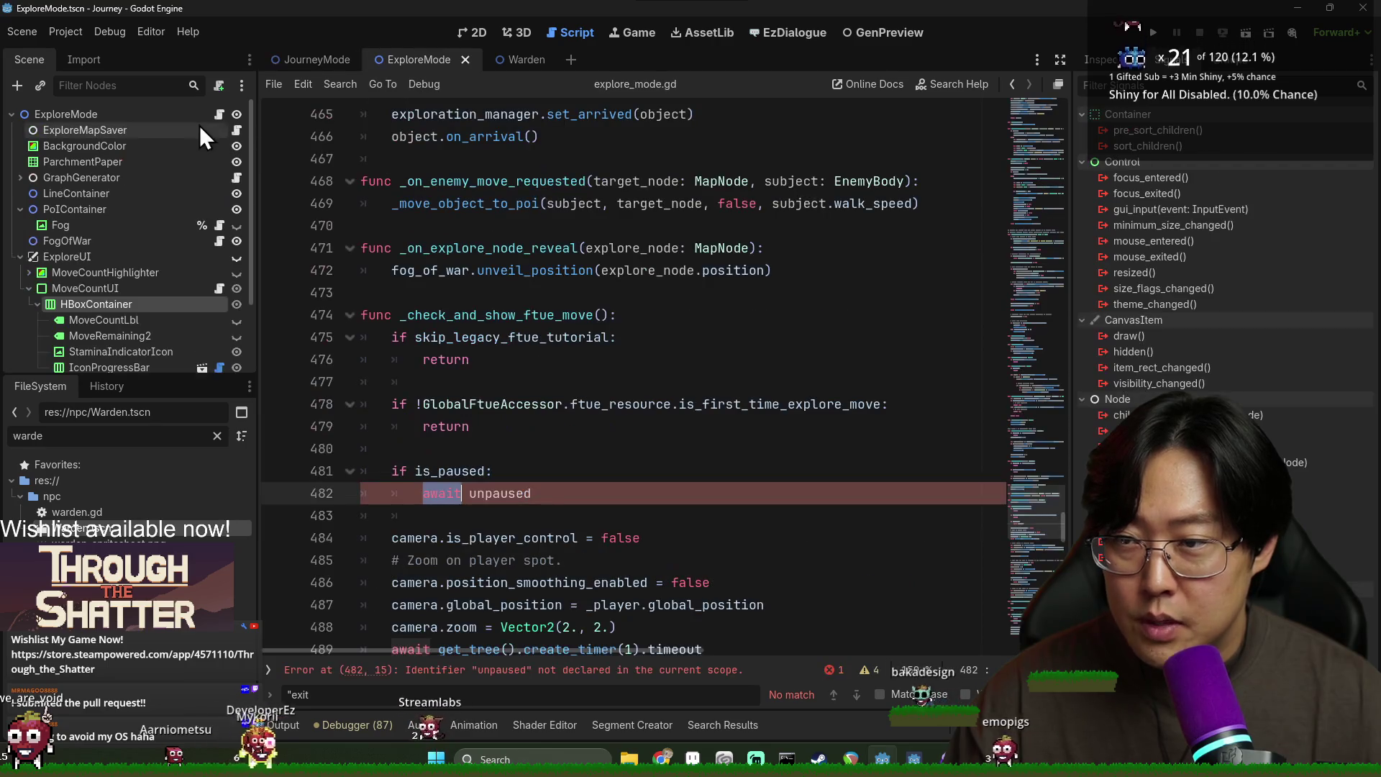
pyautogui.click(20, 257)
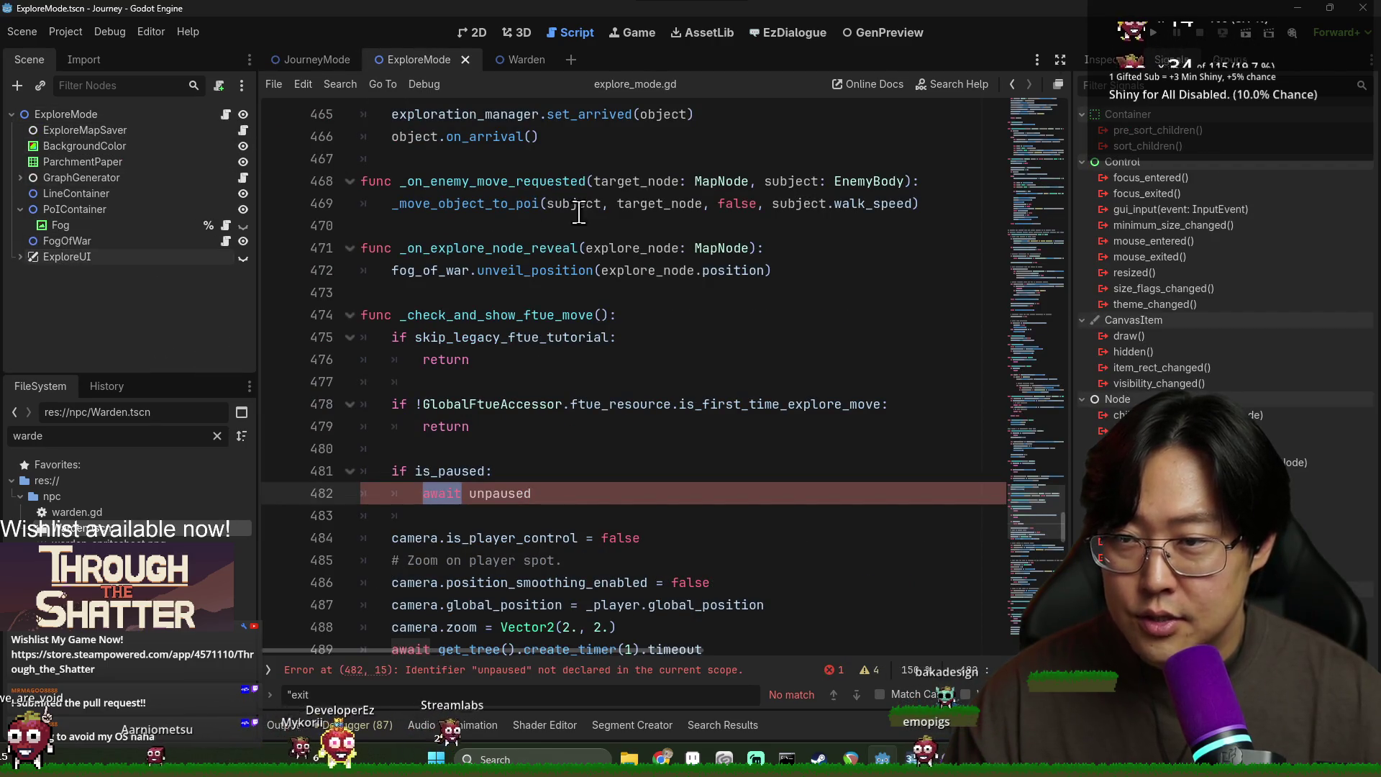
pyautogui.scroll(15, 708, 248)
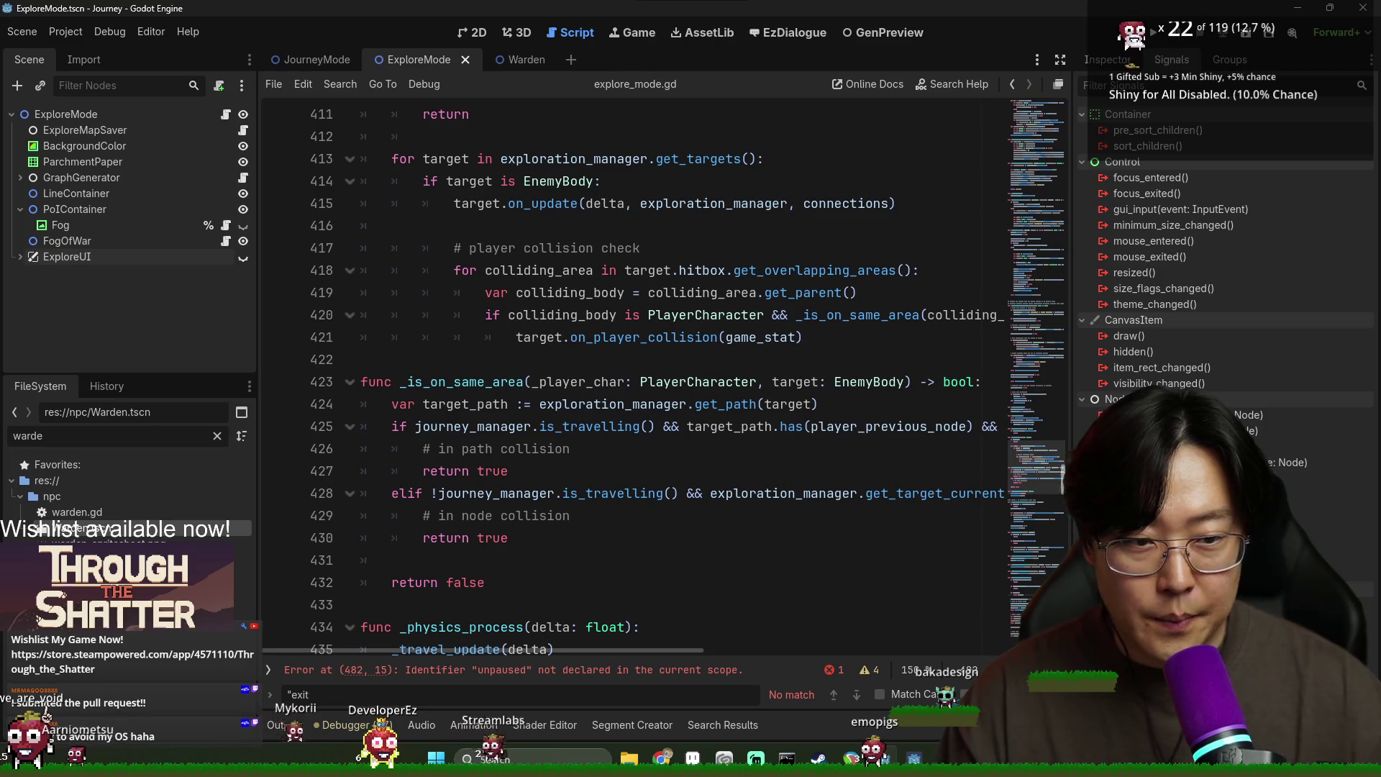
pyautogui.click(1056, 106)
pyautogui.scroll(-6, 523, 419)
pyautogui.scroll(-3, 523, 419)
# Step: Step through every use of the is_paused variable in explore_mode.gd
pyautogui.hotkey('ctrl', 'f')
pyautogui.write('is_')
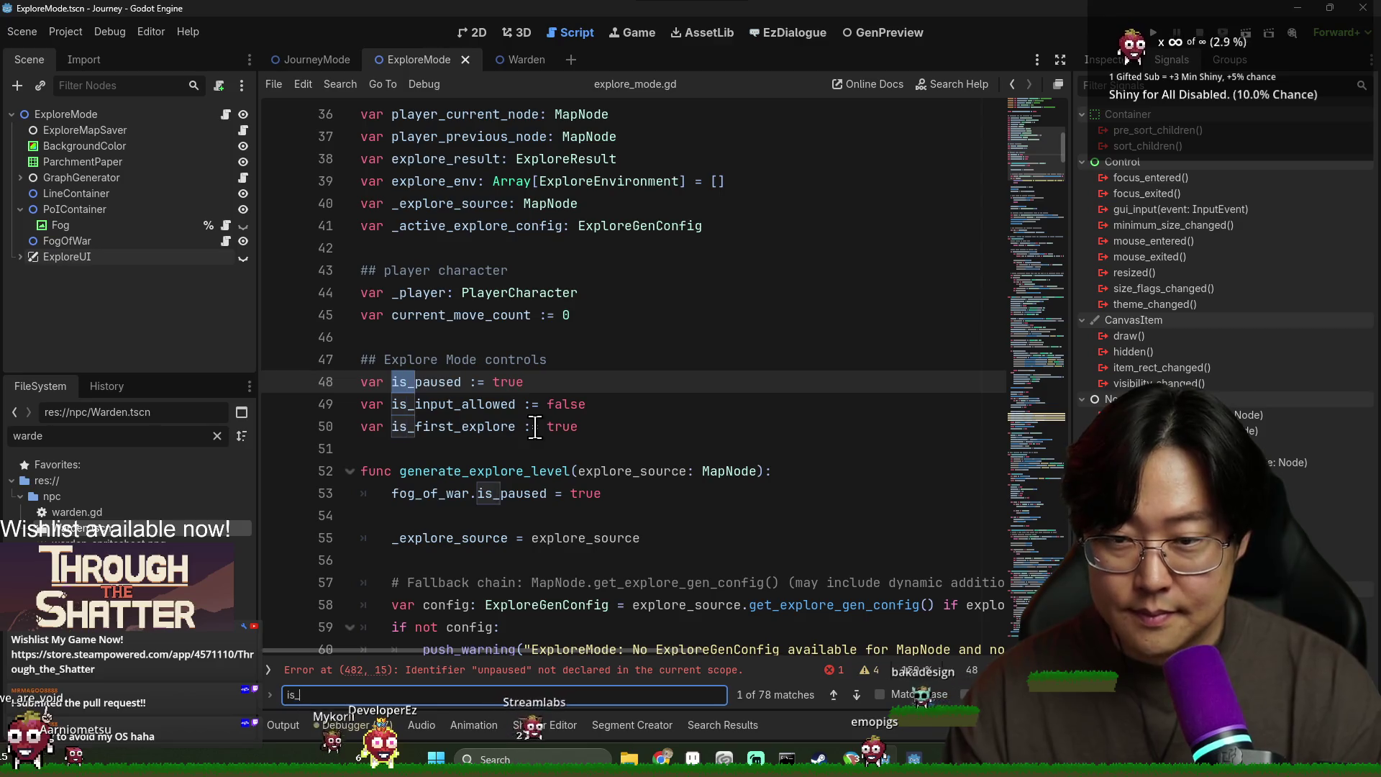
pyautogui.write('pa')
pyautogui.doubleClick(453, 403)
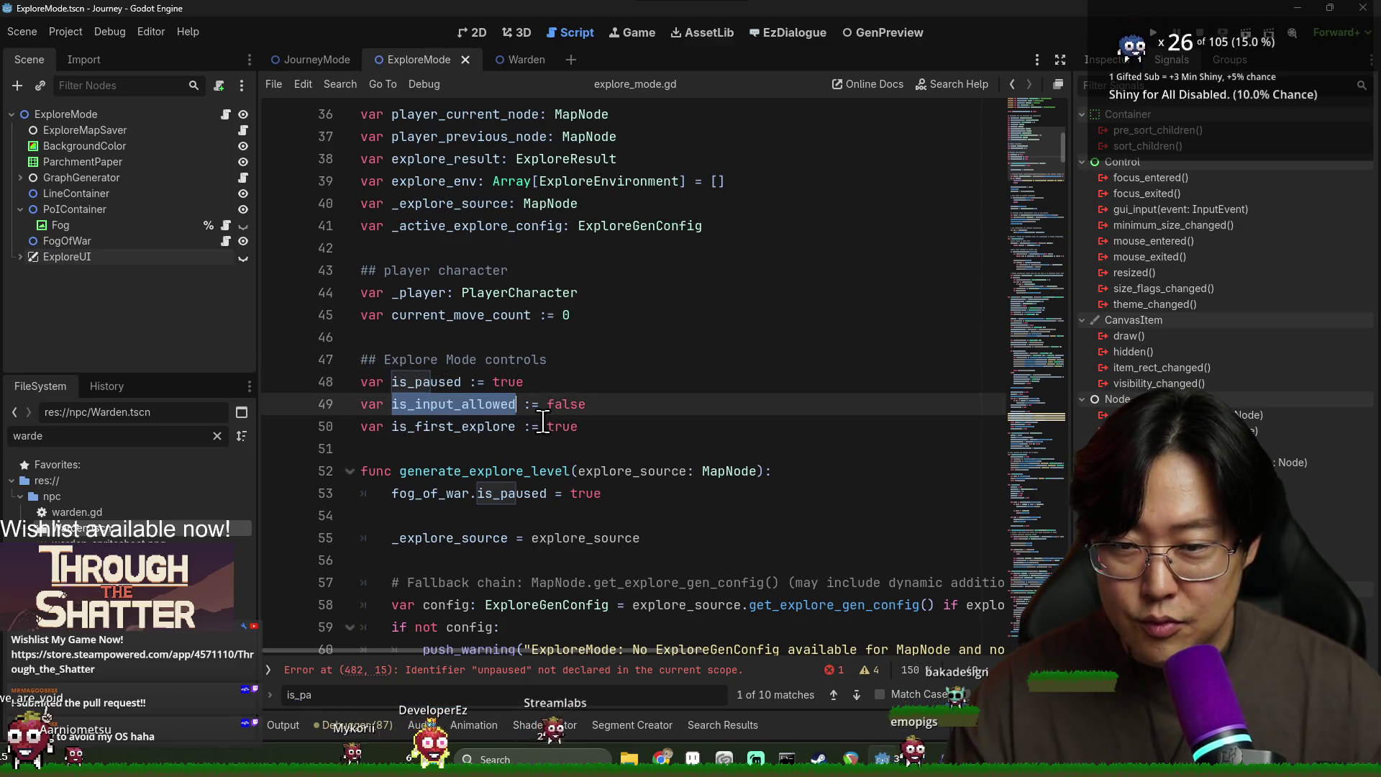
pyautogui.doubleClick(450, 385)
pyautogui.hotkey('ctrl', 'f')
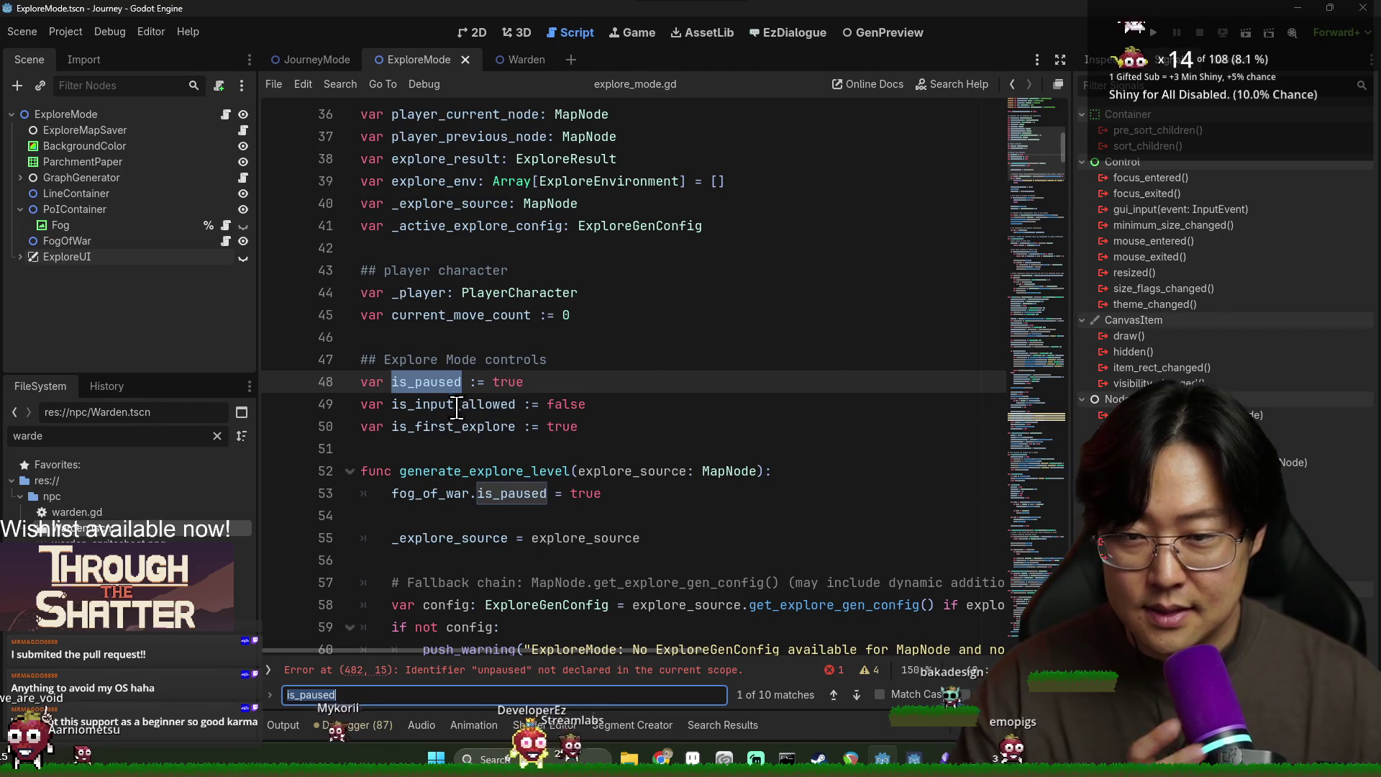
pyautogui.press('Return')
pyautogui.press('Return')
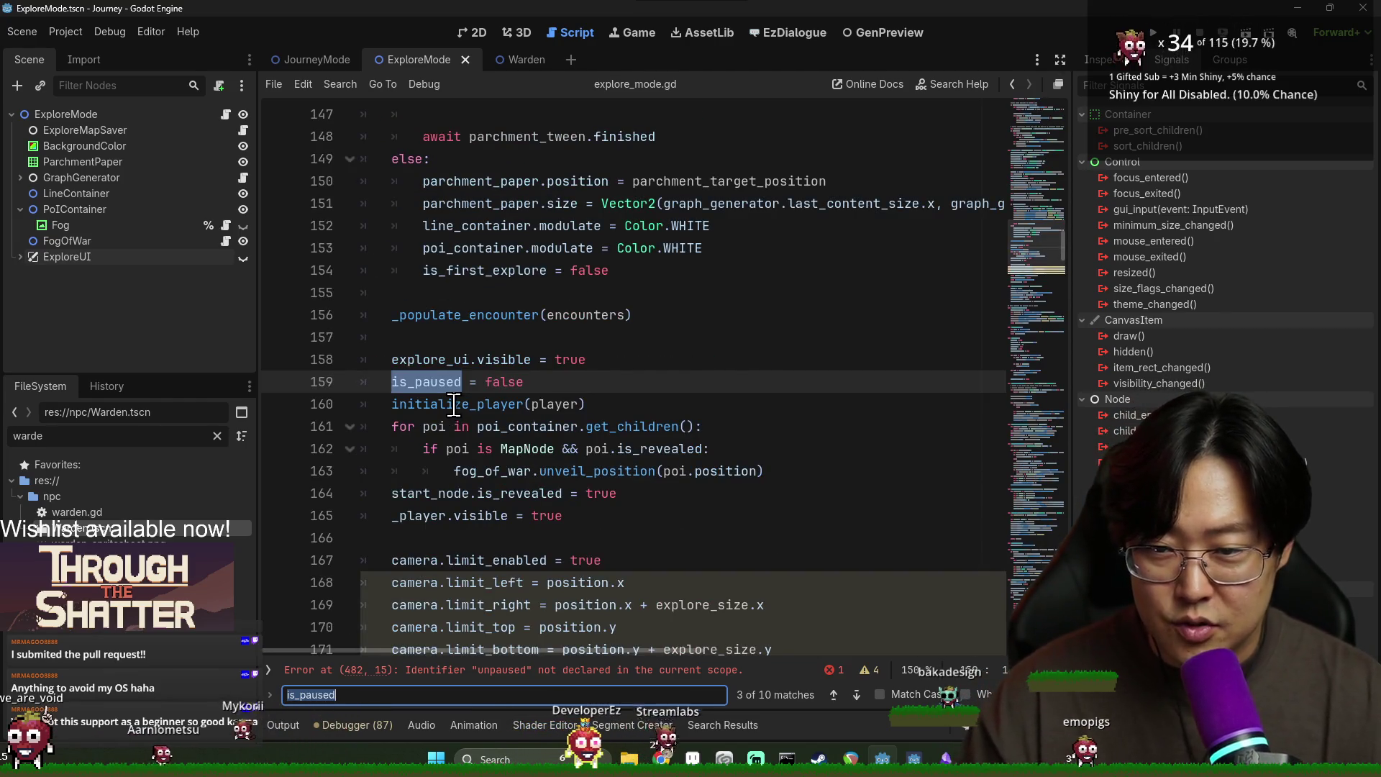
pyautogui.press('Return')
pyautogui.press('Return')
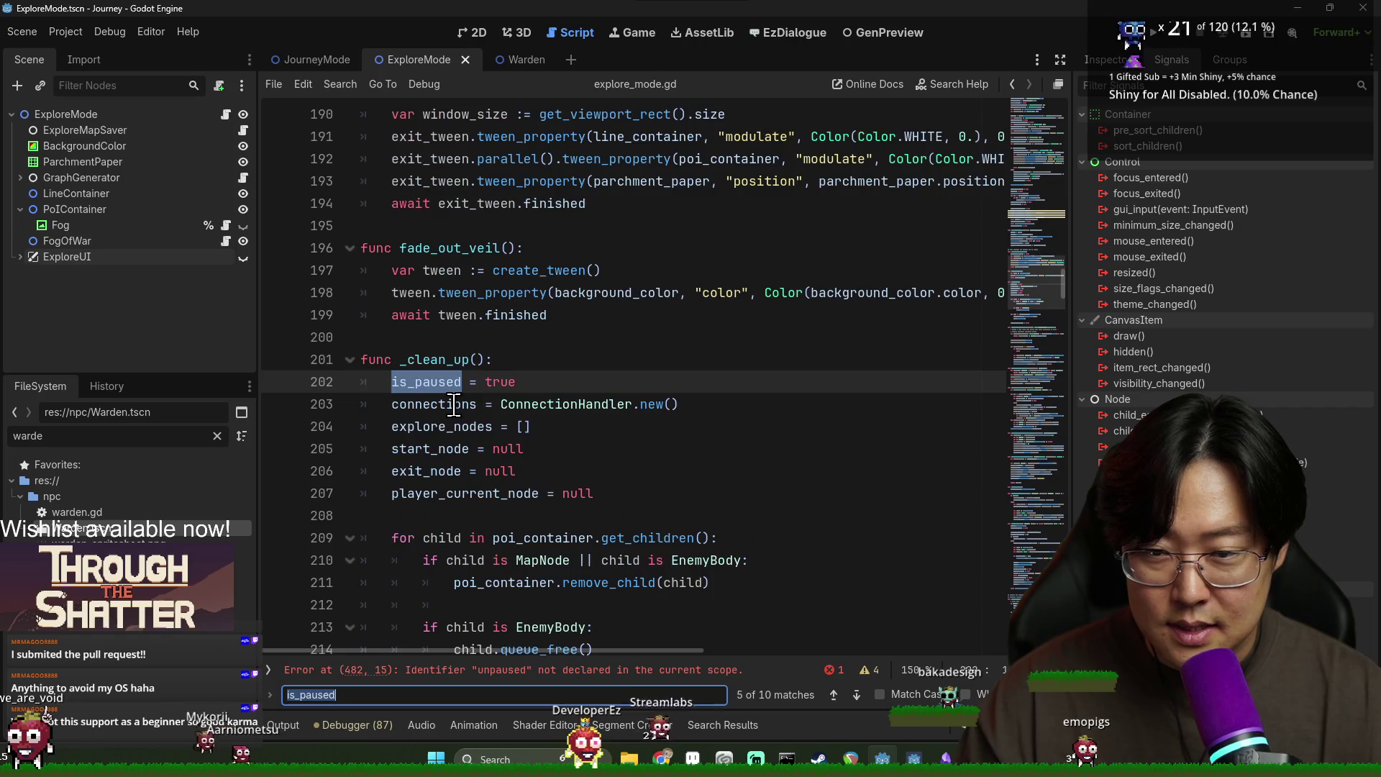
pyautogui.press('Return')
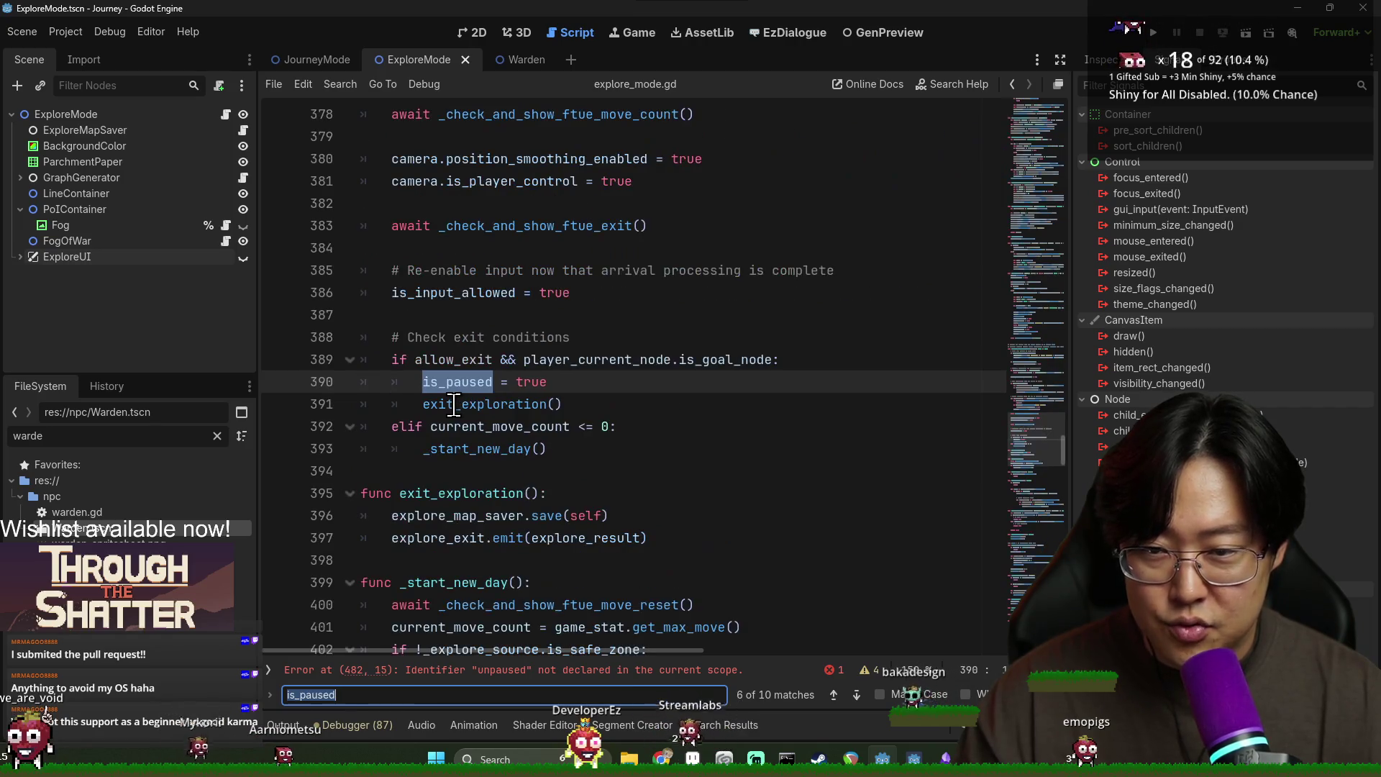
pyautogui.press('Return')
pyautogui.press('Return')
pyautogui.press('Return')
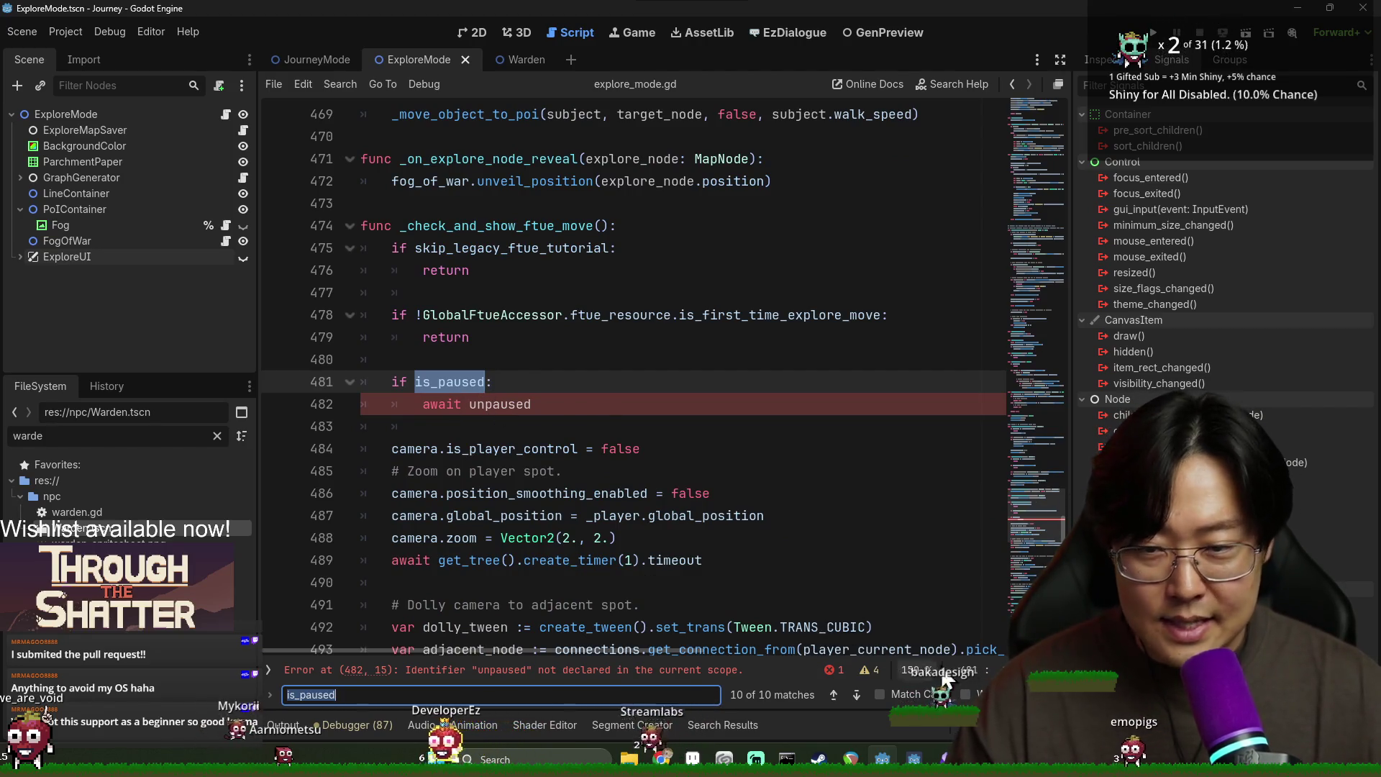
# Step: Insert blank lines after the Explore Mode variables, above generate_explore_level
pyautogui.scroll(10, 777, 575)
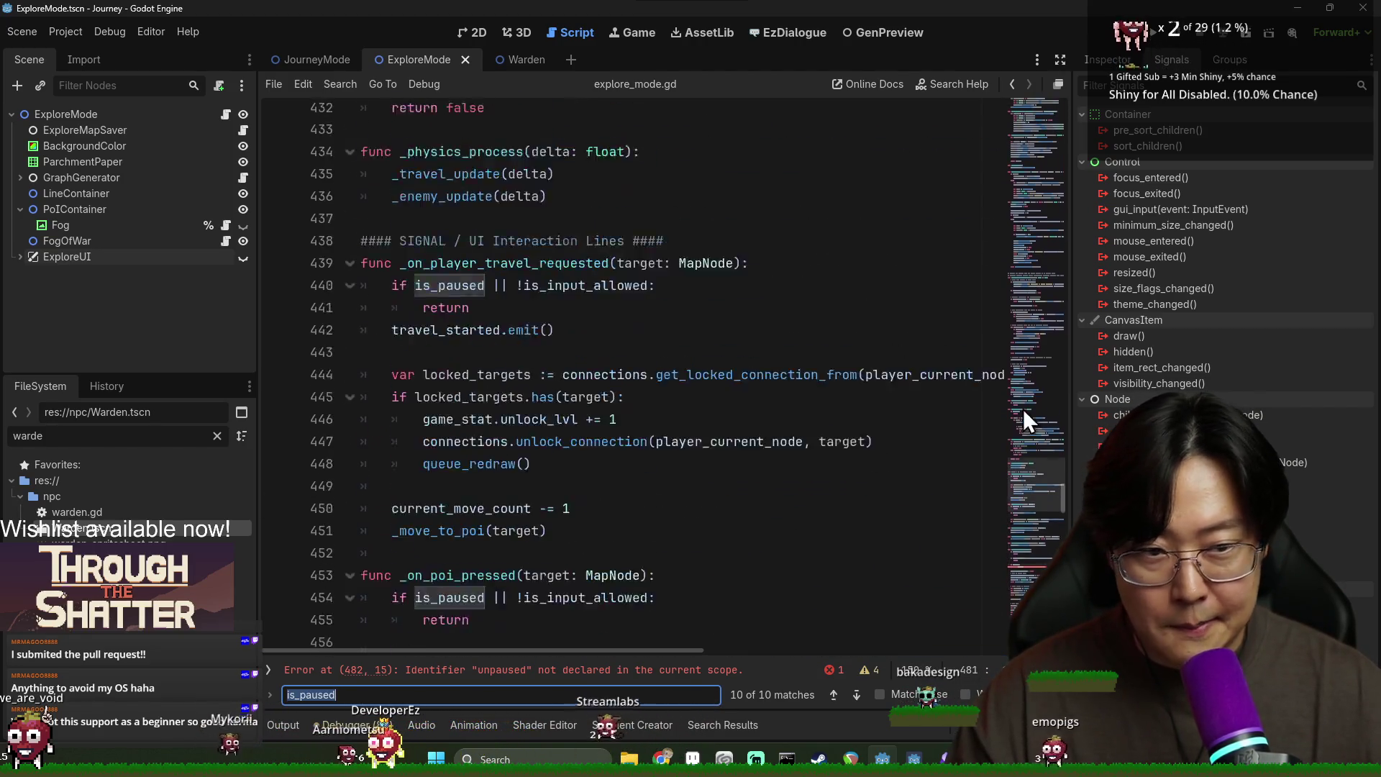
pyautogui.moveTo(1061, 489)
pyautogui.mouseDown()
pyautogui.moveTo(1062, 108)
pyautogui.moveTo(1062, 144)
pyautogui.mouseUp()
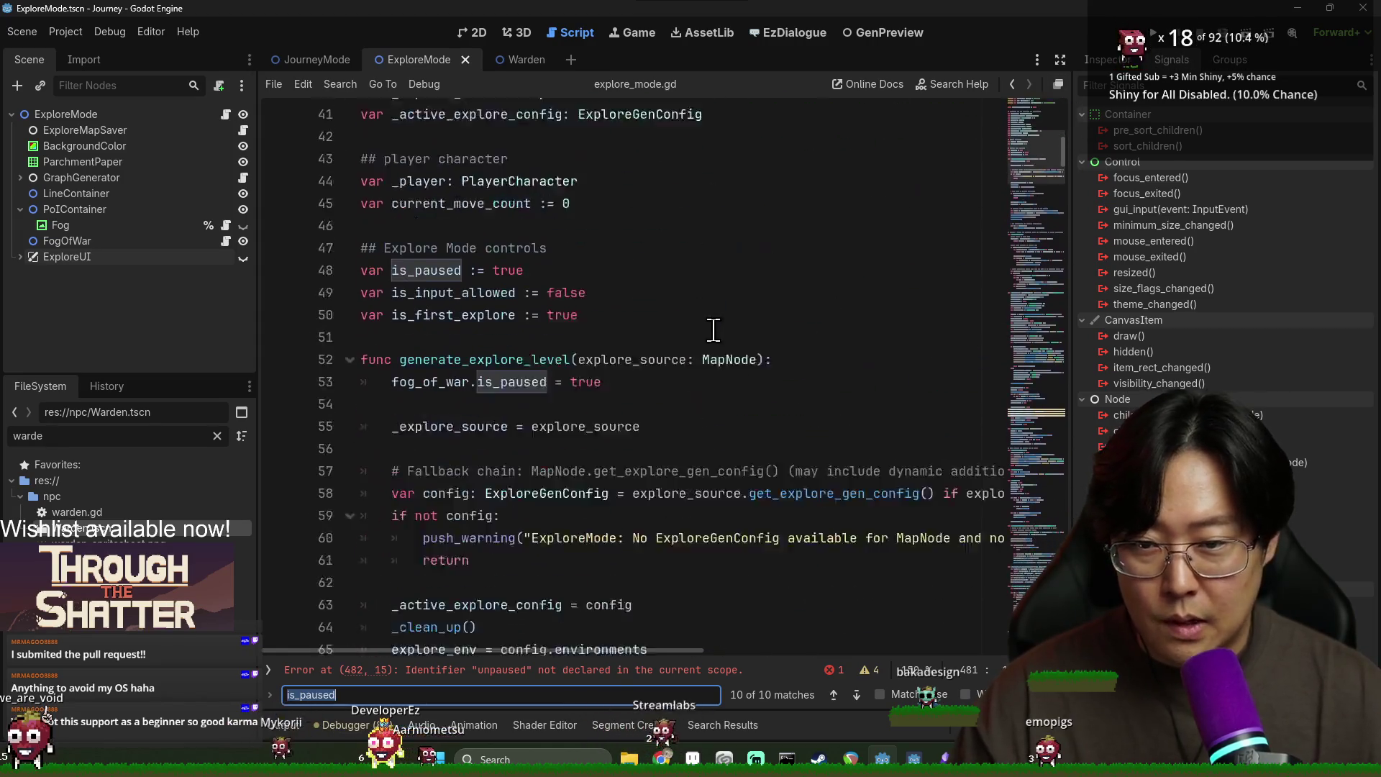
pyautogui.write('func _ready')
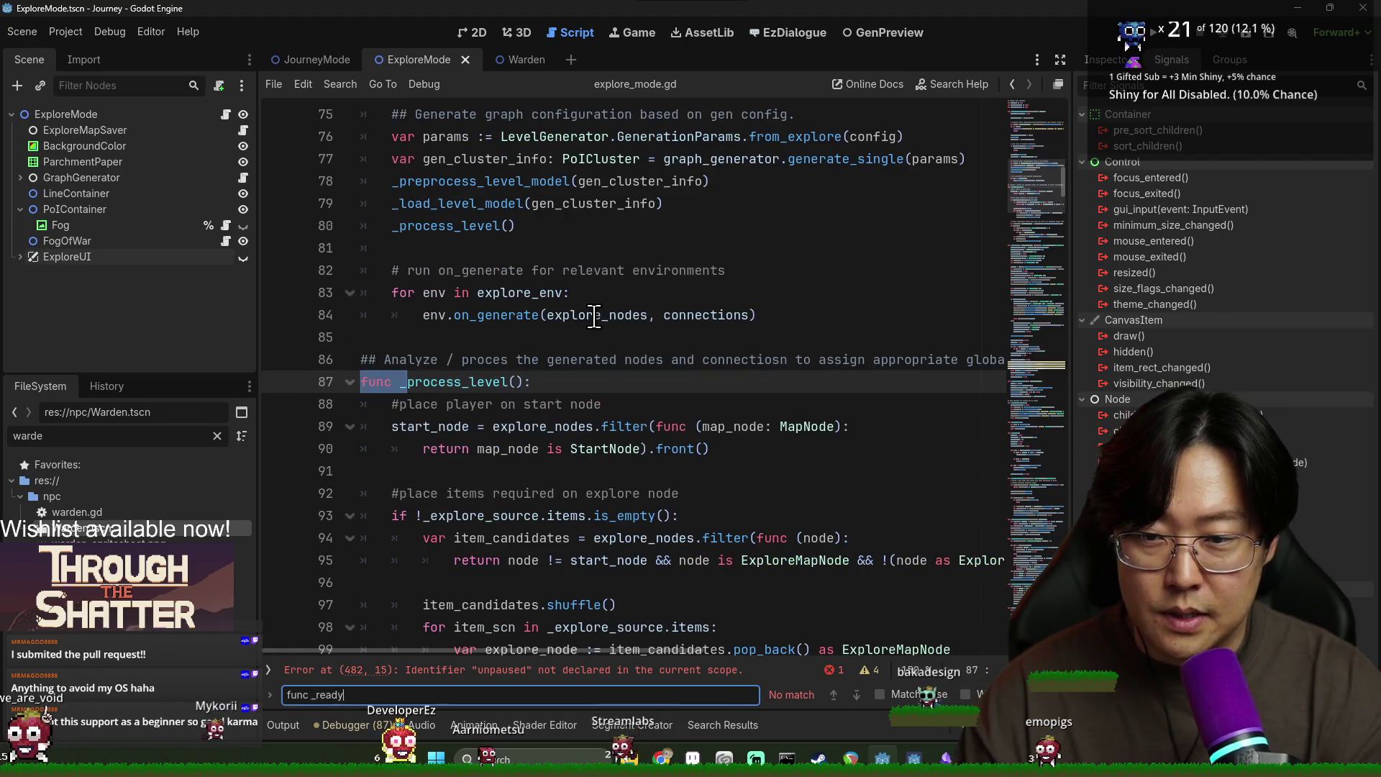
pyautogui.press('Escape')
pyautogui.scroll(18, 604, 360)
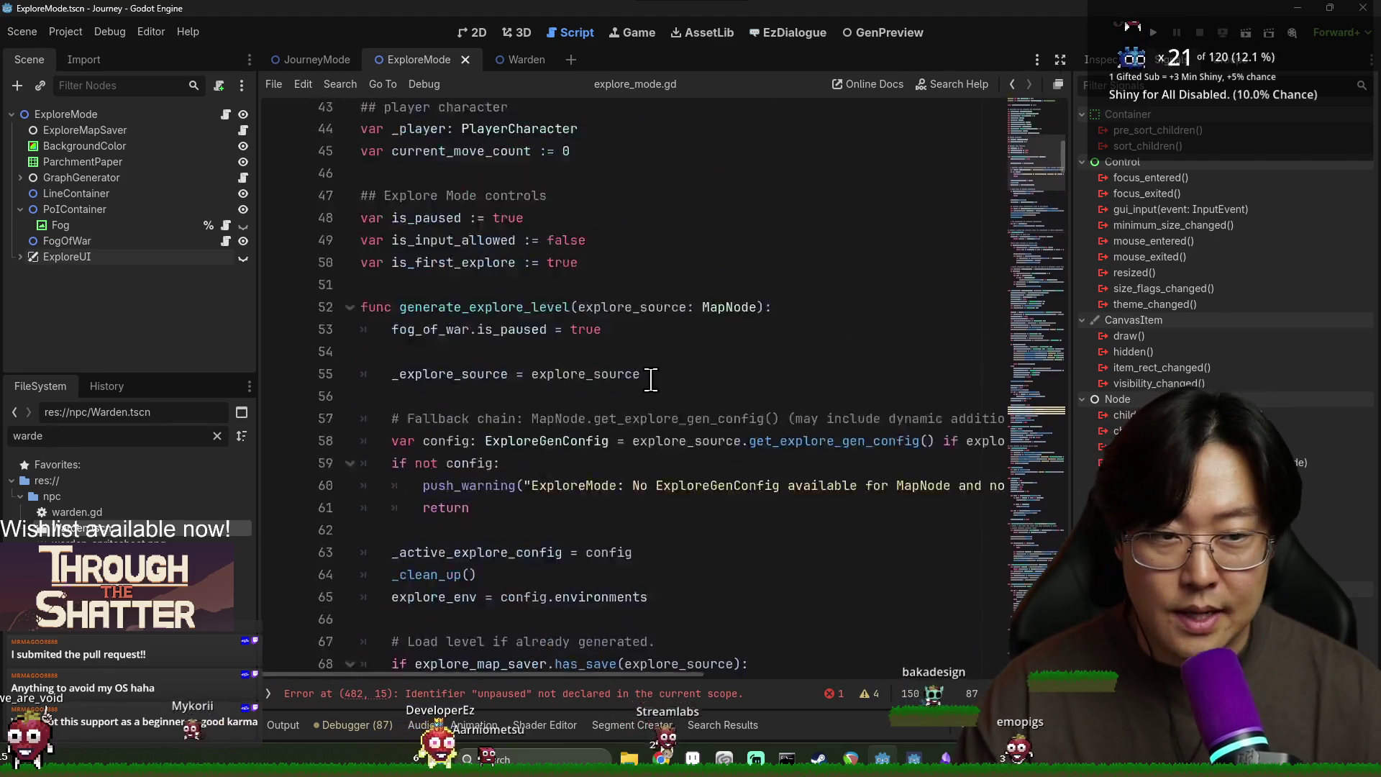
pyautogui.scroll(-11, 609, 407)
pyautogui.click(467, 428)
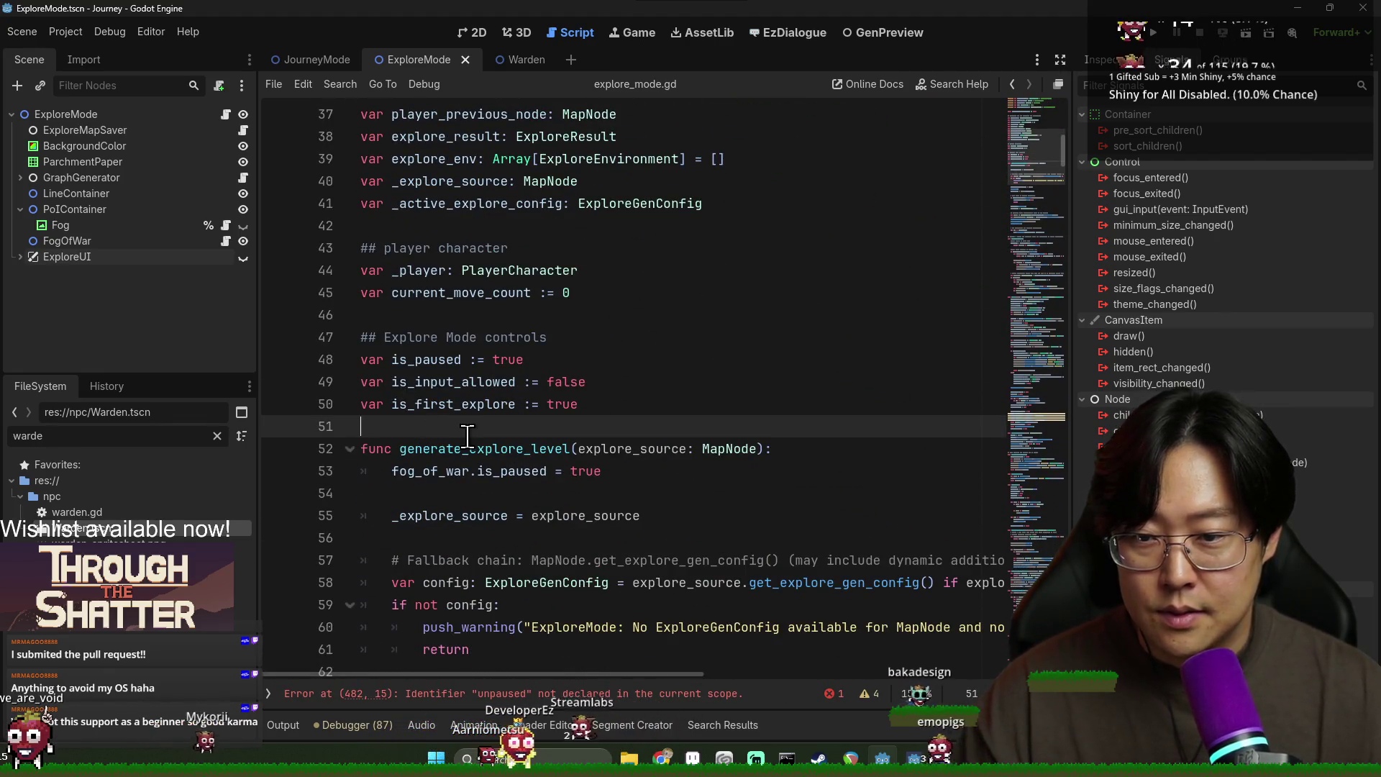
pyautogui.press('Return')
pyautogui.press('Return')
pyautogui.press('super+Down')
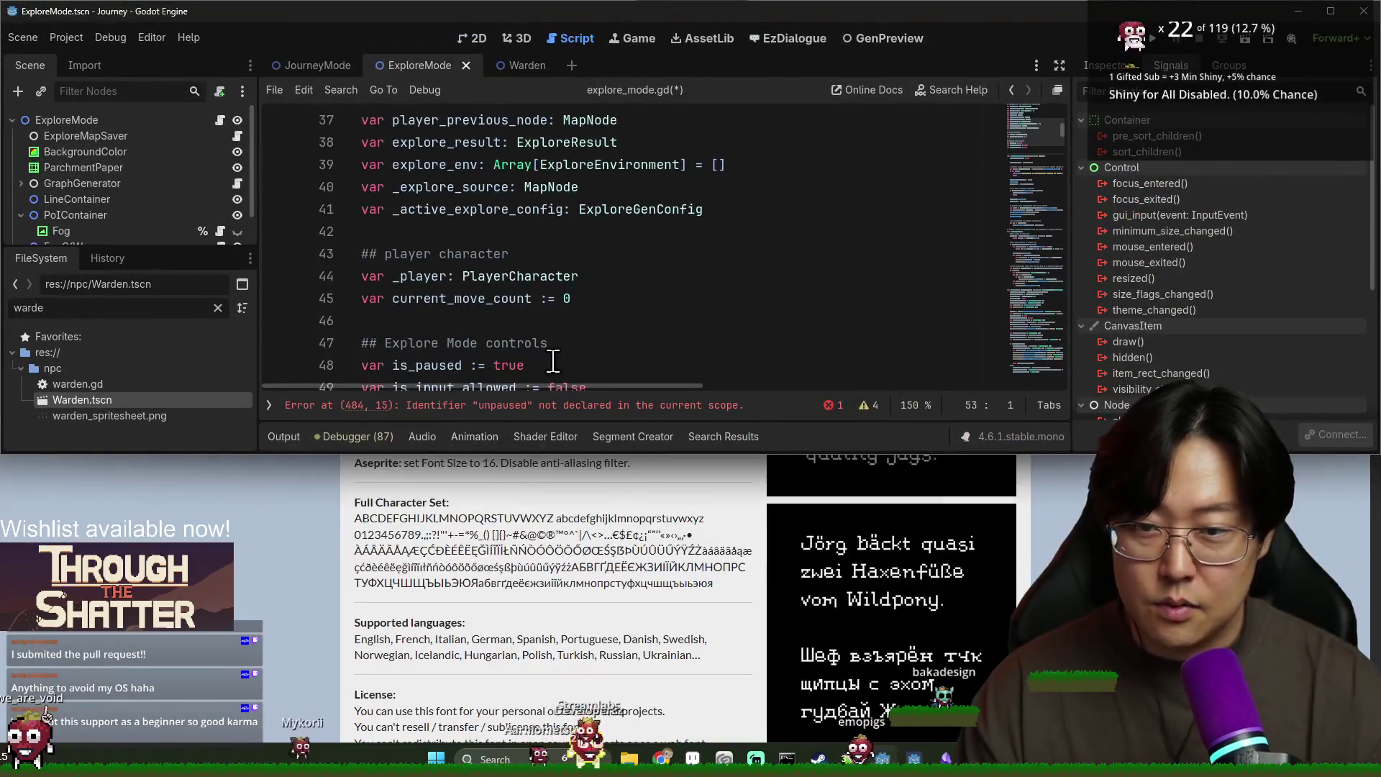
# Step: Add a new _ready() function header below the existing code in explore_mode.gd
pyautogui.moveTo(766, 12); pyautogui.dragTo(726, 2)
pyautogui.press('BackSpace')
pyautogui.write('func _ready(0')
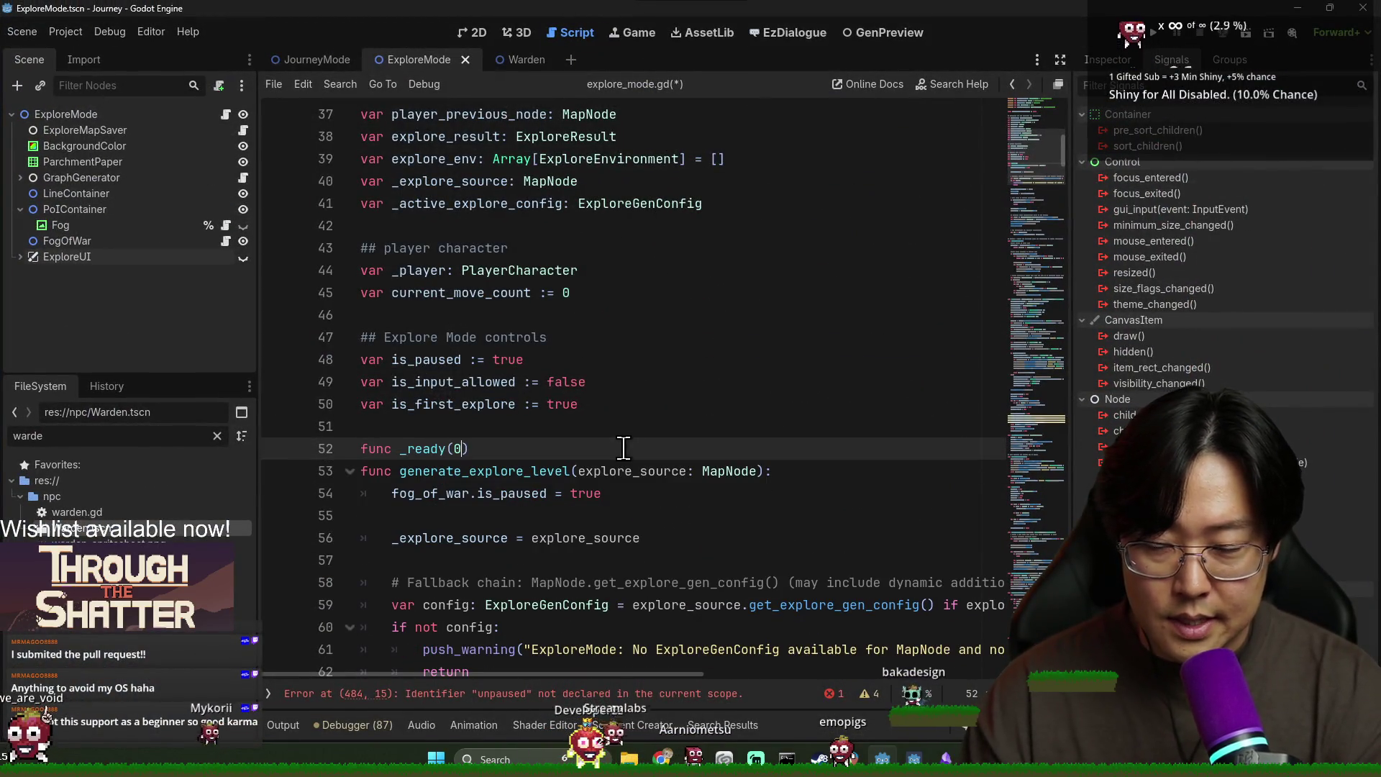
pyautogui.press('Return')
pyautogui.hotkey('ctrl', 'z')
pyautogui.write(";'")
pyautogui.write(':')
pyautogui.press('Return')
# Step: Inside _ready, connect GameControl.game_update_unpause to _on_game_unpause
pyautogui.write('d')
pyautogui.write('Control.')
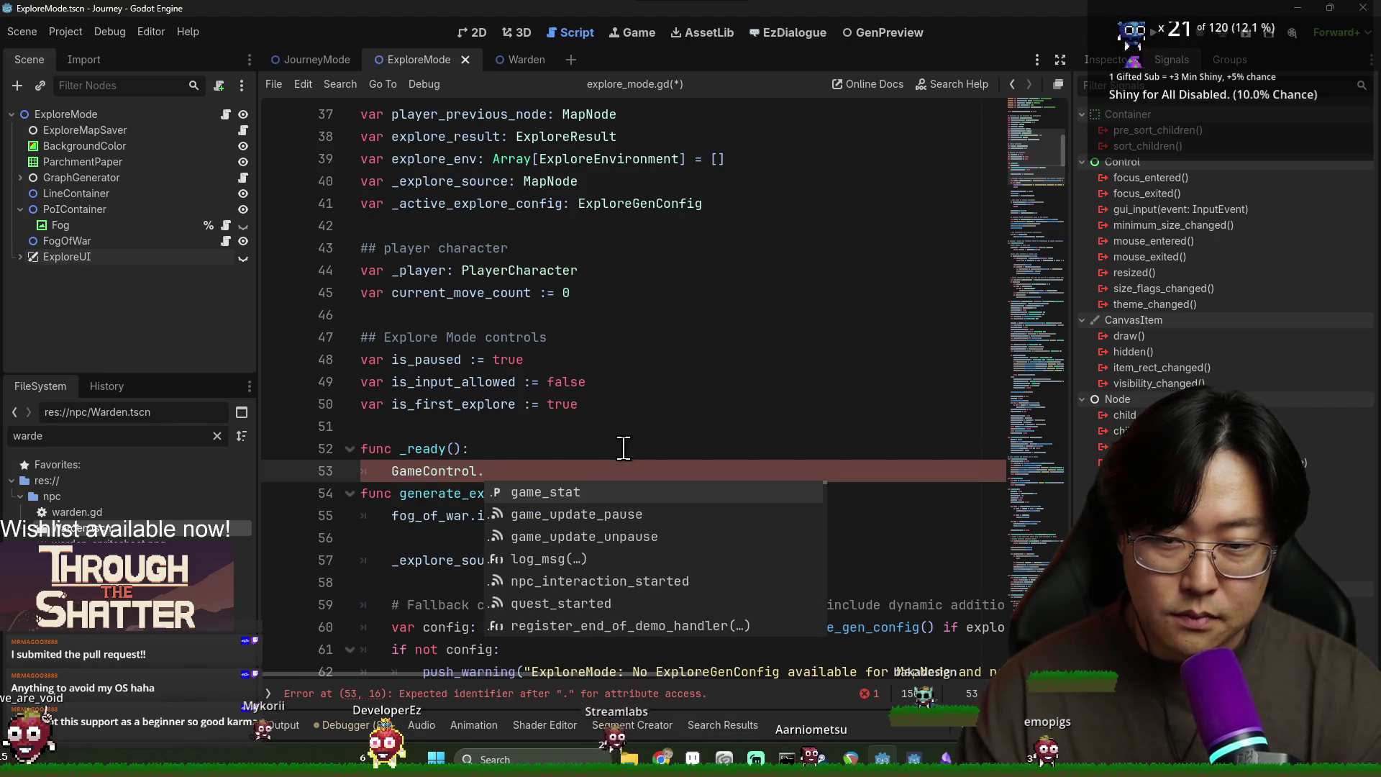
pyautogui.write('game_up')
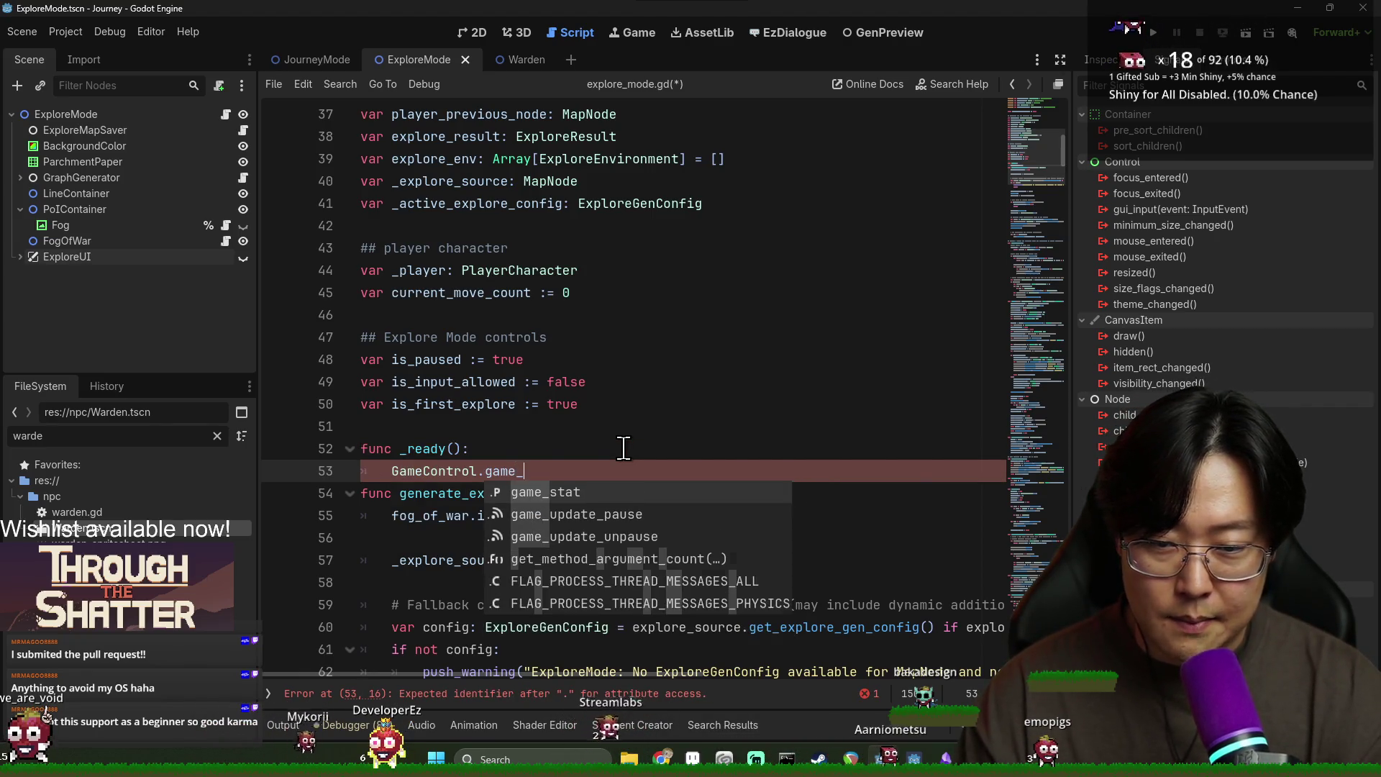
pyautogui.press('Down')
pyautogui.press('Return')
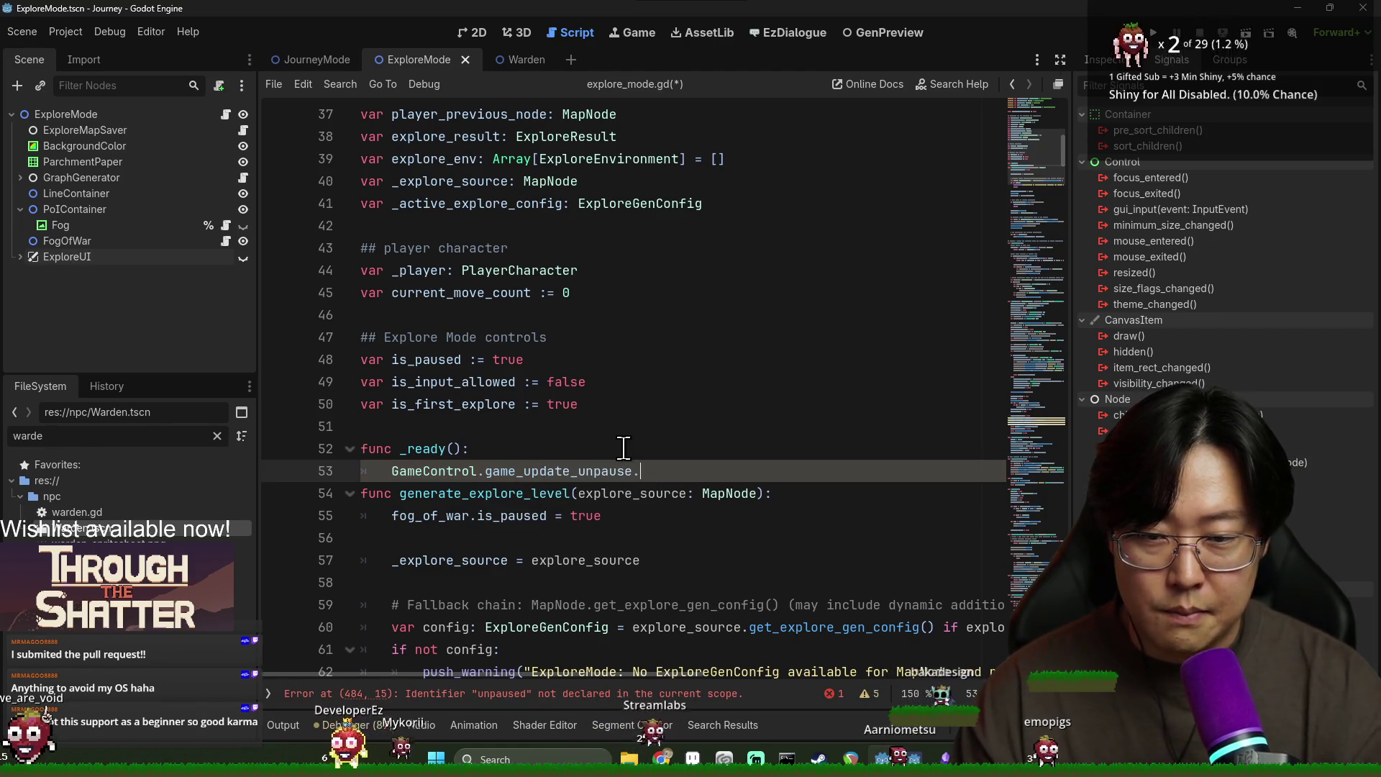
pyautogui.write('.conn')
pyautogui.press('Return')
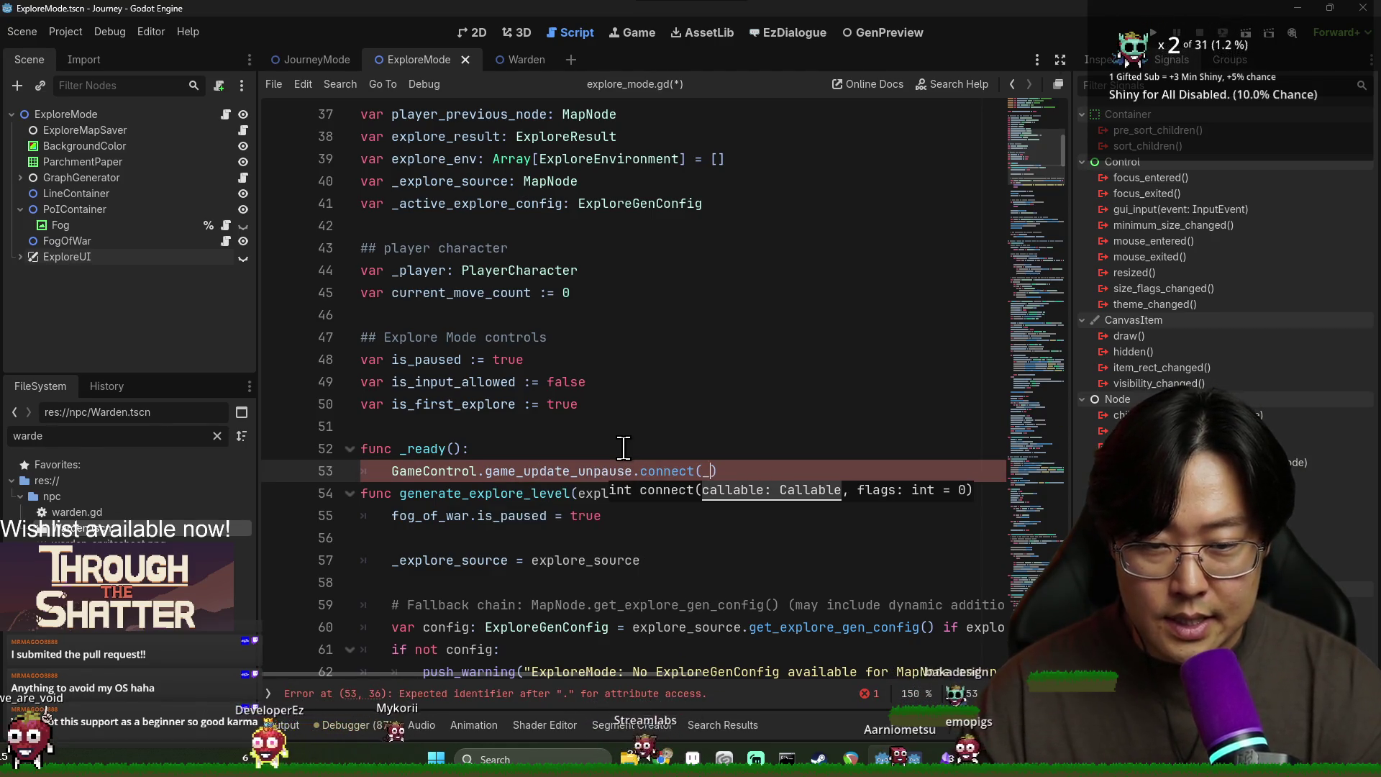
pyautogui.write('on_game_un')
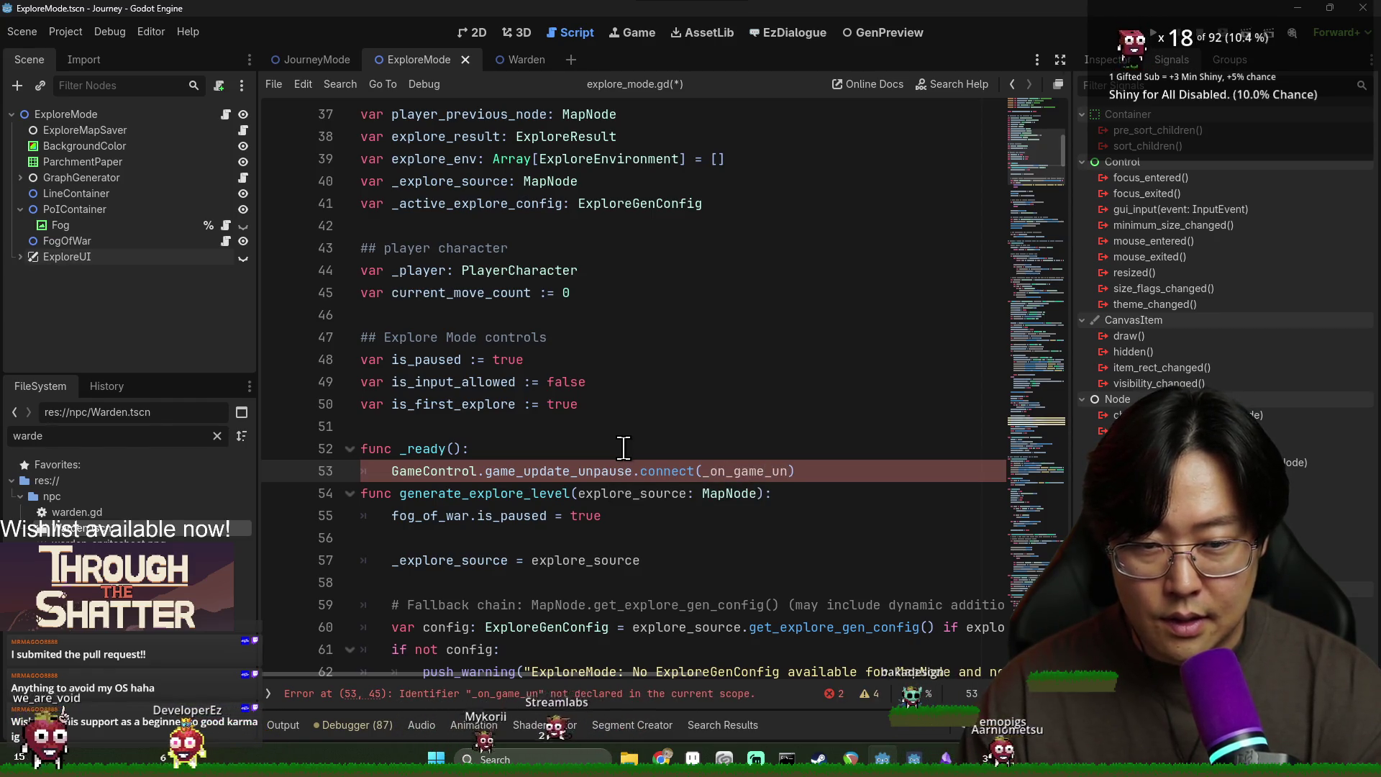
pyautogui.write('e')
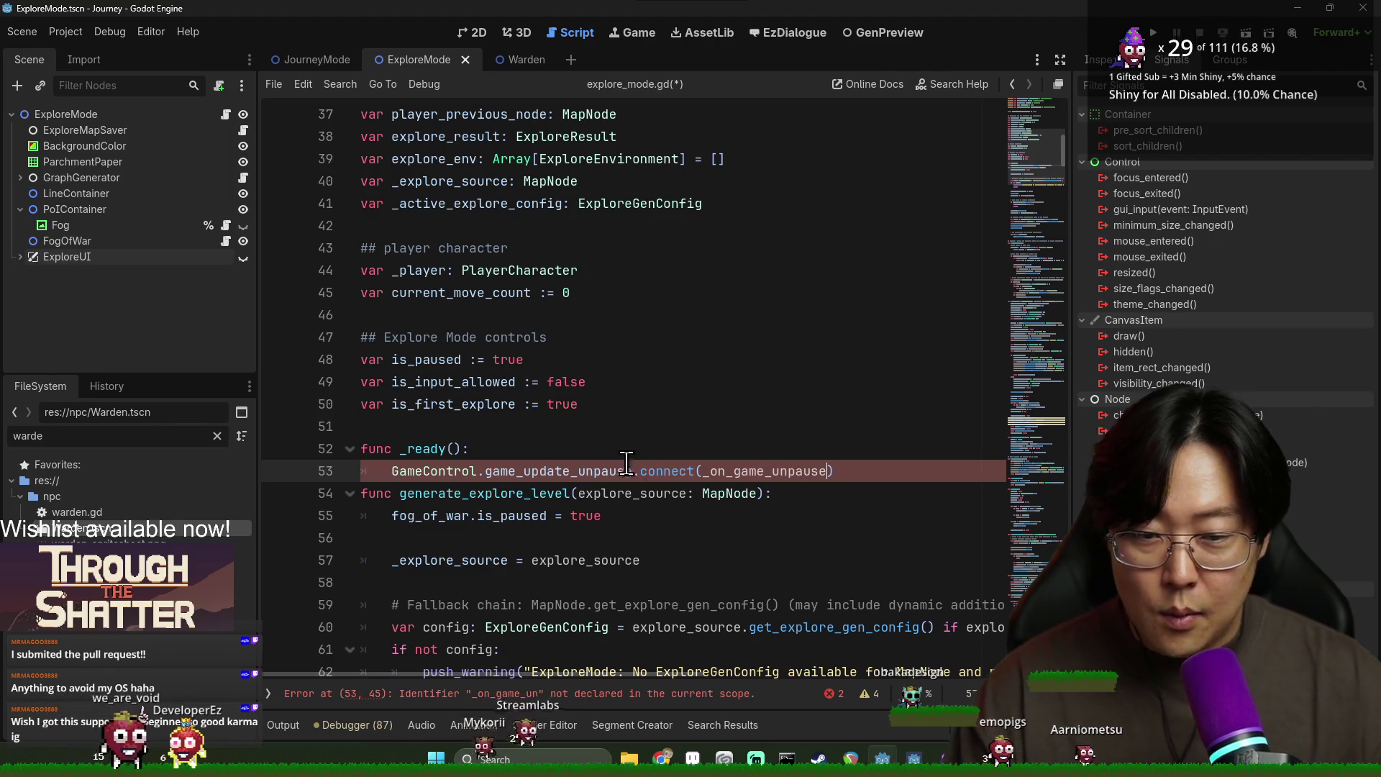
pyautogui.hotkey('ctrl', 'shift', 'Left')
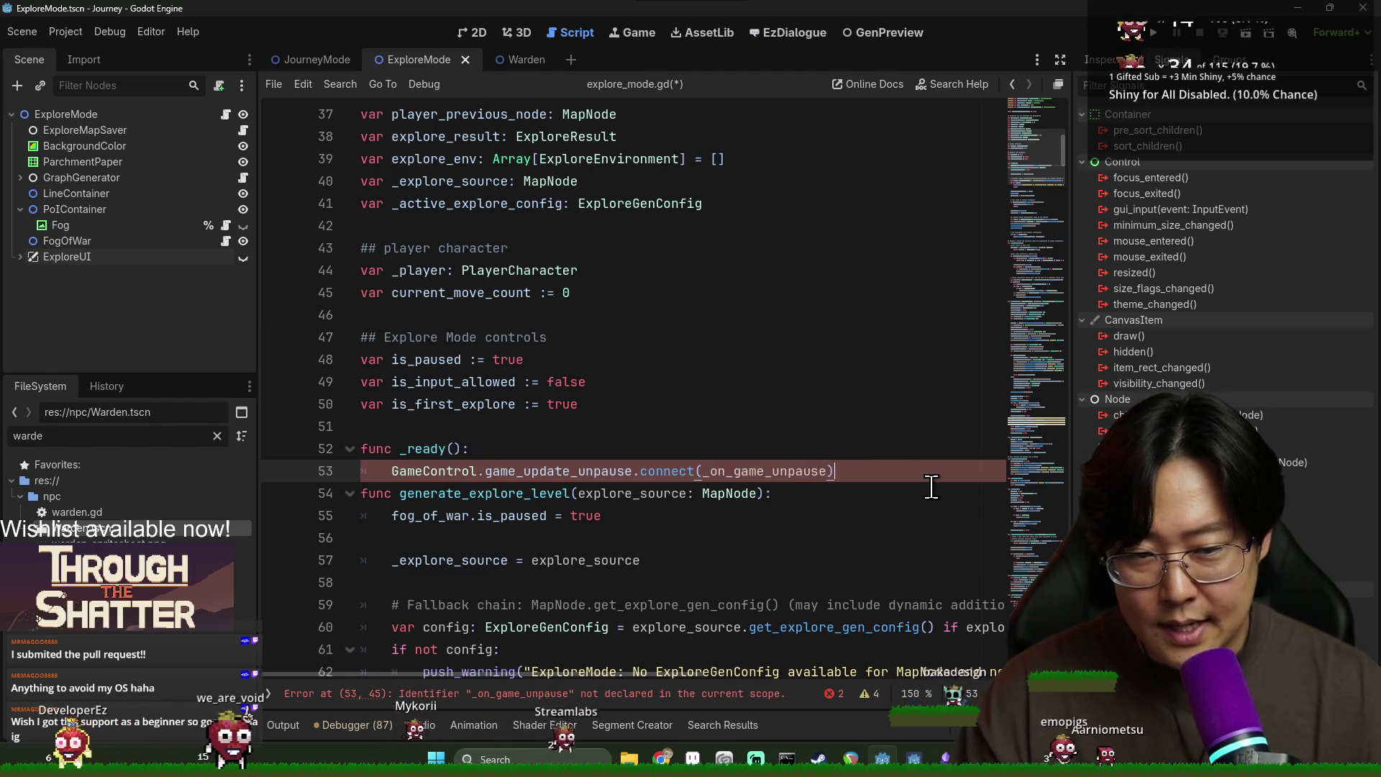
pyautogui.press('Return')
pyautogui.write('Game')
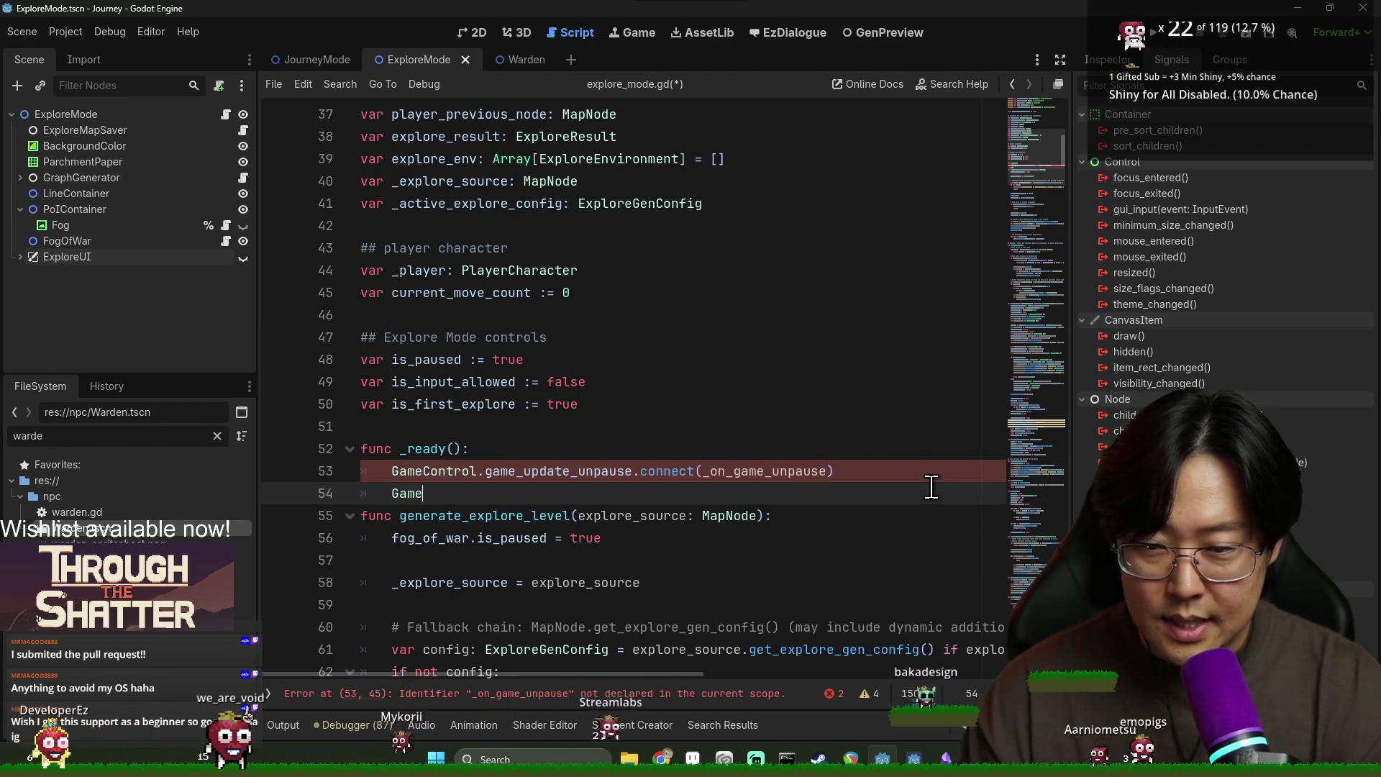
# Step: On the next line, connect GameControl.game_update_pause to _on_game_pause
pyautogui.write('Contro')
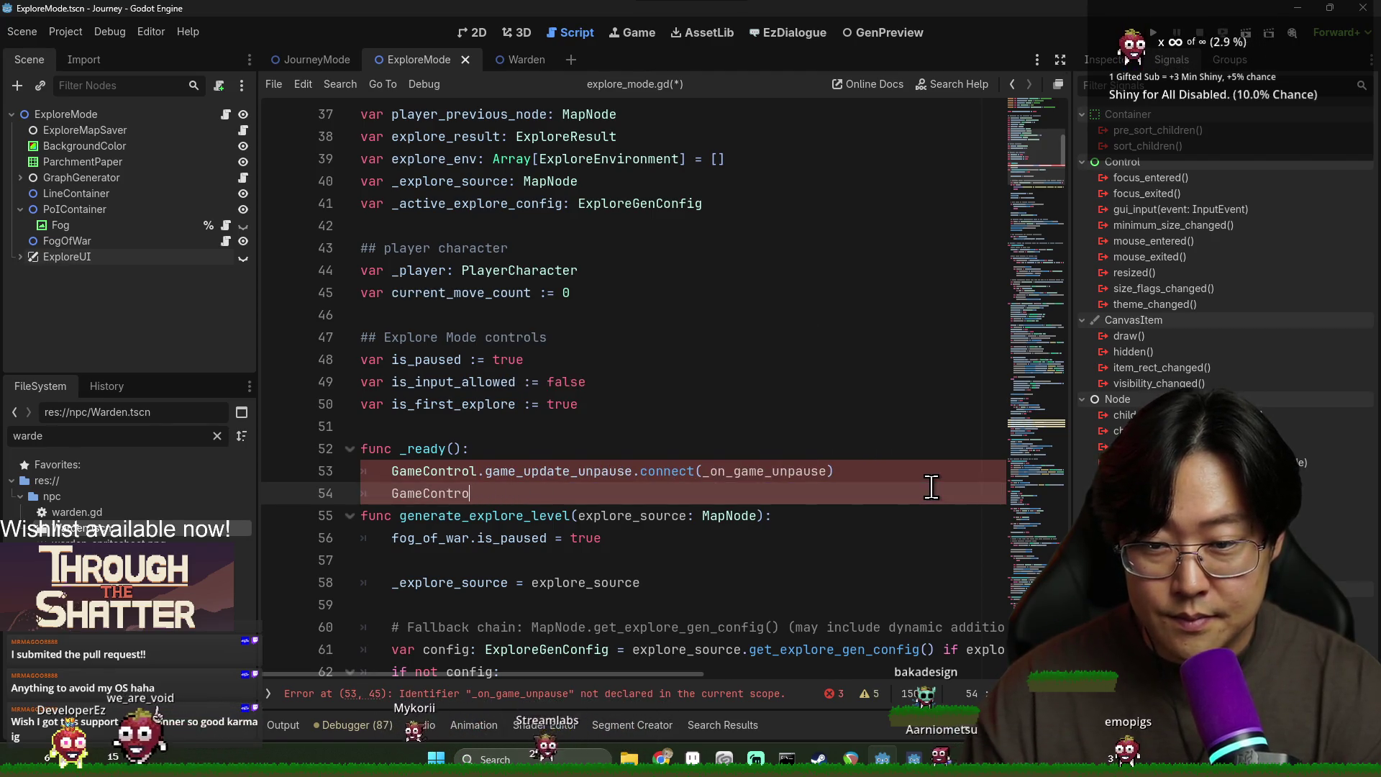
pyautogui.write('.game_game_up')
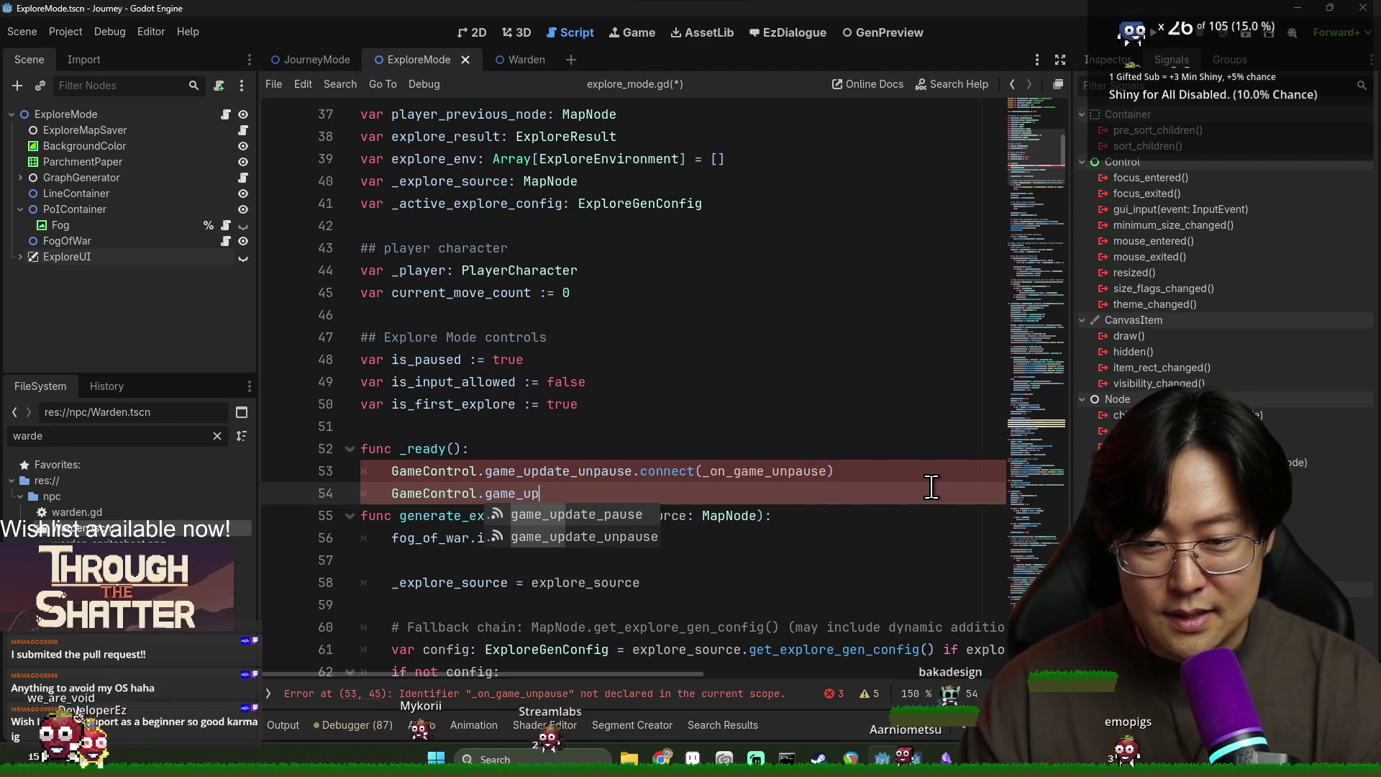
pyautogui.press('Return')
pyautogui.write('.connect')
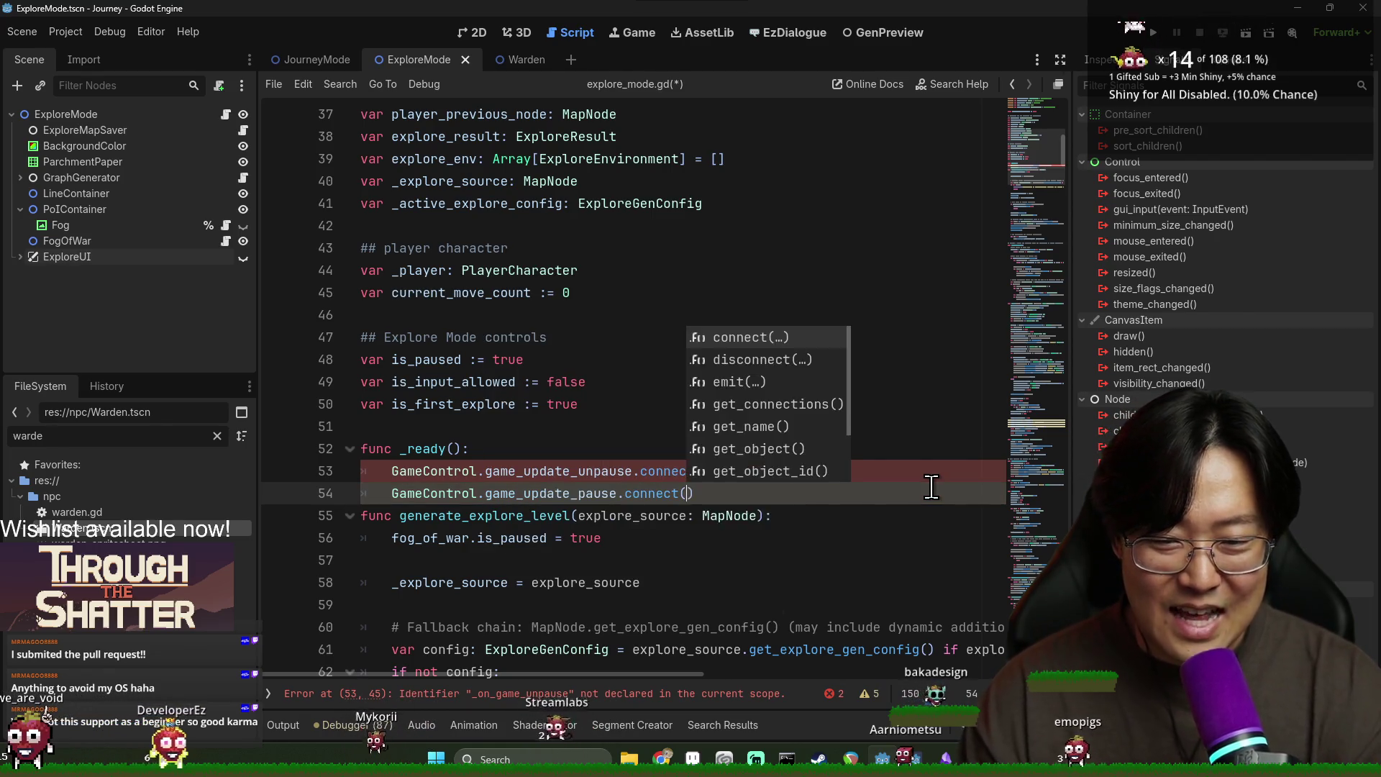
pyautogui.write('(_on_game_unpause)')
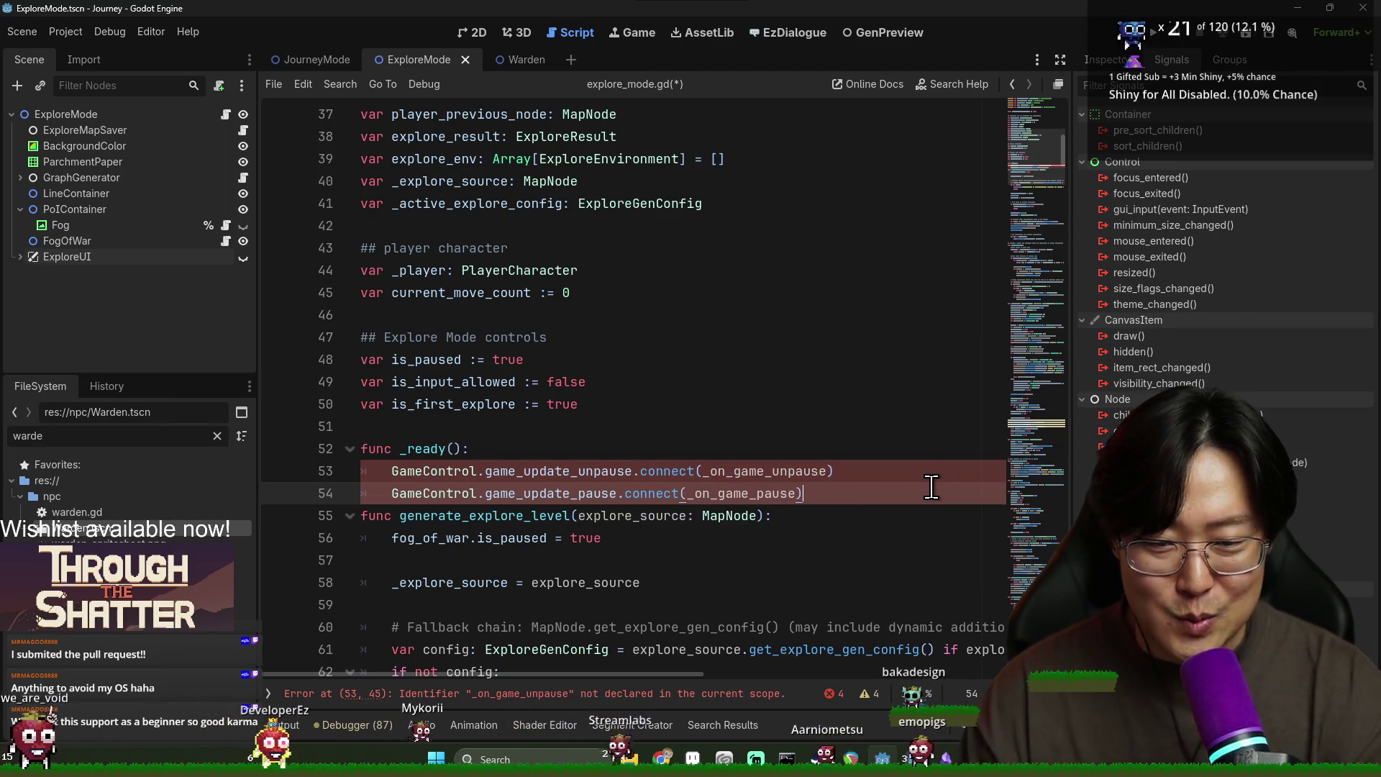
pyautogui.press('Return')
pyautogui.doubleClick(764, 471)
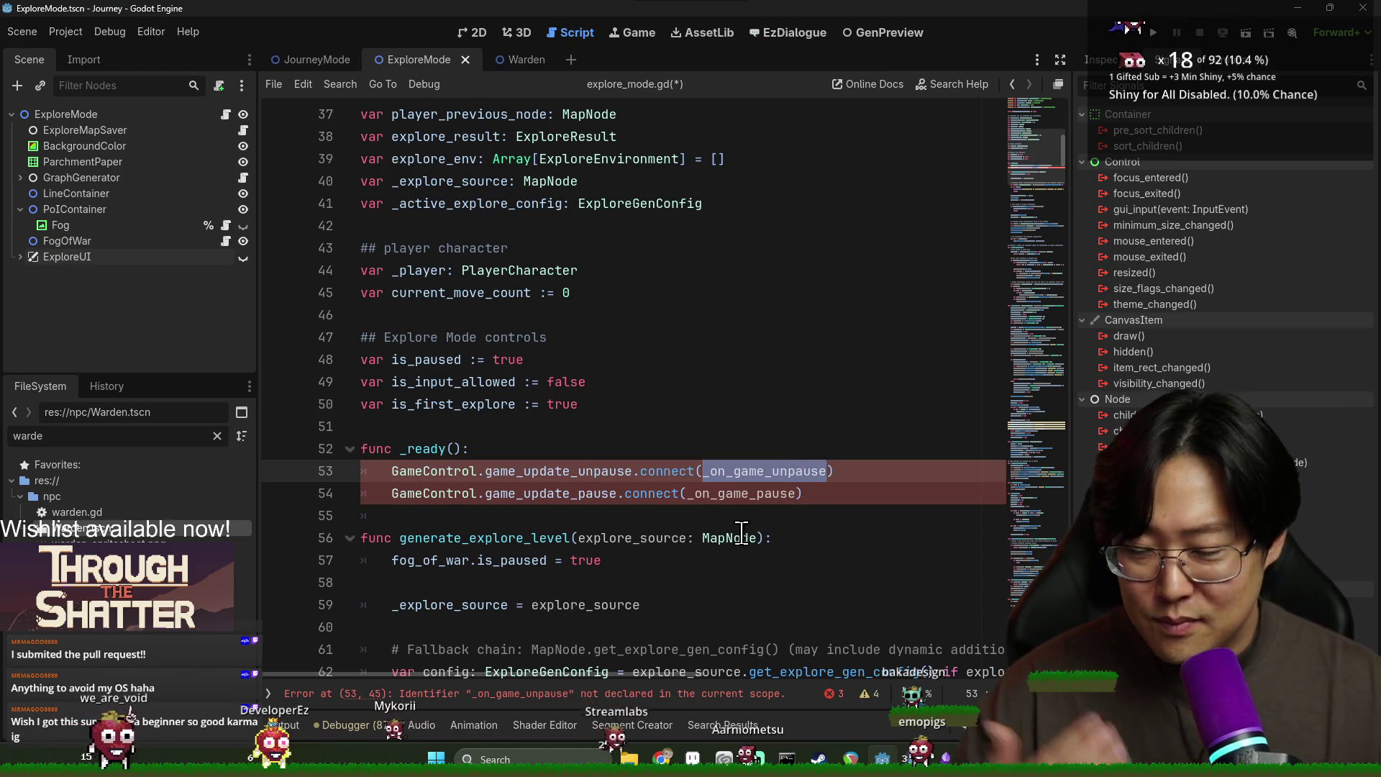
pyautogui.scroll(-6, 740, 536)
pyautogui.click(269, 694)
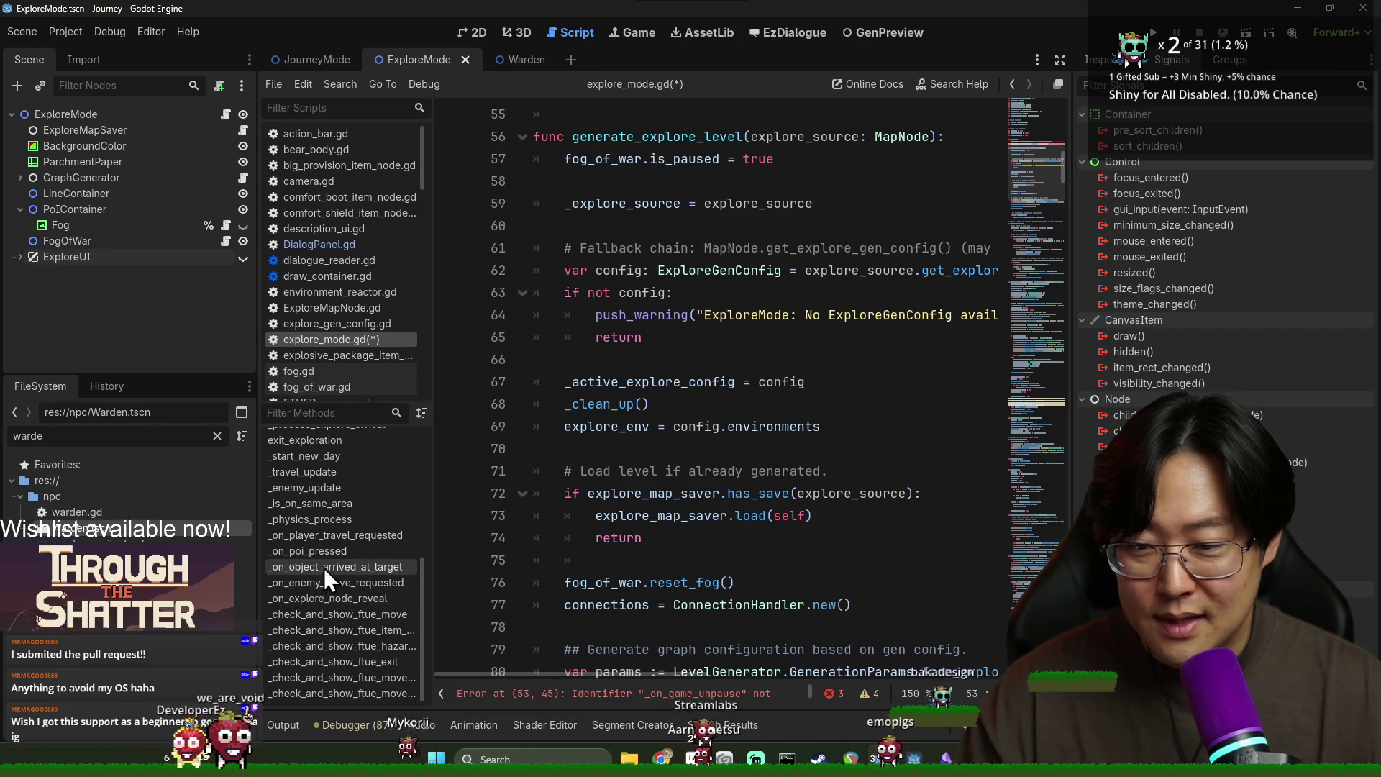
# Step: After the last FTUE move-check method, add an _on_game_unpause() function with a pass body
pyautogui.click(321, 692)
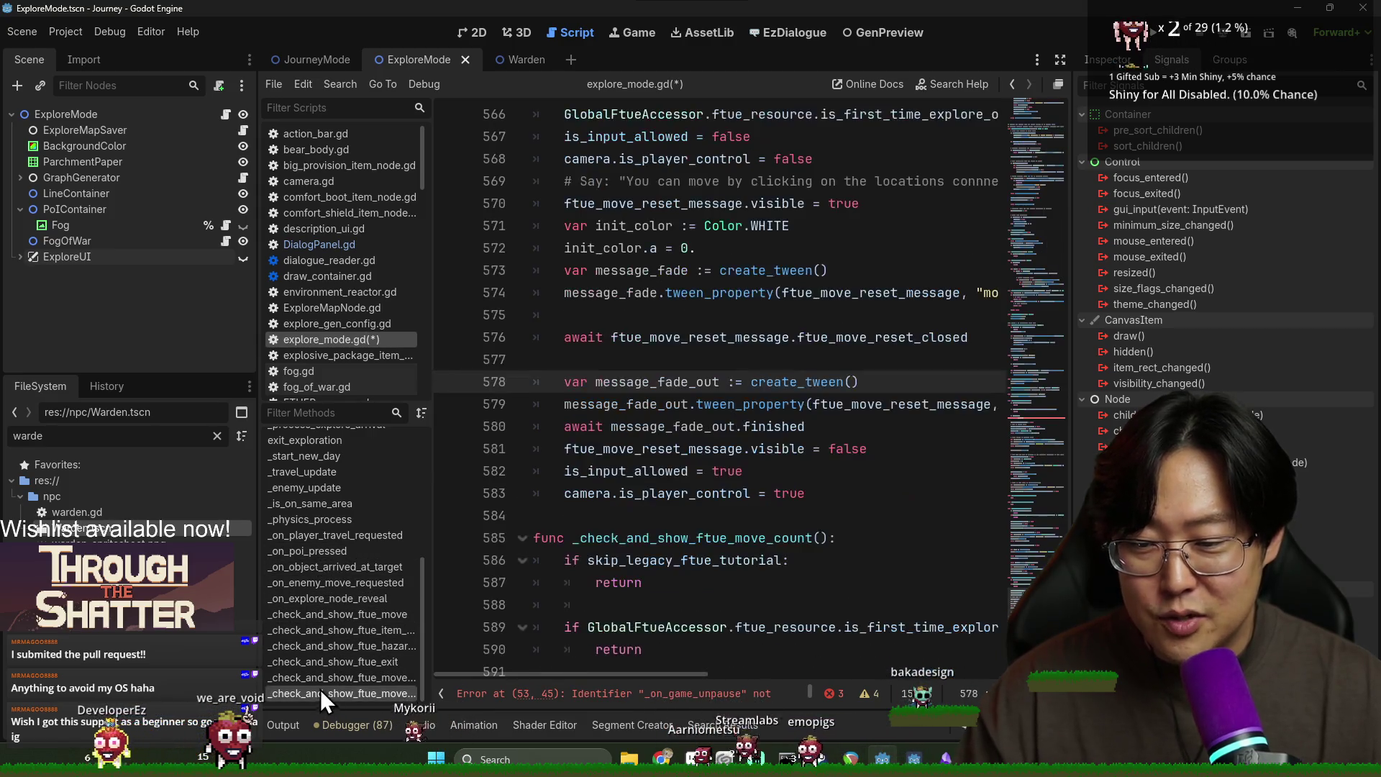
pyautogui.click(868, 633)
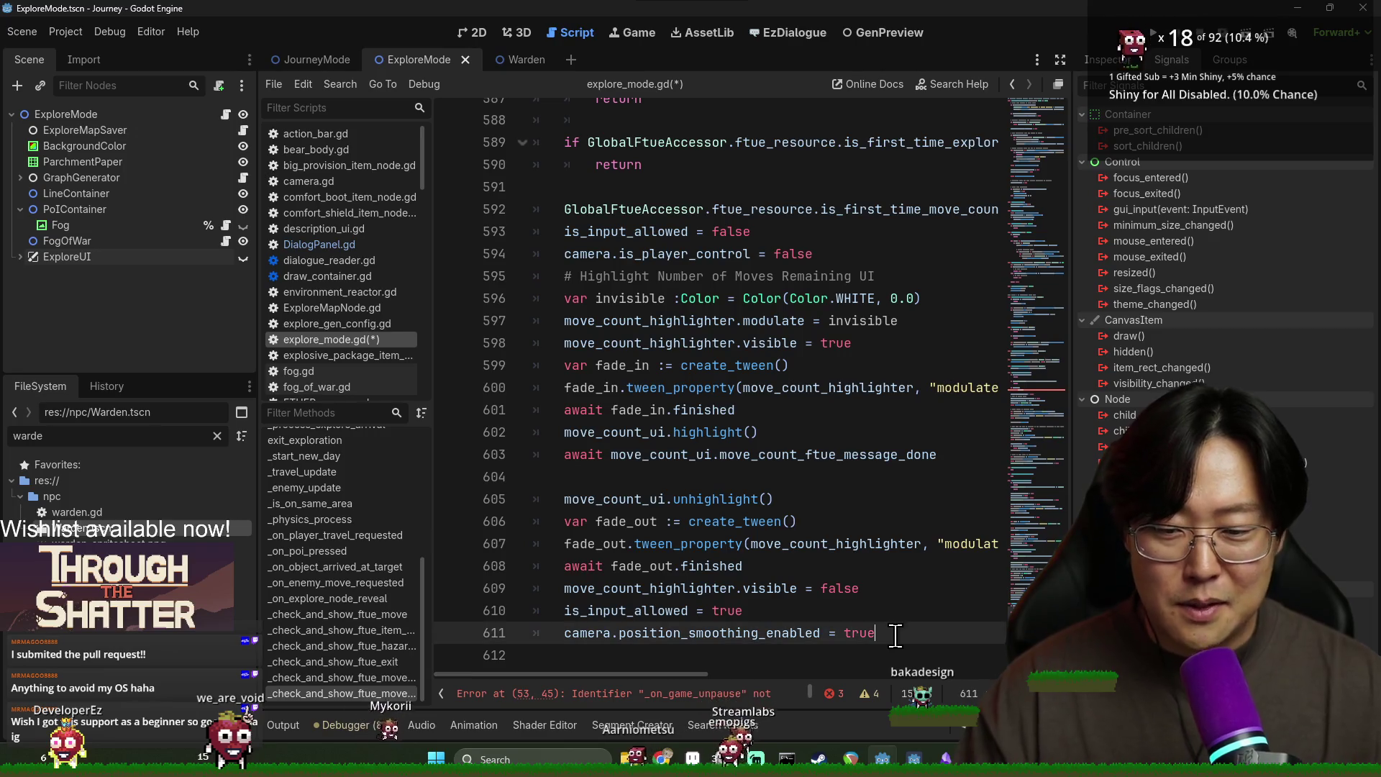
pyautogui.press('Return')
pyautogui.press('Return')
pyautogui.press('BackSpace')
pyautogui.write('func _on_game_unpause')
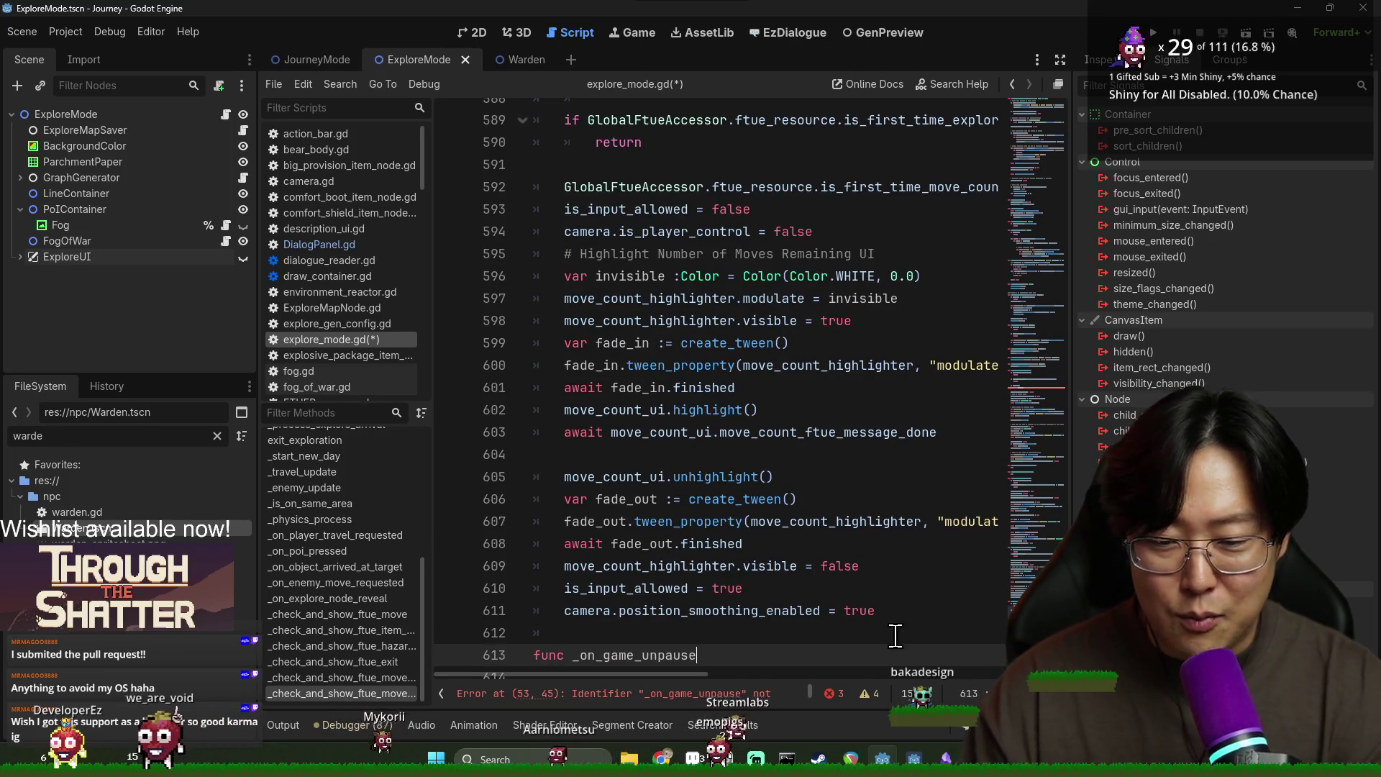
pyautogui.write('():')
pyautogui.press('Return')
pyautogui.write('pass')
pyautogui.press('Return')
pyautogui.press('Return')
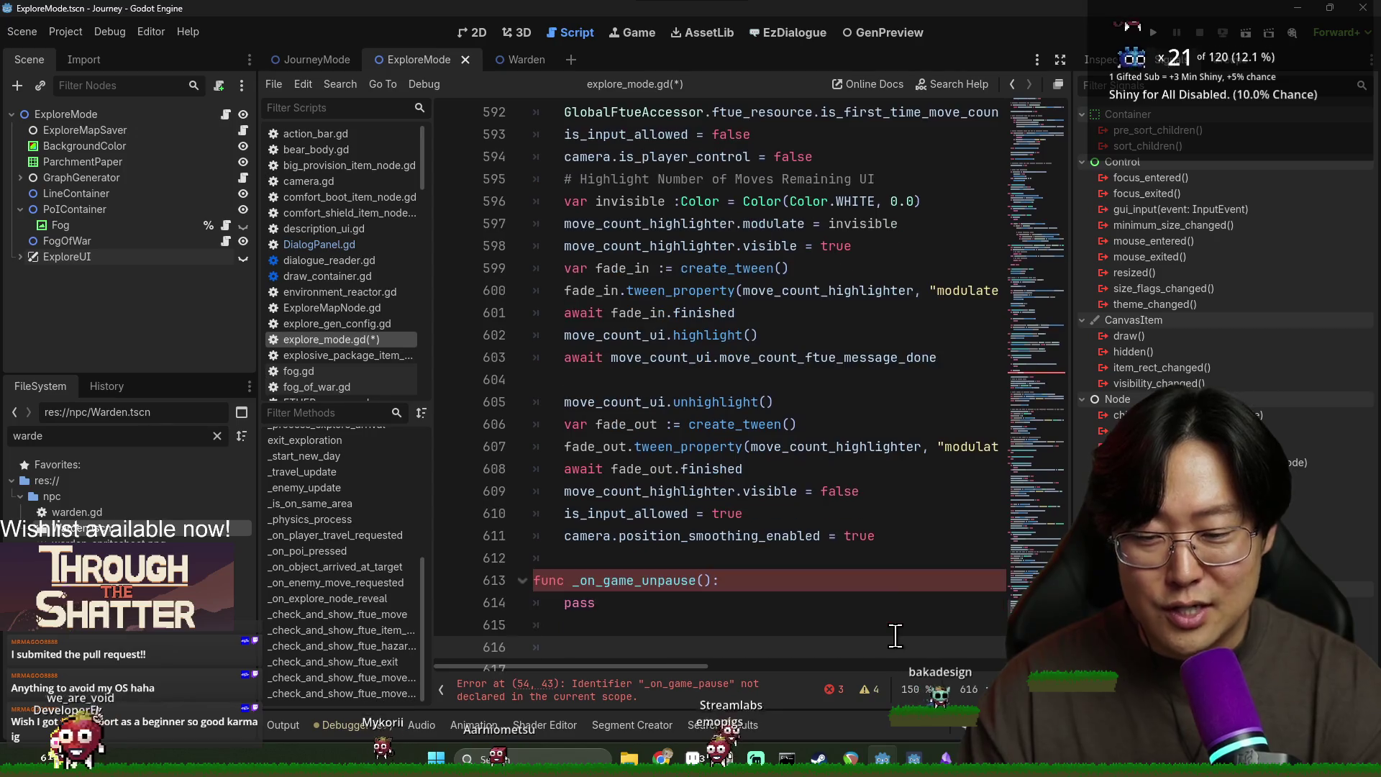
pyautogui.press('BackSpace')
# Step: Add an _on_game_pause() function stub with a pass body below it
pyautogui.write('func _')
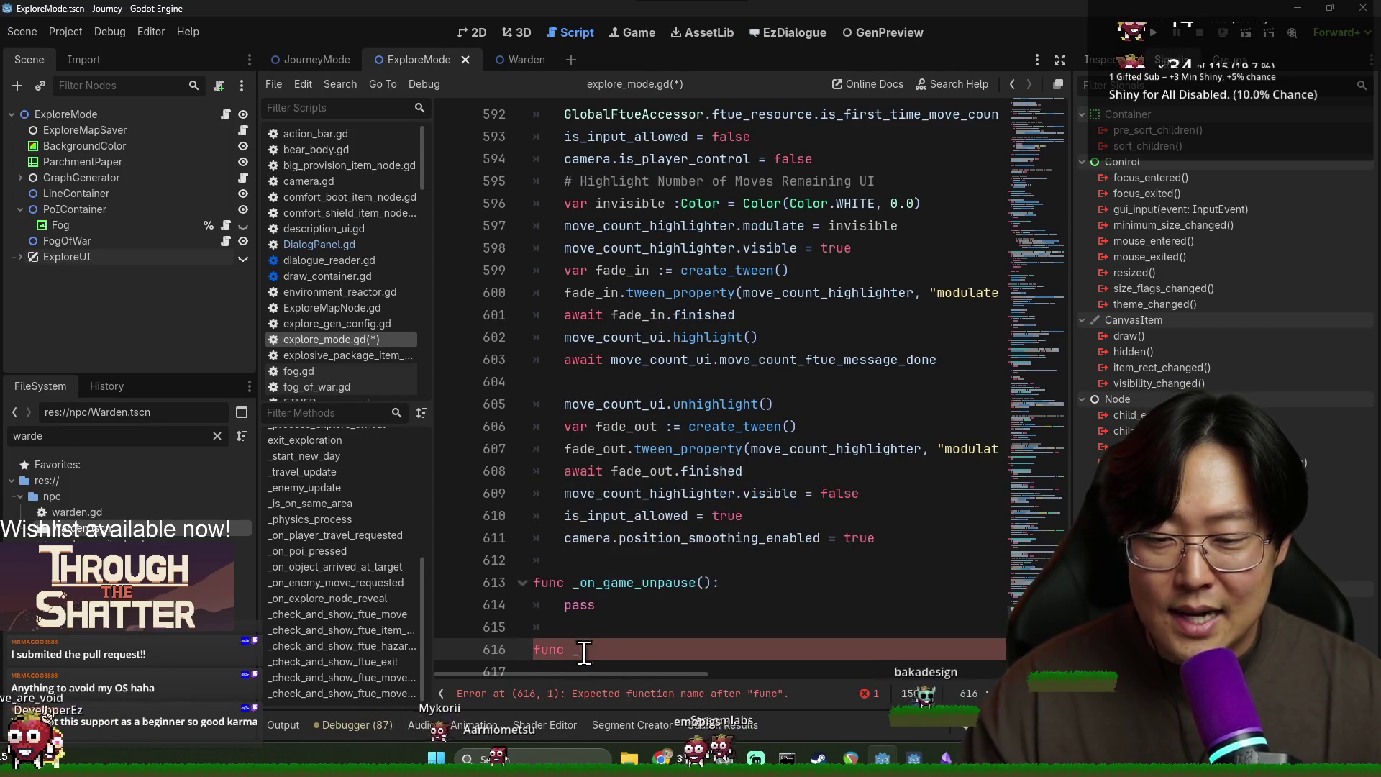
pyautogui.doubleClick(609, 582)
pyautogui.hotkey('ctrl', 'f')
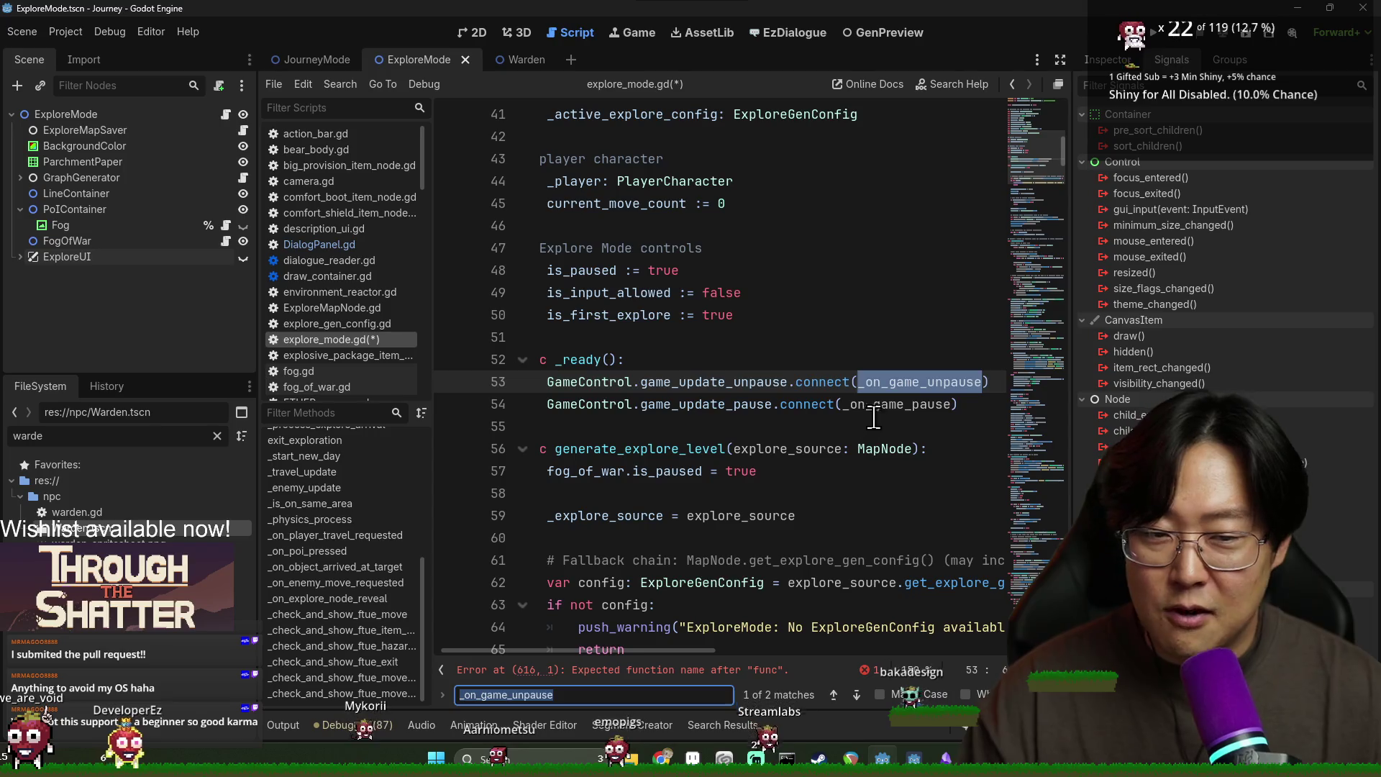
pyautogui.doubleClick(924, 404)
pyautogui.moveTo(1062, 160); pyautogui.dragTo(1062, 536)
pyautogui.press('Return')
pyautogui.click(601, 616)
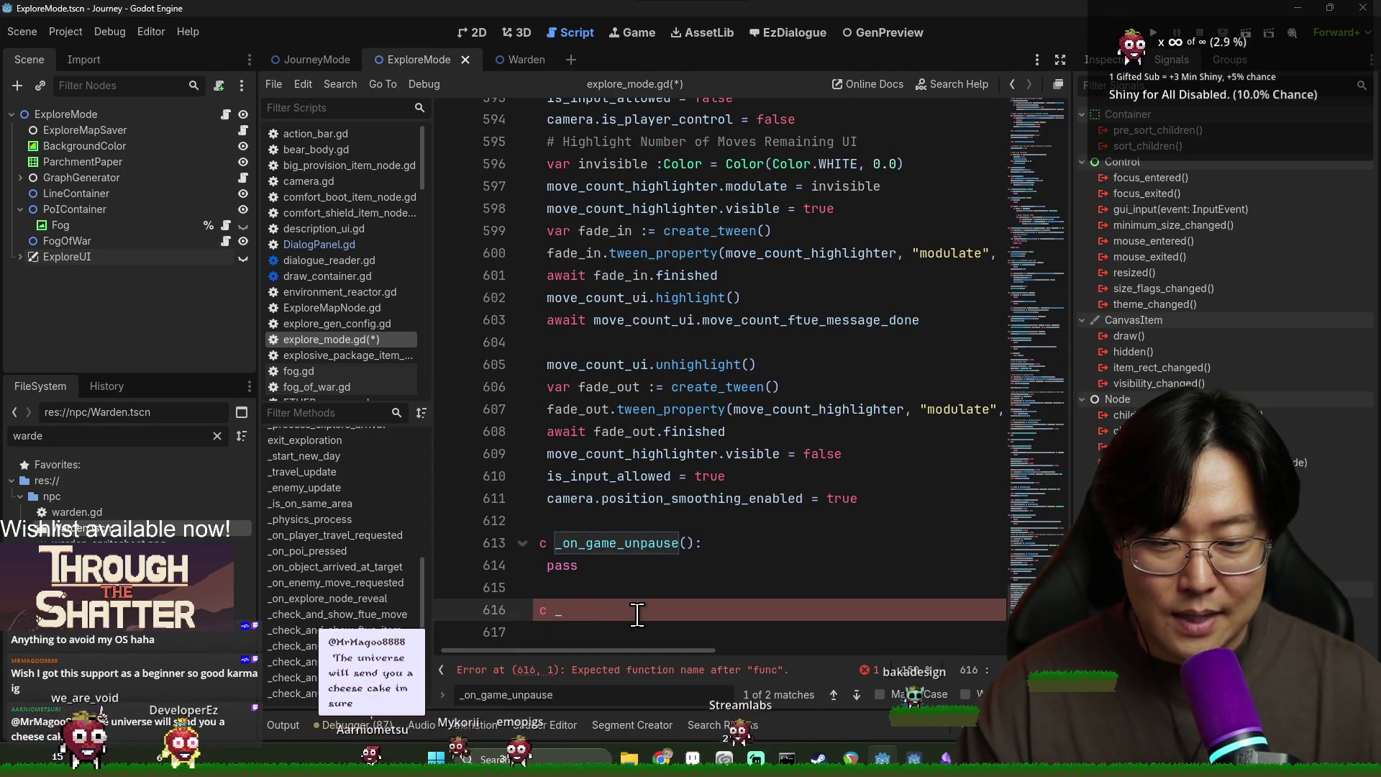
pyautogui.write('on_game_pause():')
pyautogui.press('Return')
pyautogui.write('pass')
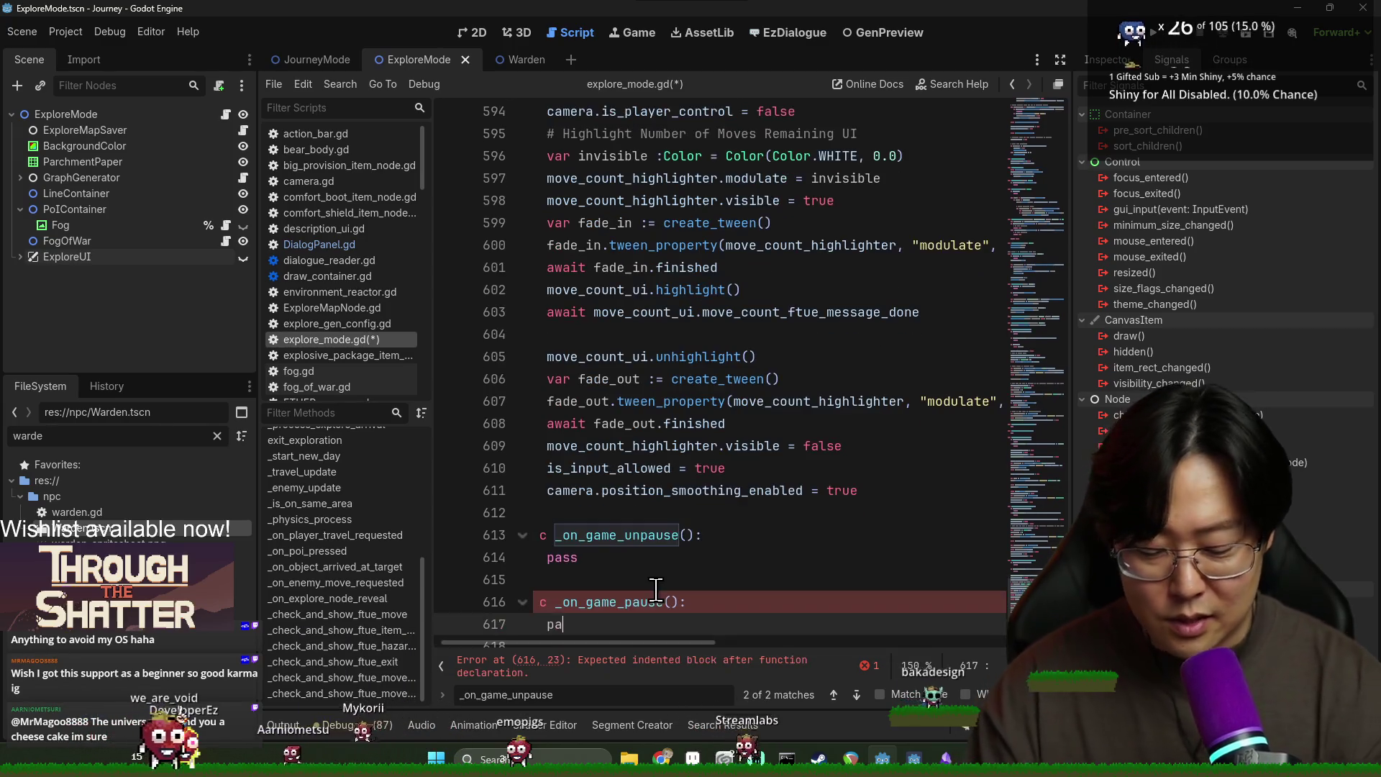
pyautogui.press('Escape')
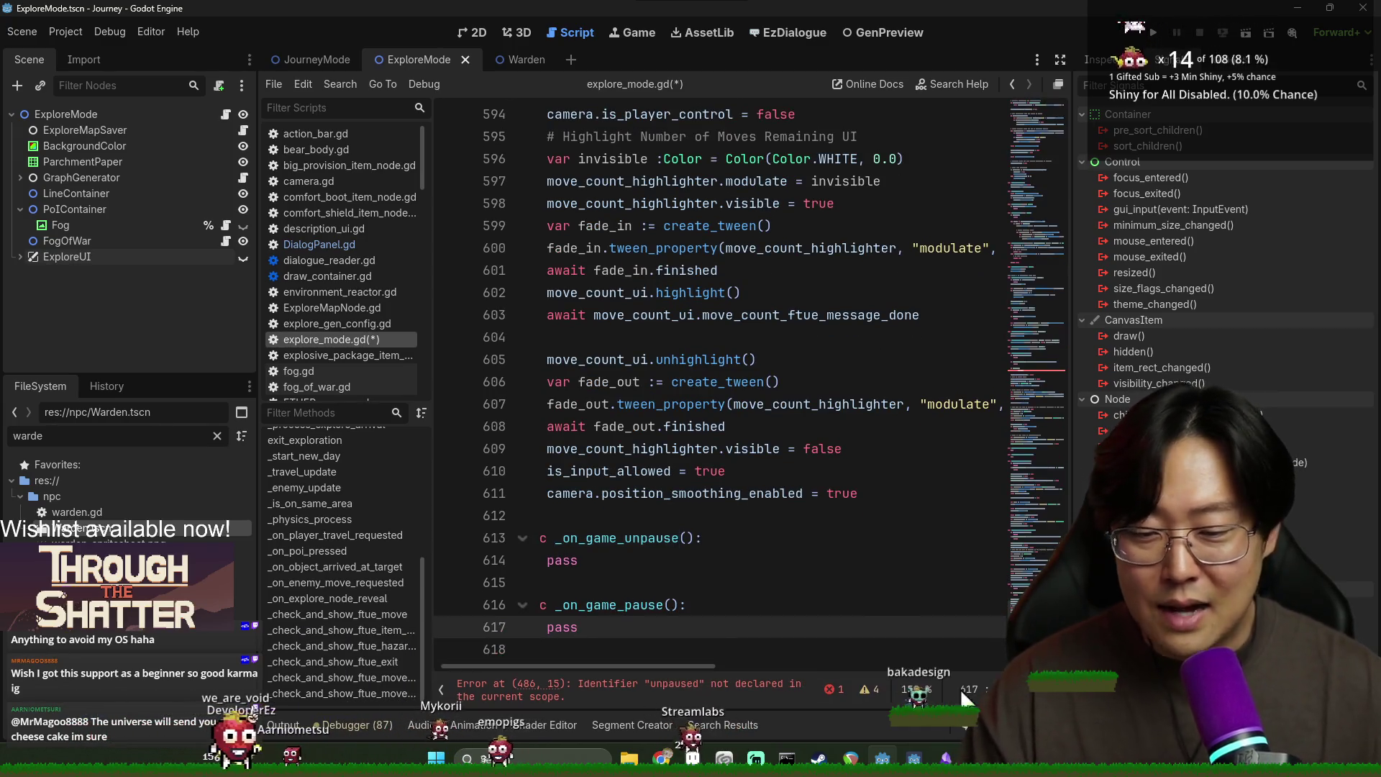
# Step: Set is_paused = true in _on_game_pause, is_paused = false in _on_game_unpause, and save
pyautogui.hotkey('shift', 'Home')
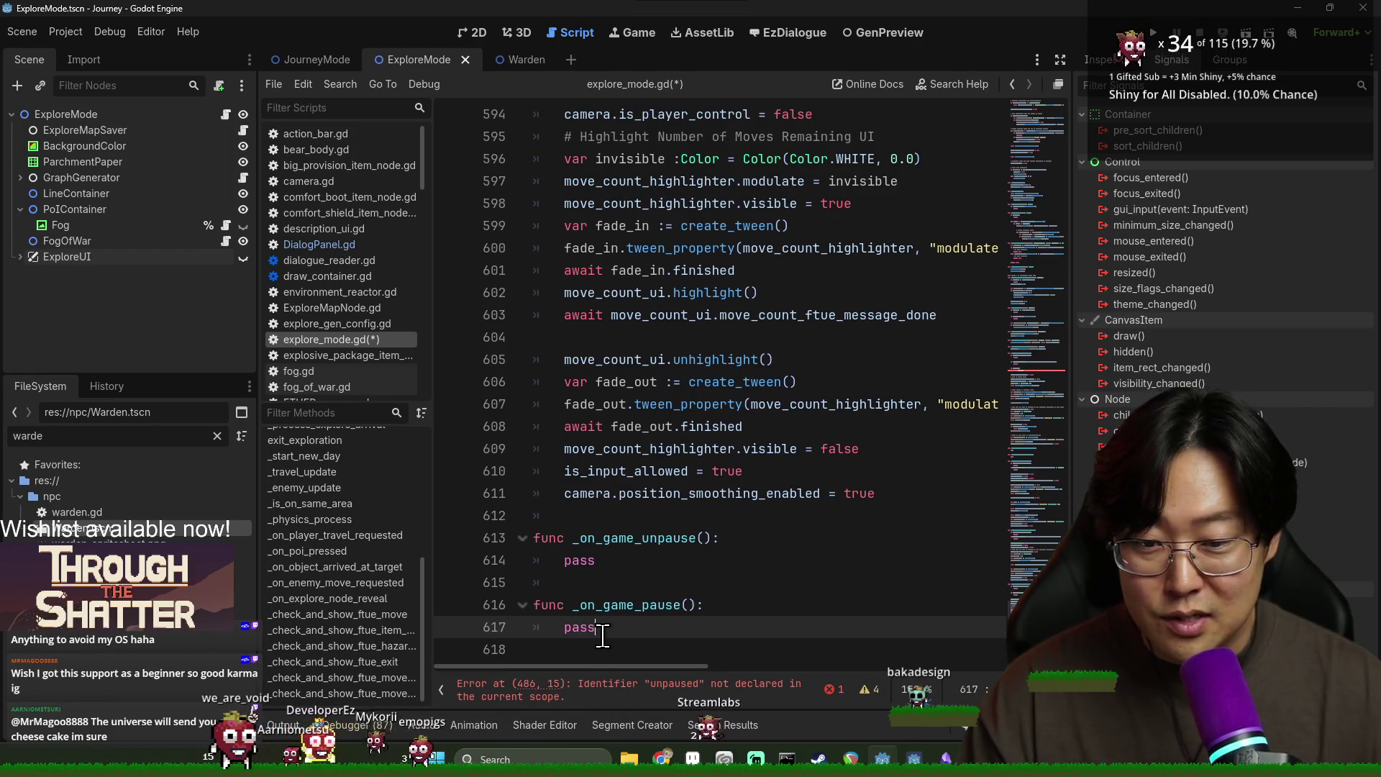
pyautogui.write('is_paus')
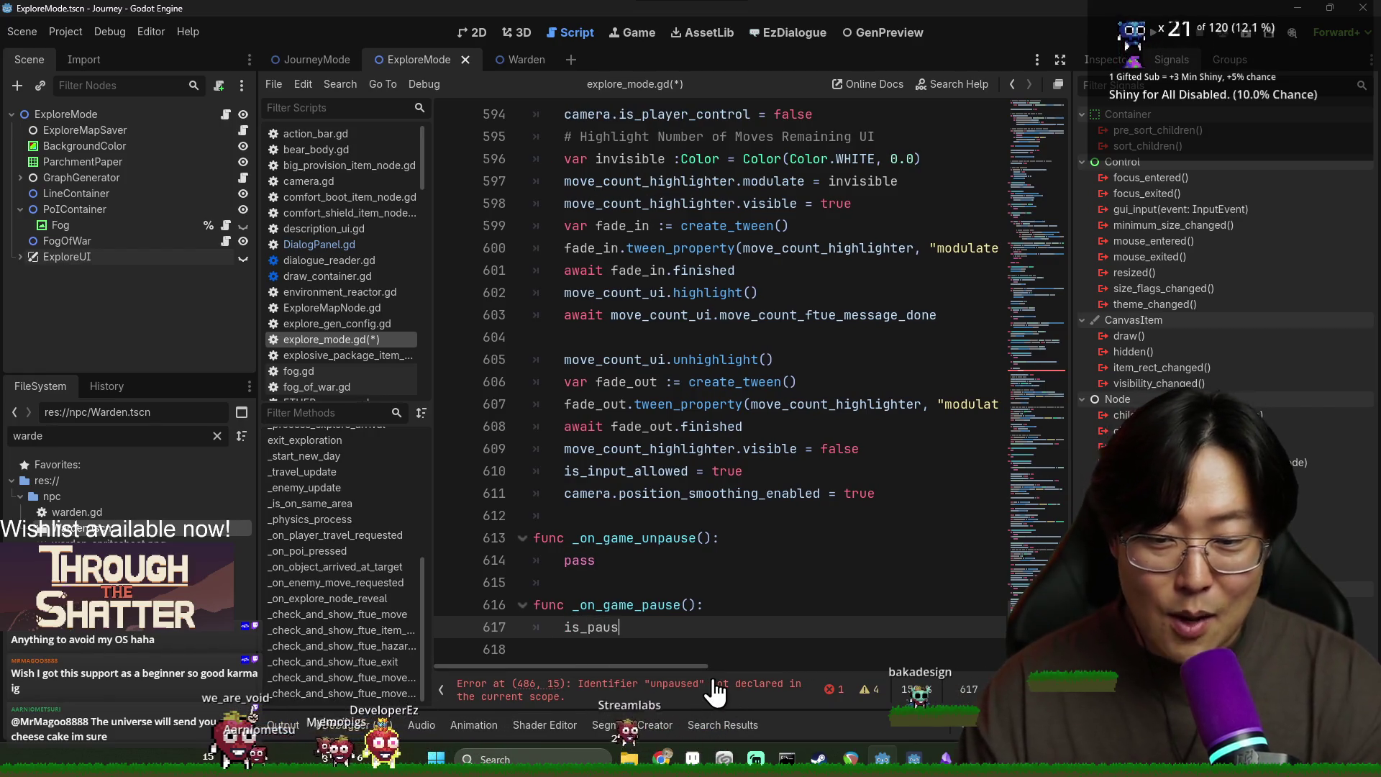
pyautogui.write('ed = ')
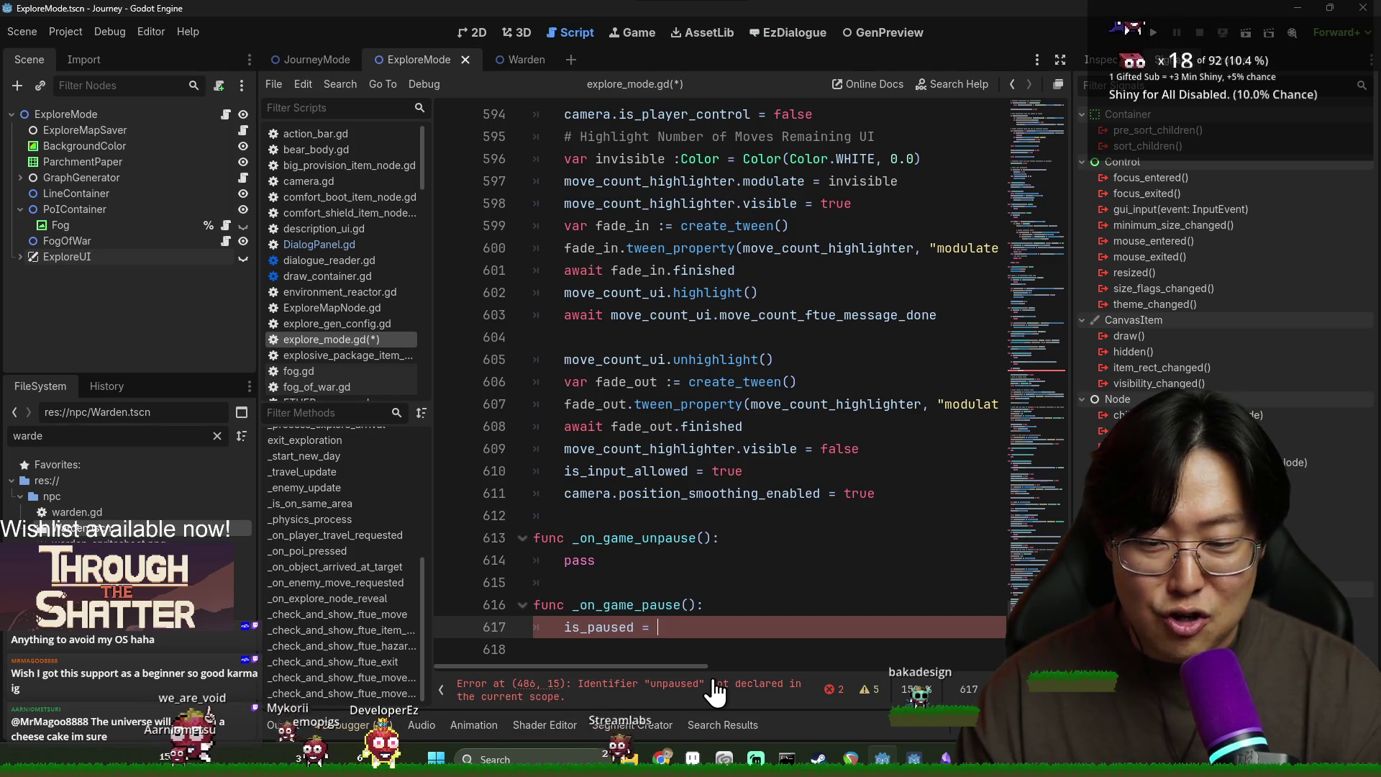
pyautogui.write('true')
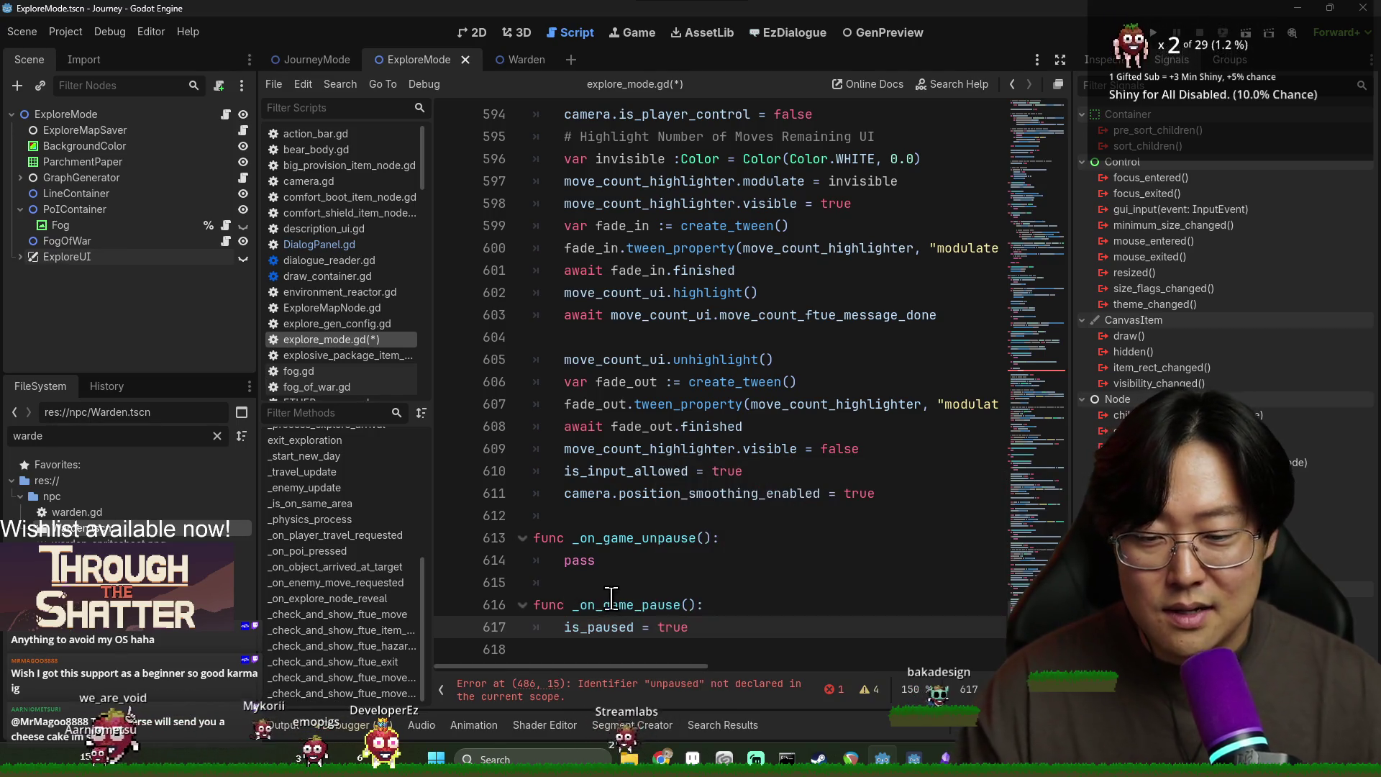
pyautogui.tripleClick(607, 625)
pyautogui.hotkey('ctrl', 'c')
pyautogui.tripleClick(626, 560)
pyautogui.hotkey('ctrl', 'v')
pyautogui.doubleClick(671, 559)
pyautogui.write('false')
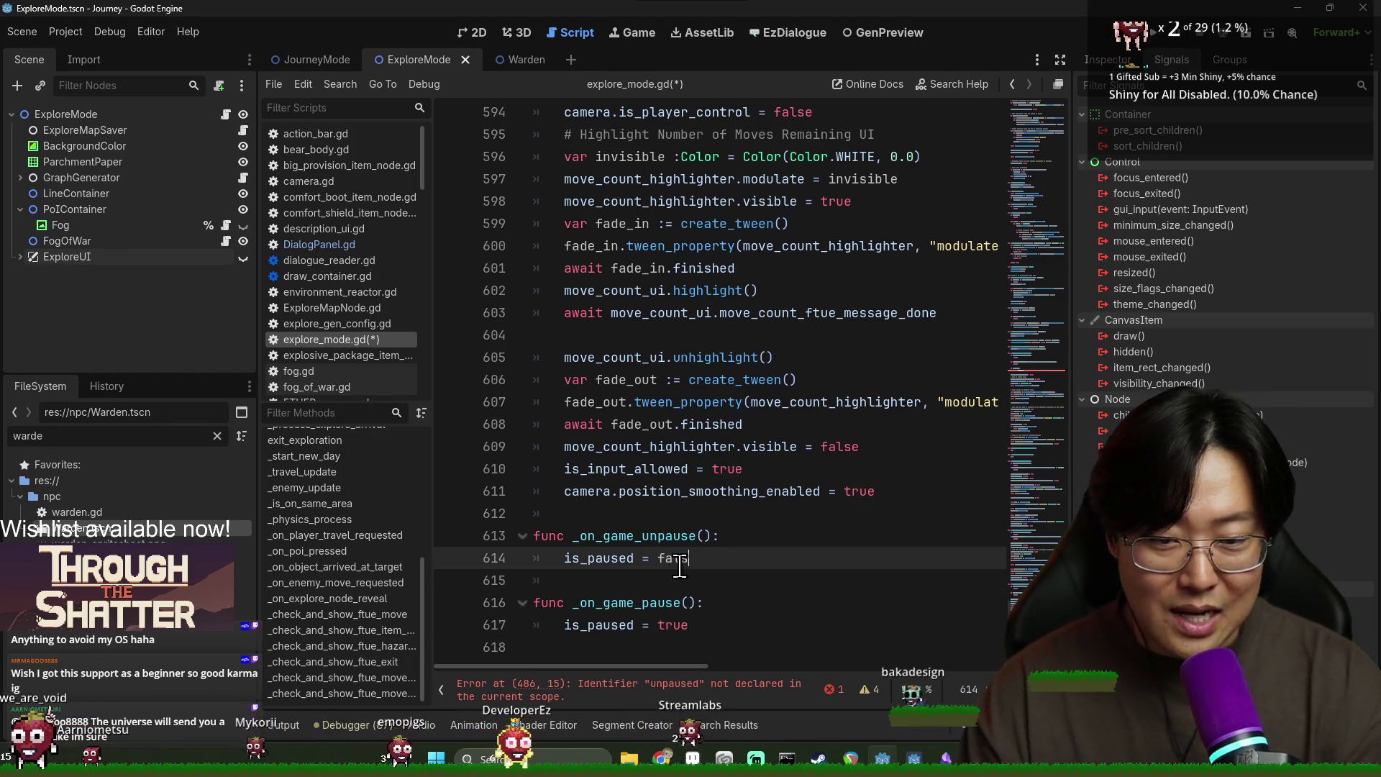
pyautogui.hotkey('ctrl', 's')
pyautogui.click(761, 696)
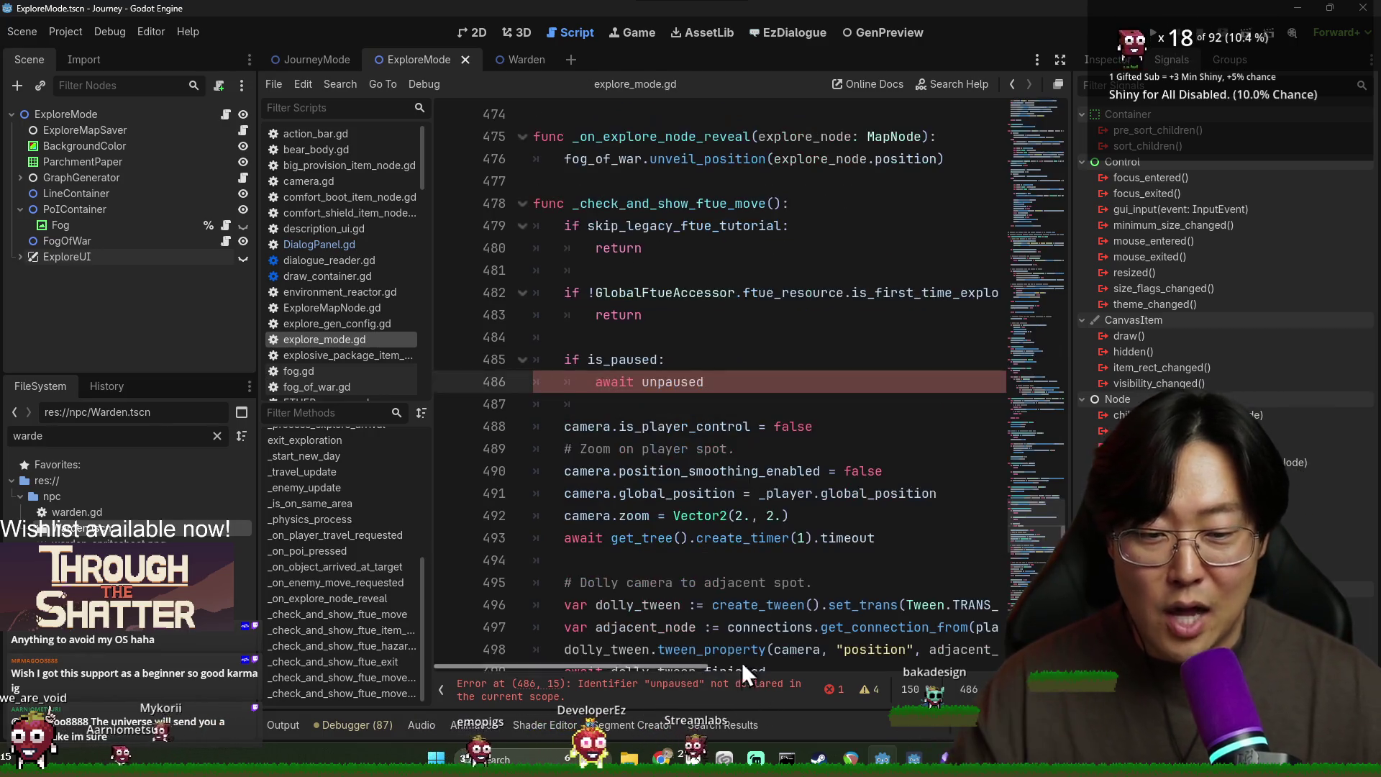
# Step: Find the _on_game_unpause connection on line 53 and select GameControl.game_update_unpause
pyautogui.click(707, 385)
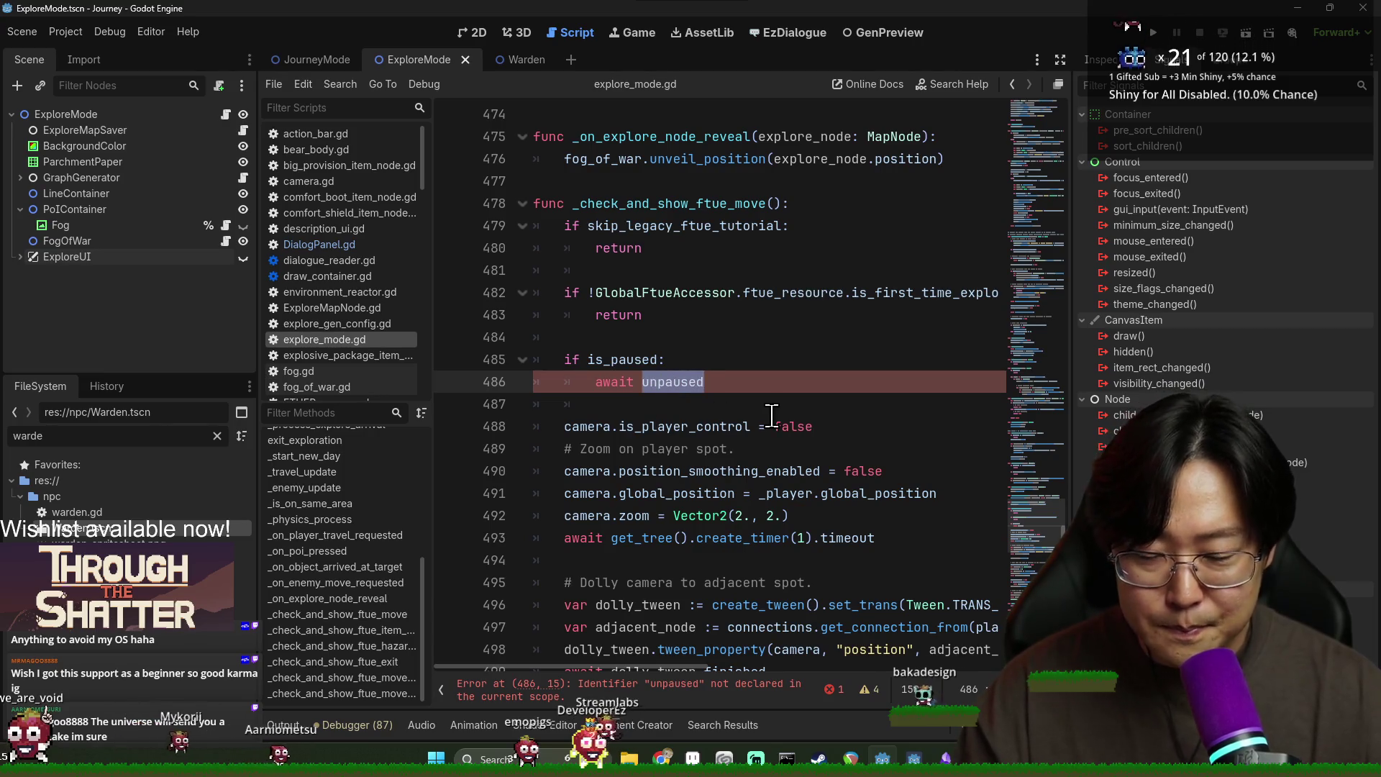
pyautogui.click(1060, 503)
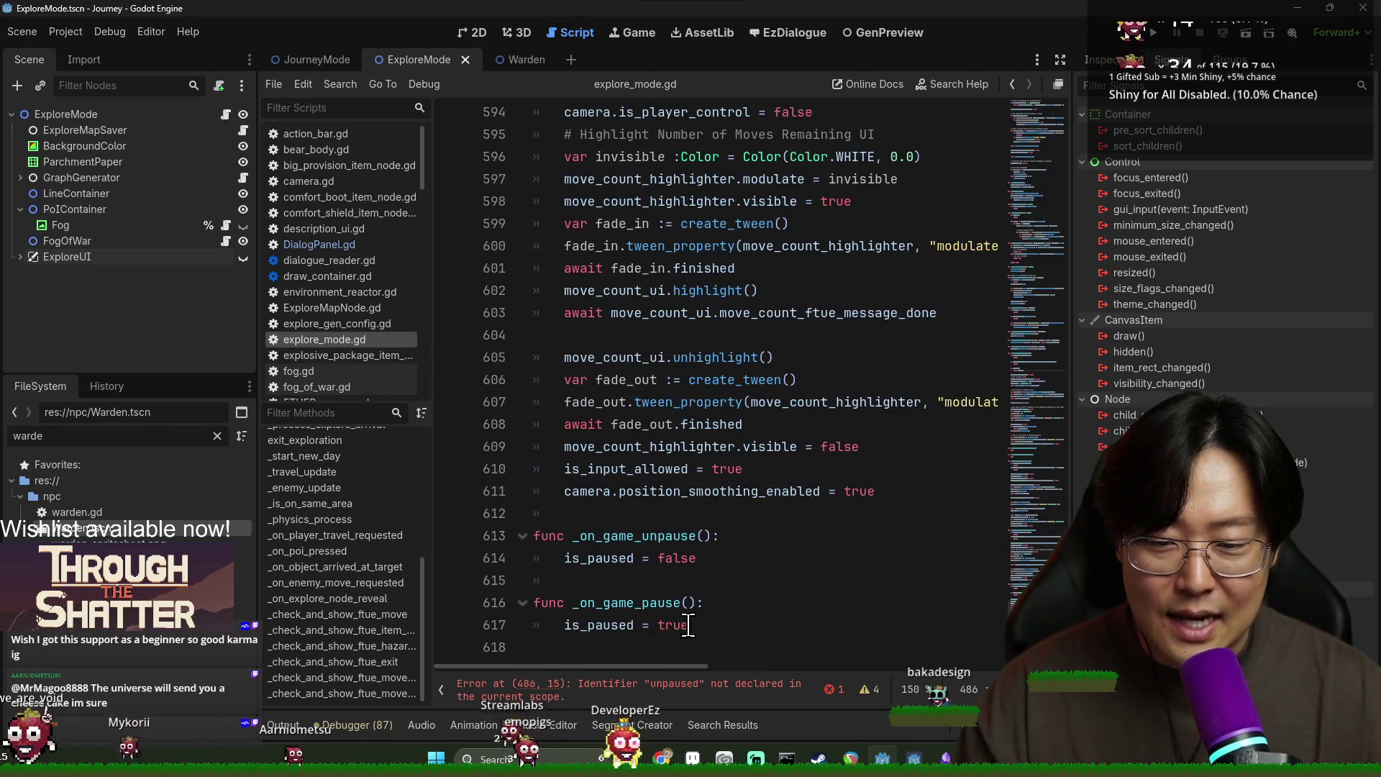
pyautogui.doubleClick(676, 603)
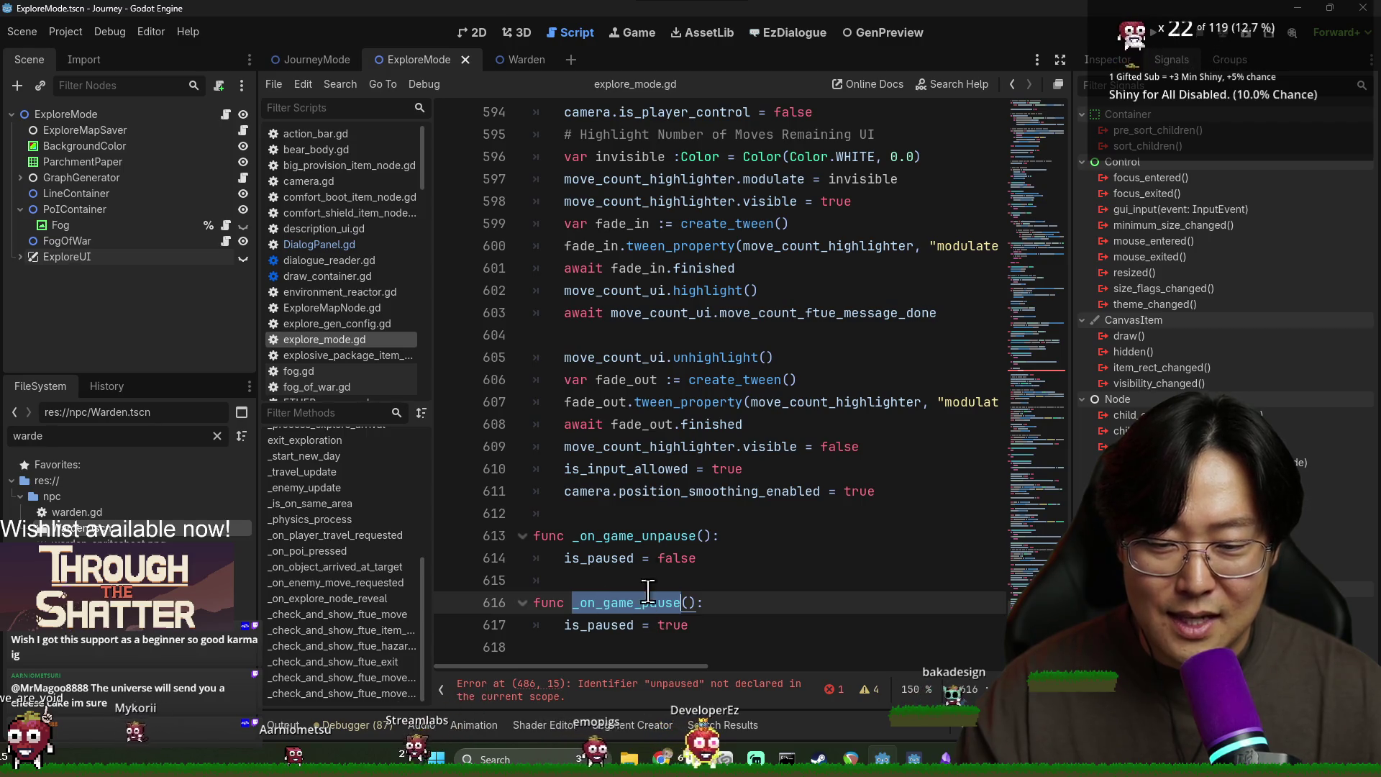
pyautogui.click(608, 538)
pyautogui.doubleClick(609, 538)
pyautogui.hotkey('ctrl', 'f')
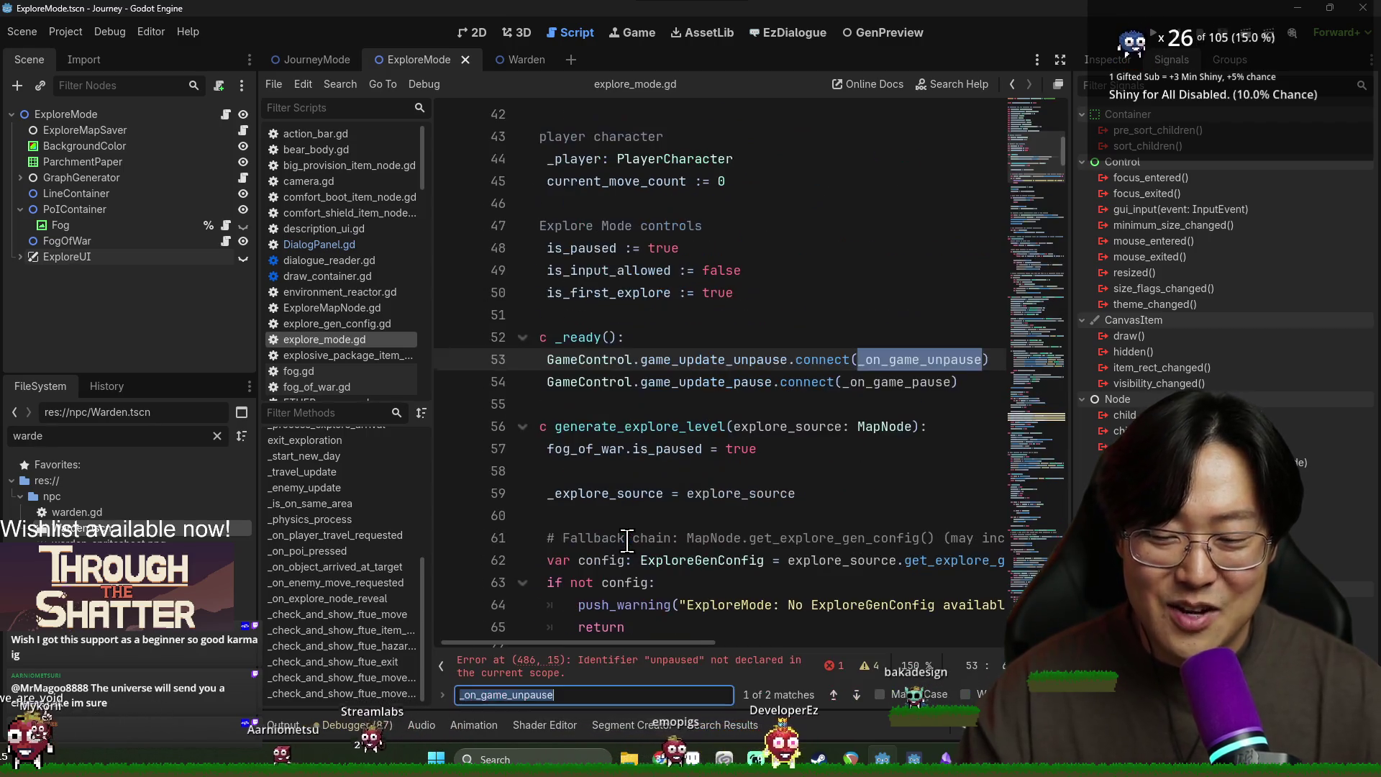
pyautogui.doubleClick(564, 367)
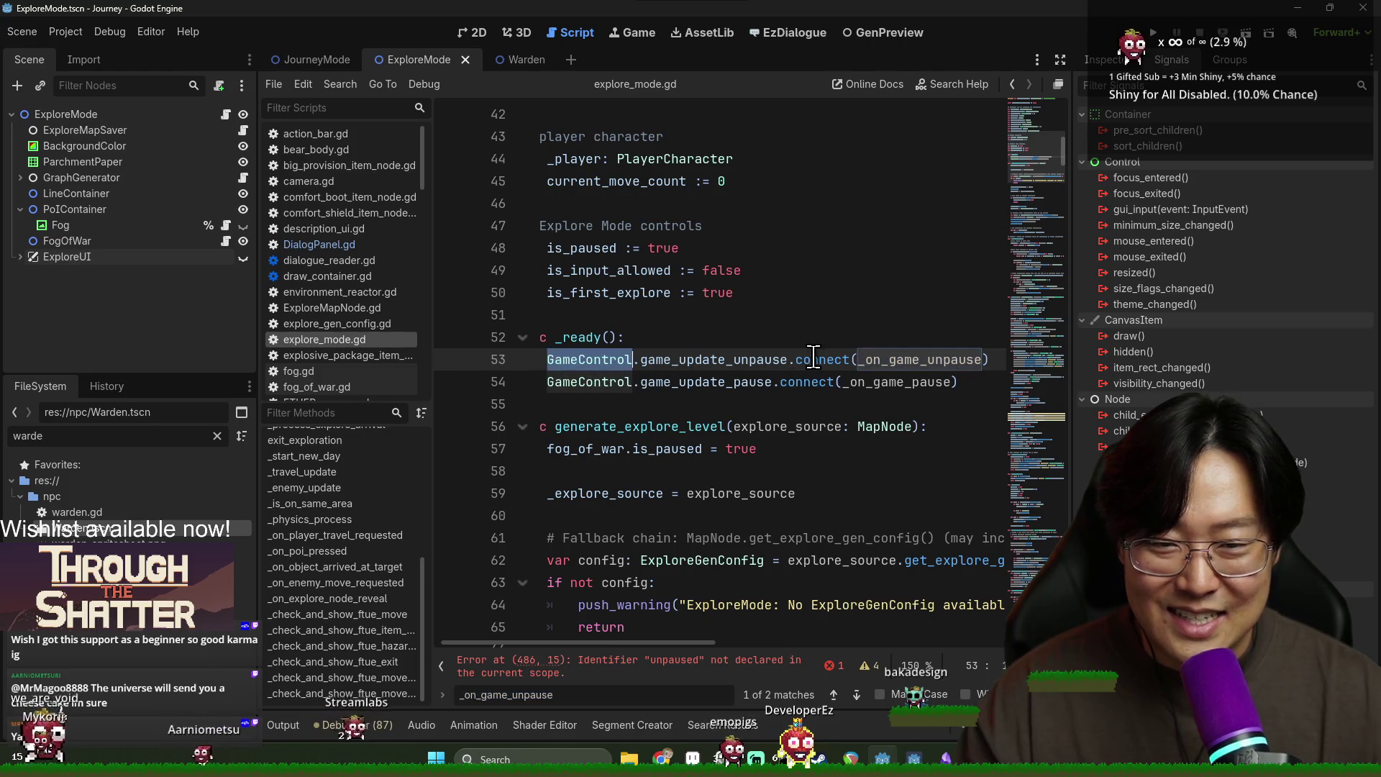
pyautogui.moveTo(563, 366); pyautogui.dragTo(789, 361)
# Step: Make line 486 await GameControl.game_update_unpause, save the script, and run the game with F5
pyautogui.click(669, 676)
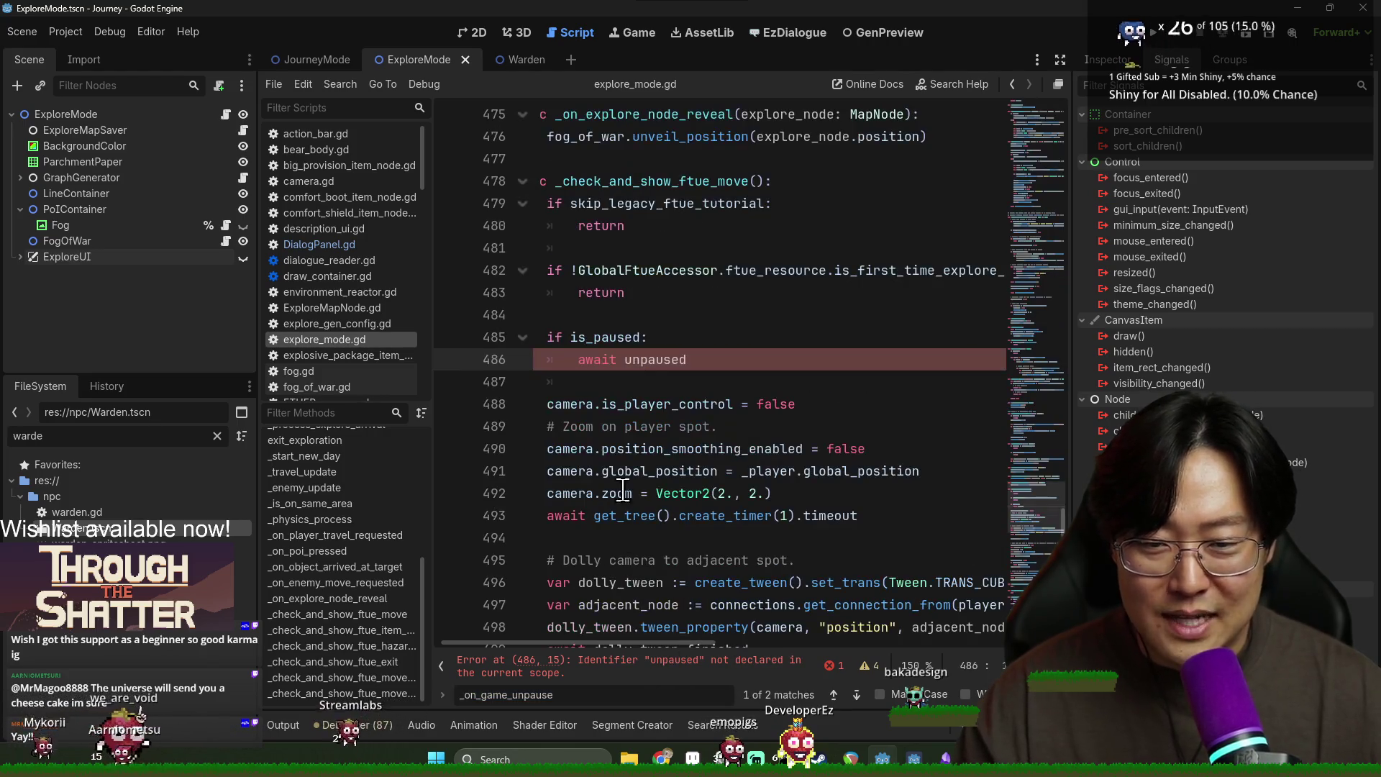
pyautogui.hotkey('ctrl', 's')
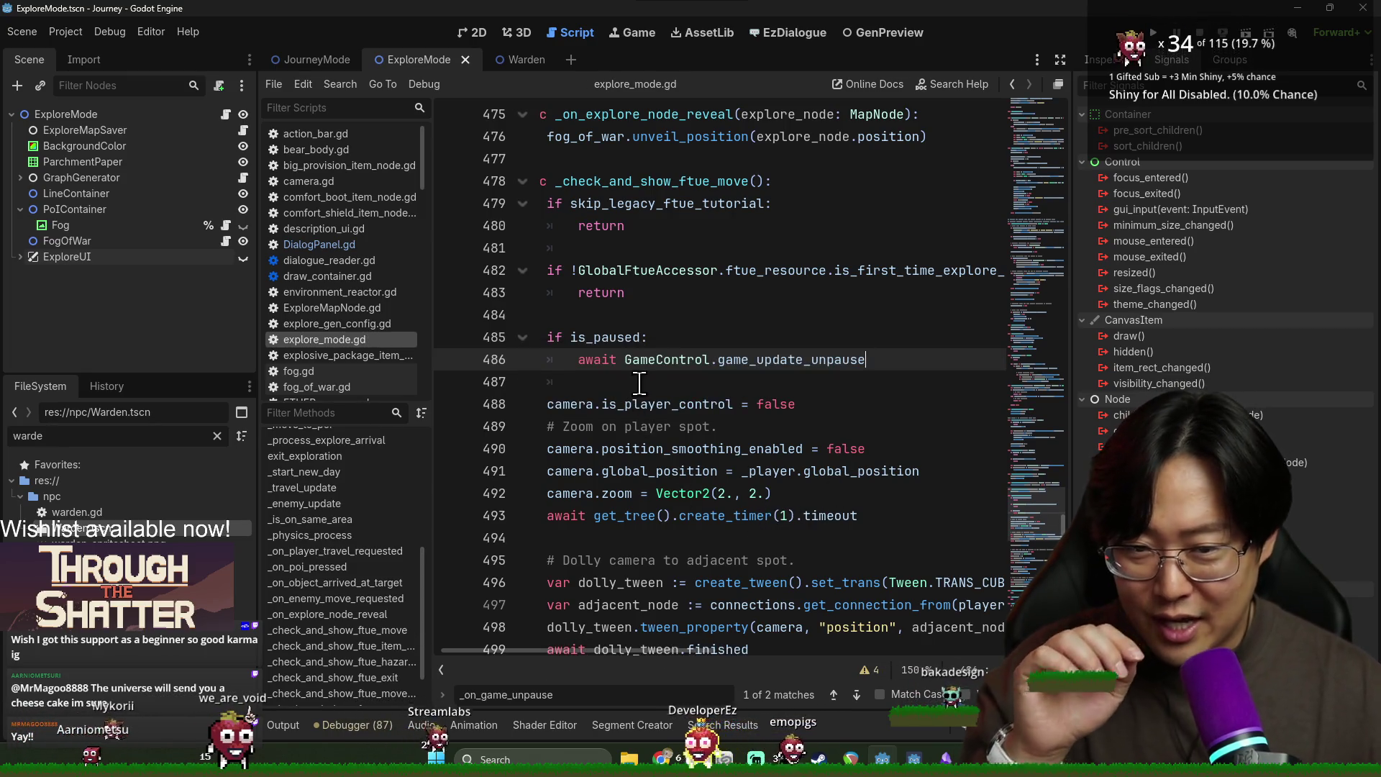
pyautogui.click(640, 383)
pyautogui.hotkey('ctrl', 's')
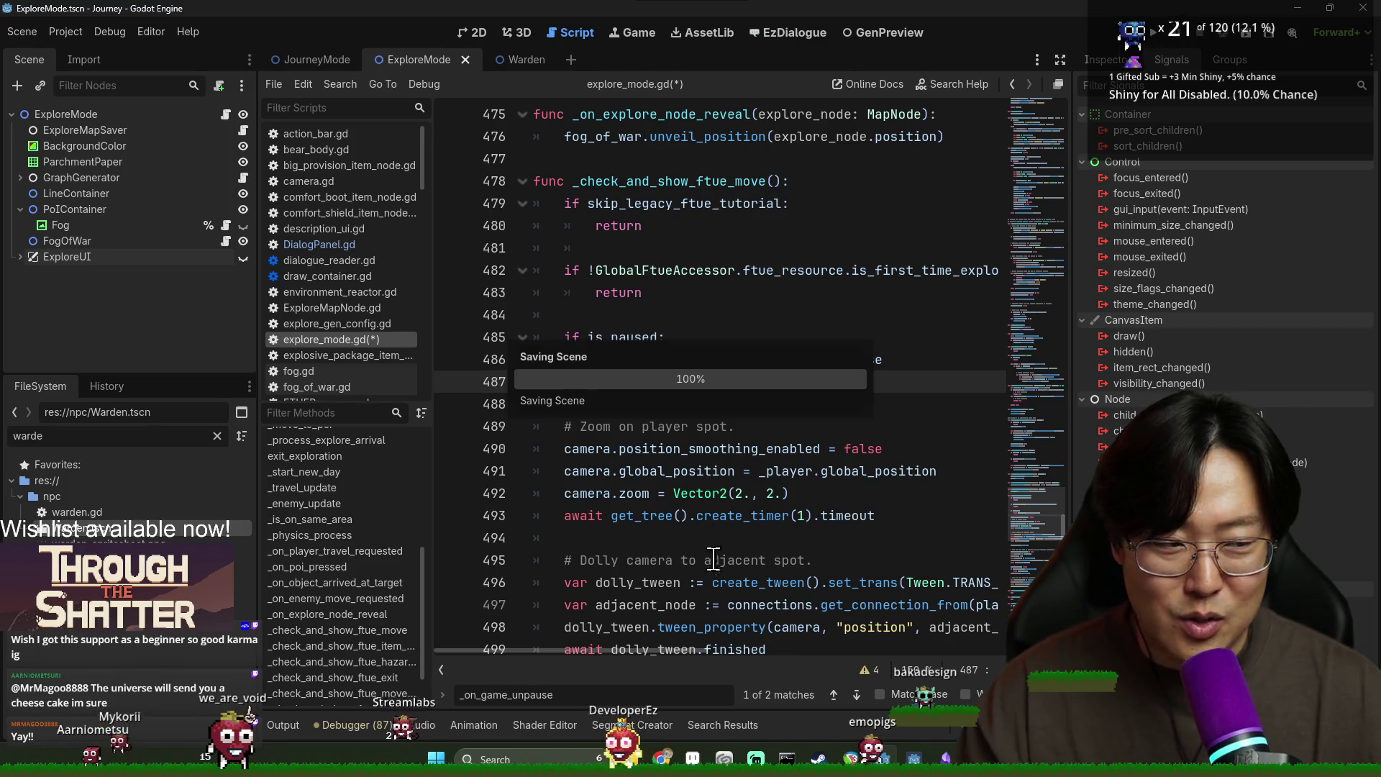
pyautogui.click(443, 671)
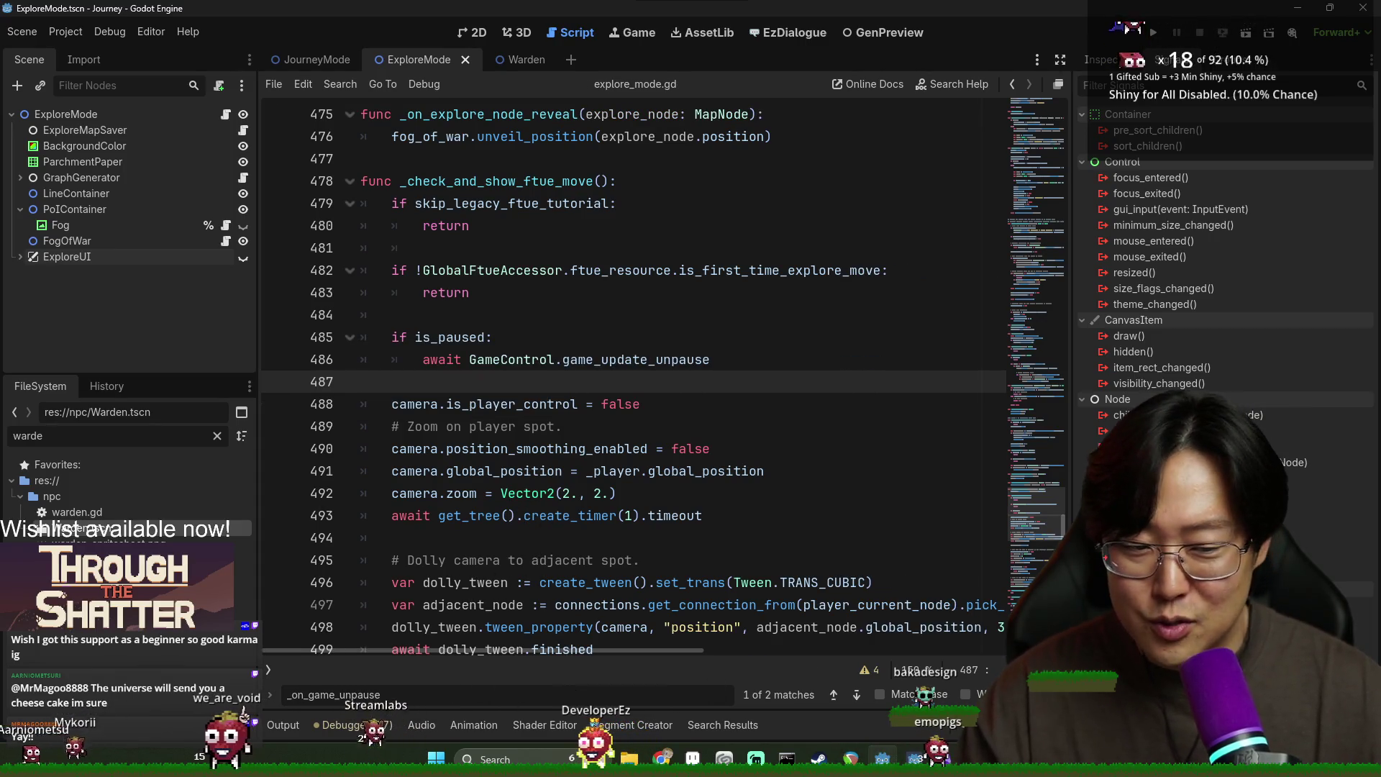
pyautogui.press('Escape')
pyautogui.click(769, 561)
pyautogui.hotkey('ctrl', 's')
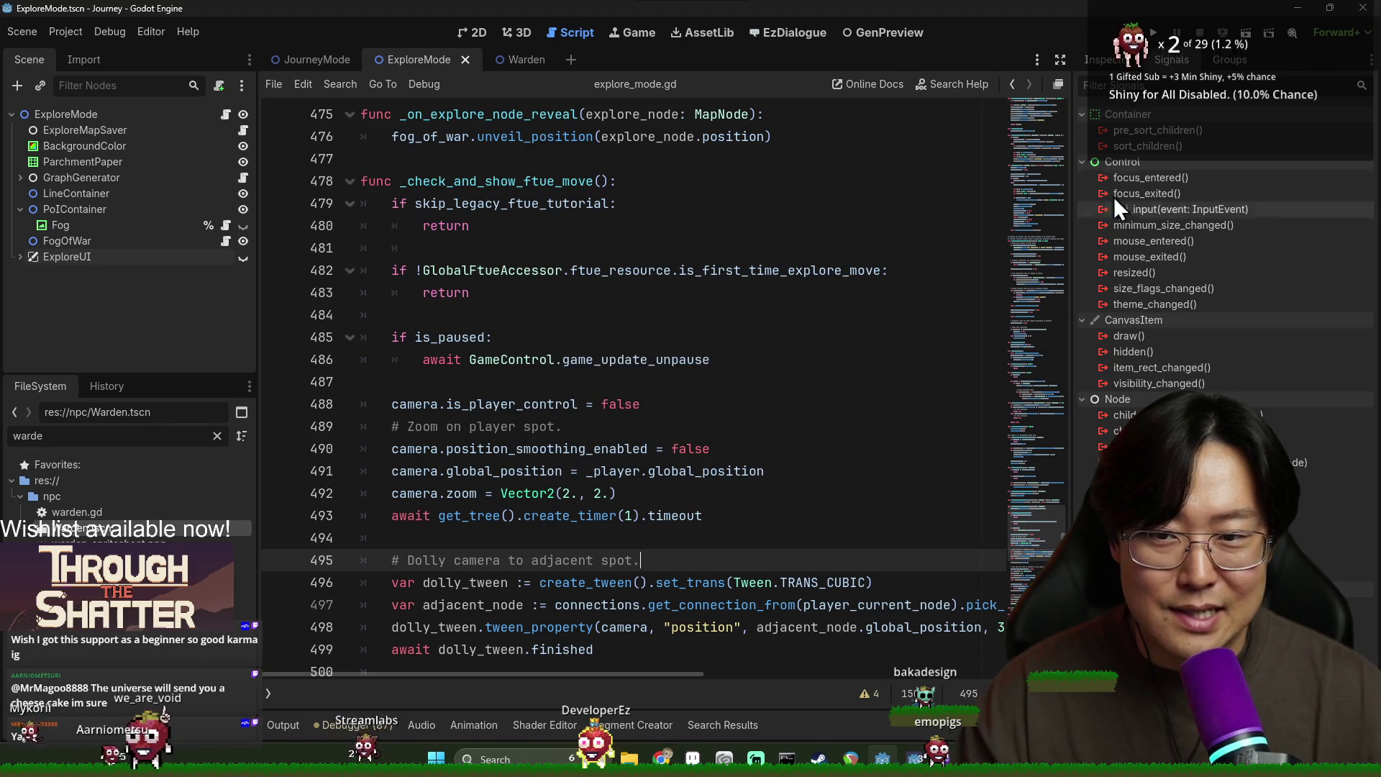
pyautogui.press('F5')
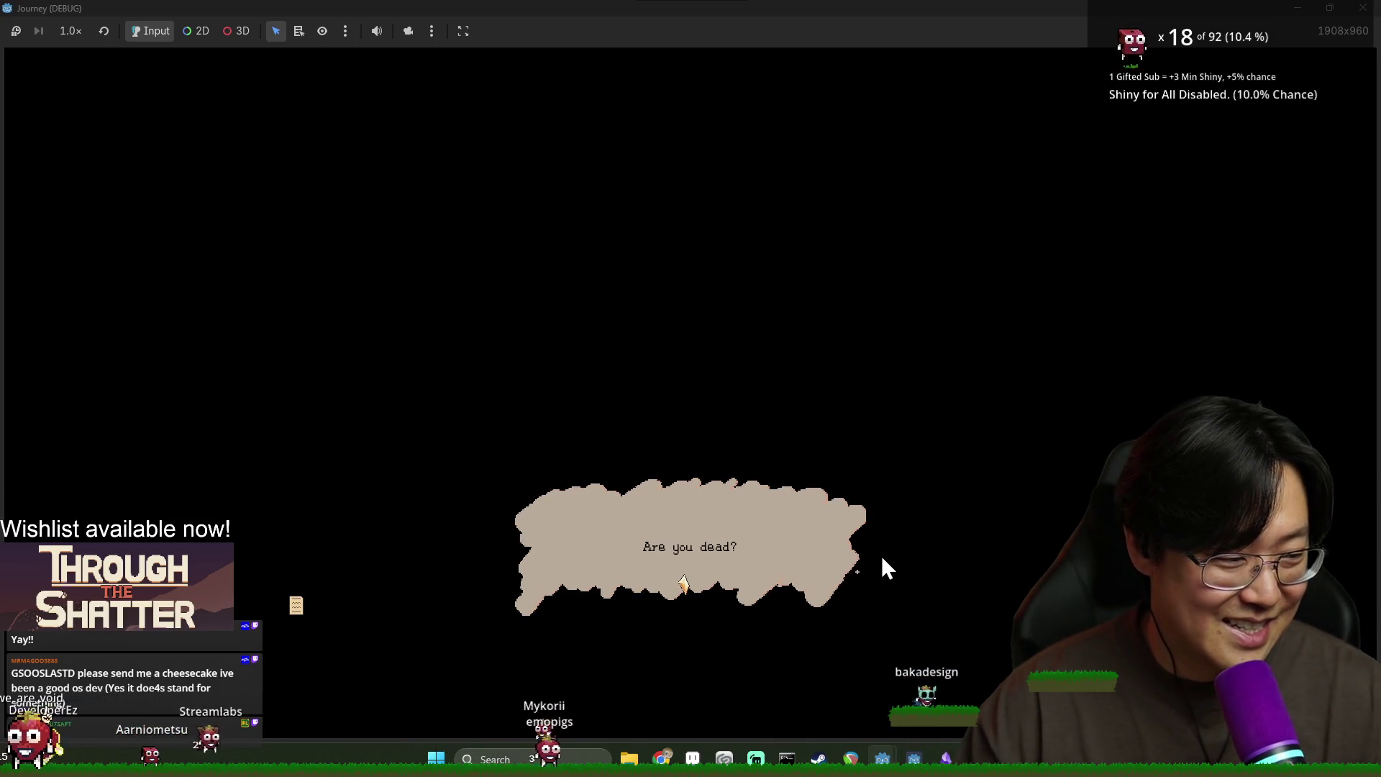
# Step: Dismiss the 'Are you dead?' dialogue, take the provisions, move to the centre node, and close the limited-moves hint
pyautogui.click(634, 561)
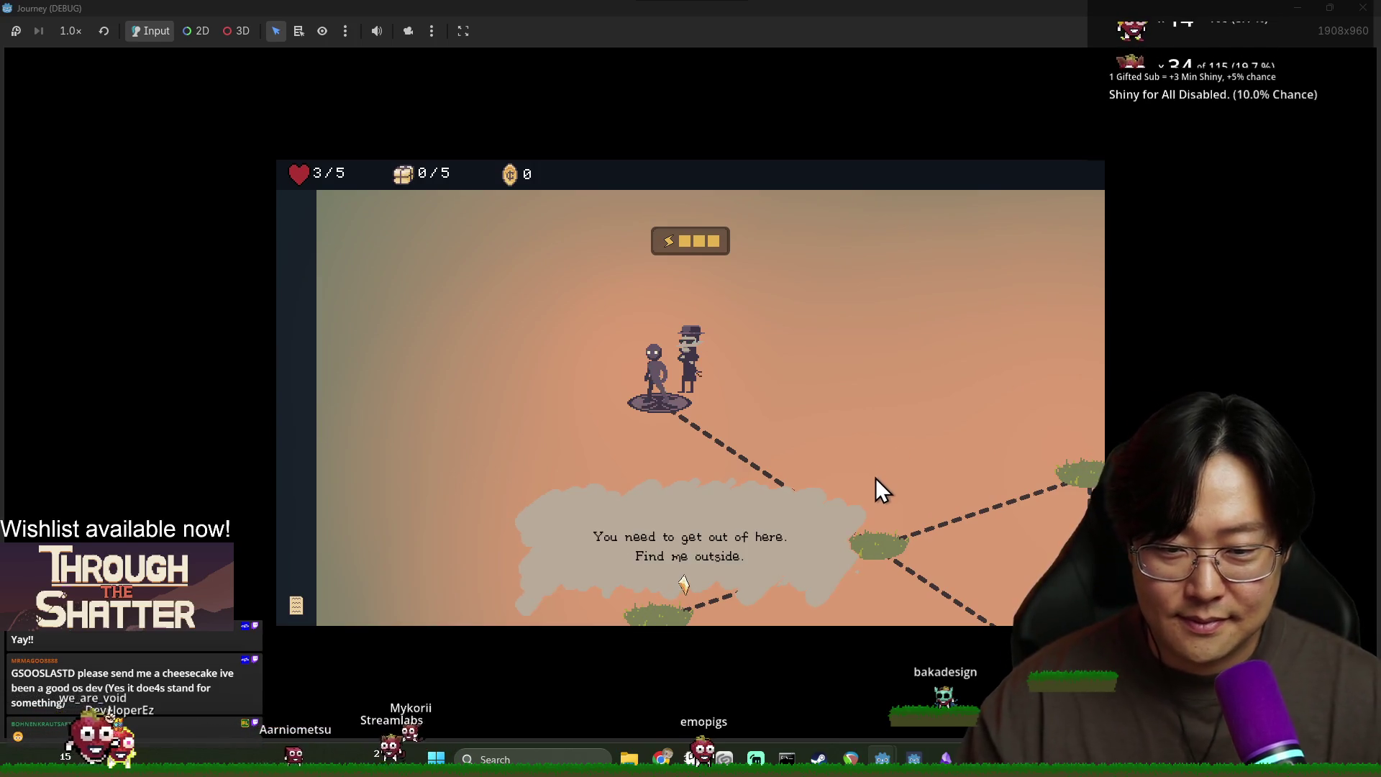
pyautogui.click(756, 588)
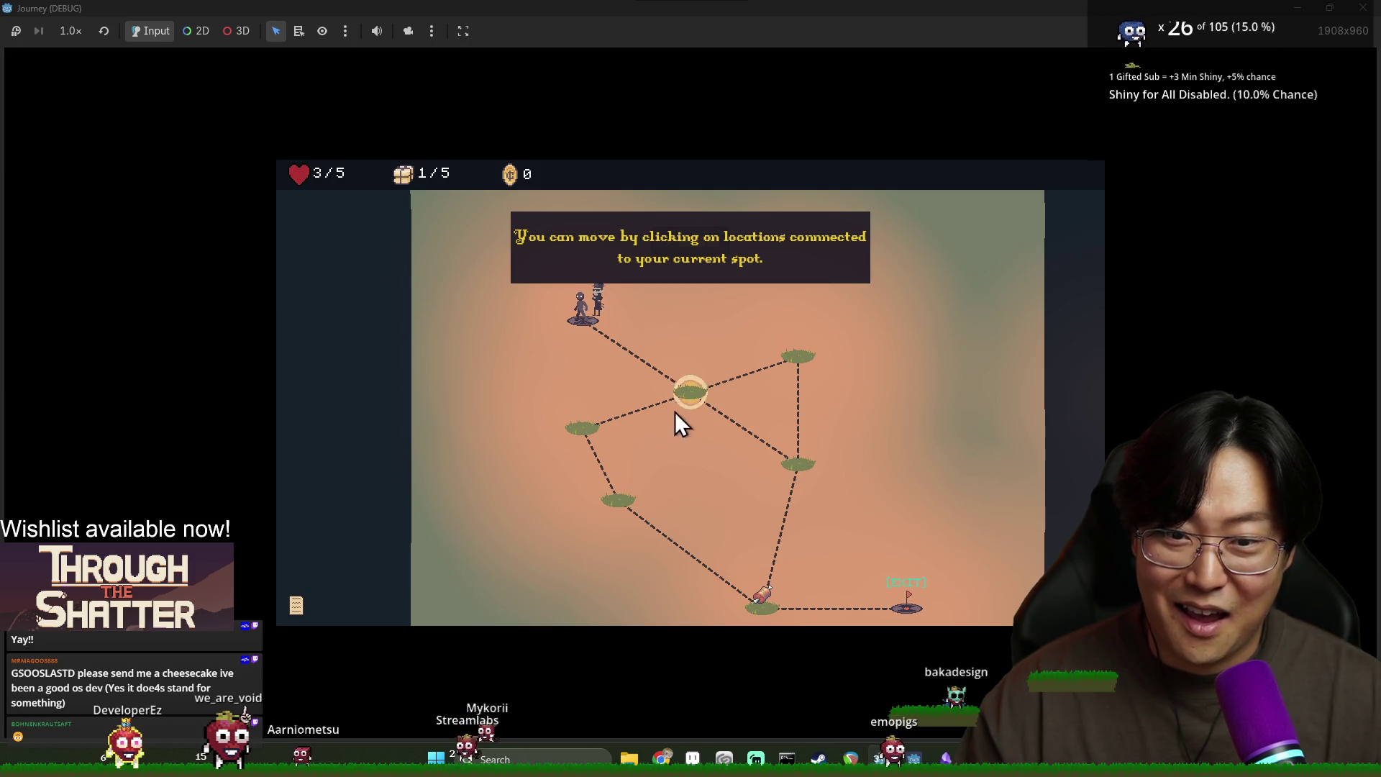
pyautogui.click(694, 392)
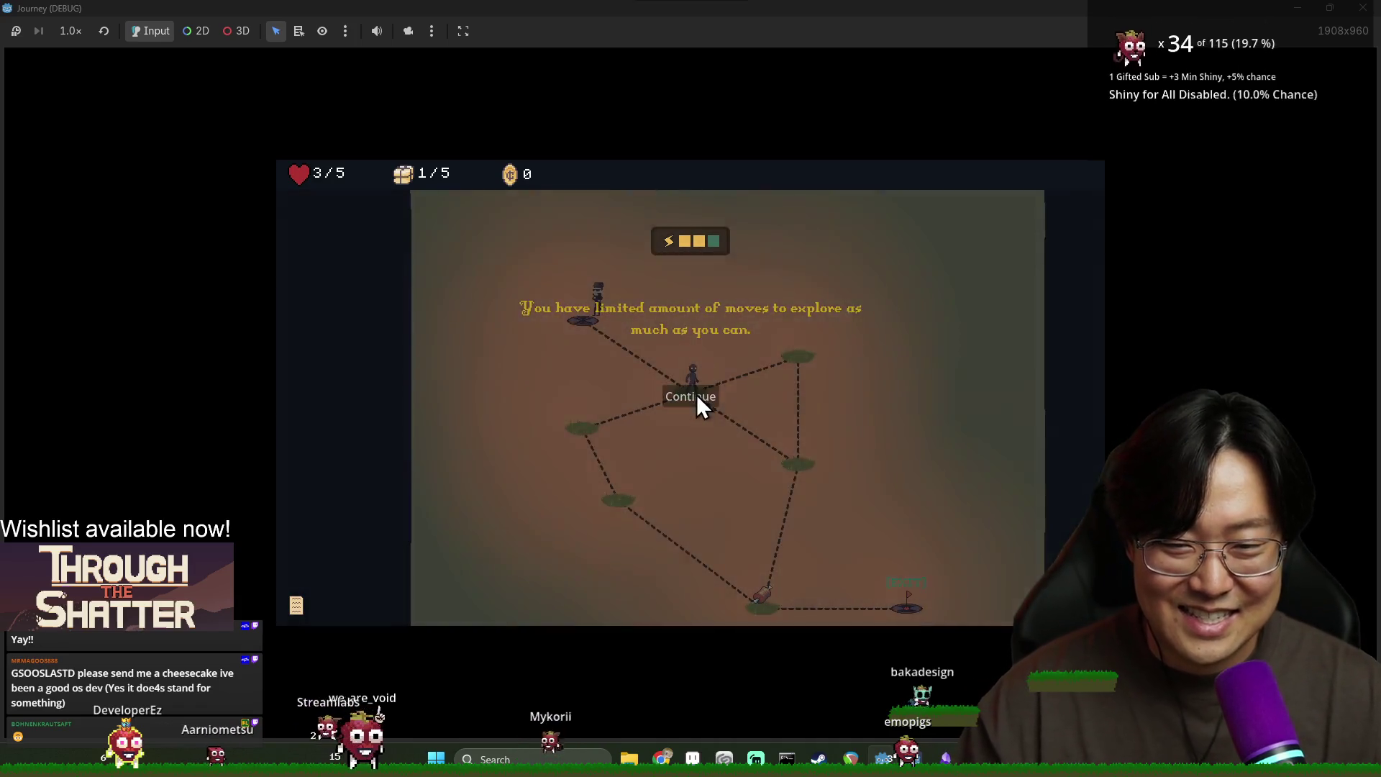
pyautogui.click(696, 394)
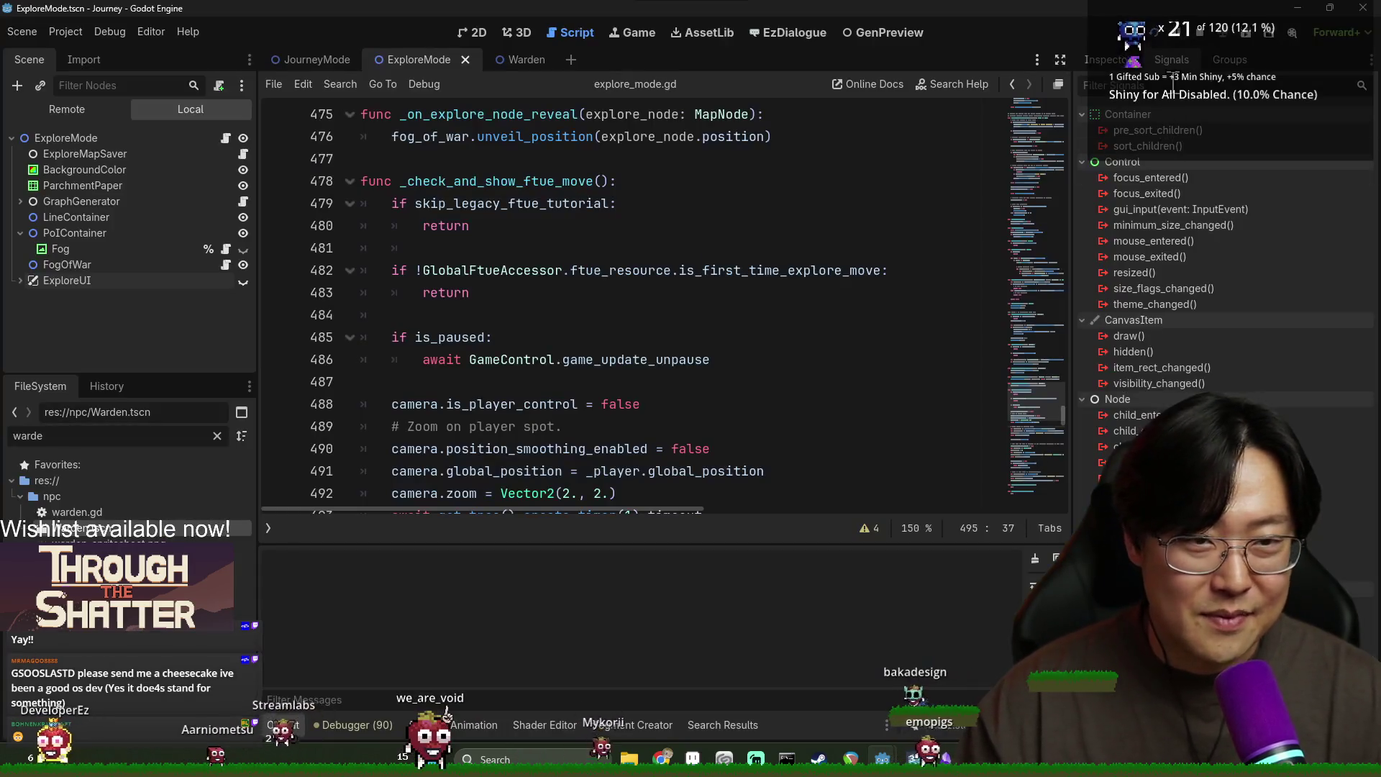
# Step: Inspect request_dialog in the Warden script and its game_update_pause signal on line 58
pyautogui.click(730, 203)
pyautogui.scroll(5, 669, 302)
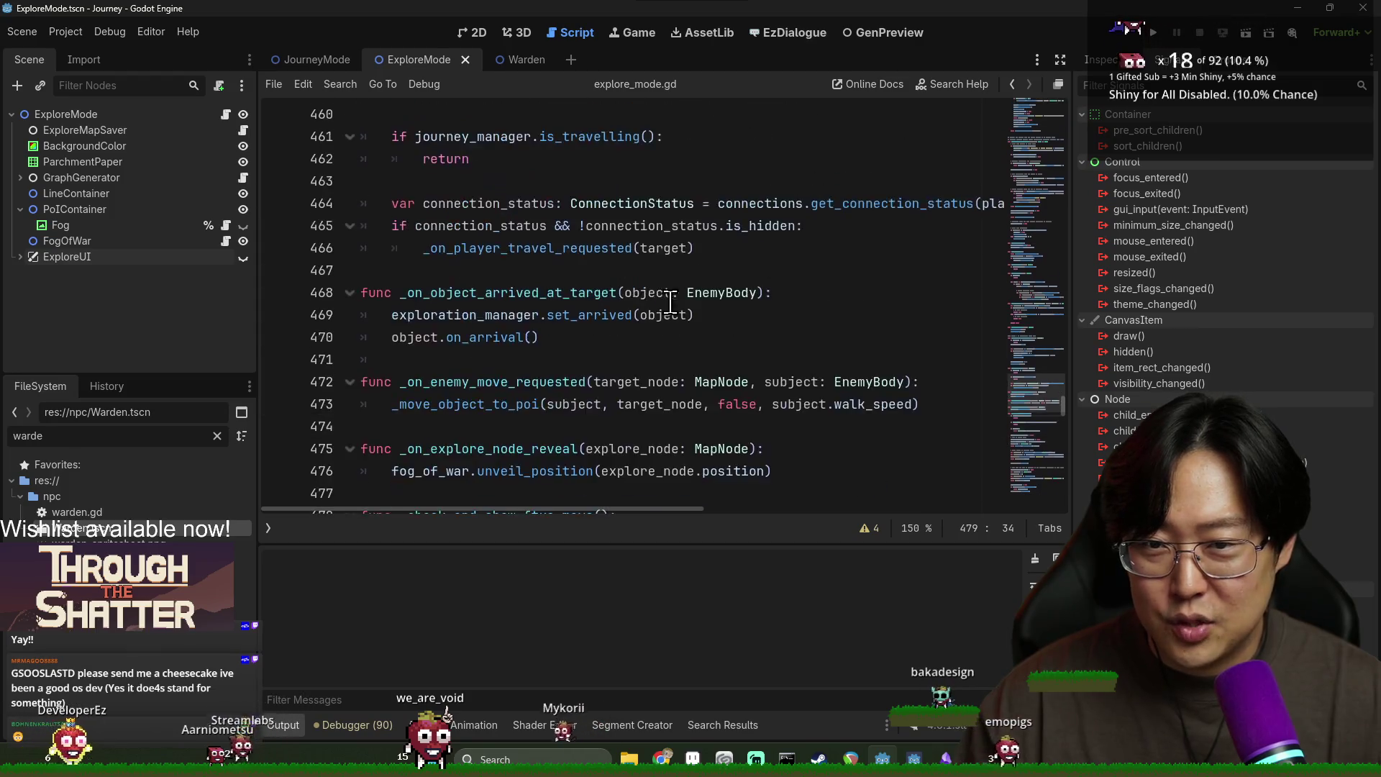
pyautogui.scroll(4, 798, 358)
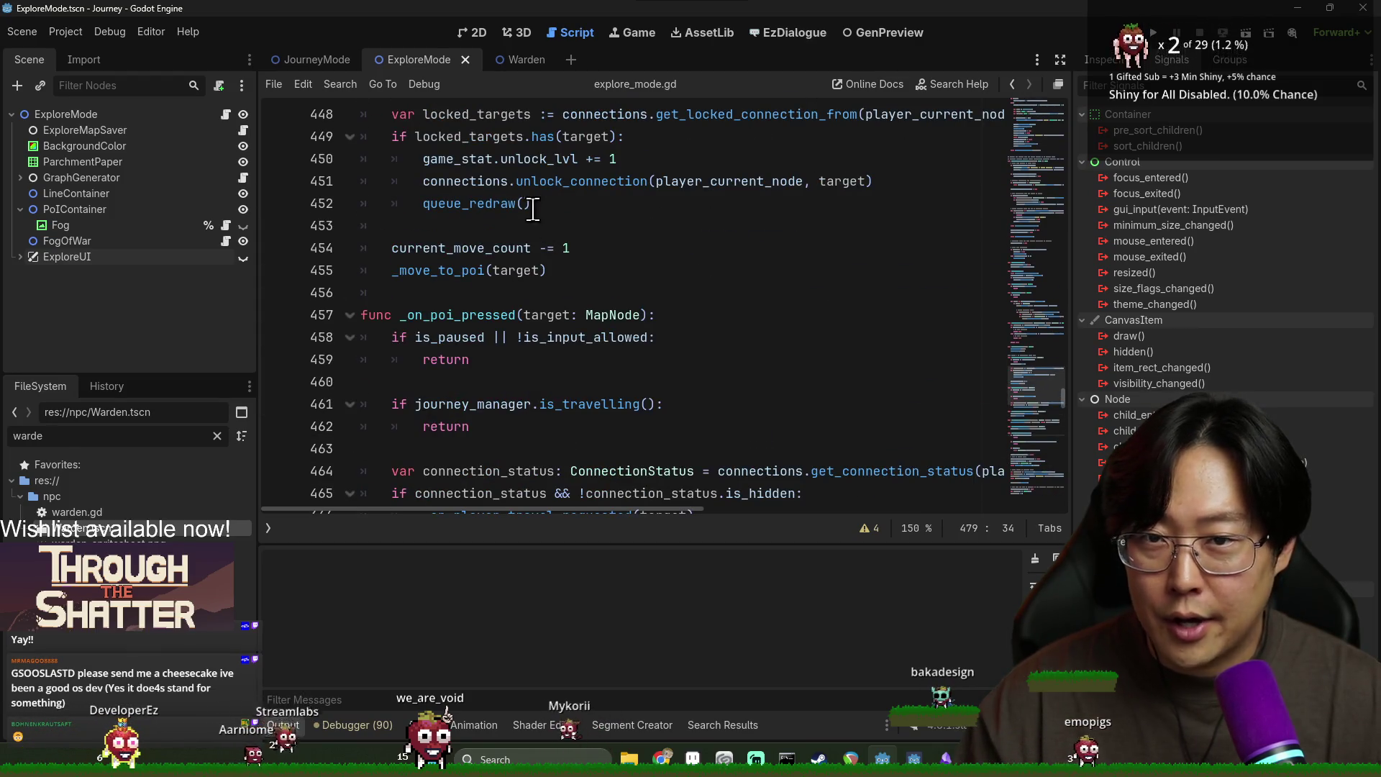
pyautogui.click(514, 62)
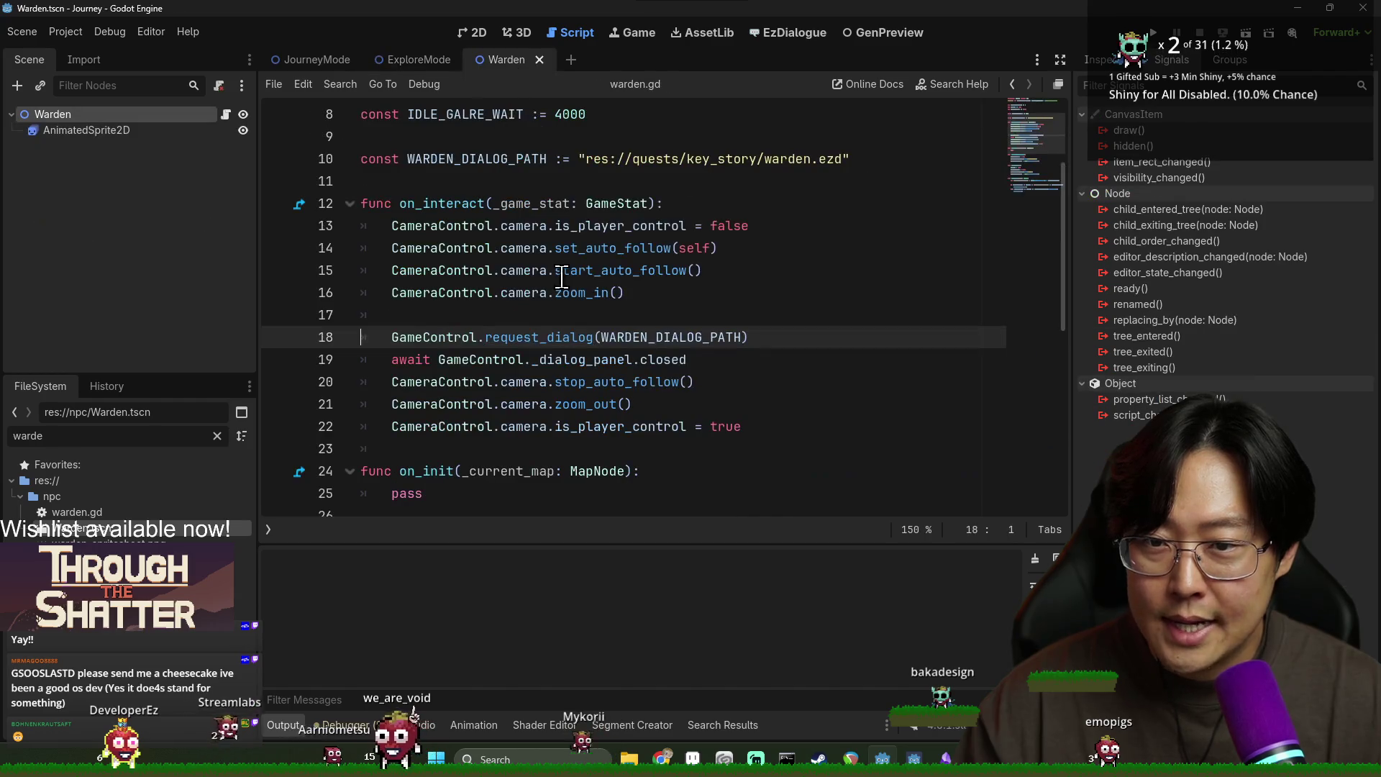
pyautogui.keyDown('ctrl'); pyautogui.click(550, 349); pyautogui.keyUp('ctrl')
pyautogui.doubleClick(479, 425)
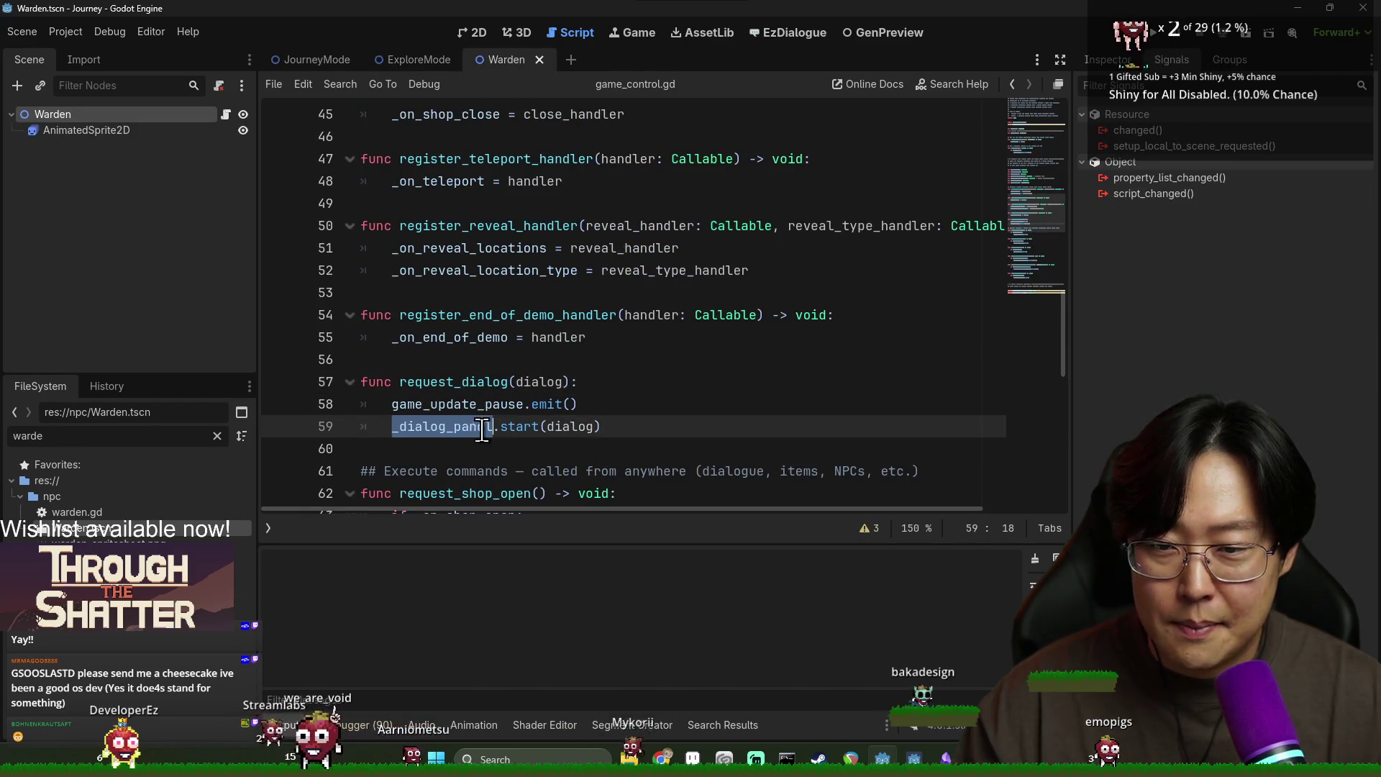
pyautogui.moveTo(391, 404); pyautogui.dragTo(485, 405)
pyautogui.doubleClick(495, 404)
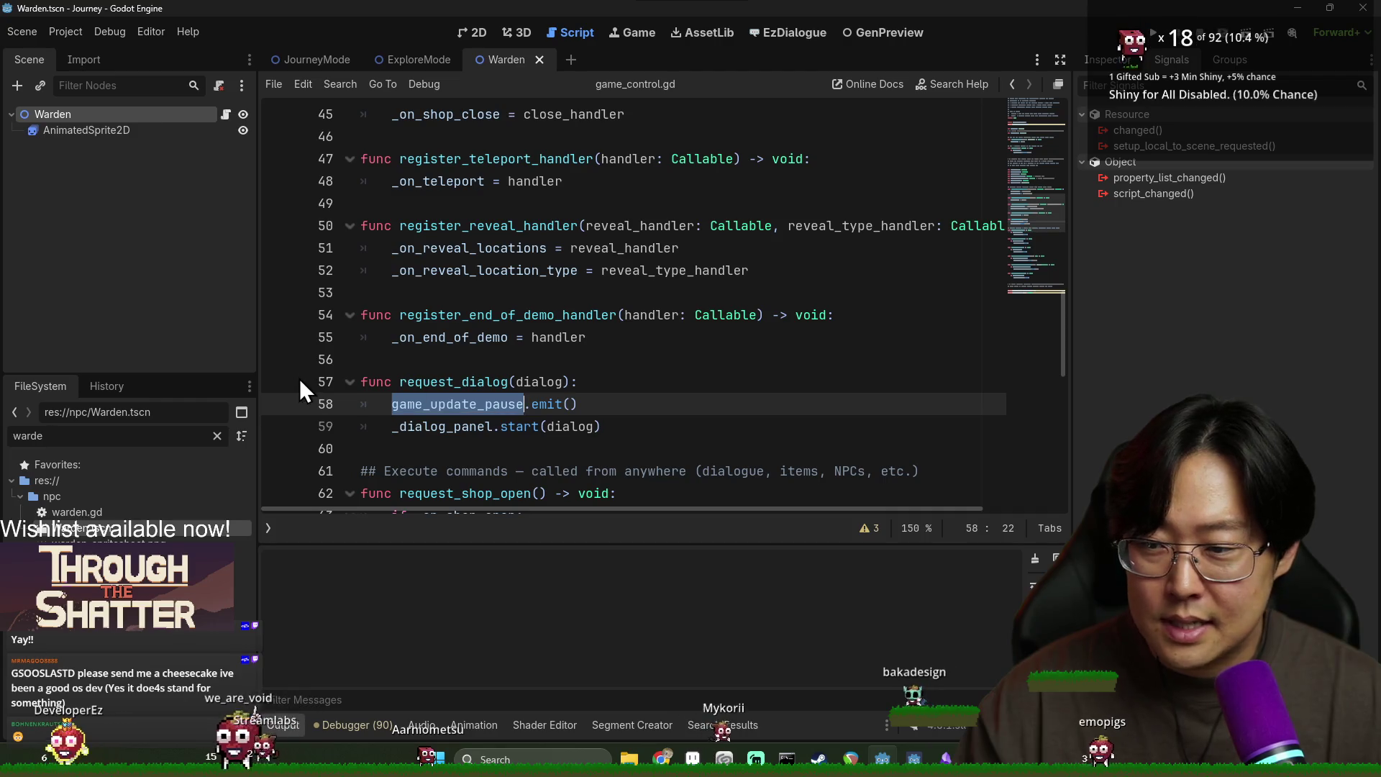
# Step: Review the pause handlers back in explore_mode.gd, then save and run the game with F5
pyautogui.click(401, 59)
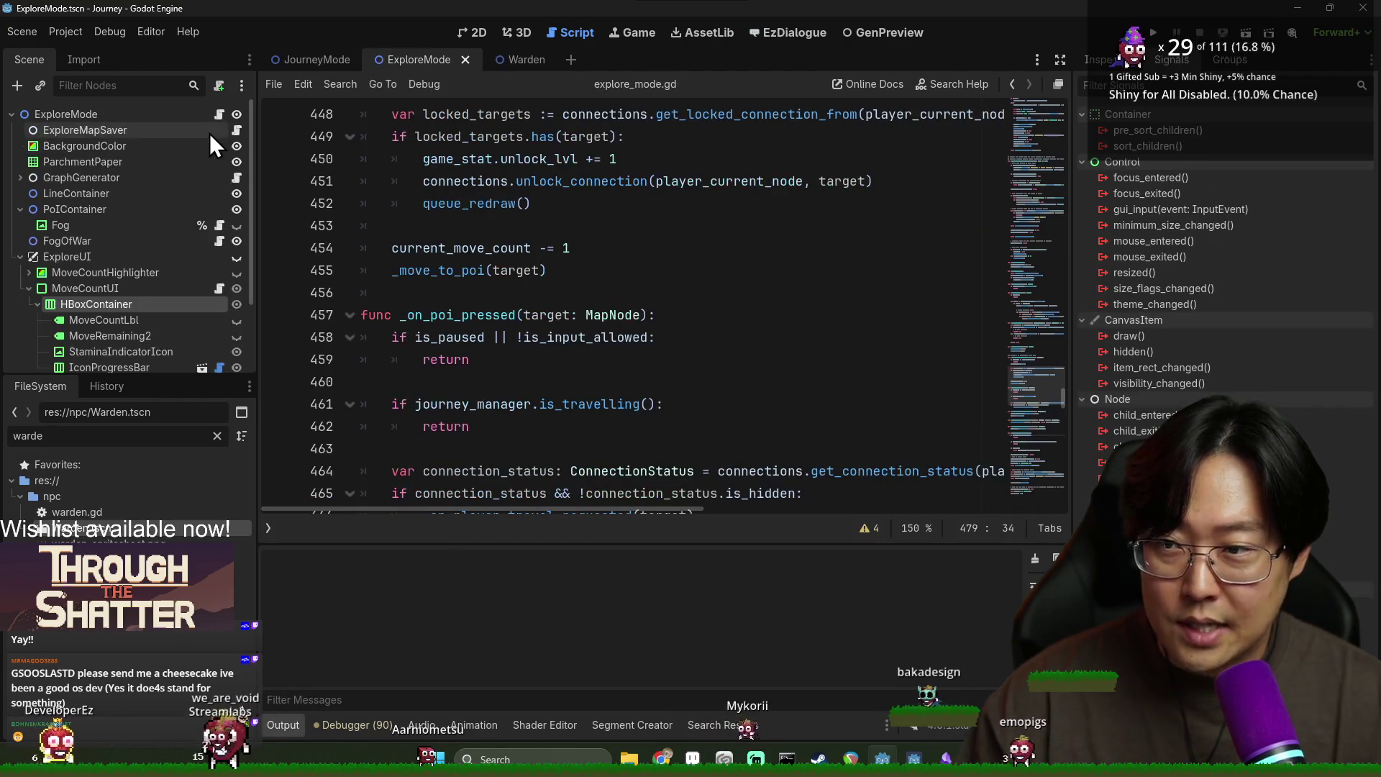
pyautogui.click(1049, 309)
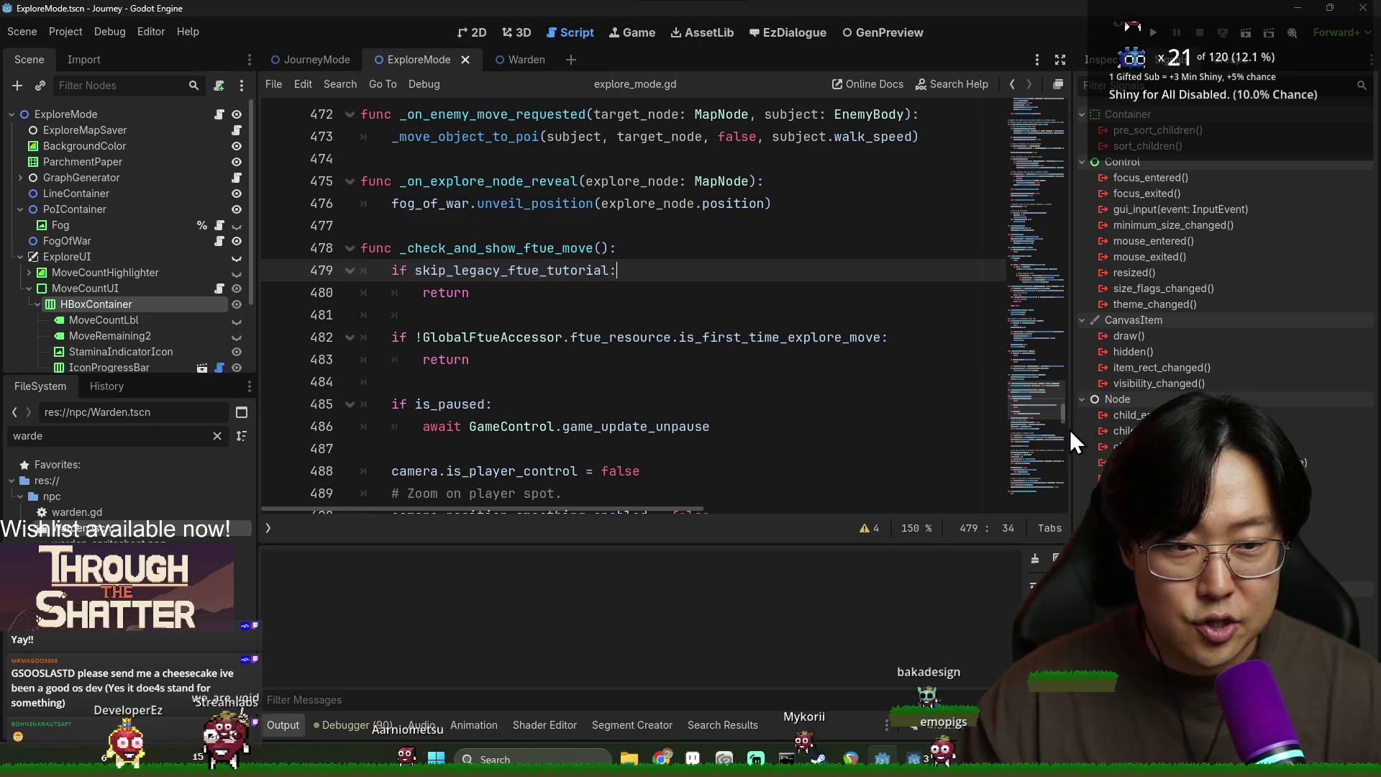
pyautogui.moveTo(1065, 424); pyautogui.dragTo(1061, 532)
pyautogui.doubleClick(449, 379)
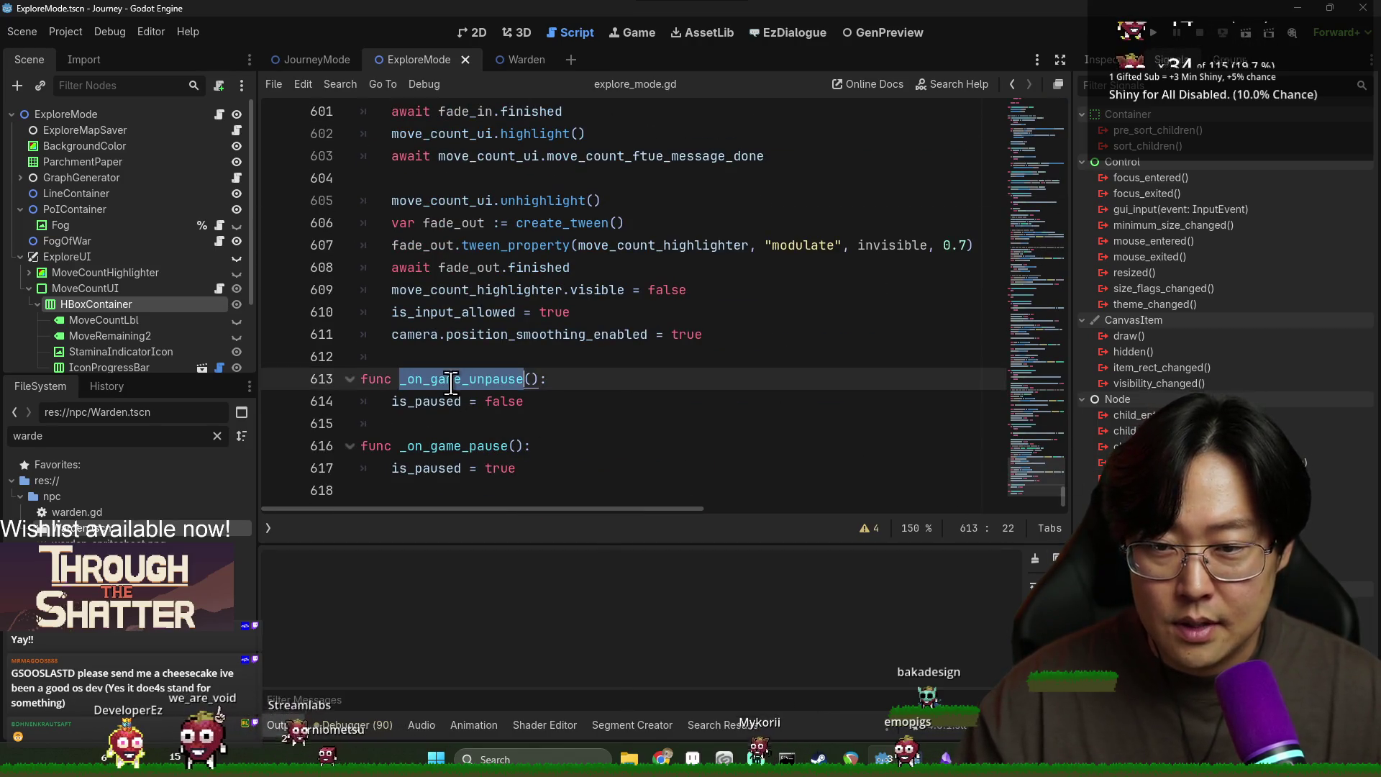
pyautogui.click(446, 471)
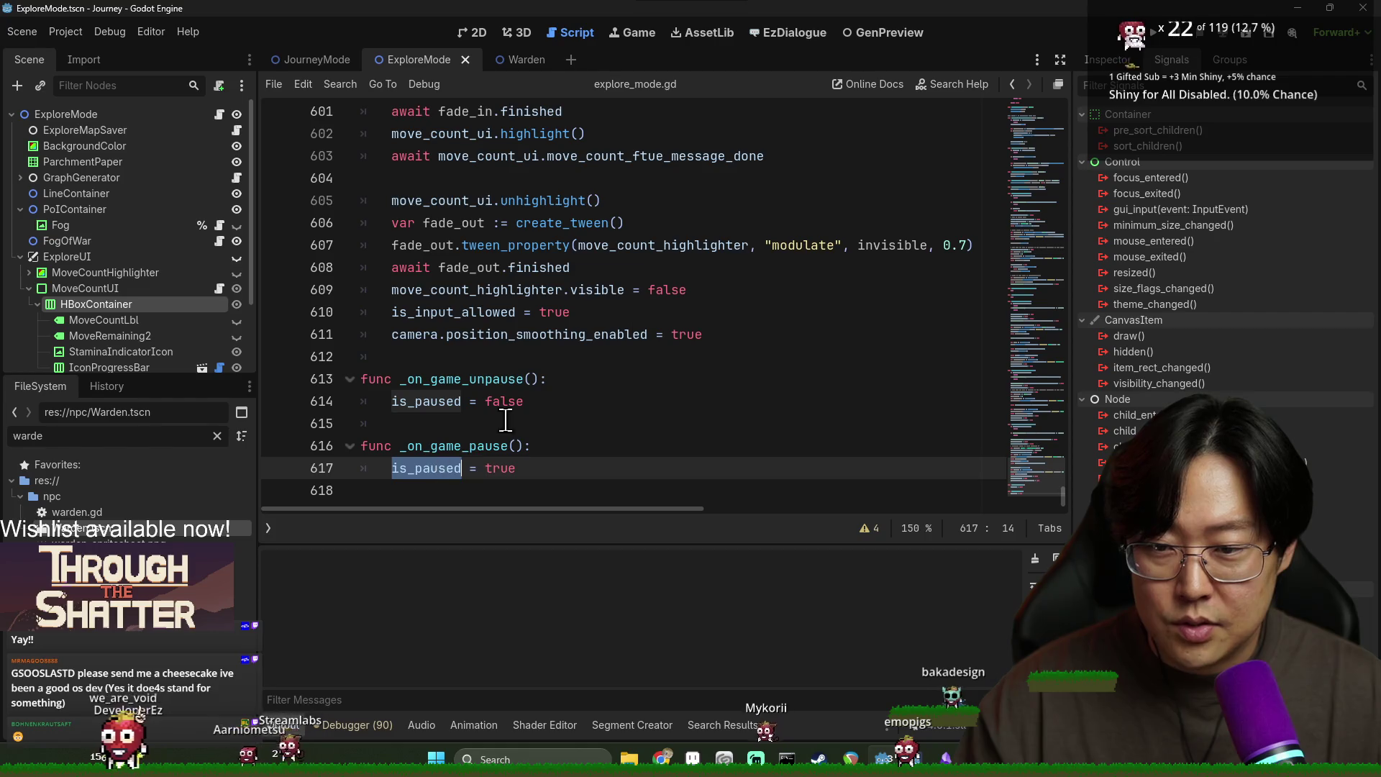
pyautogui.press('F5')
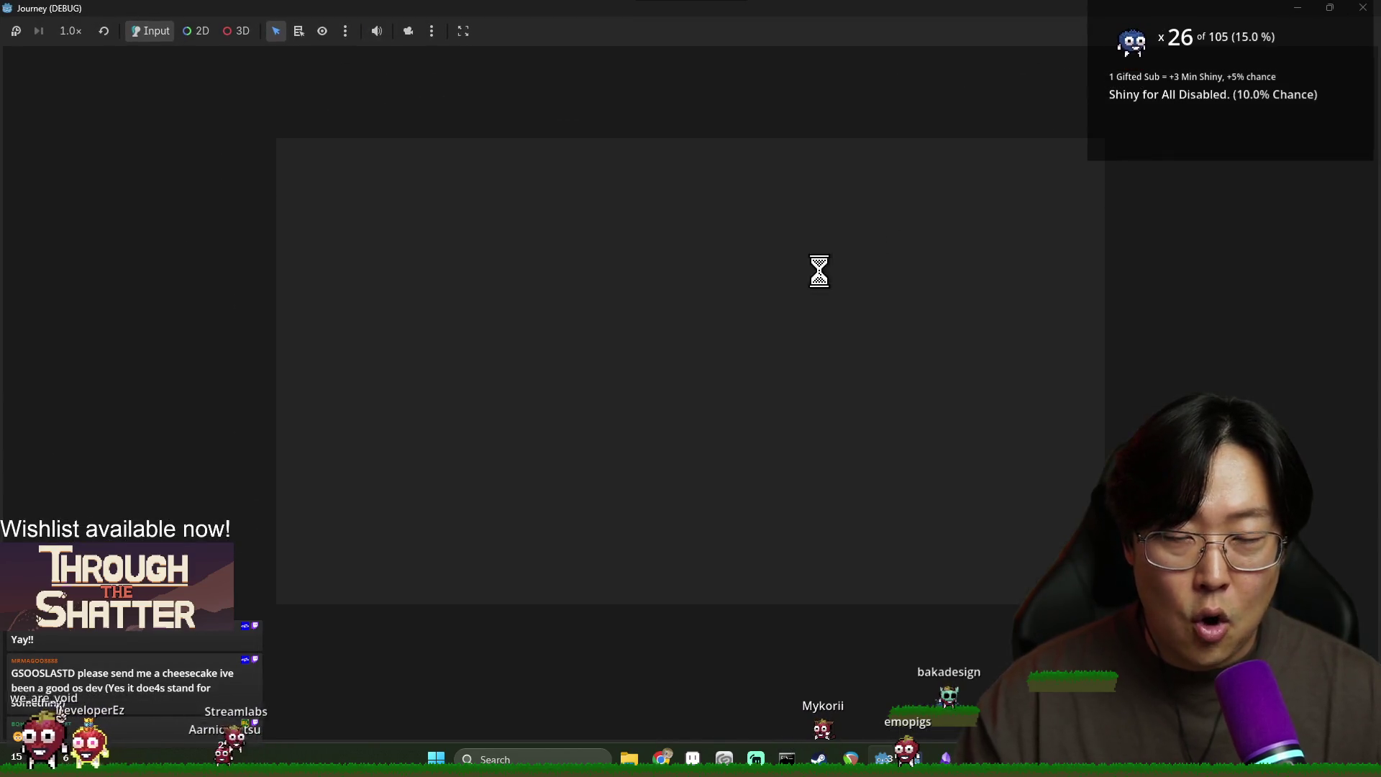
# Step: Switch between the loading game window and the script editor until the game is ready
pyautogui.hotkey('alt', 'Tab')
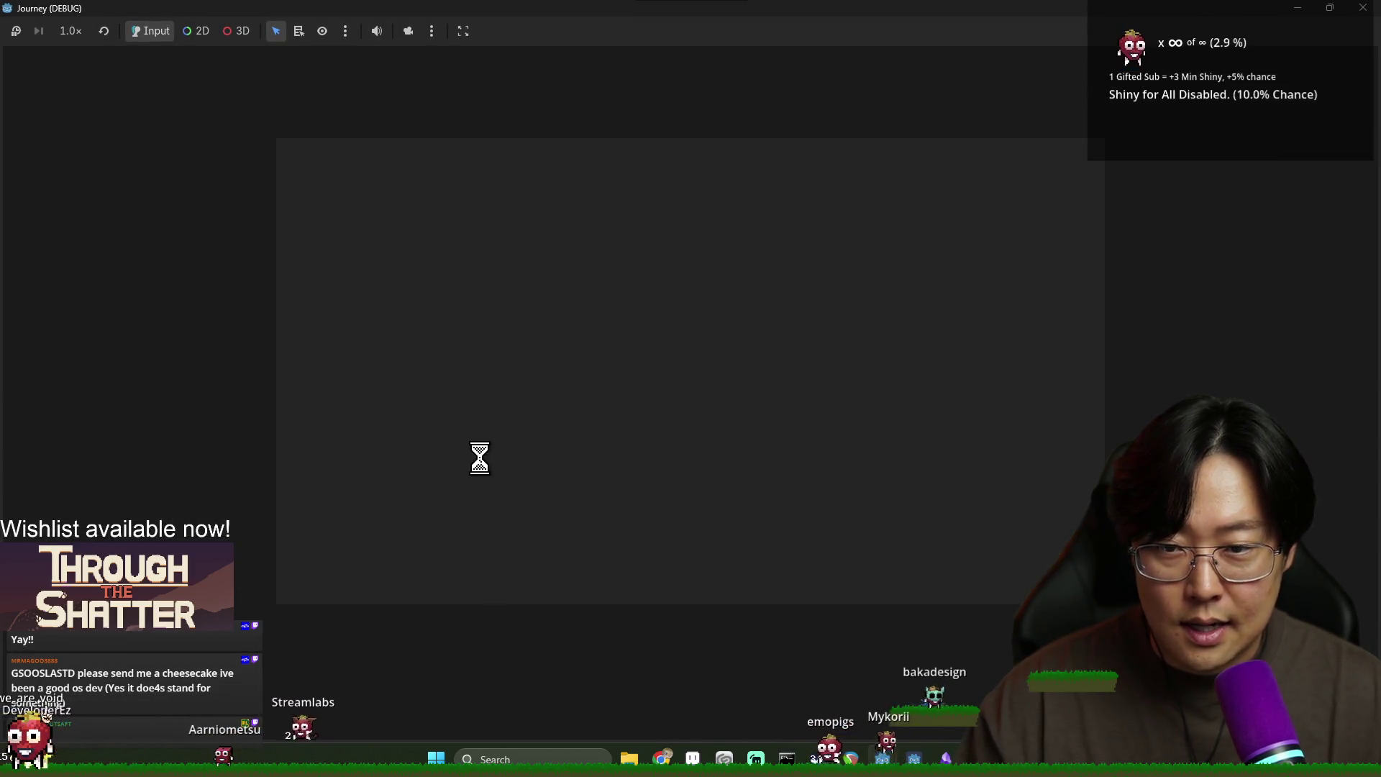
pyautogui.hotkey('alt', 'Tab')
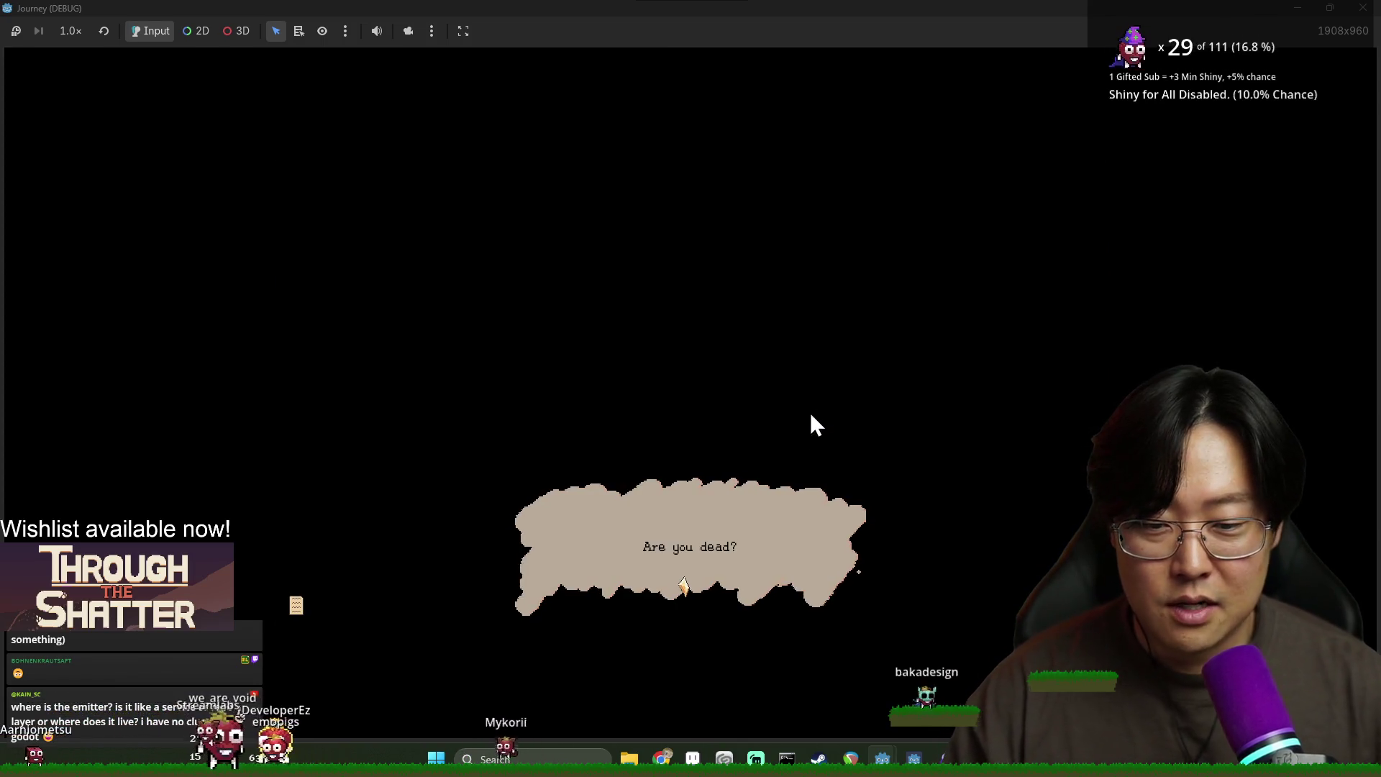
pyautogui.hotkey('alt', 'Tab')
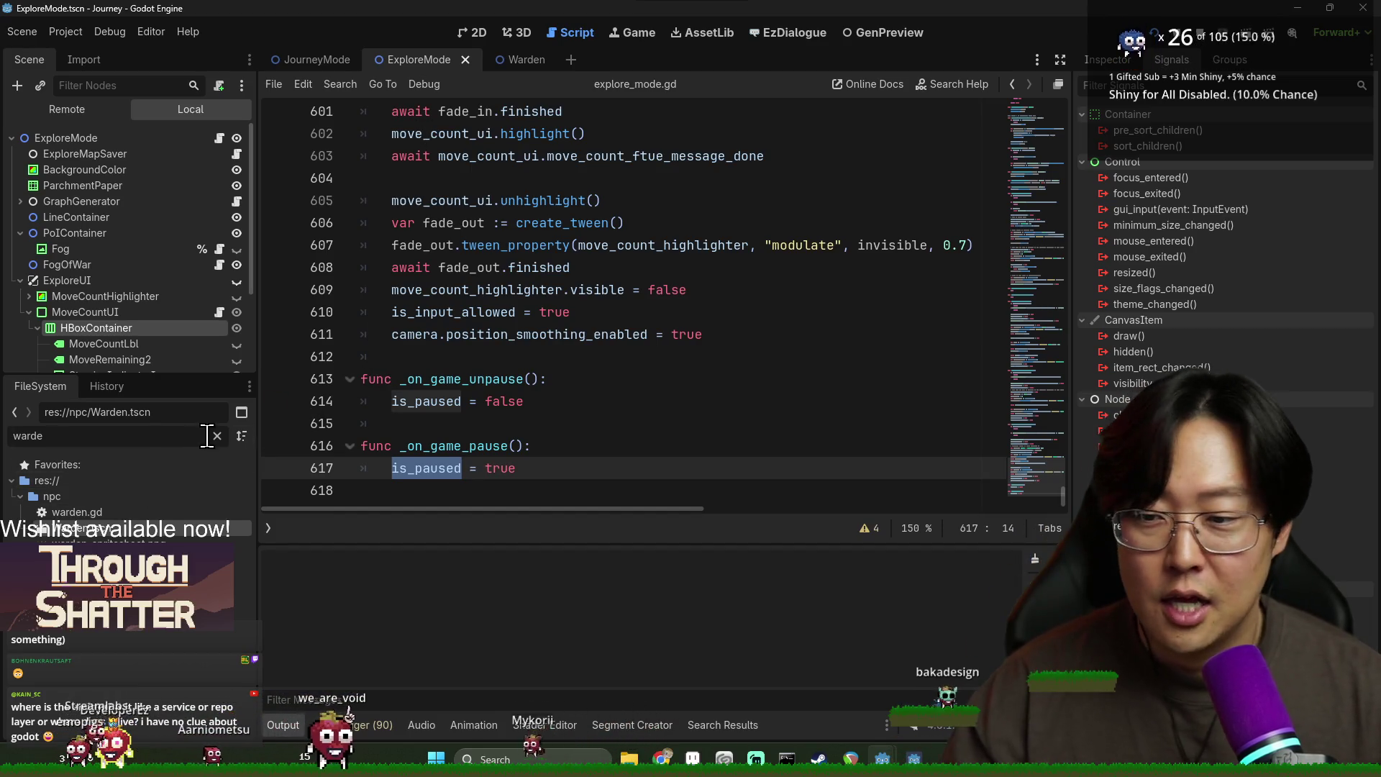
pyautogui.hotkey('alt', 'Tab')
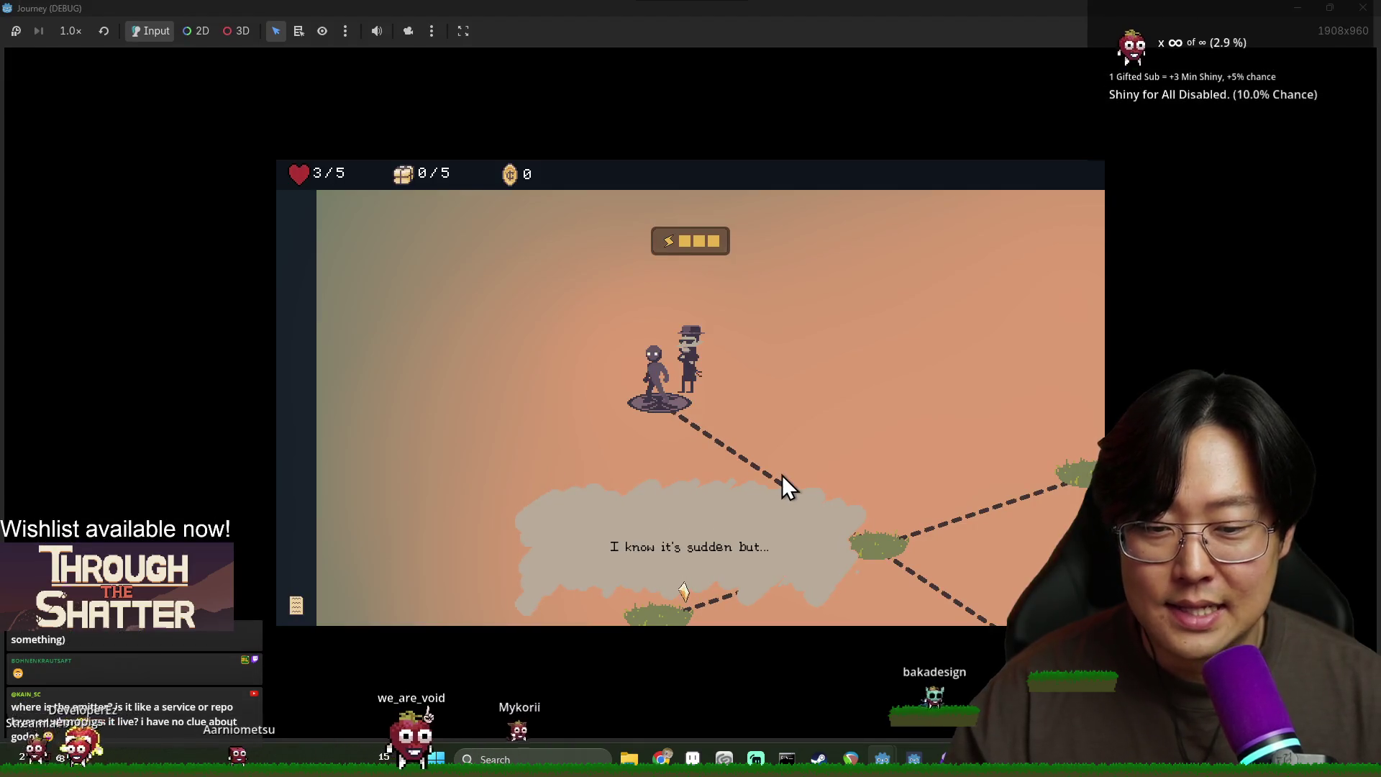
# Step: Advance the dialogue, take the provision, move to the connected grass node, then return to the editor
pyautogui.click(783, 478)
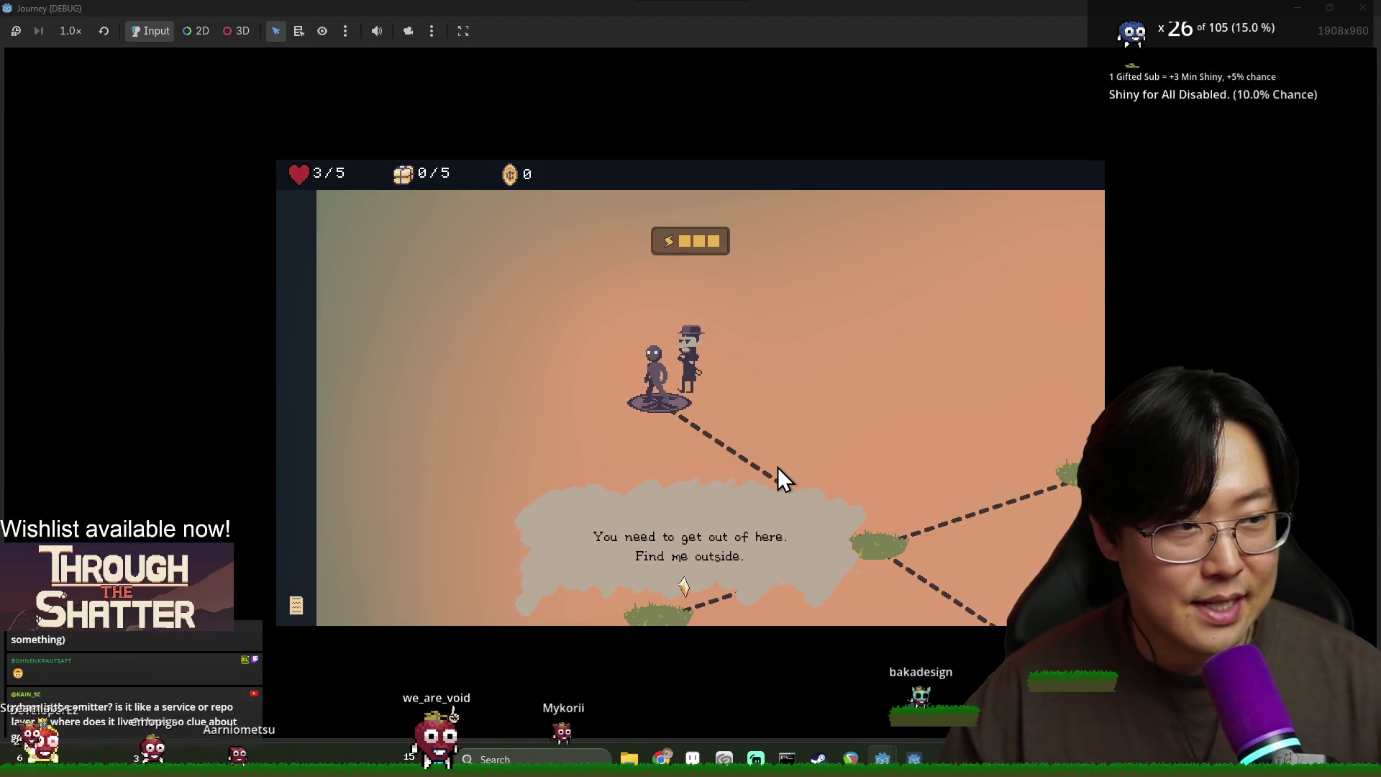
pyautogui.click(765, 465)
pyautogui.click(762, 464)
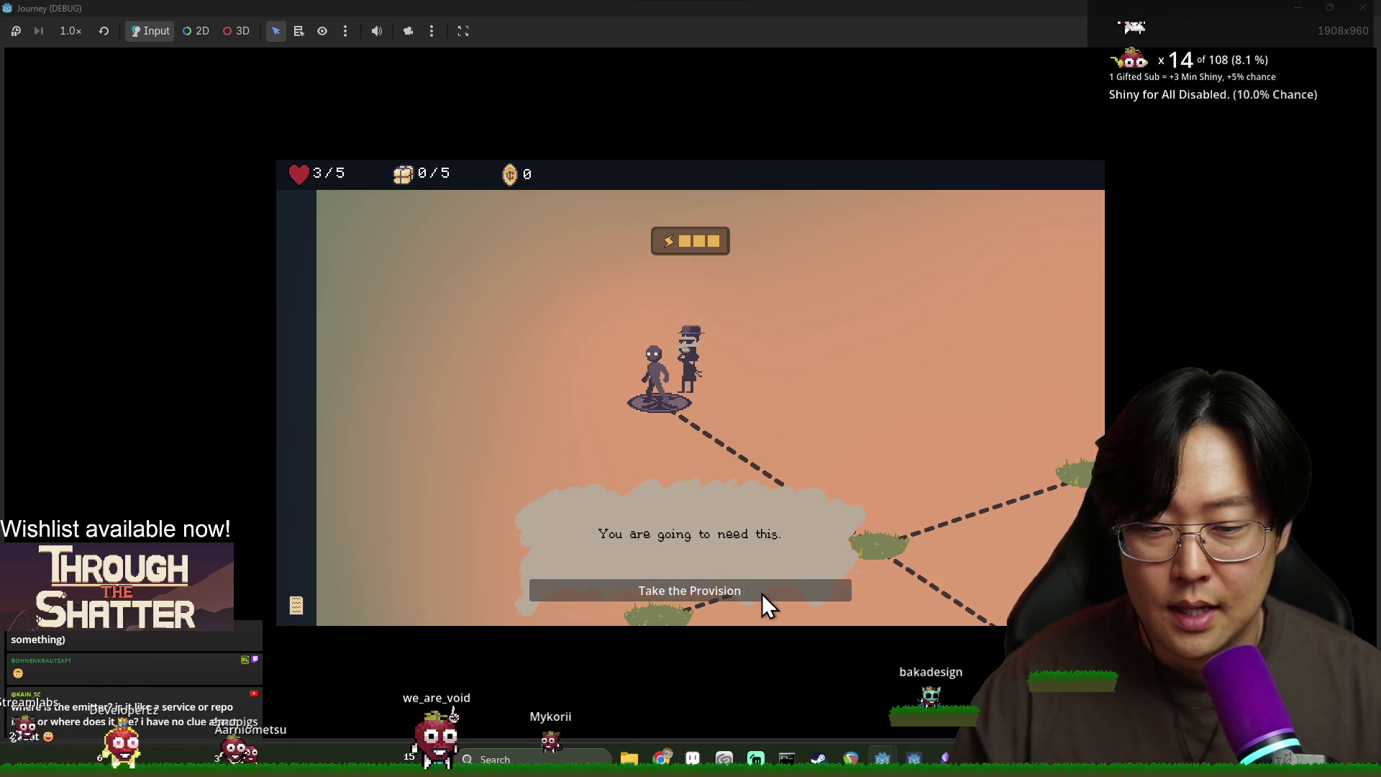
pyautogui.click(762, 595)
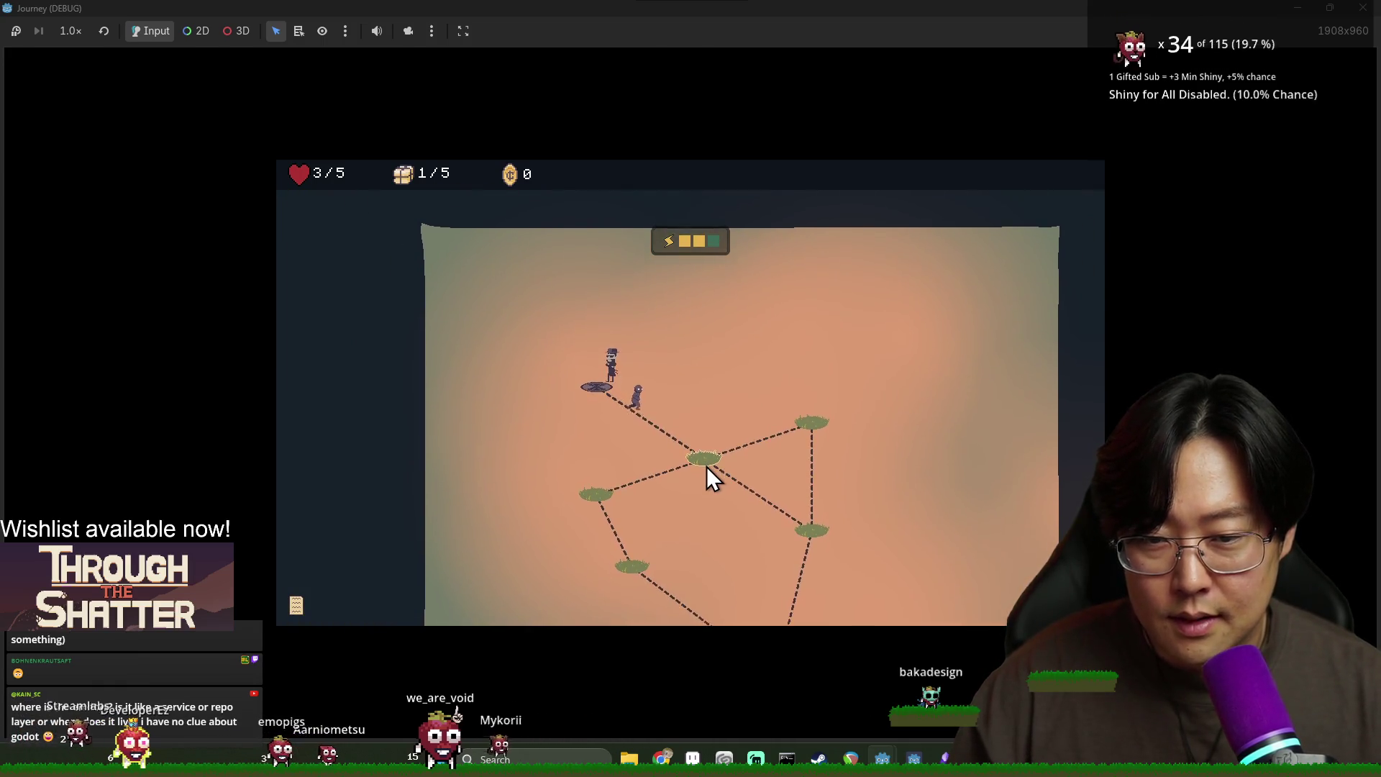
pyautogui.click(706, 466)
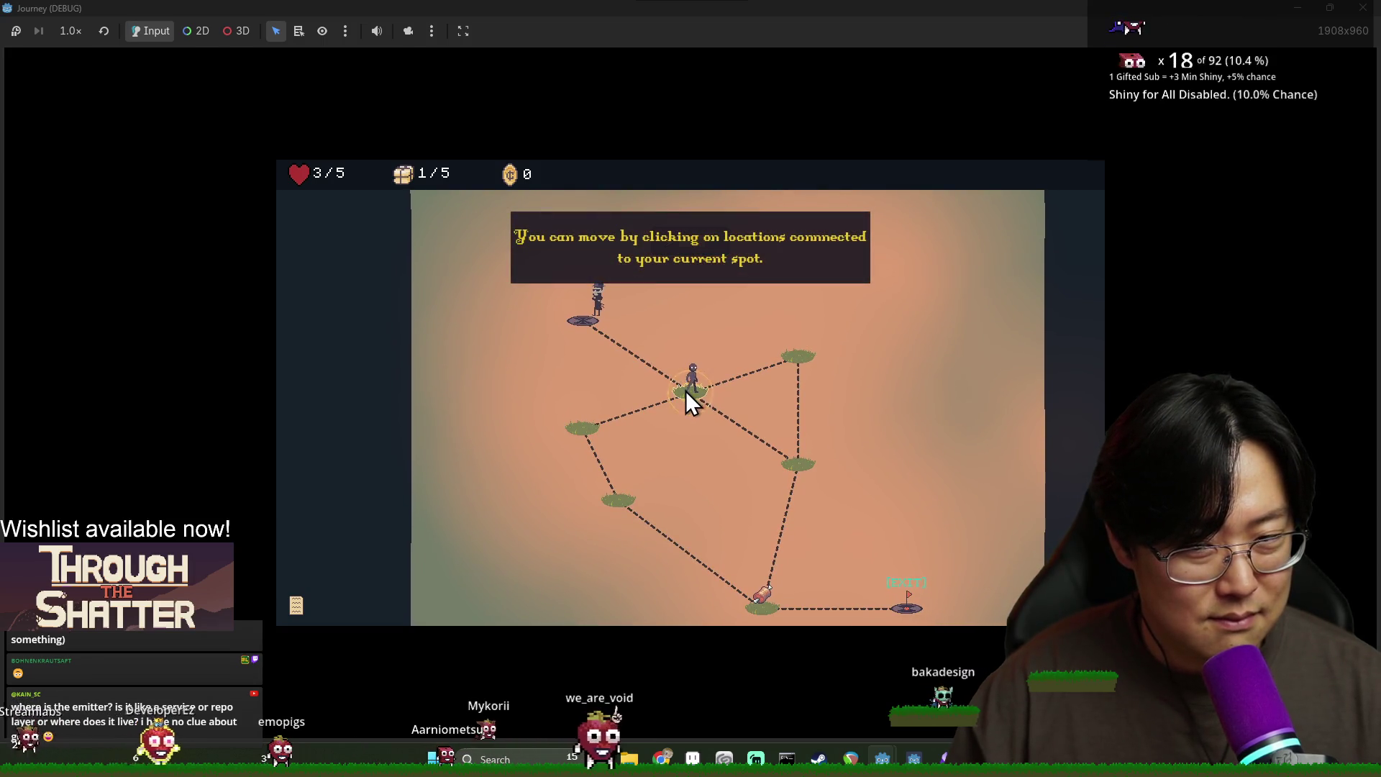
pyautogui.hotkey('alt', 'Tab')
pyautogui.press('F8')
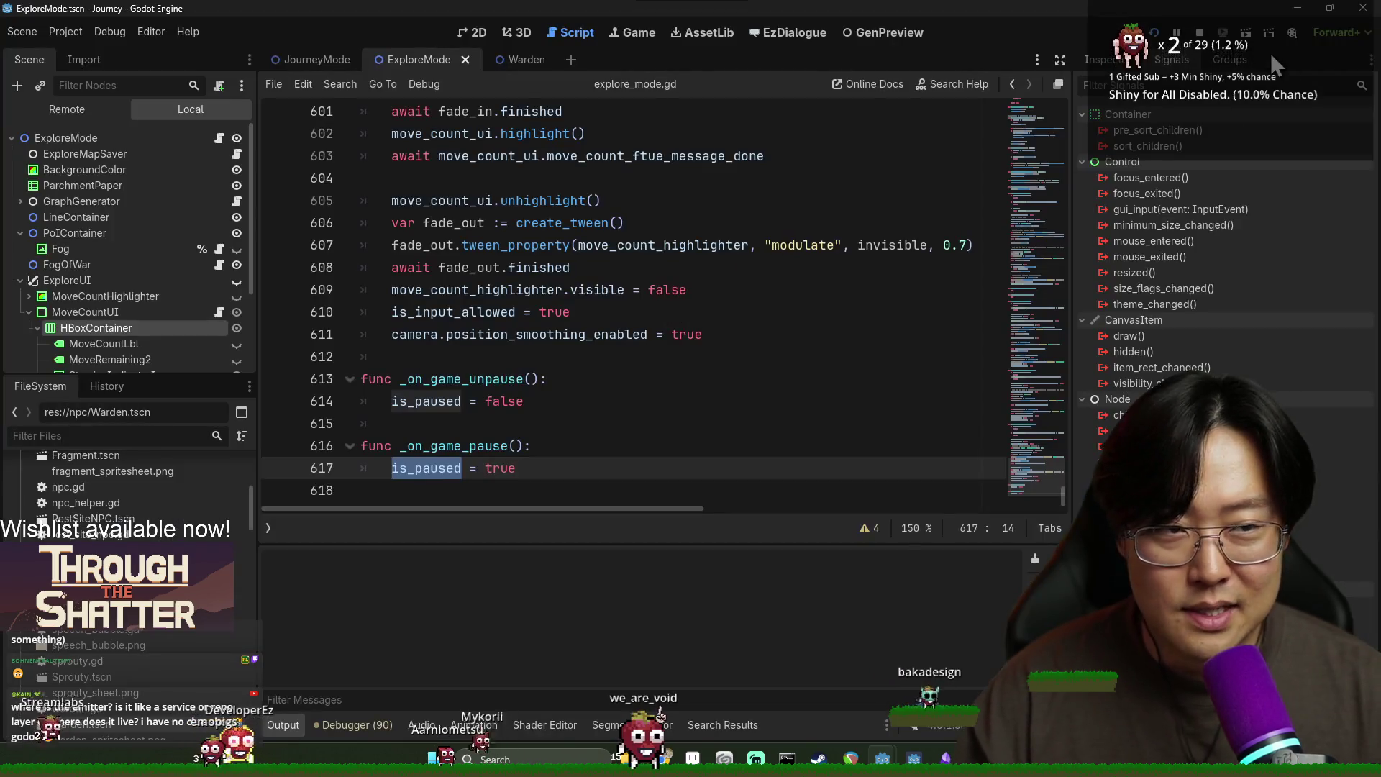
pyautogui.hotkey('ctrl', 's')
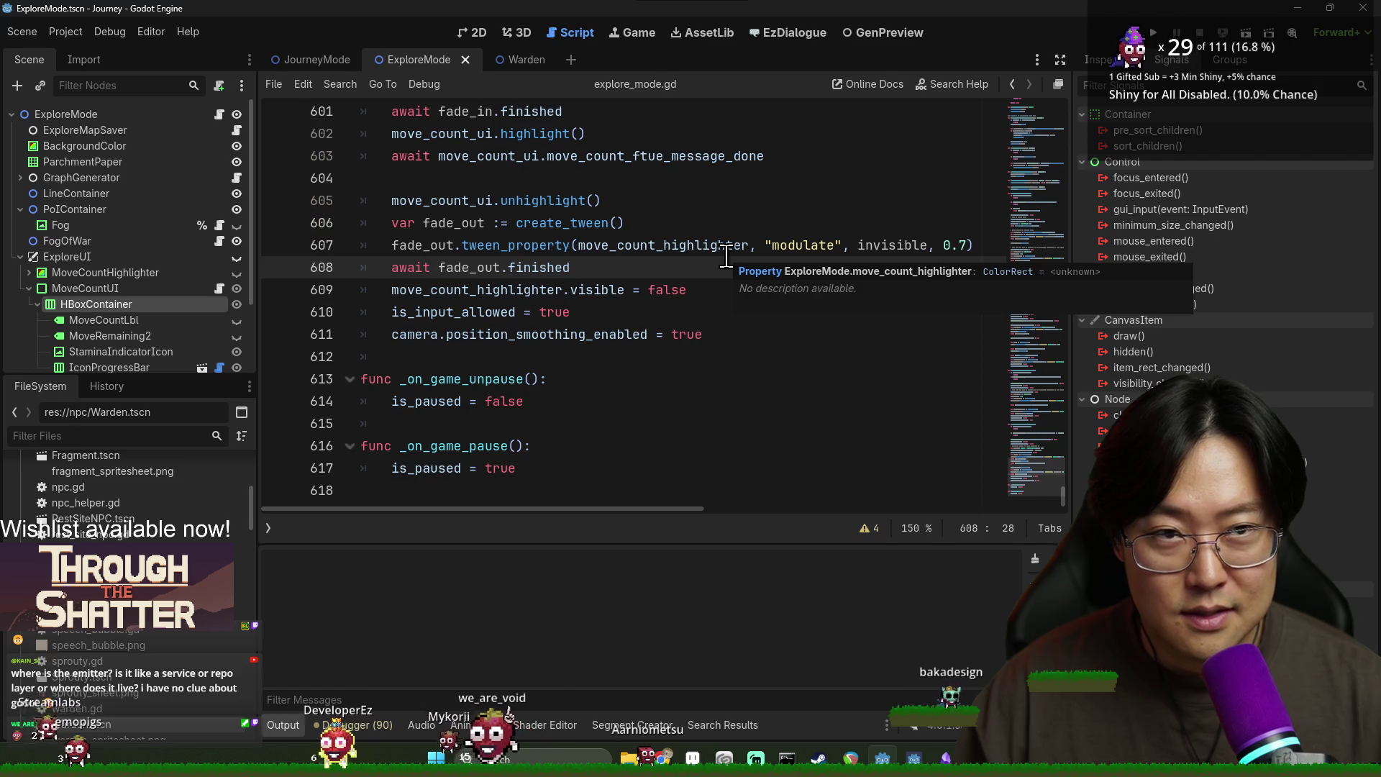
pyautogui.click(507, 445)
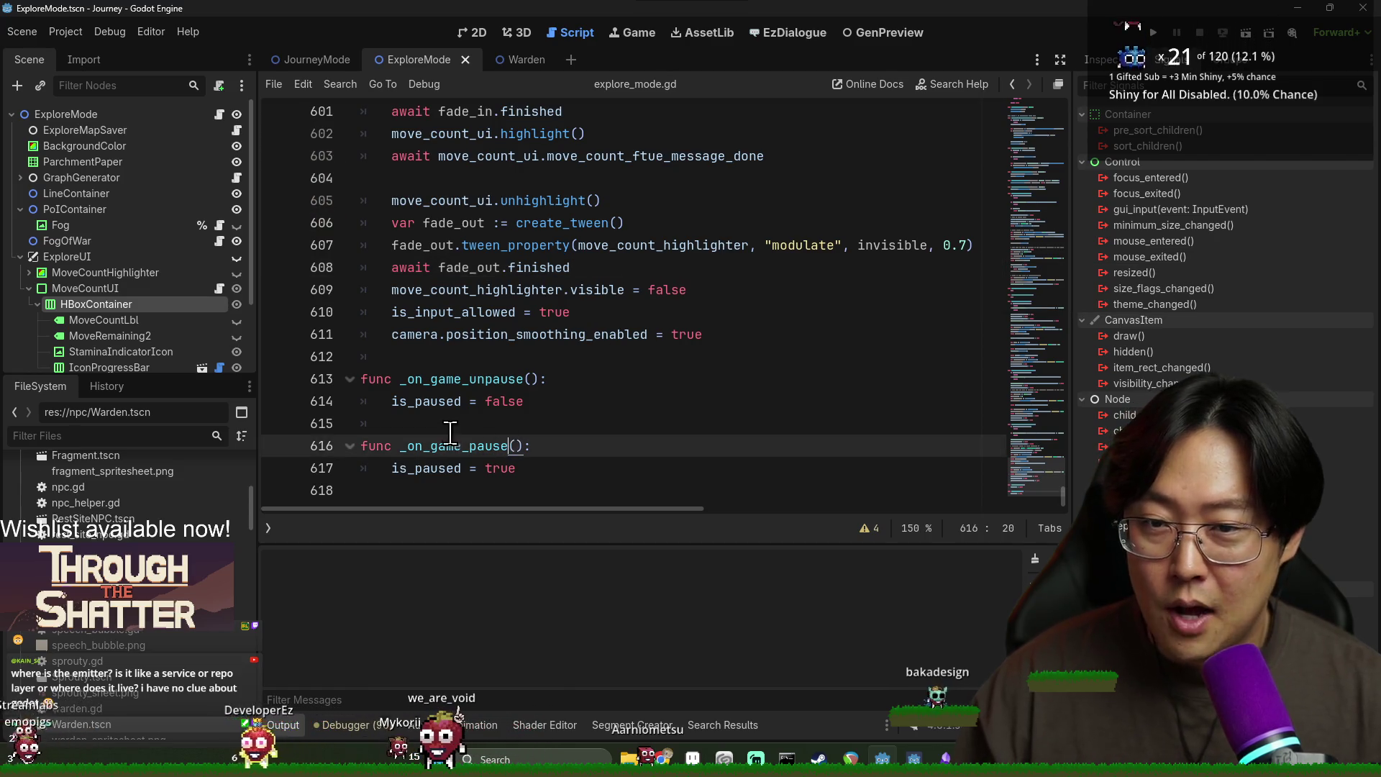
pyautogui.scroll(9, 560, 435)
pyautogui.scroll(5, 560, 435)
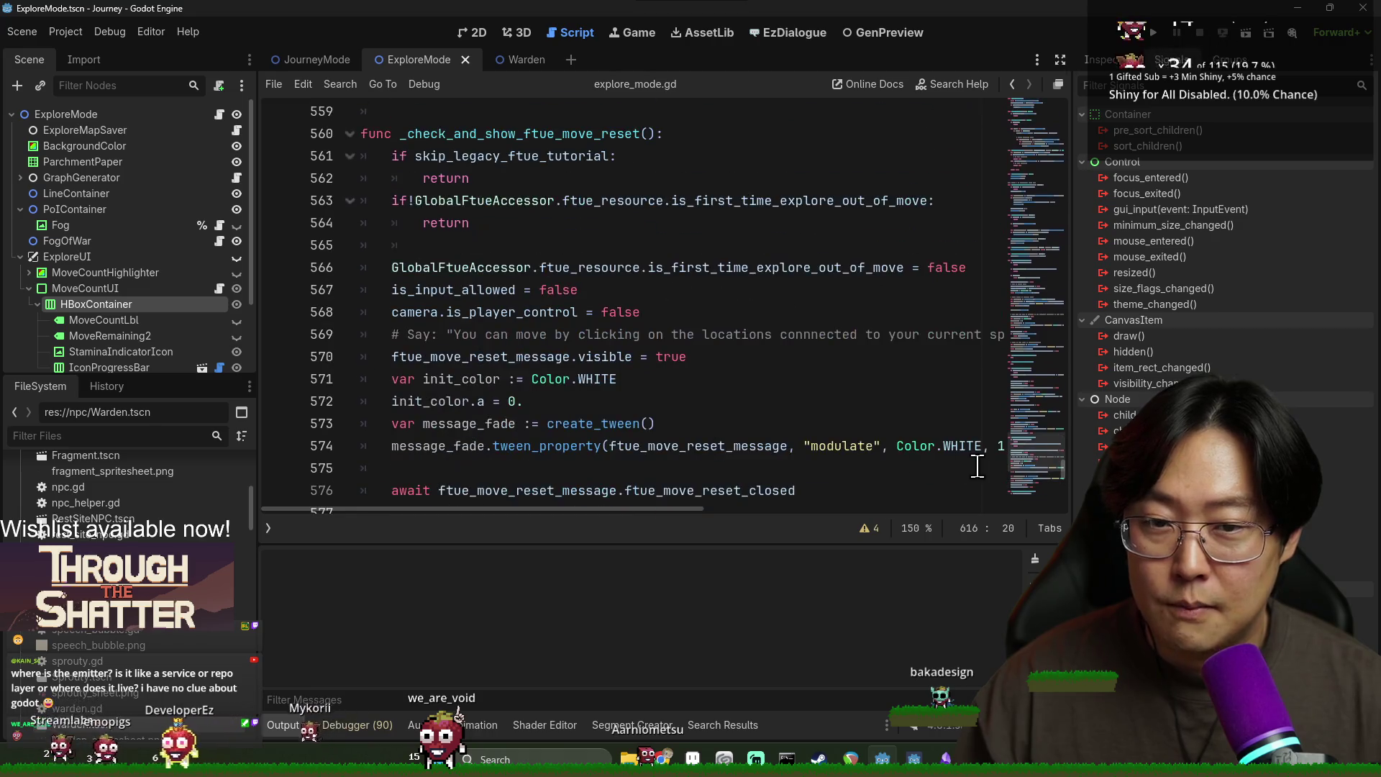
pyautogui.moveTo(1071, 474); pyautogui.dragTo(1058, 81)
pyautogui.scroll(-2, 587, 247)
pyautogui.scroll(2, 546, 216)
pyautogui.doubleClick(466, 158)
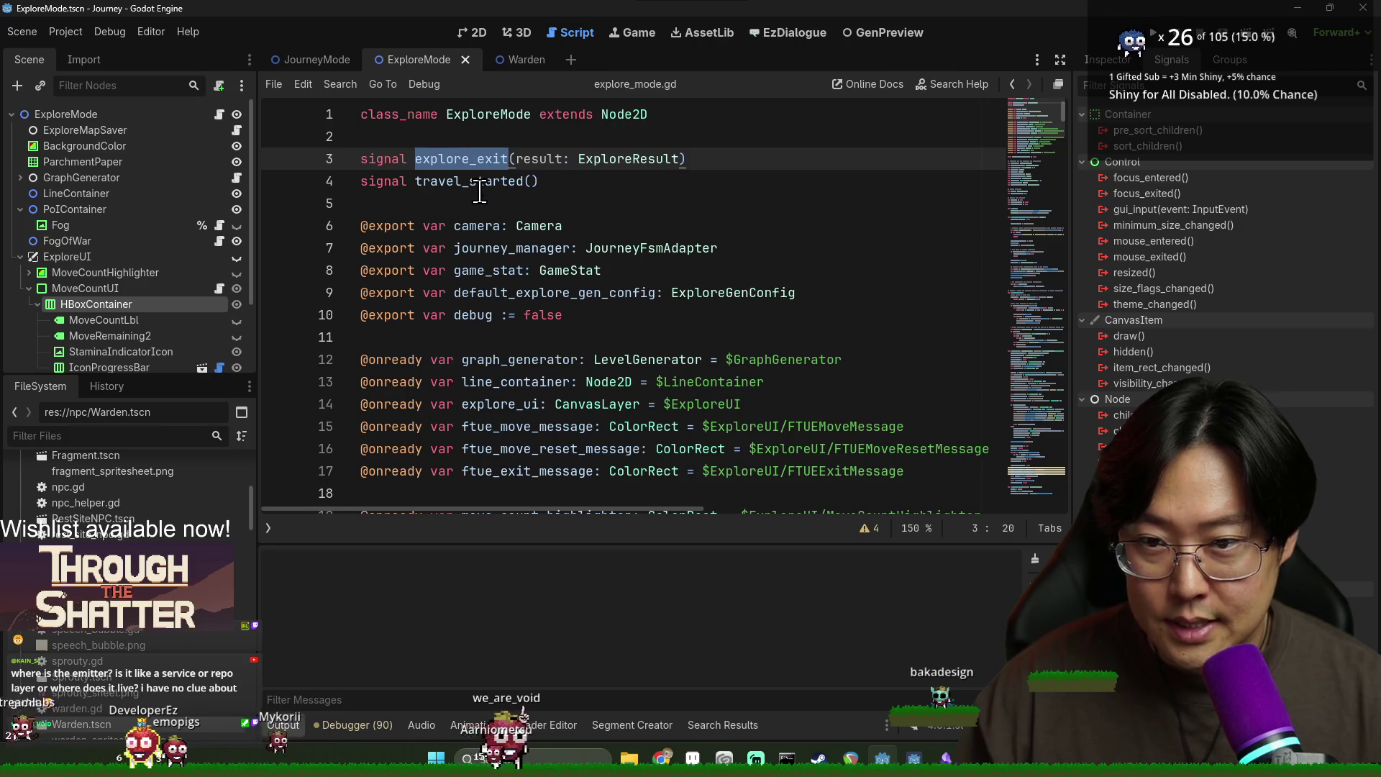
pyautogui.doubleClick(478, 181)
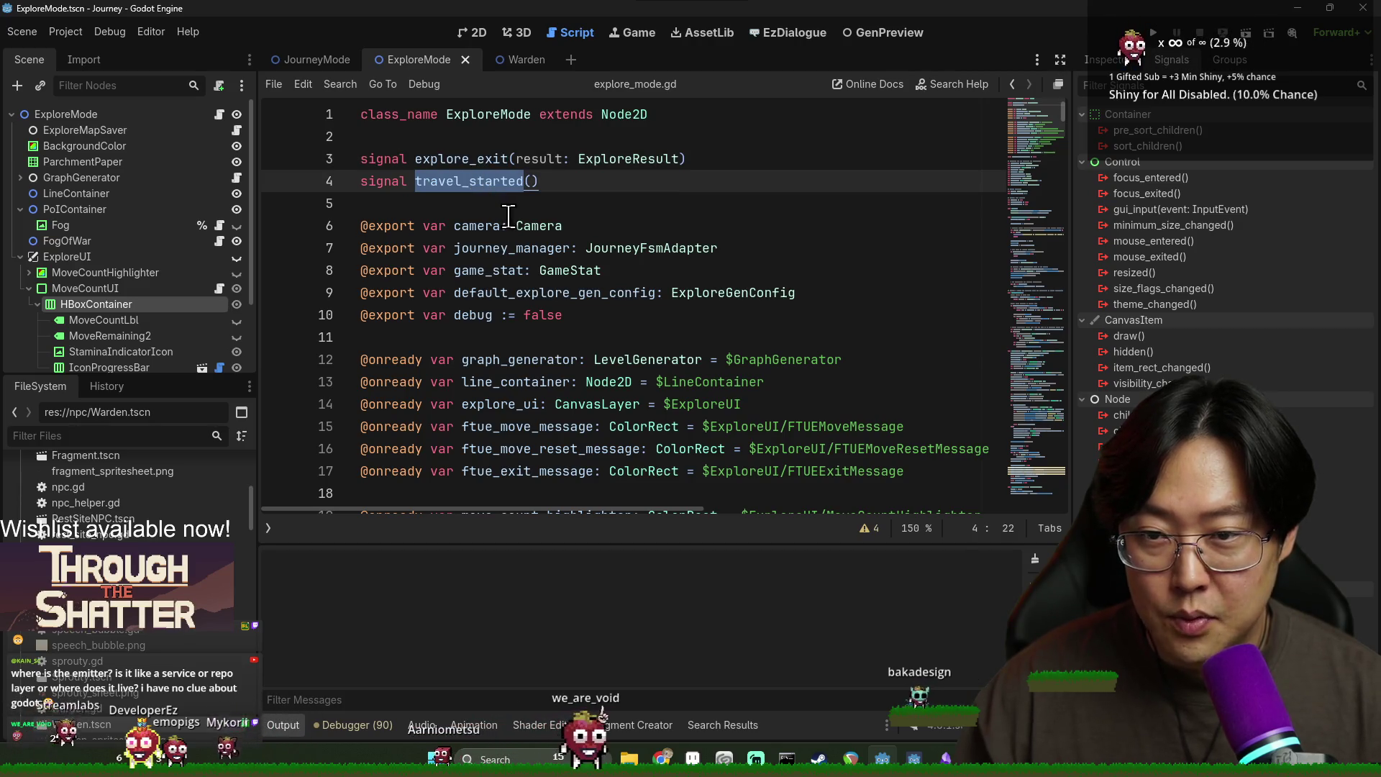
pyautogui.scroll(-9, 508, 216)
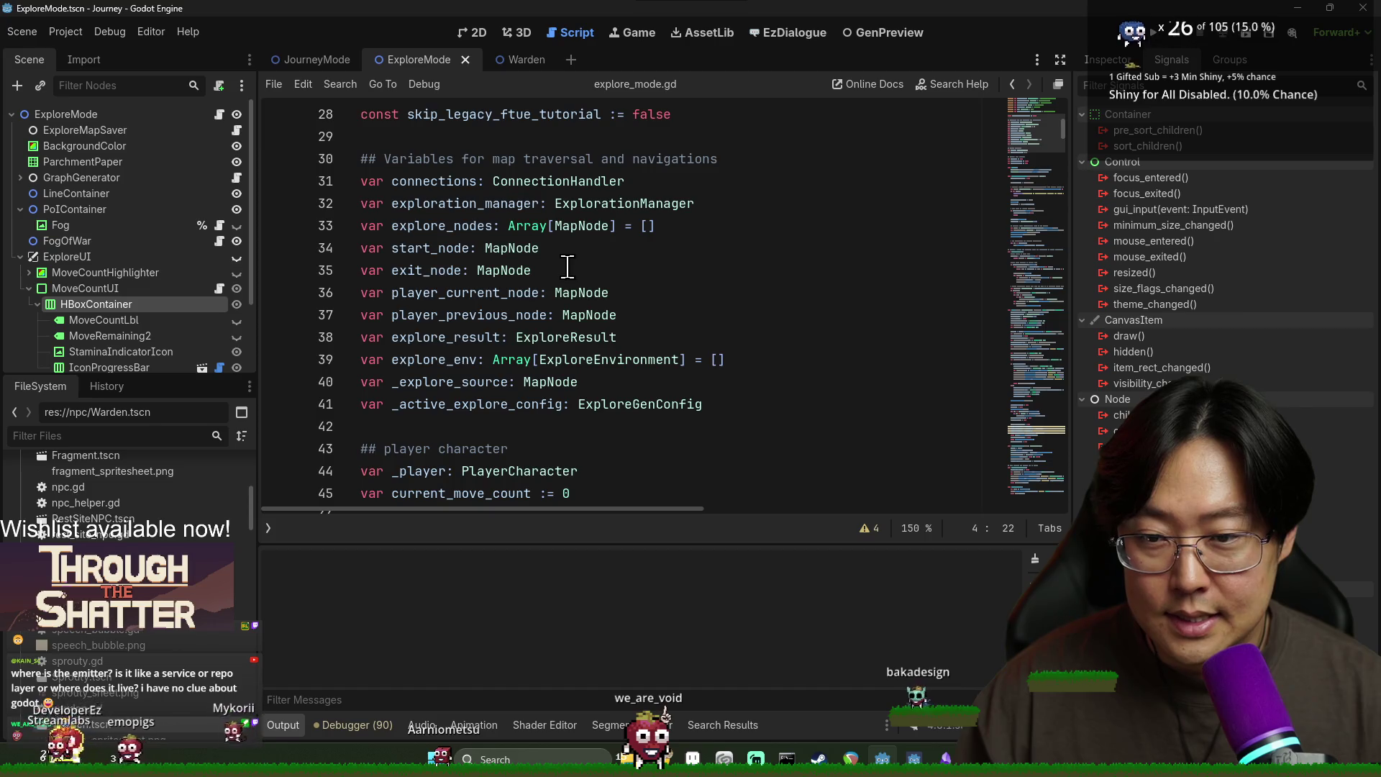
pyautogui.scroll(-2, 568, 267)
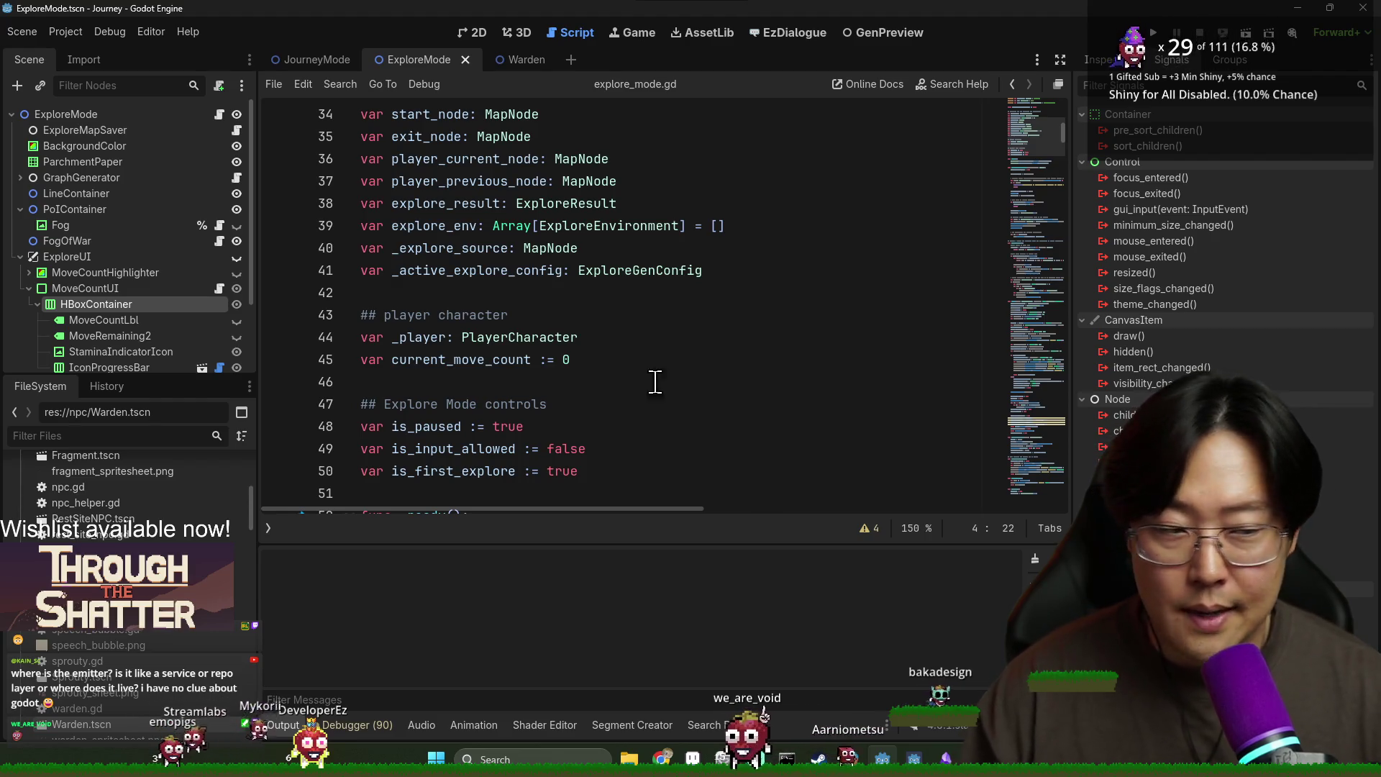
pyautogui.scroll(-1, 683, 424)
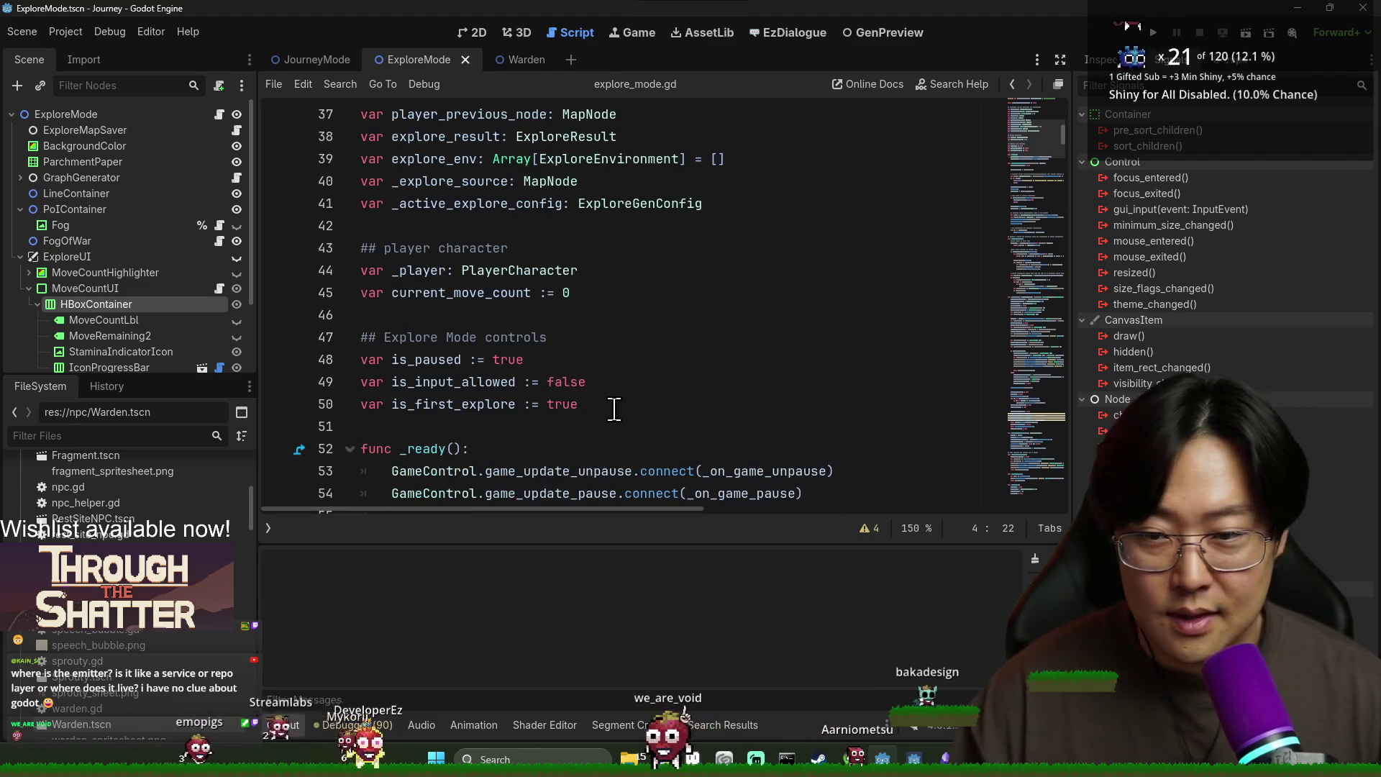
pyautogui.scroll(-2, 561, 367)
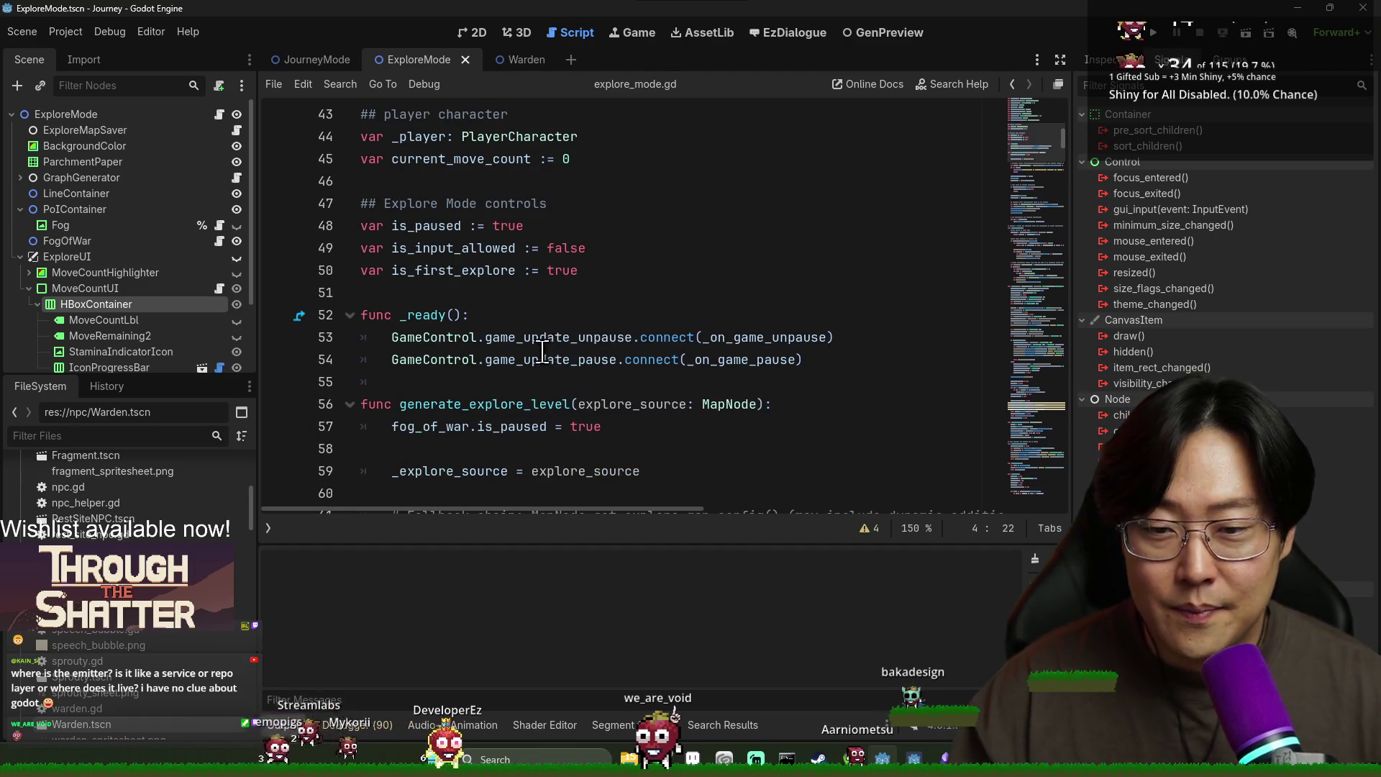
pyautogui.scroll(-2, 518, 352)
pyautogui.scroll(-2, 731, 248)
pyautogui.scroll(2, 734, 259)
pyautogui.scroll(-7, 752, 245)
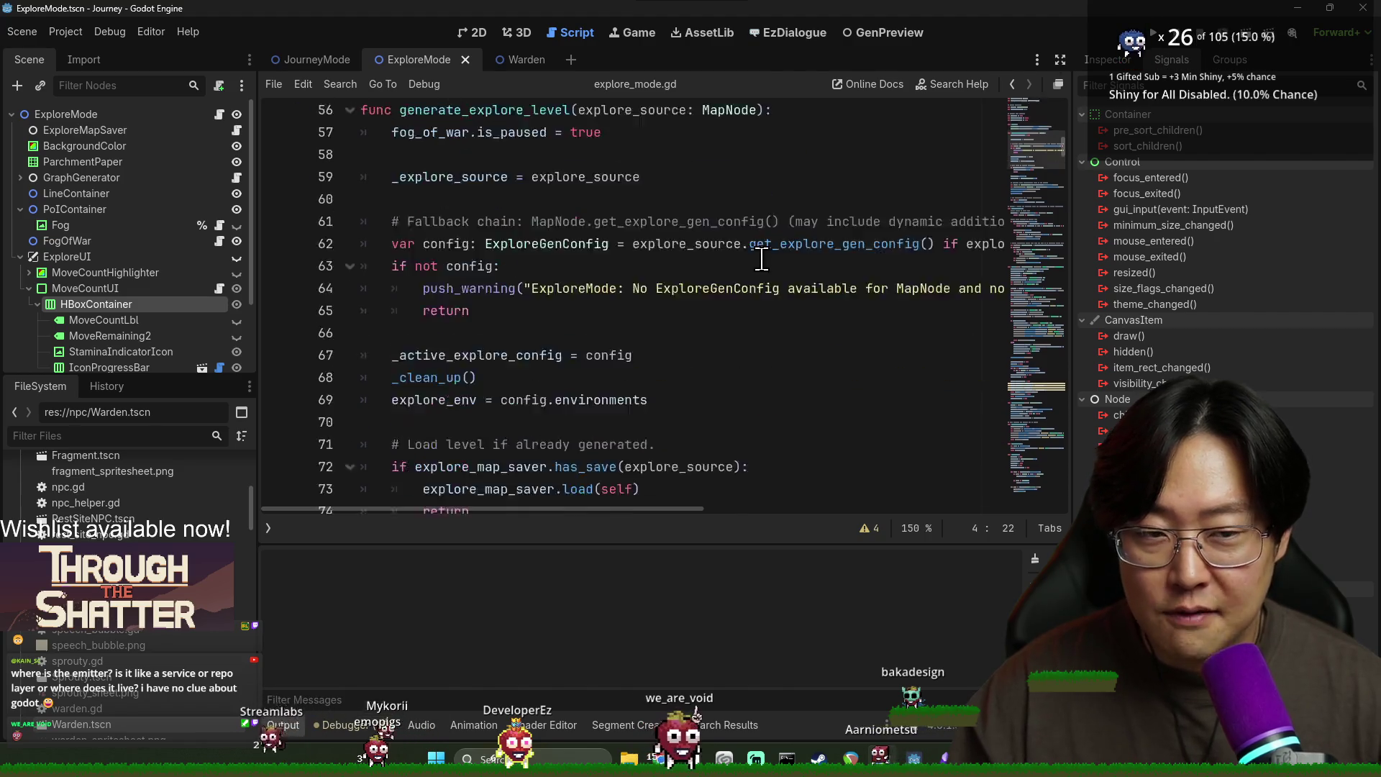
pyautogui.scroll(-2, 719, 272)
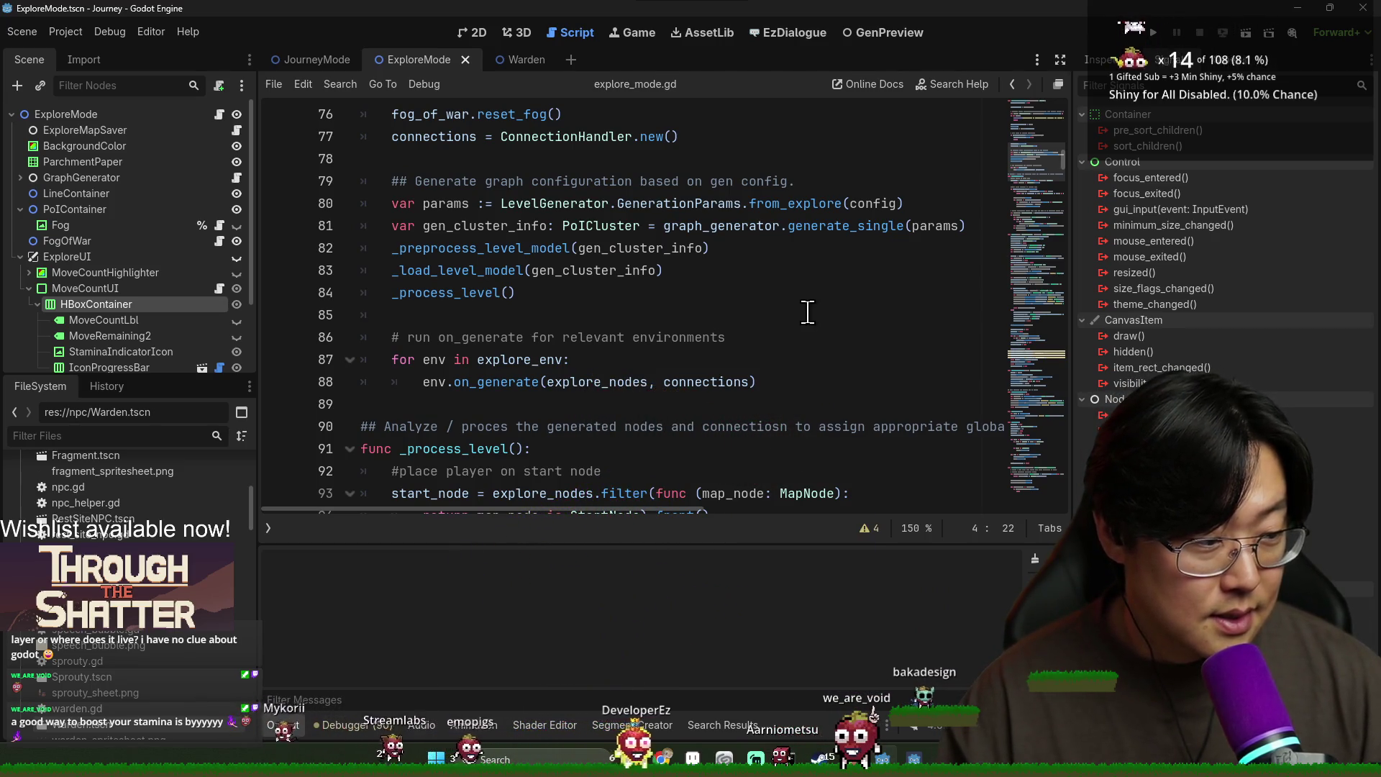
pyautogui.scroll(-9, 807, 311)
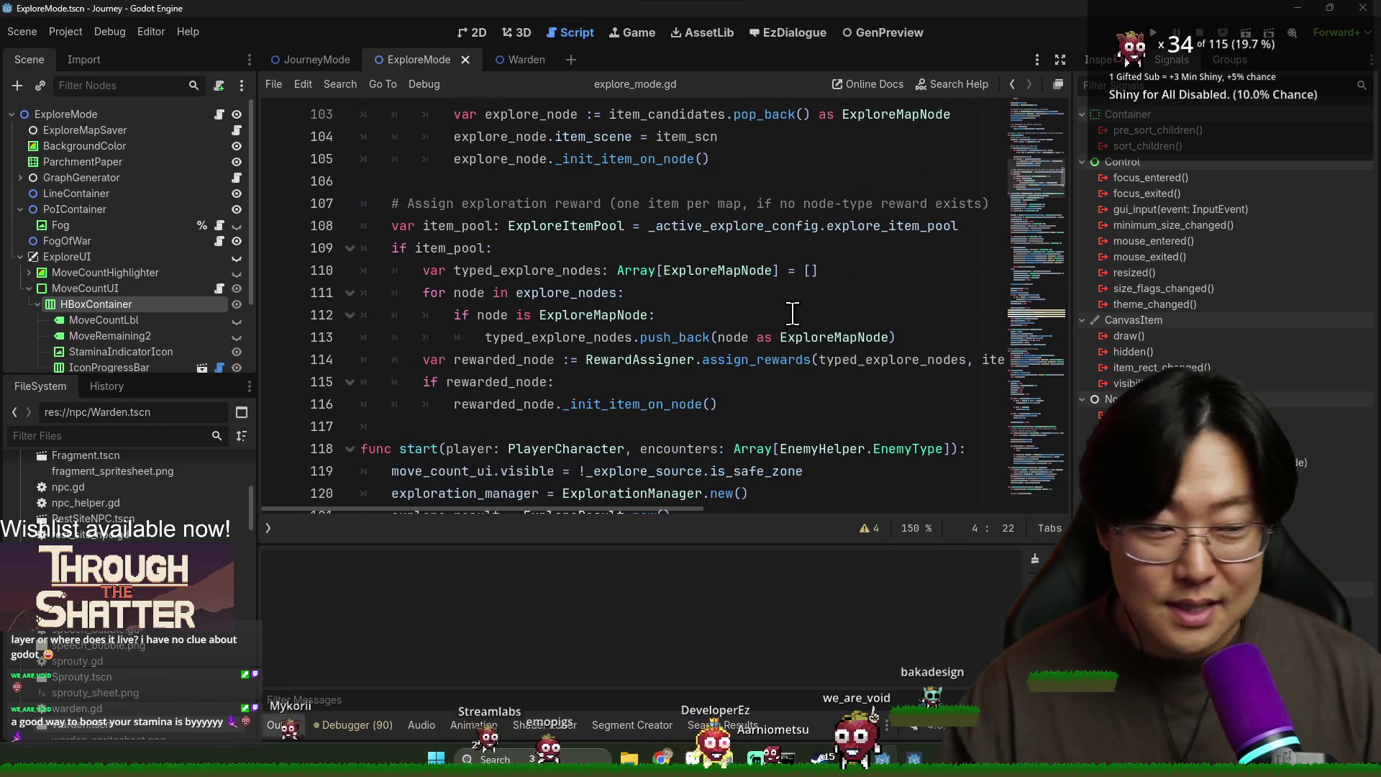
pyautogui.moveTo(775, 367)
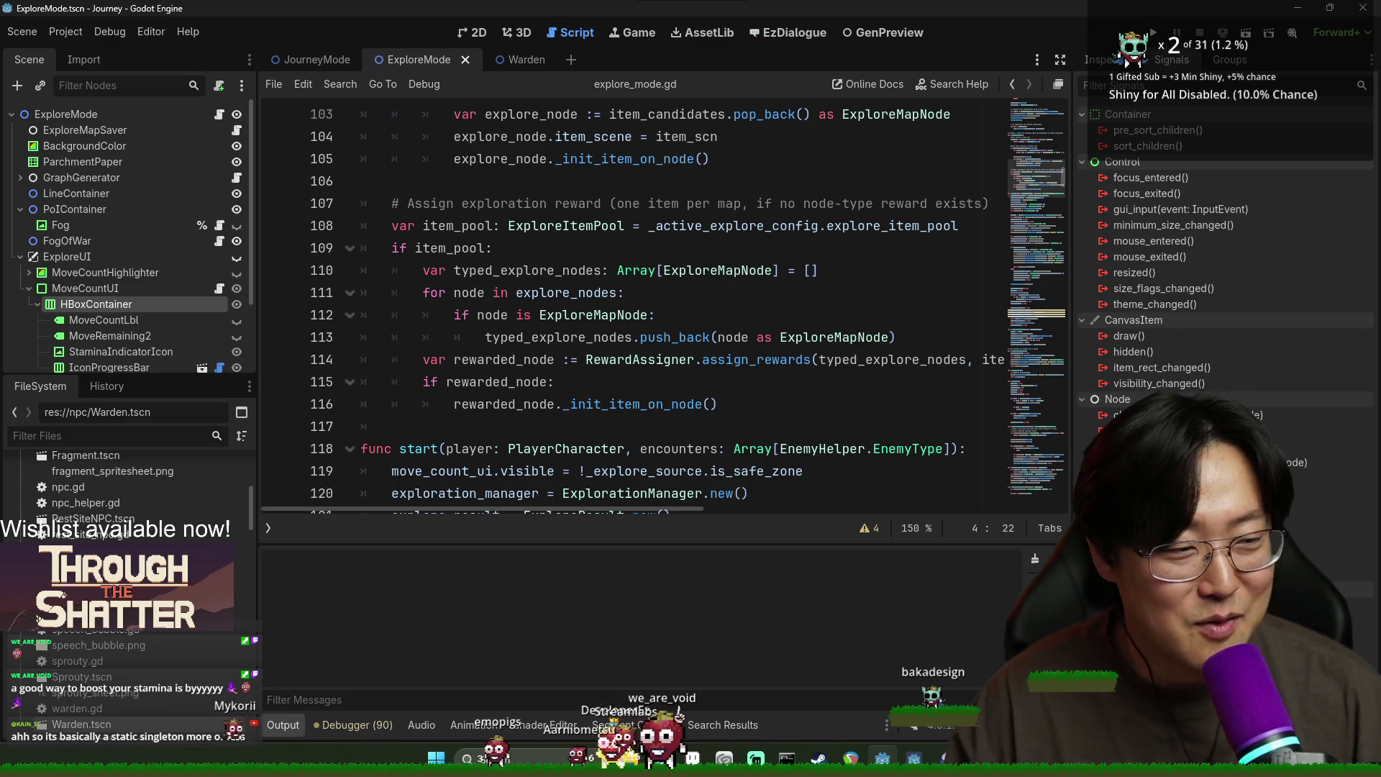
pyautogui.hotkey('alt', 'Tab')
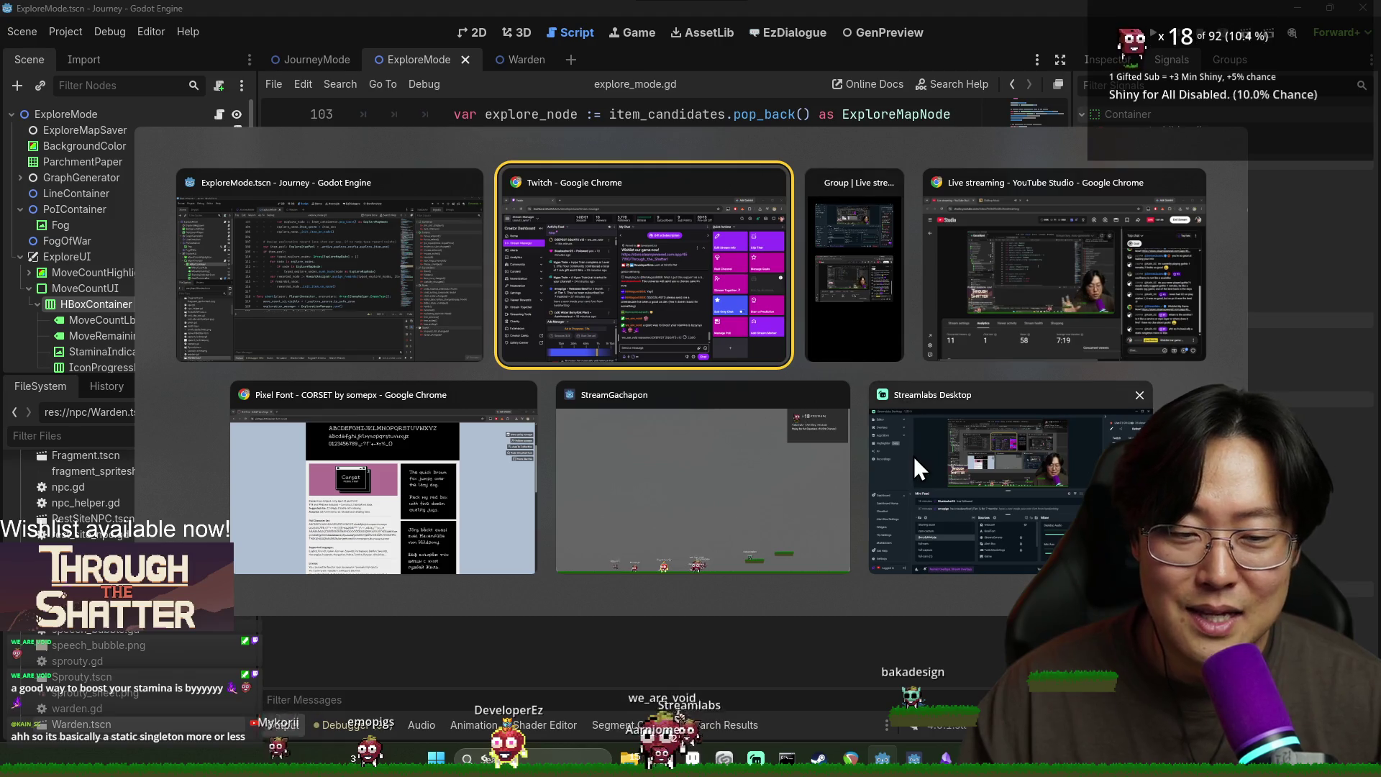
pyautogui.press('Escape')
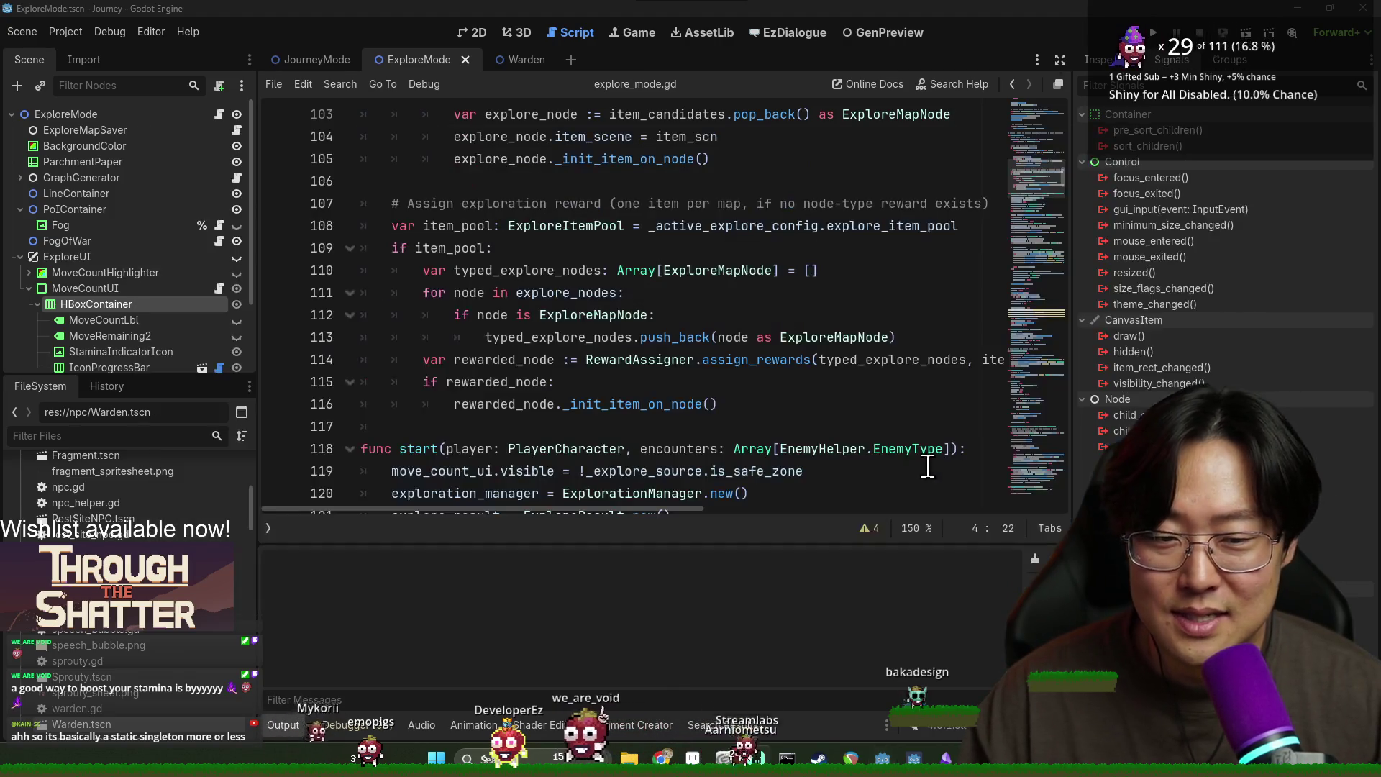
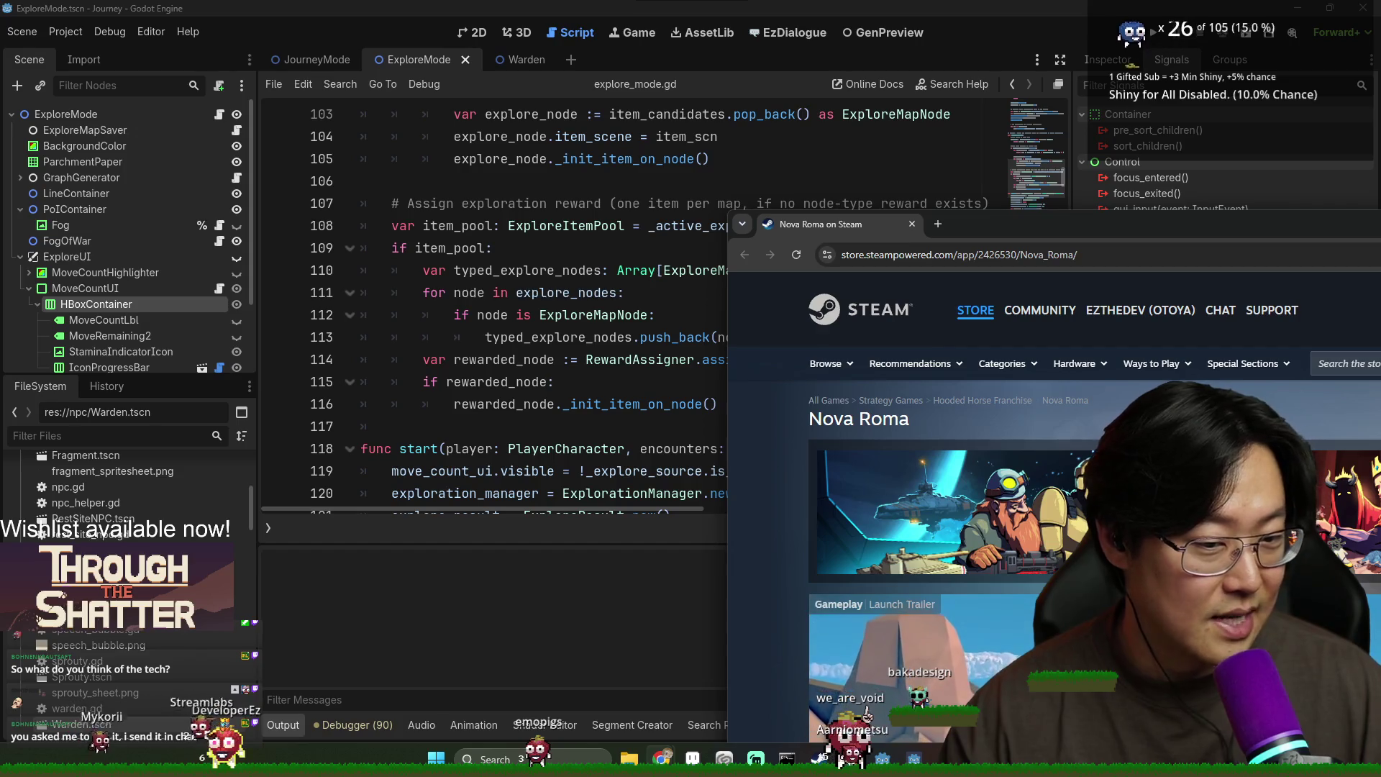
# Step: Maximize the browser and pause the Nova Roma trailer
pyautogui.moveTo(1151, 229)
pyautogui.mouseDown()
pyautogui.moveTo(1090, 230)
pyautogui.moveTo(656, 3)
pyautogui.mouseUp()
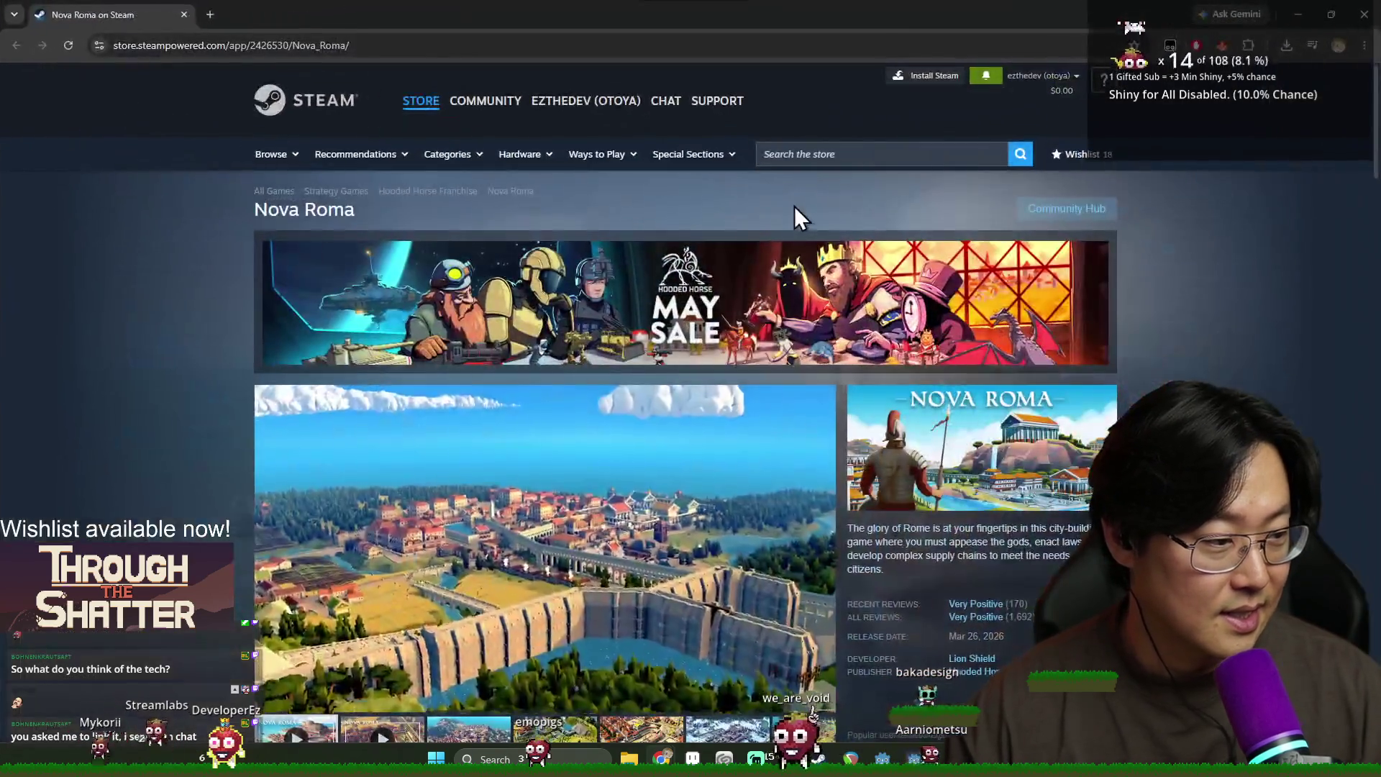
pyautogui.click(763, 497)
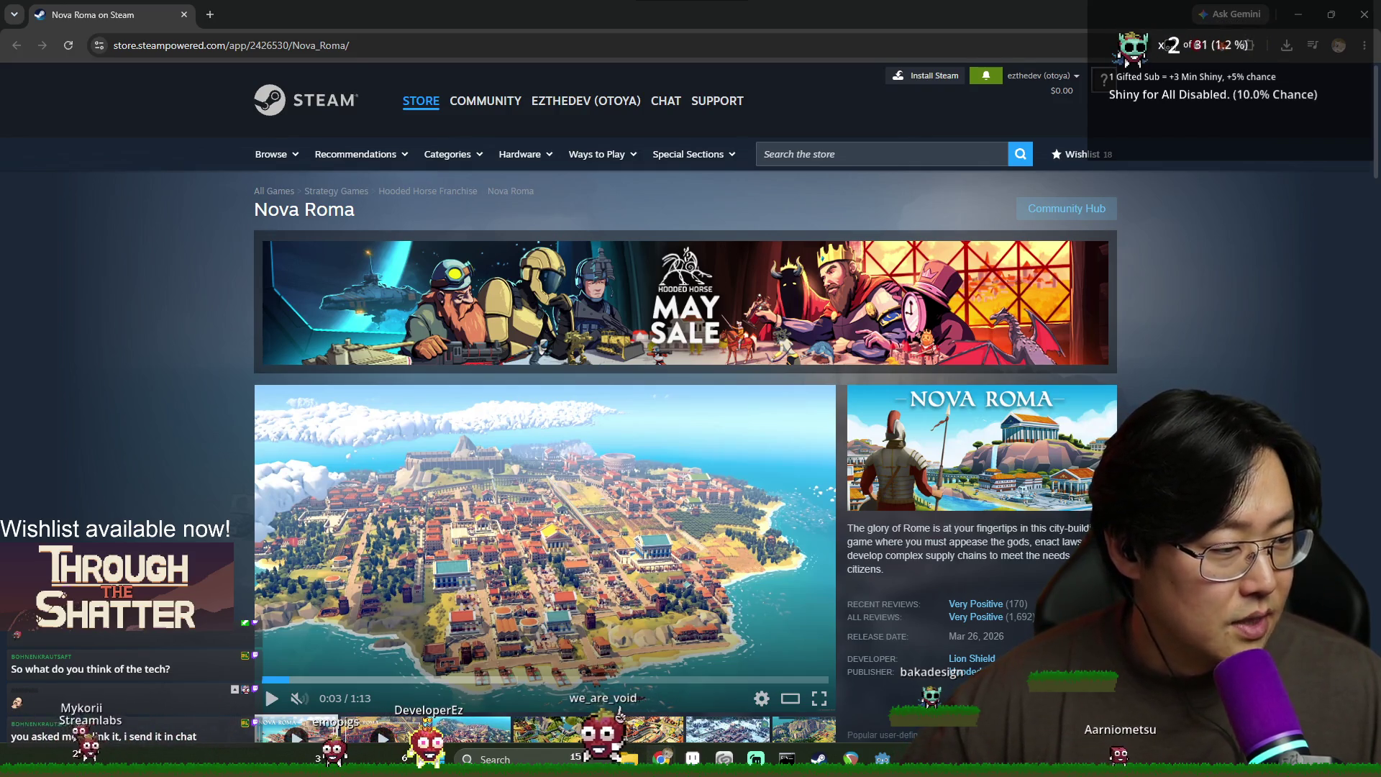
pyautogui.scroll(-5, 464, 503)
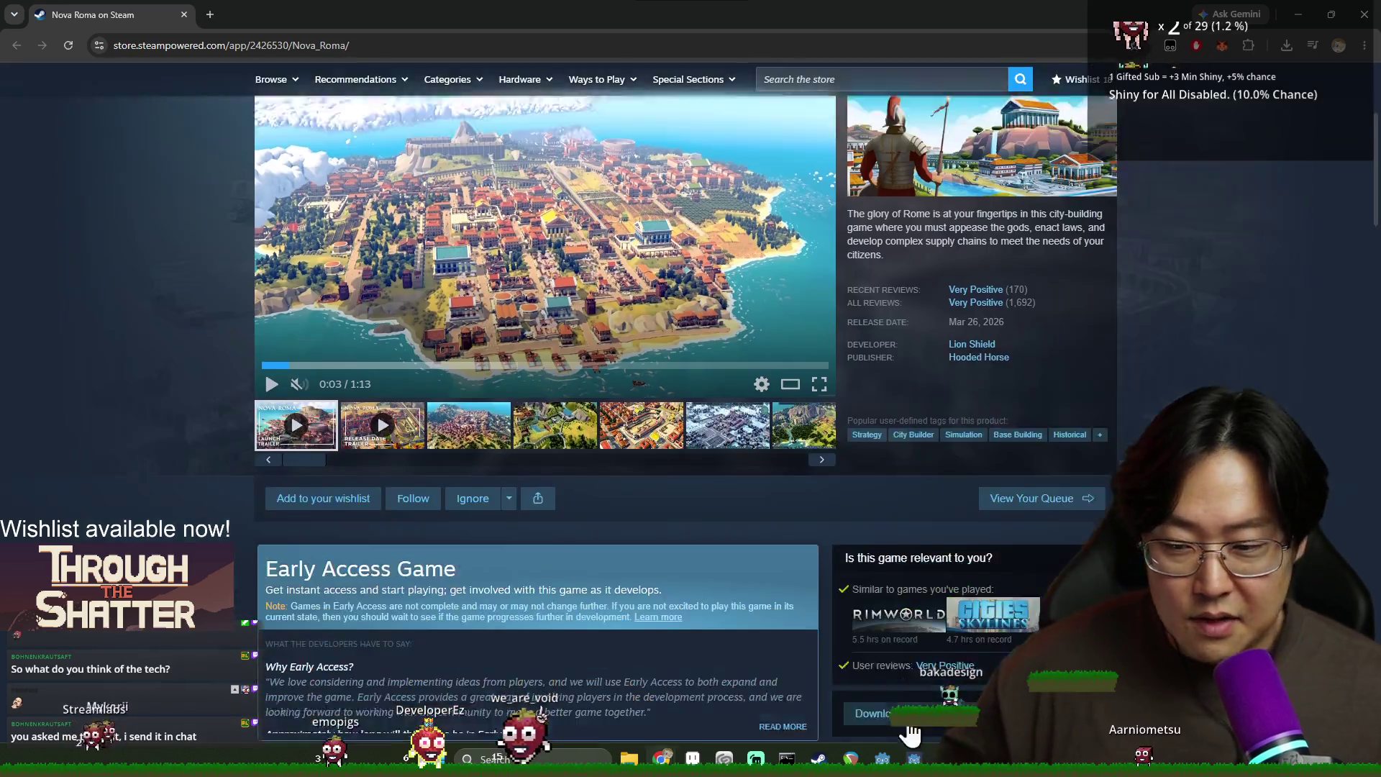
# Step: Play the Release Date Announcement Trailer and open Lion Shield's developer page in a background tab
pyautogui.scroll(2, 464, 504)
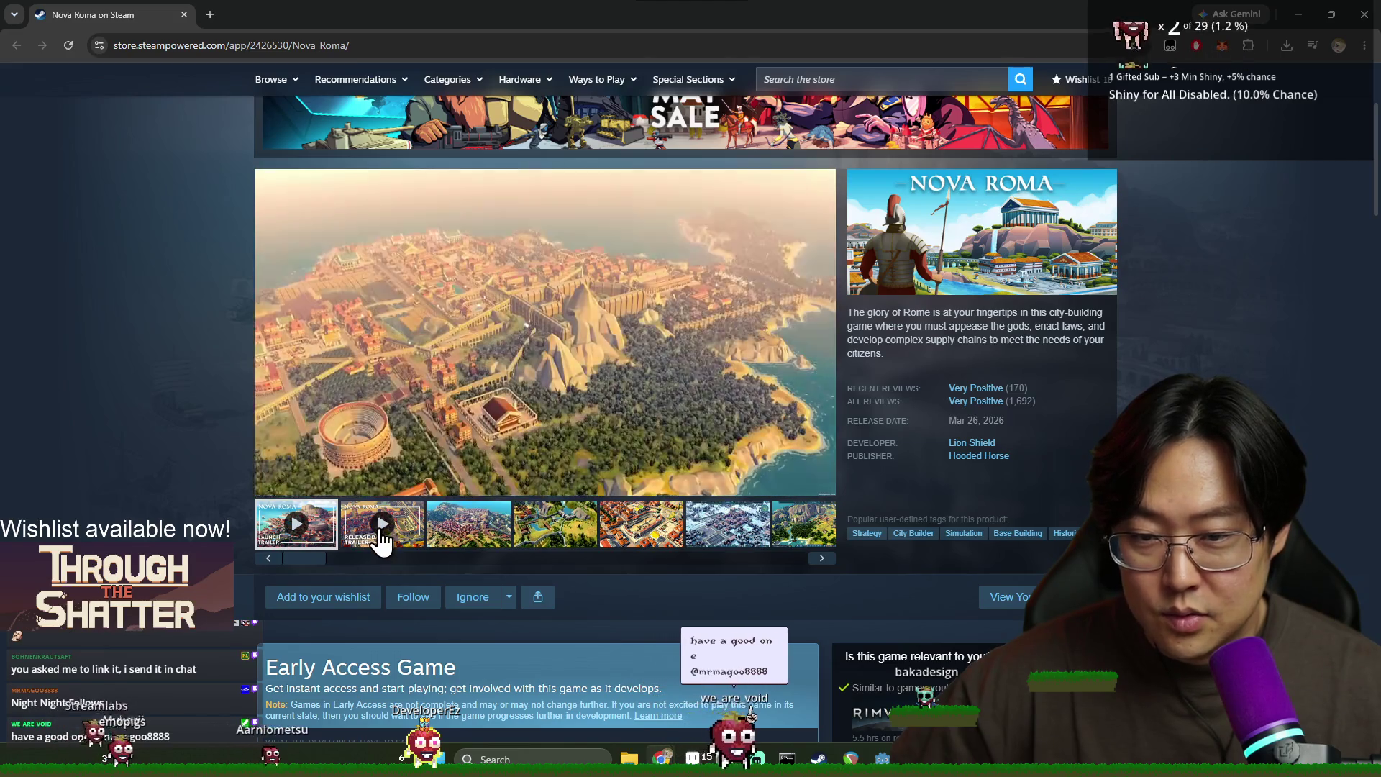
pyautogui.click(372, 535)
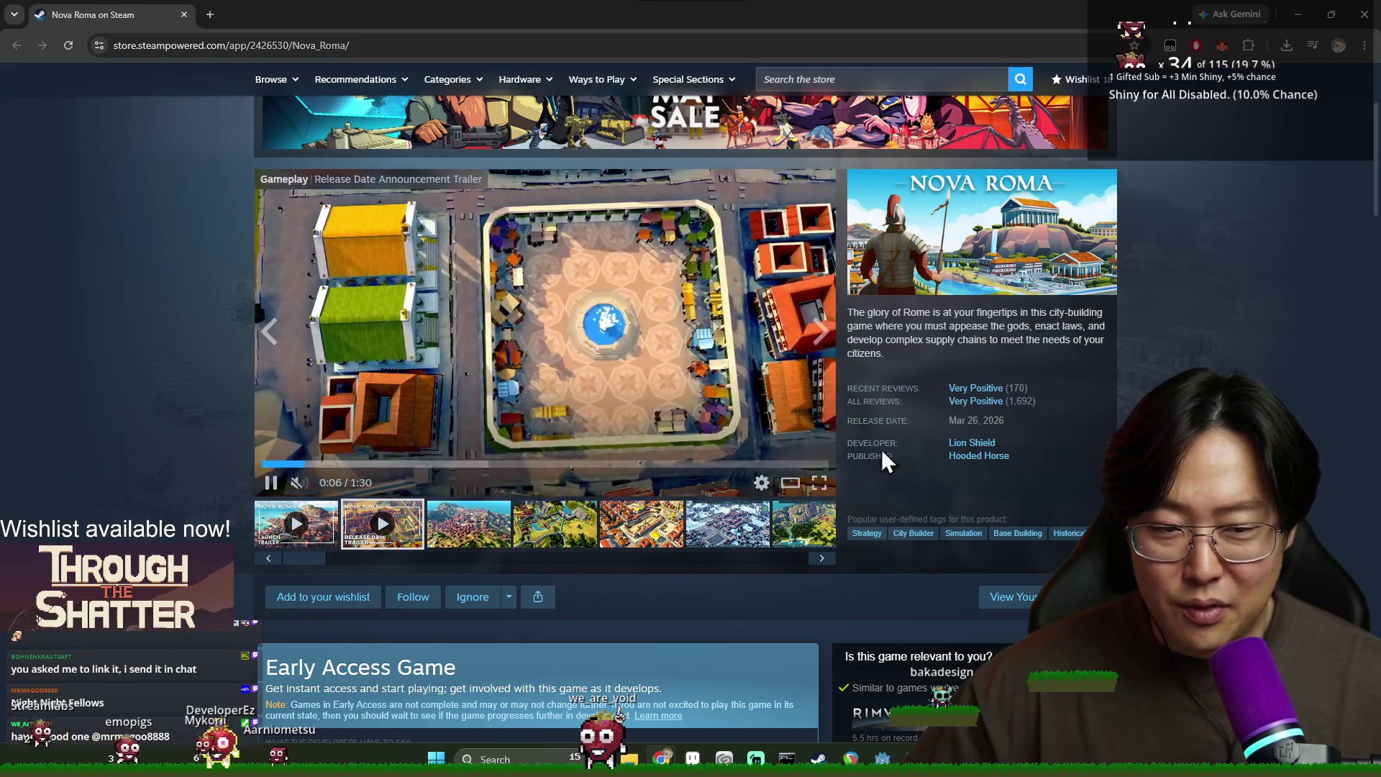
pyautogui.middleClick(961, 444)
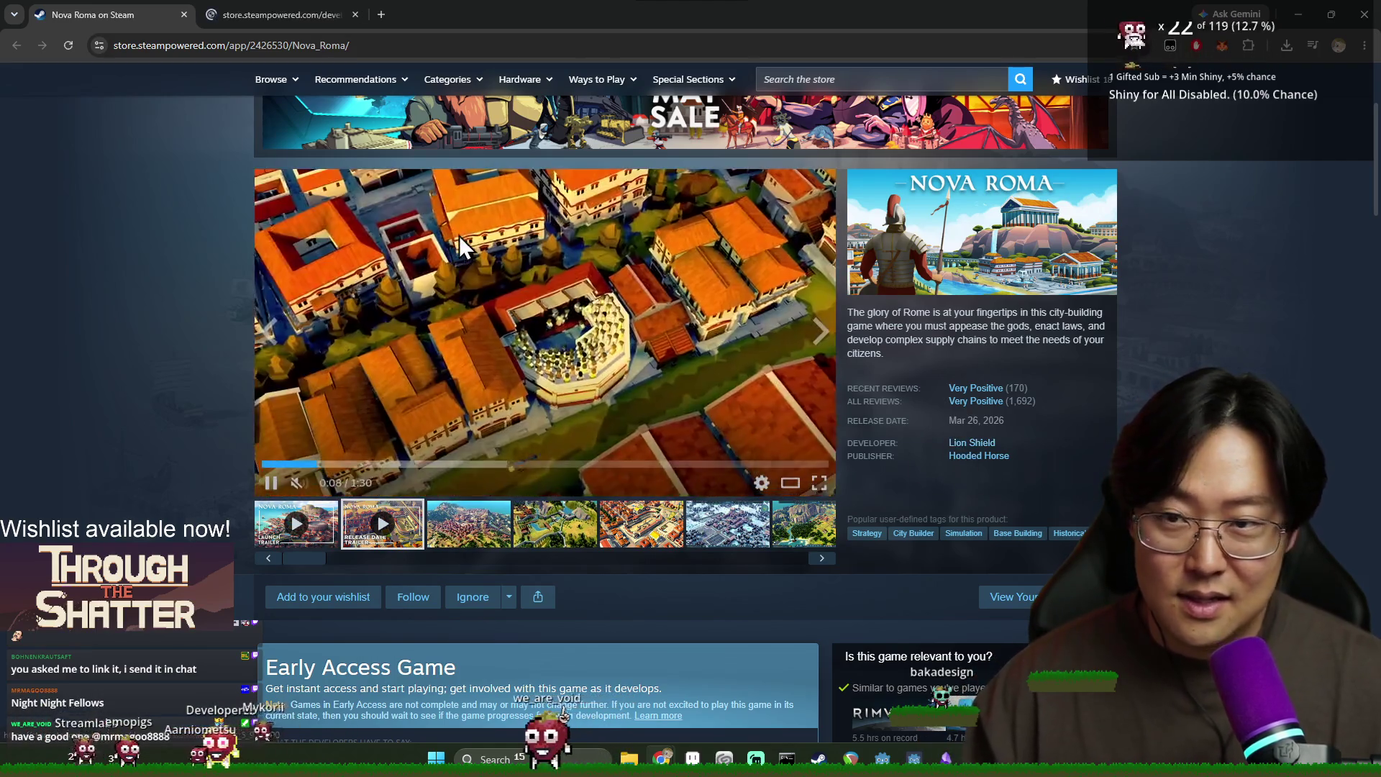
# Step: Browse Lion Shield's New Releases carousel forward, then back to the Nova Roma demo
pyautogui.click(253, 22)
pyautogui.scroll(-5, 399, 234)
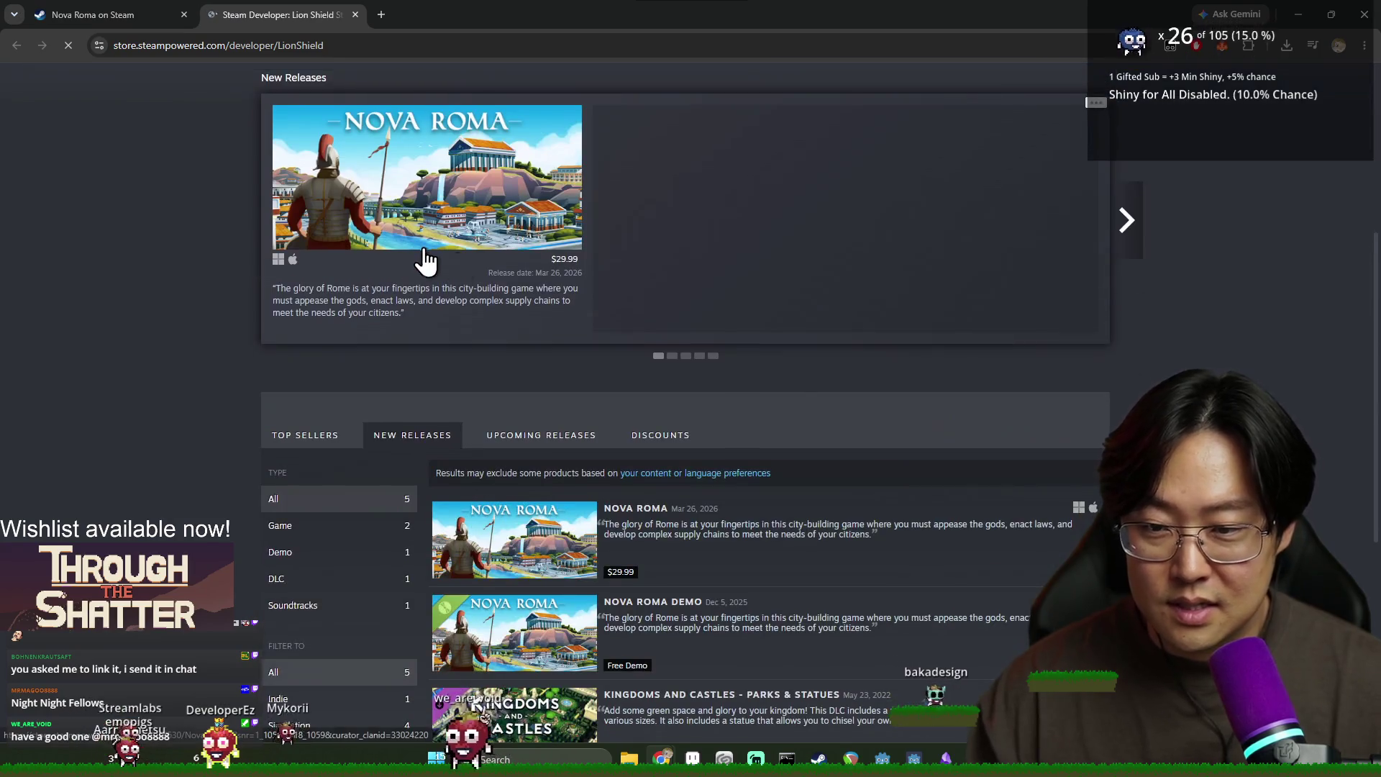
pyautogui.click(1128, 226)
pyautogui.click(1130, 230)
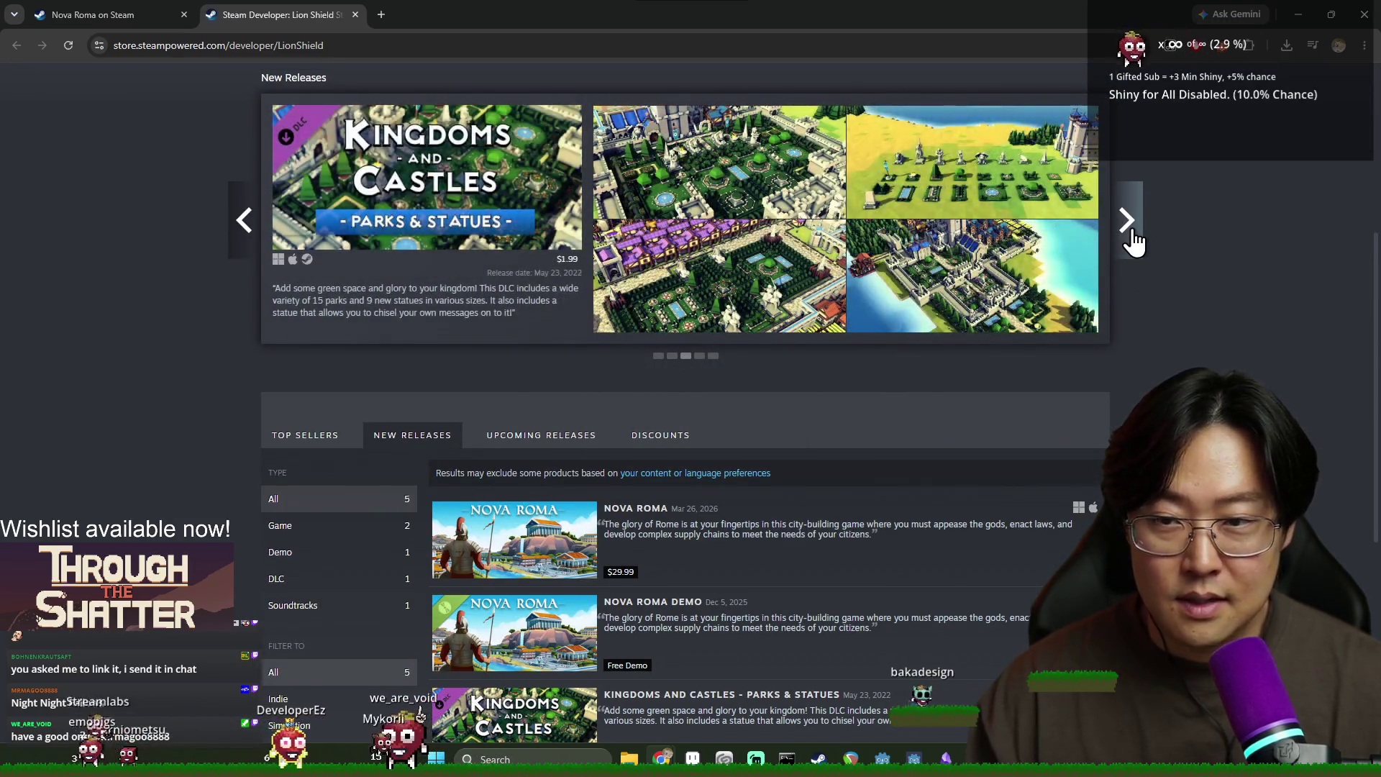
pyautogui.click(1132, 234)
pyautogui.click(244, 237)
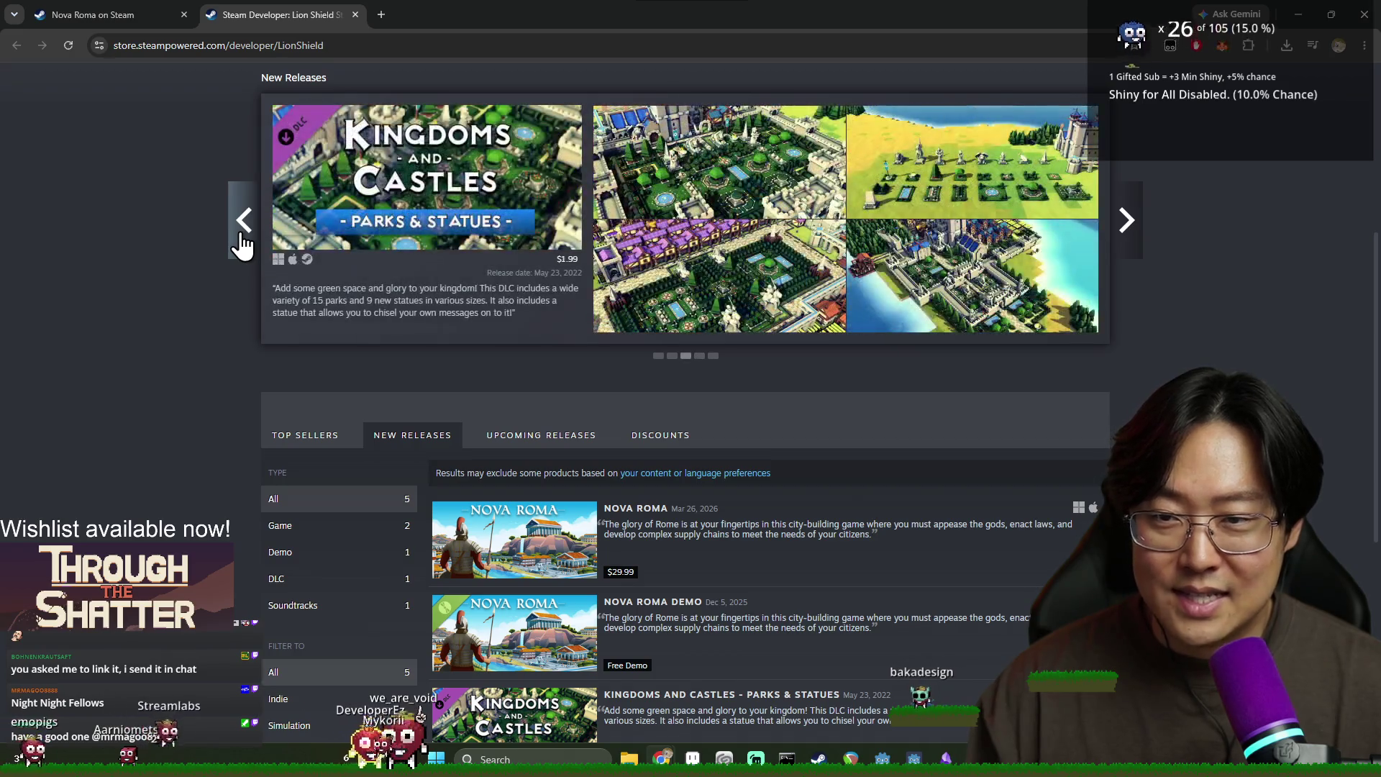
pyautogui.click(243, 247)
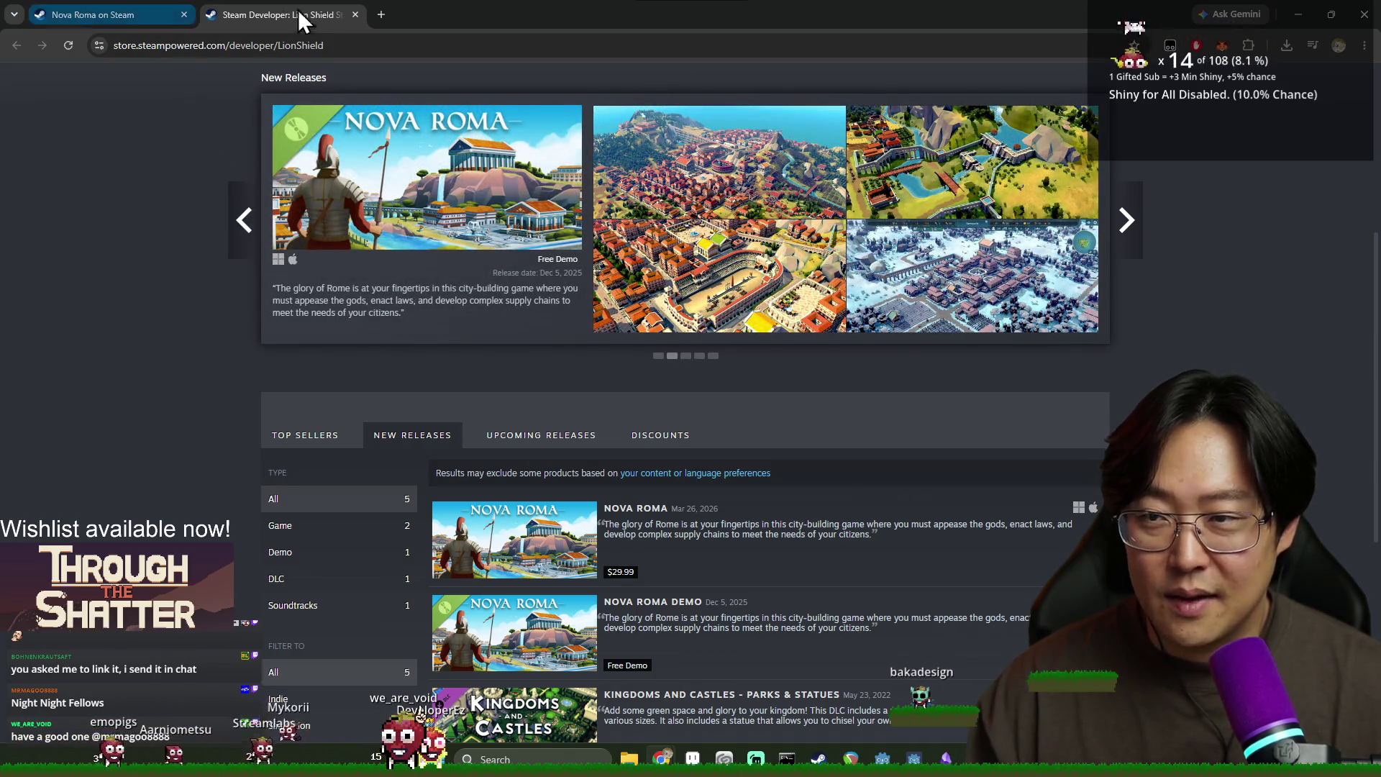
# Step: Close the Lion Shield tab and the browser, returning to explore_mode.gd in Godot
pyautogui.middleClick(311, 28)
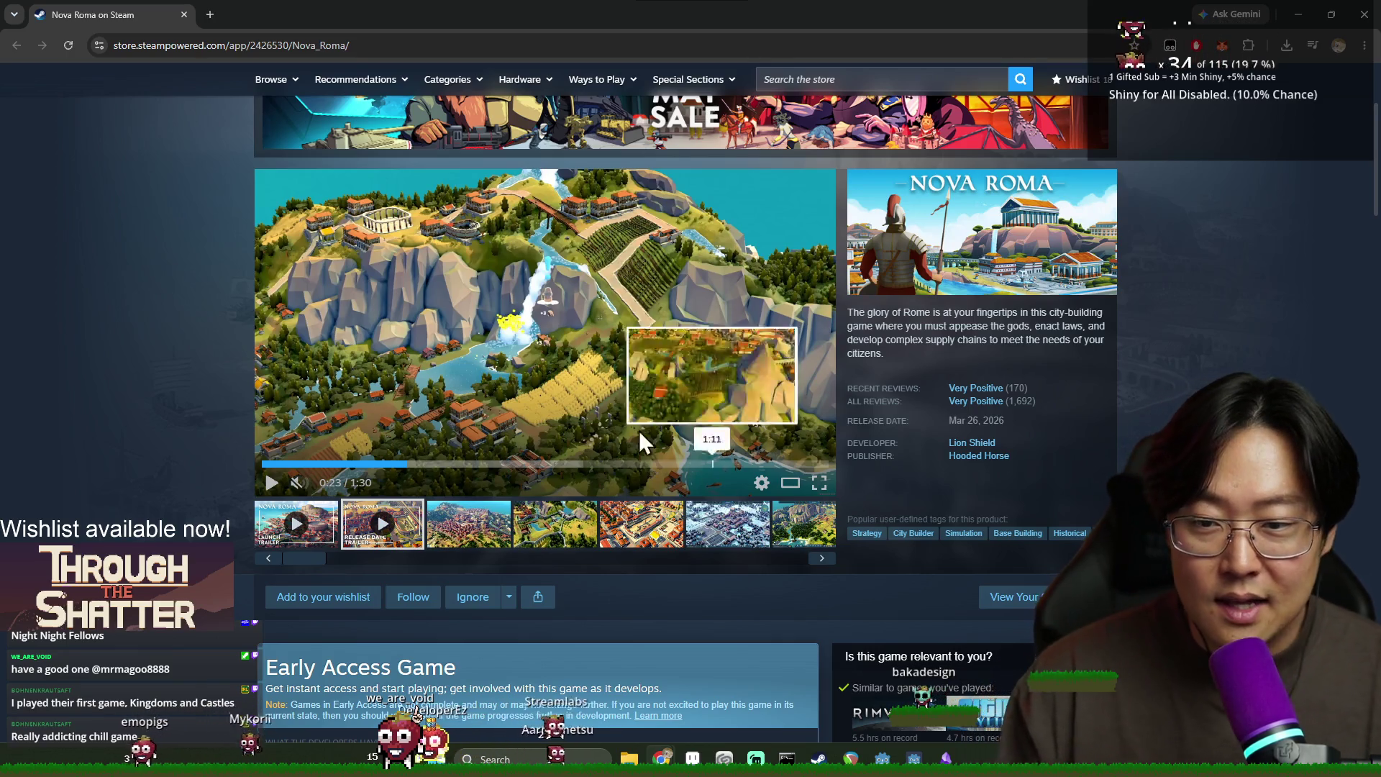
pyautogui.click(1372, 18)
pyautogui.click(687, 452)
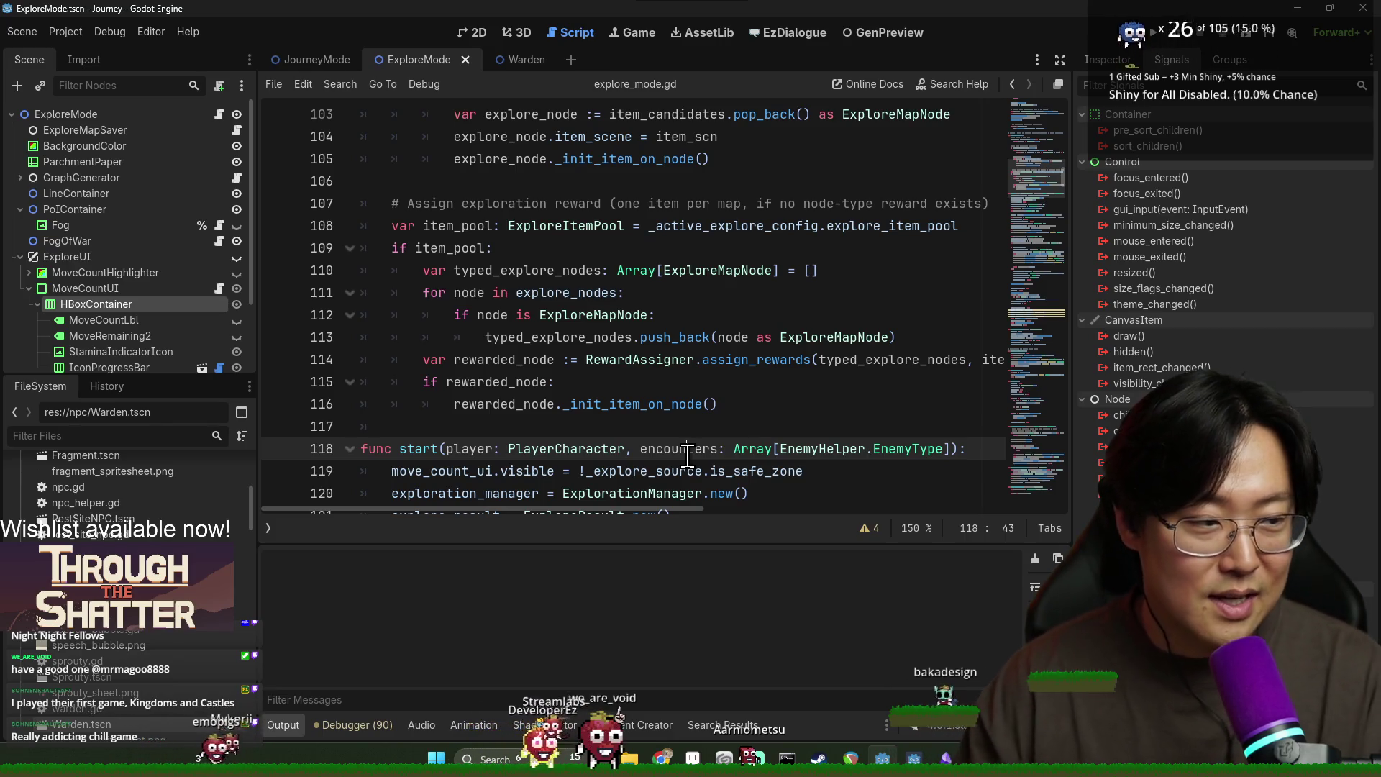
# Step: Save the scene from the explore_mode.gd editor near line 118
pyautogui.click(579, 395)
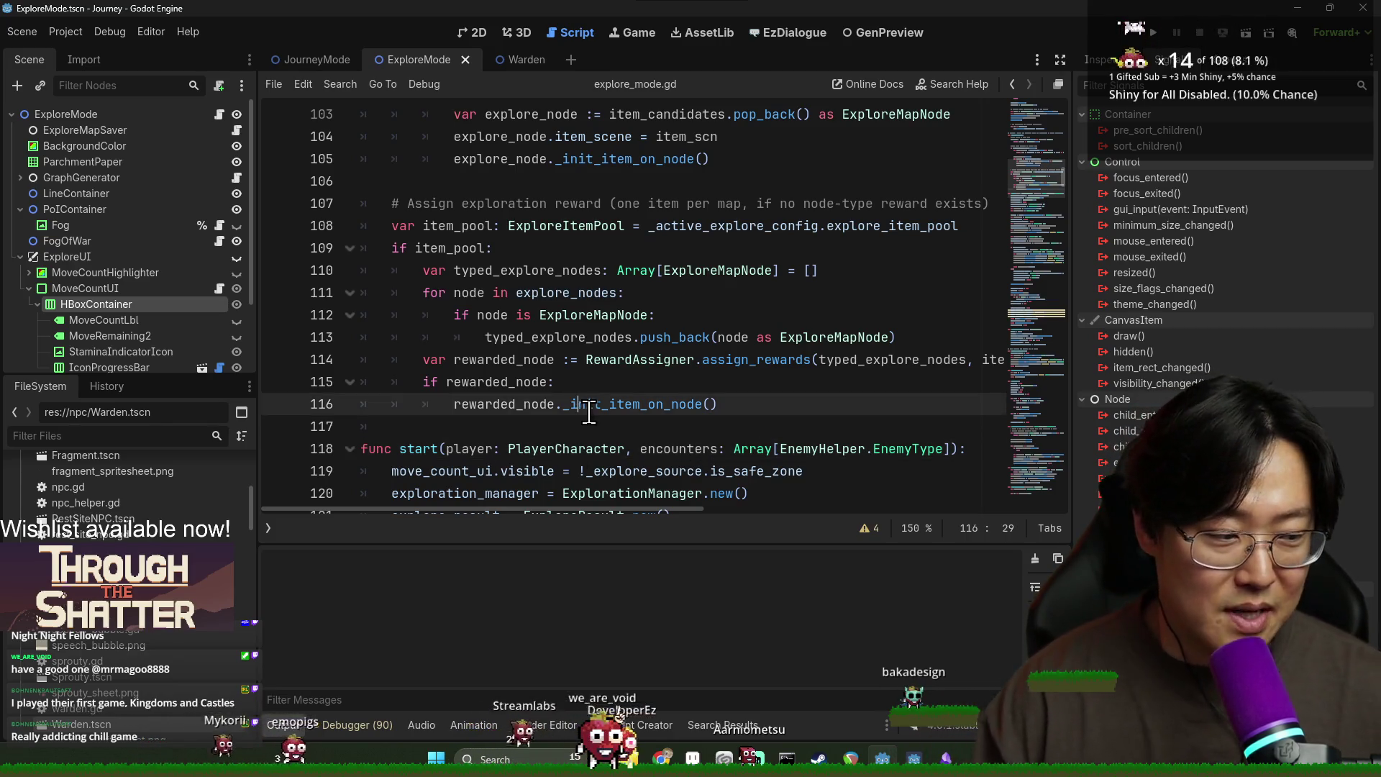
pyautogui.click(628, 417)
pyautogui.press('Down')
pyautogui.press('End')
pyautogui.hotkey('ctrl', 's')
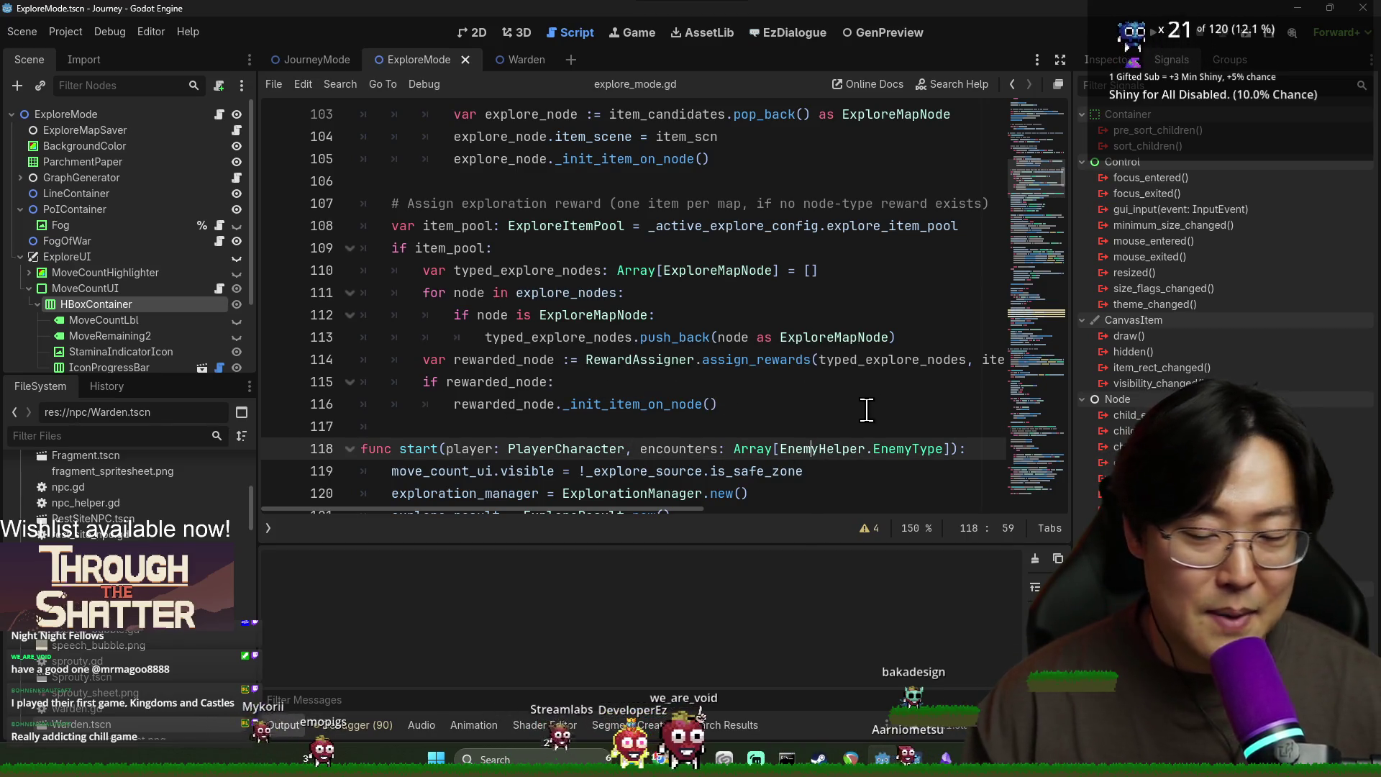
# Step: Search explore_mode.gd for 'travel'
pyautogui.scroll(-2, 725, 406)
pyautogui.scroll(1, 548, 362)
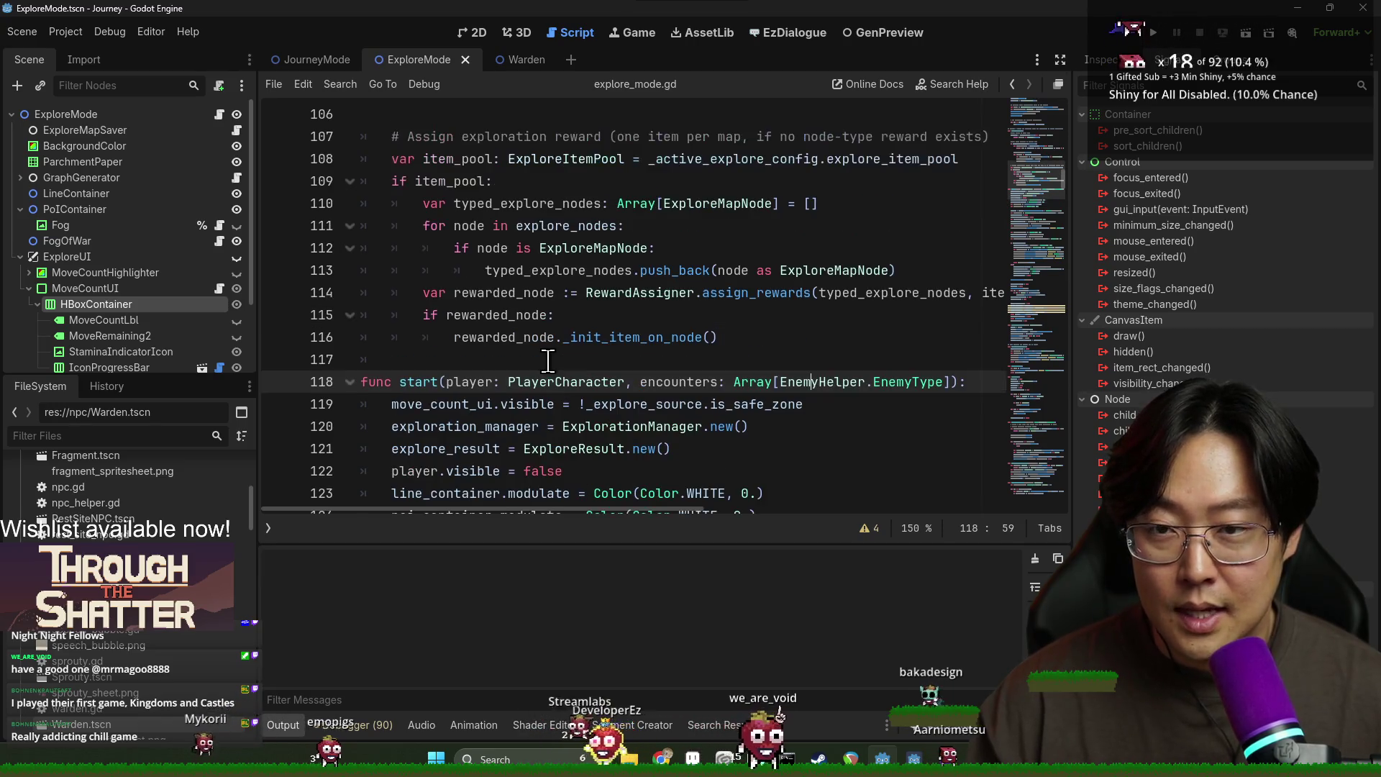
pyautogui.scroll(-2, 548, 361)
pyautogui.scroll(1, 543, 363)
pyautogui.scroll(-4, 538, 367)
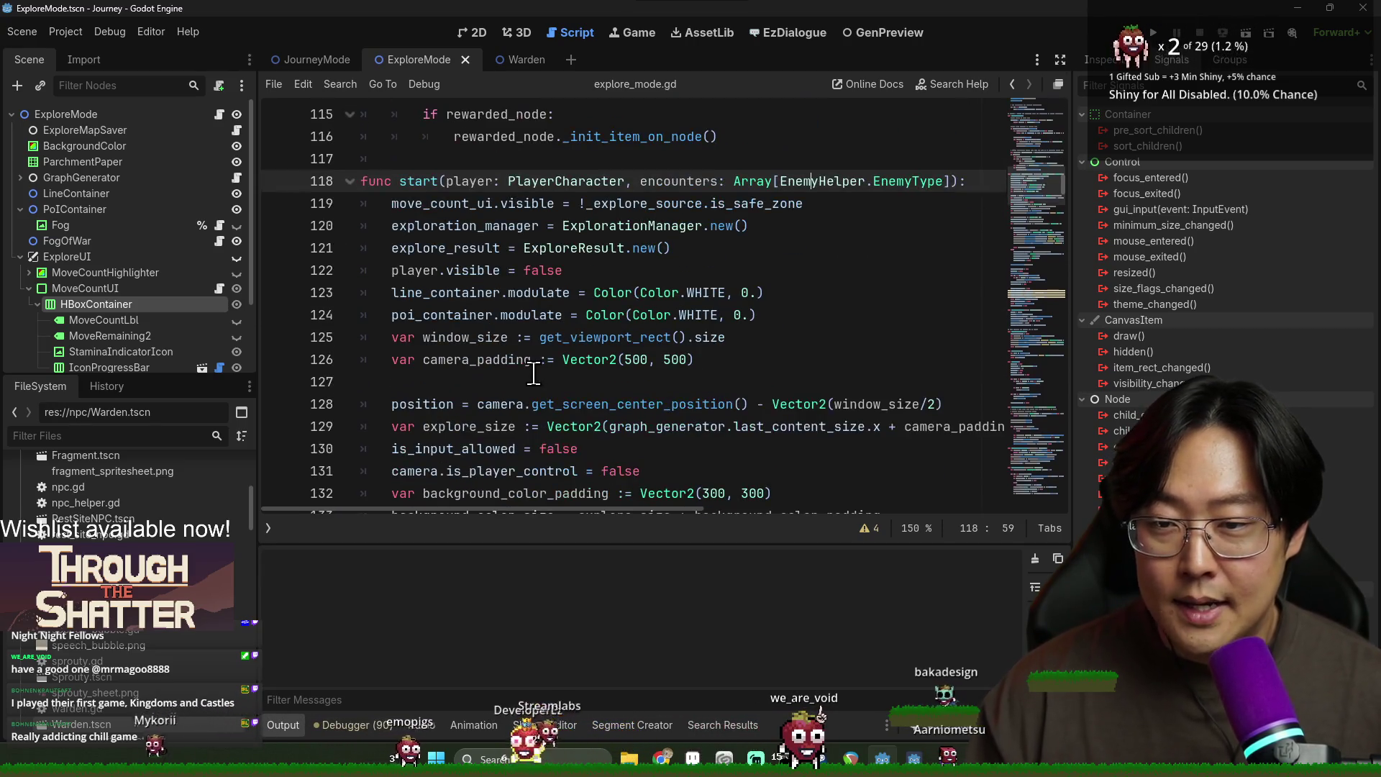
pyautogui.scroll(-13, 535, 366)
pyautogui.hotkey('ctrl', 'f')
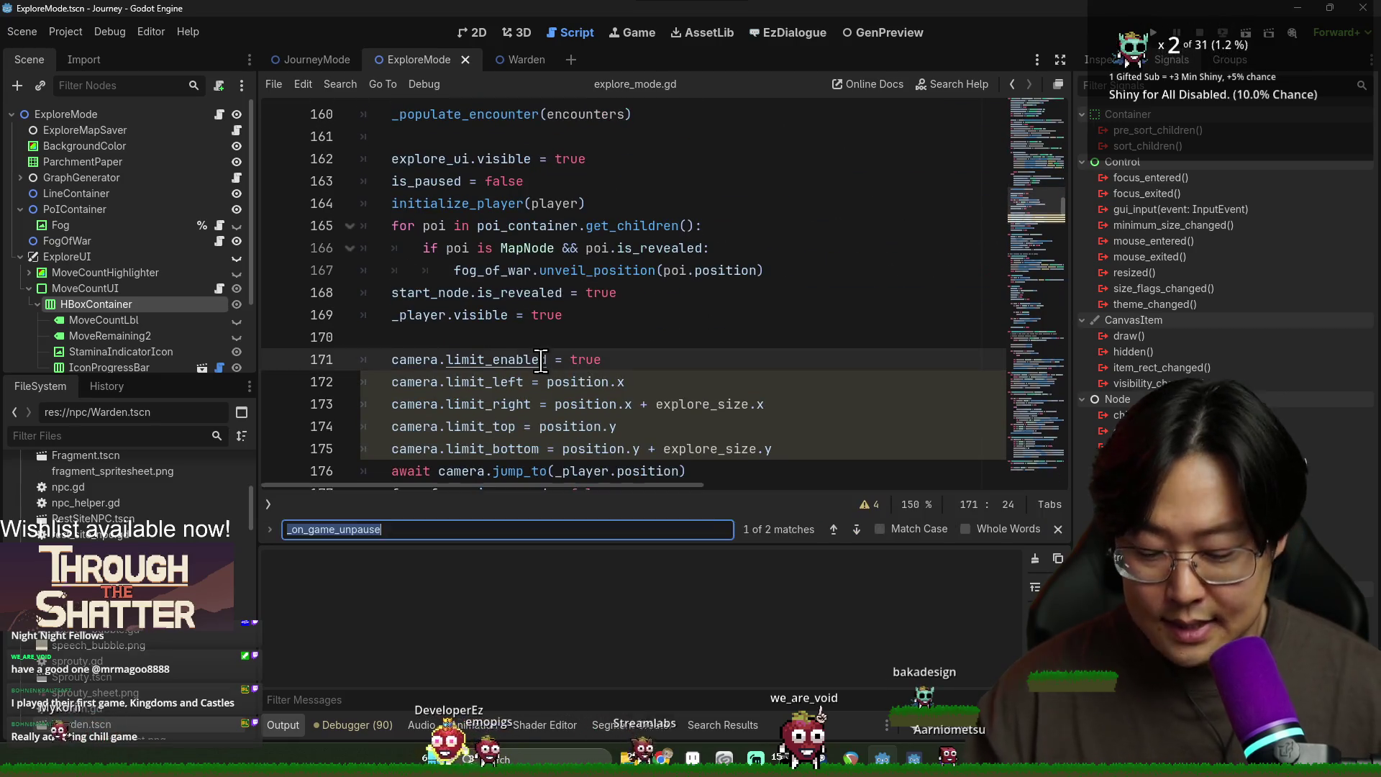
pyautogui.write('travel')
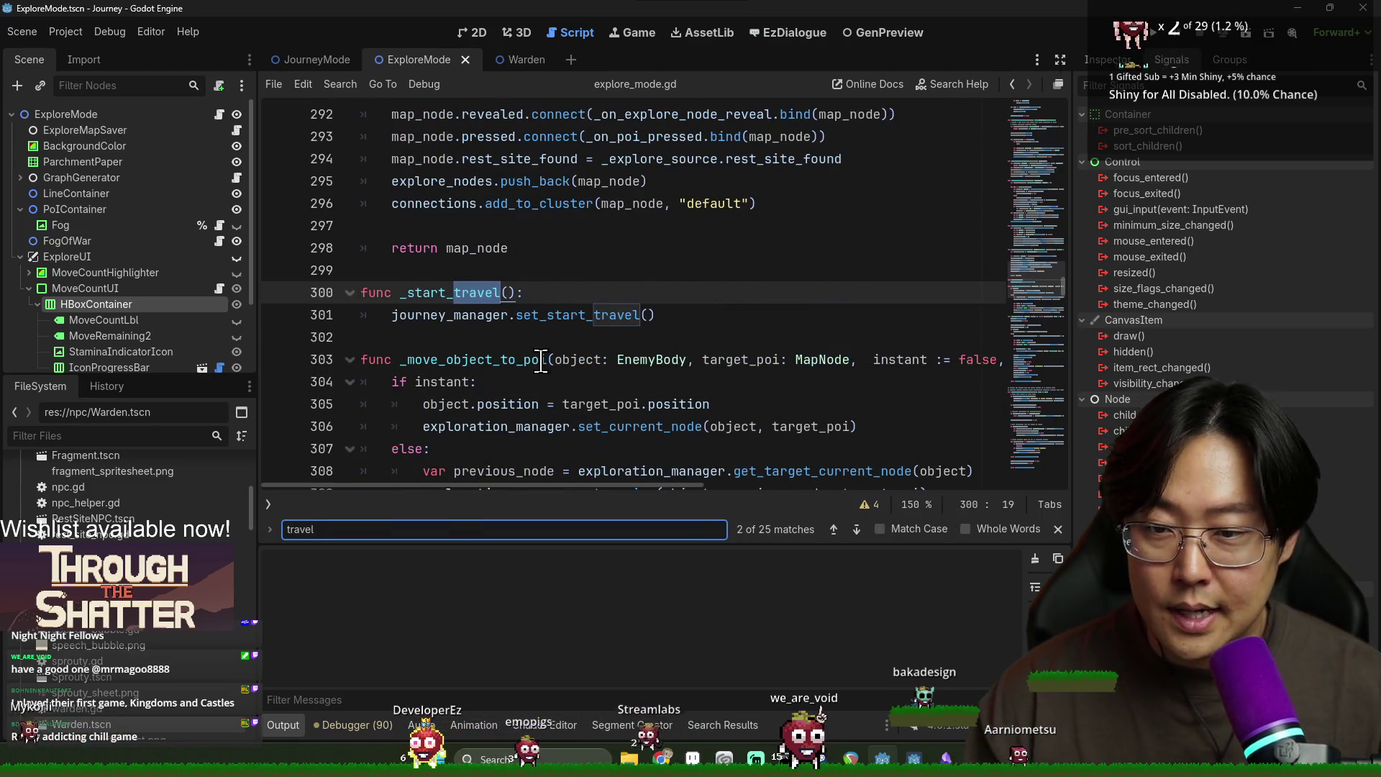
# Step: Select _move_to_poi and search for every call to it
pyautogui.doubleClick(477, 361)
pyautogui.scroll(-8, 475, 345)
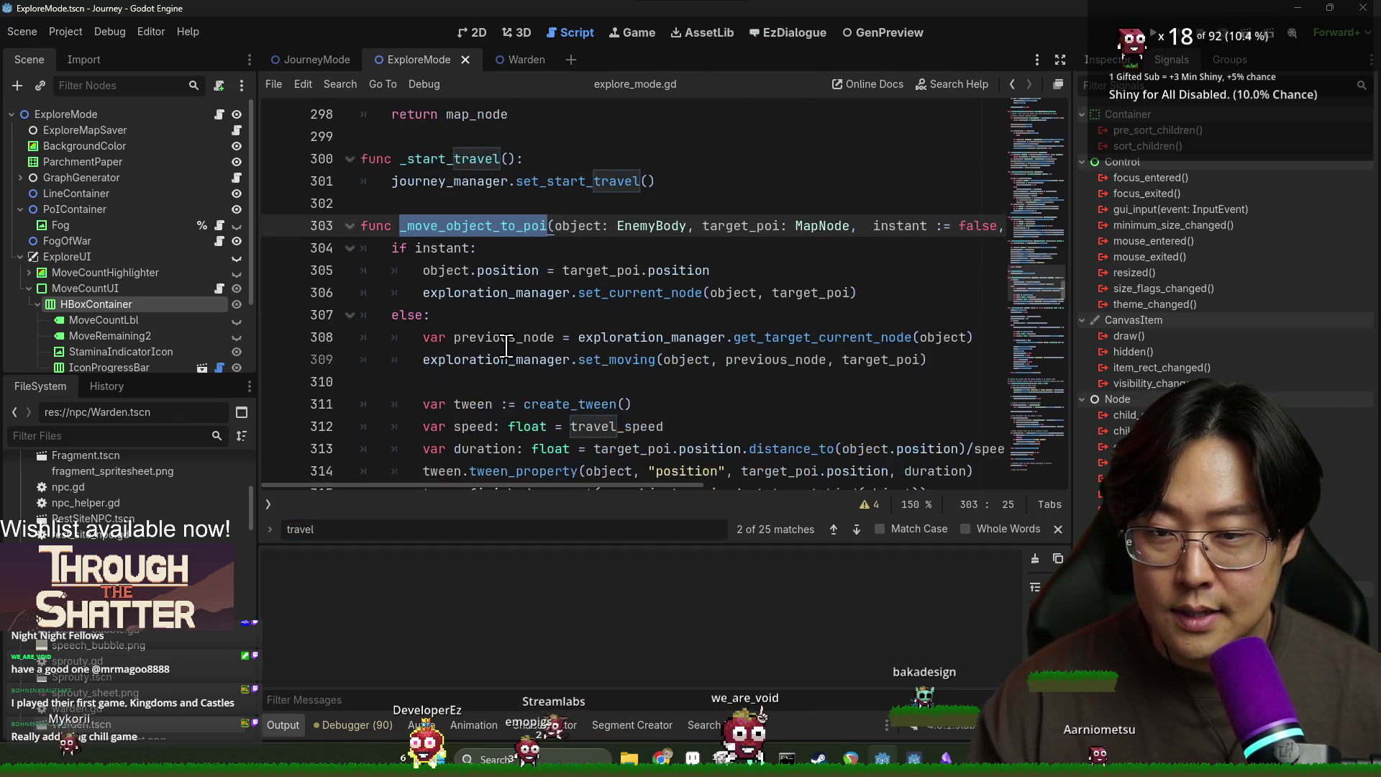
pyautogui.scroll(1, 468, 271)
pyautogui.doubleClick(461, 201)
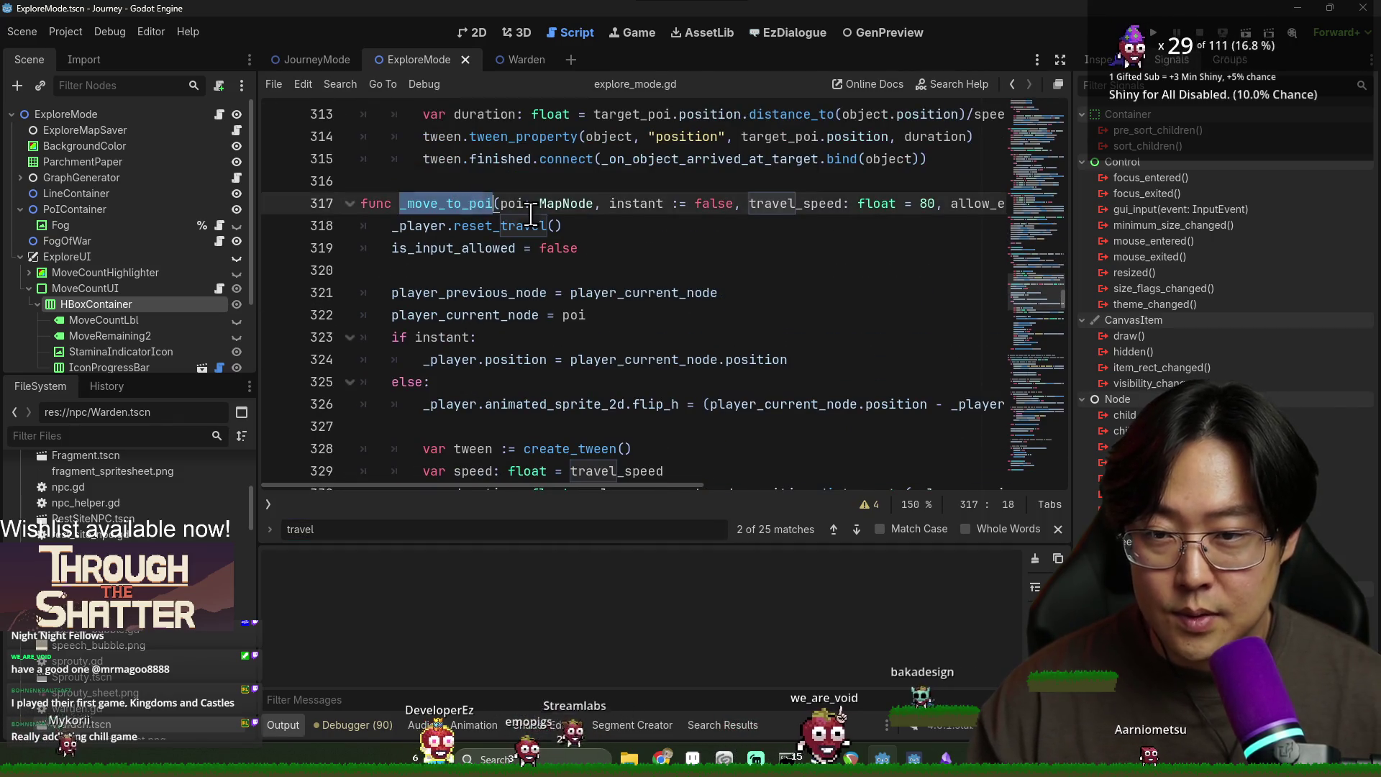
pyautogui.hotkey('ctrl', 'f')
pyautogui.scroll(3, 474, 322)
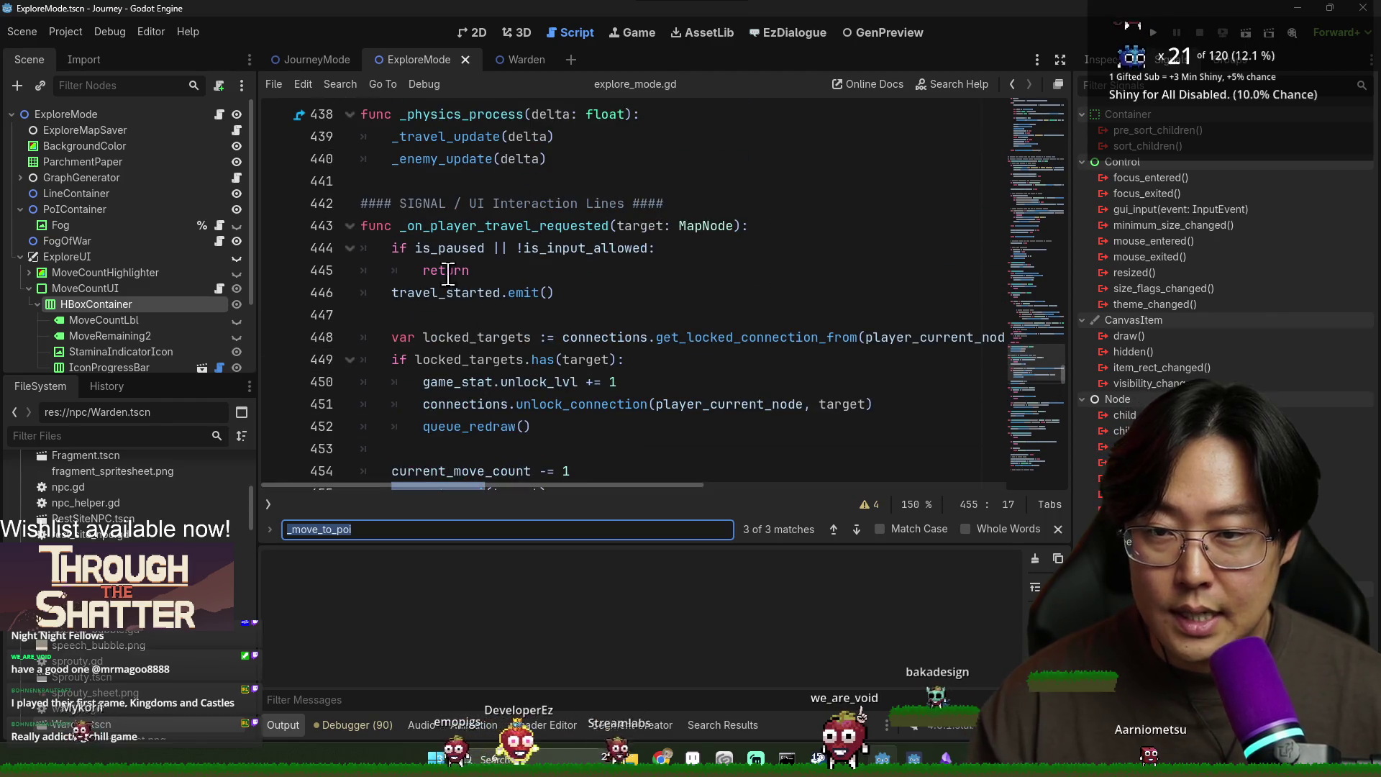
# Step: Inspect the is_paused guard and early return on lines 444–445, then run the Journey project
pyautogui.doubleClick(441, 227)
pyautogui.click(446, 247)
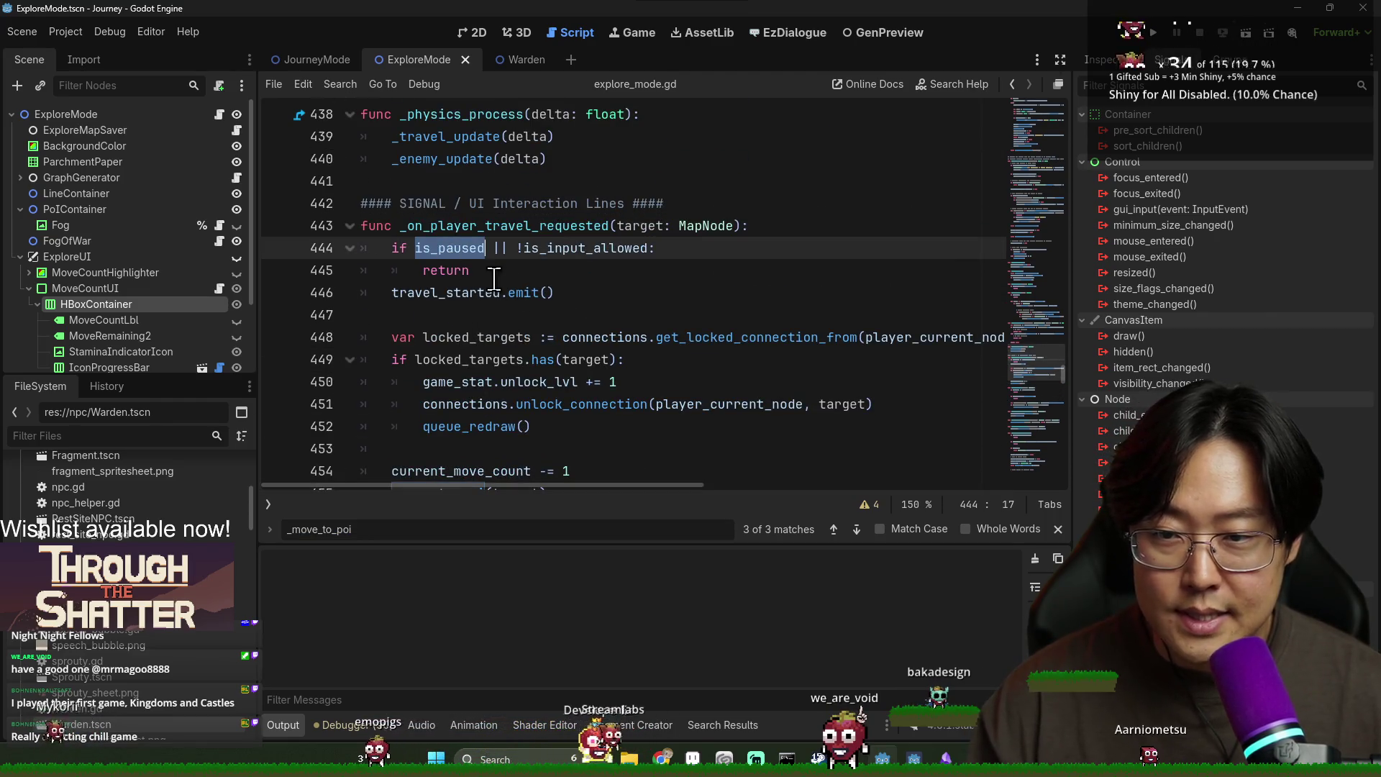
pyautogui.doubleClick(437, 249)
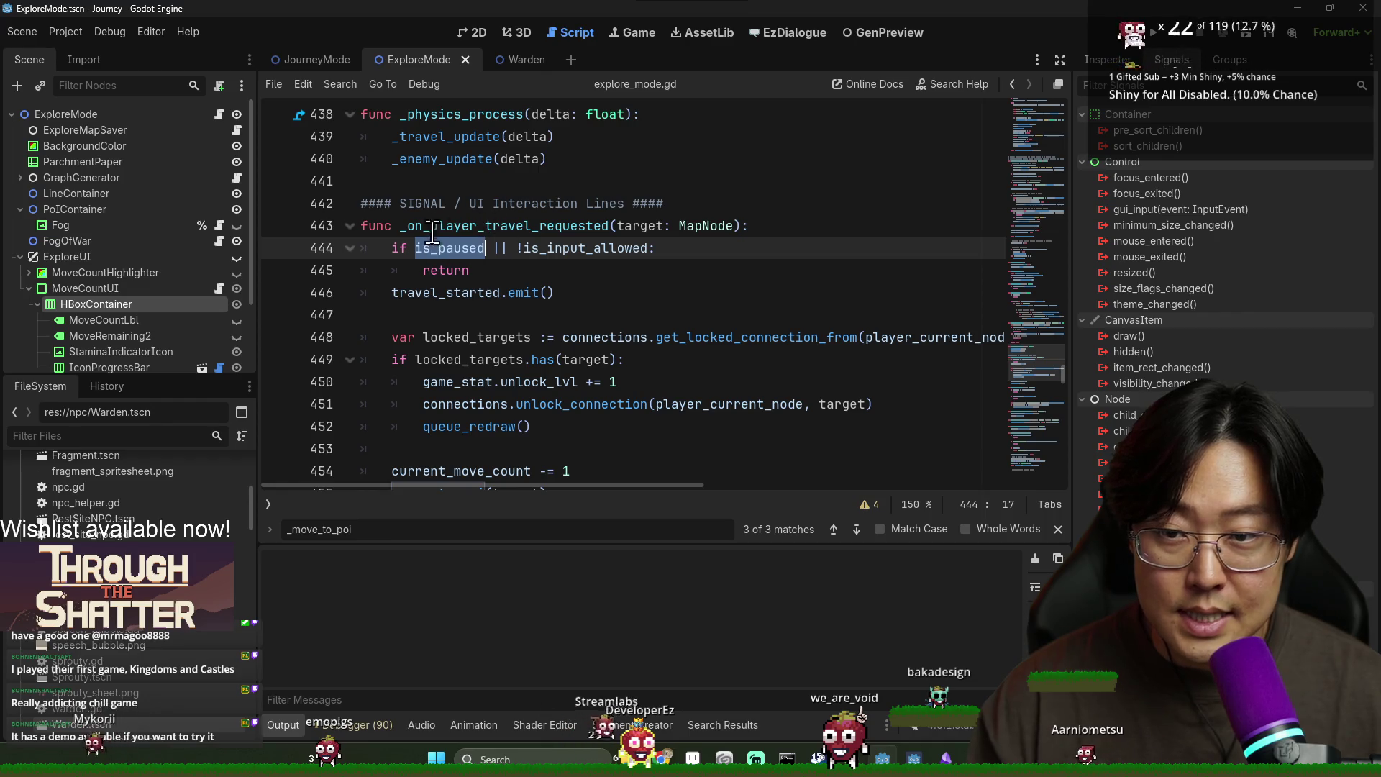
pyautogui.doubleClick(434, 270)
pyautogui.click(1153, 36)
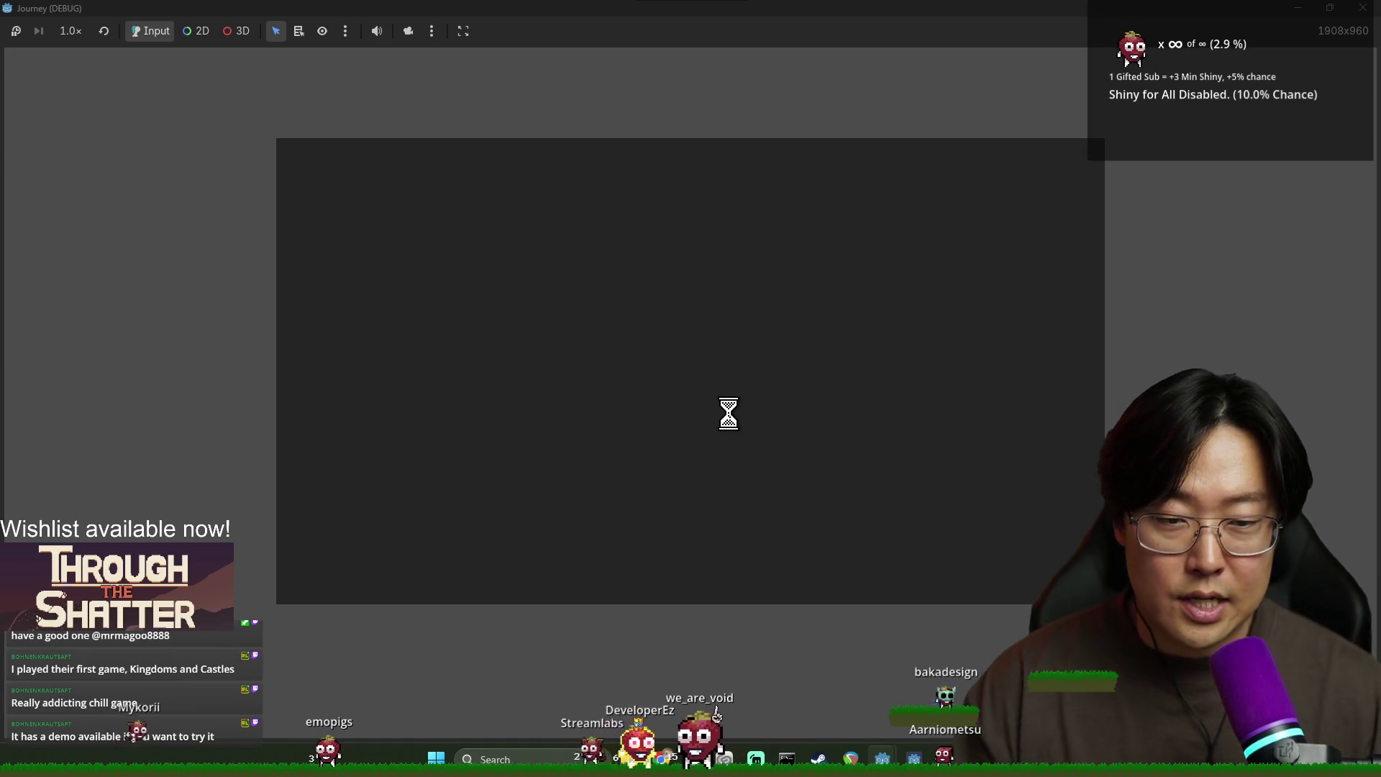
# Step: Back in the editor, browse explore_mode.gd to the _check_and_show_ftue_exit function
pyautogui.hotkey('alt', 'Tab')
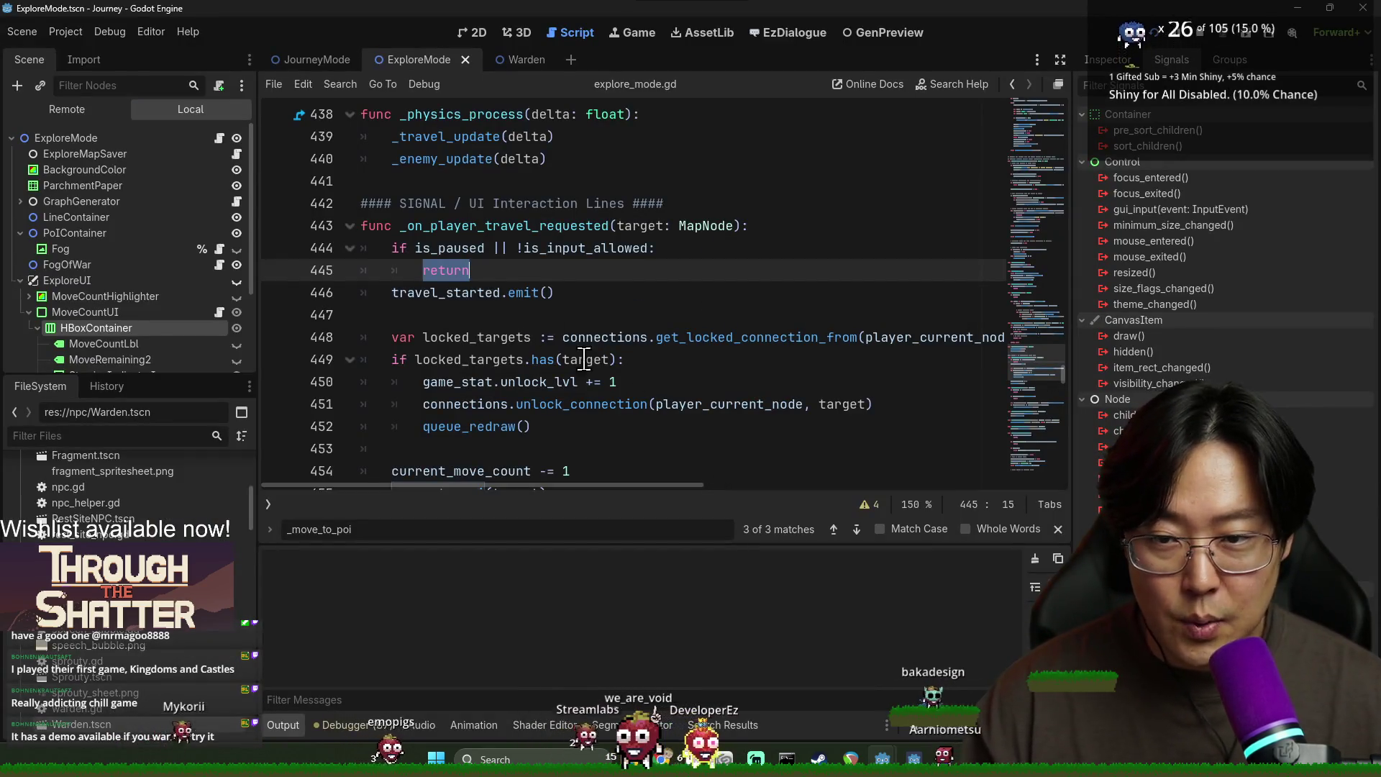
pyautogui.scroll(-10, 584, 360)
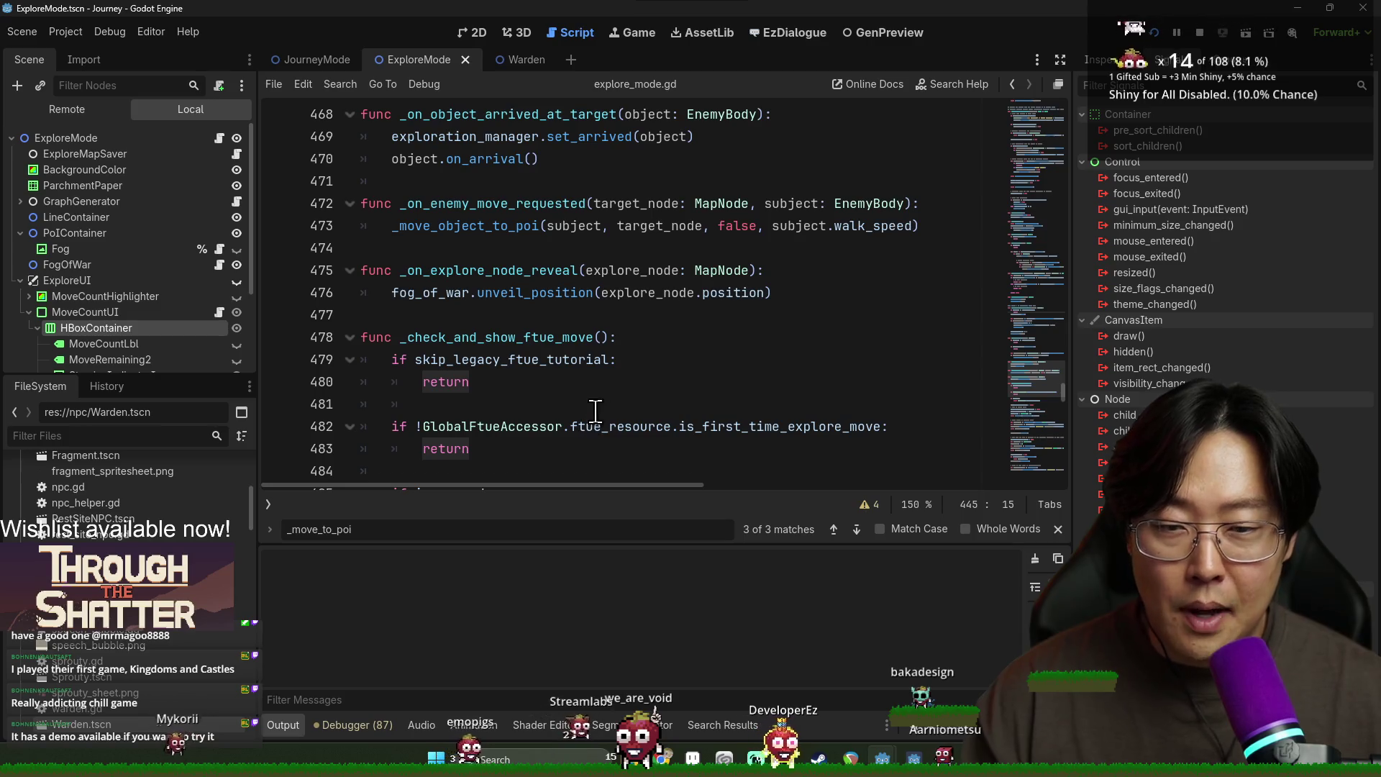
pyautogui.scroll(-20, 595, 410)
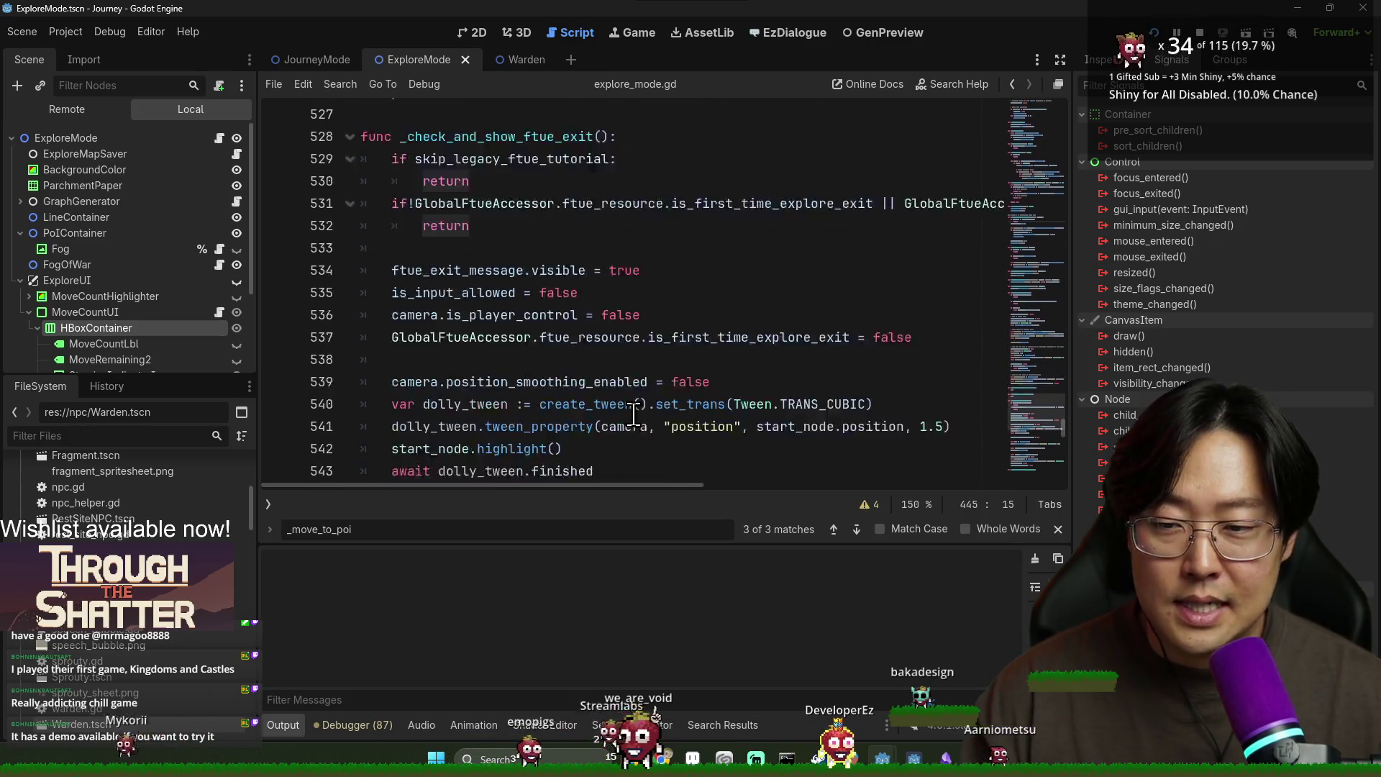
pyautogui.scroll(-1, 618, 410)
pyautogui.scroll(2, 496, 348)
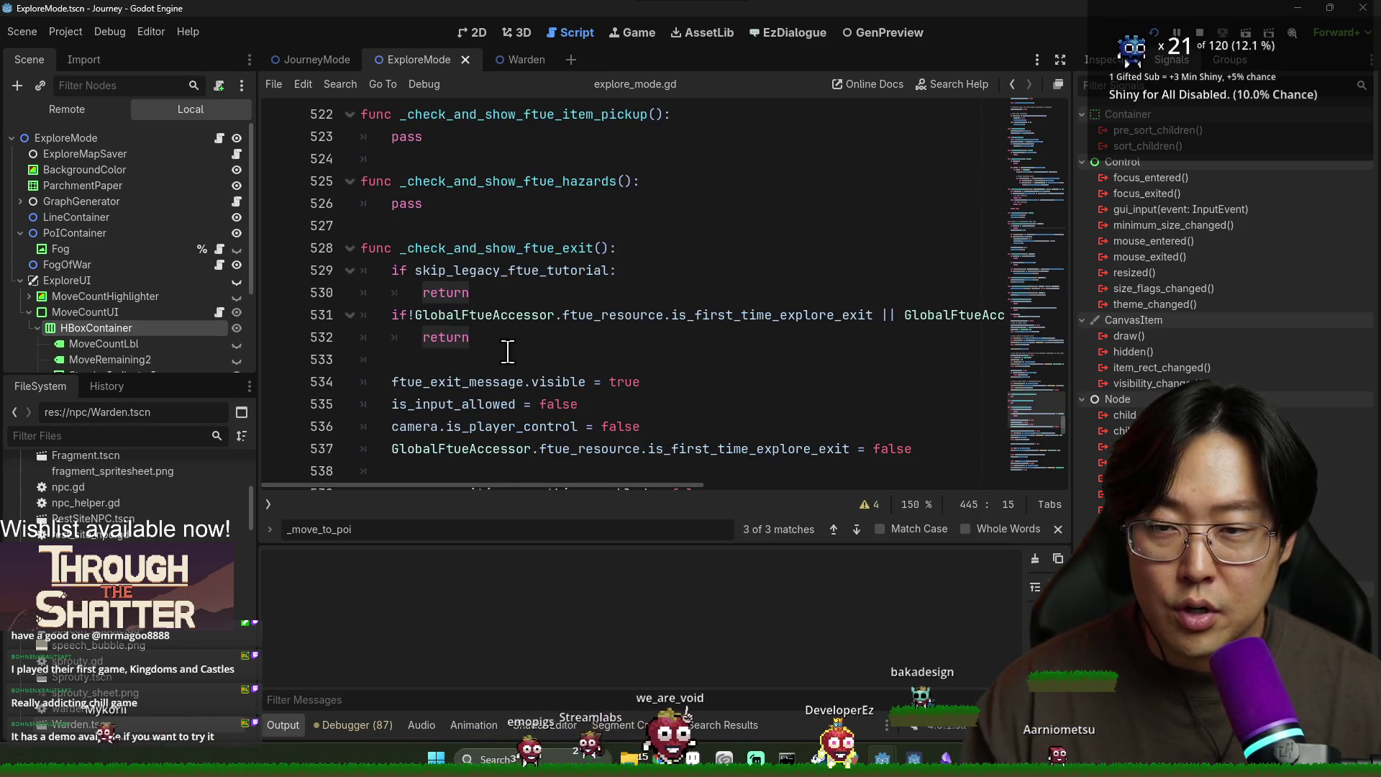
pyautogui.doubleClick(498, 247)
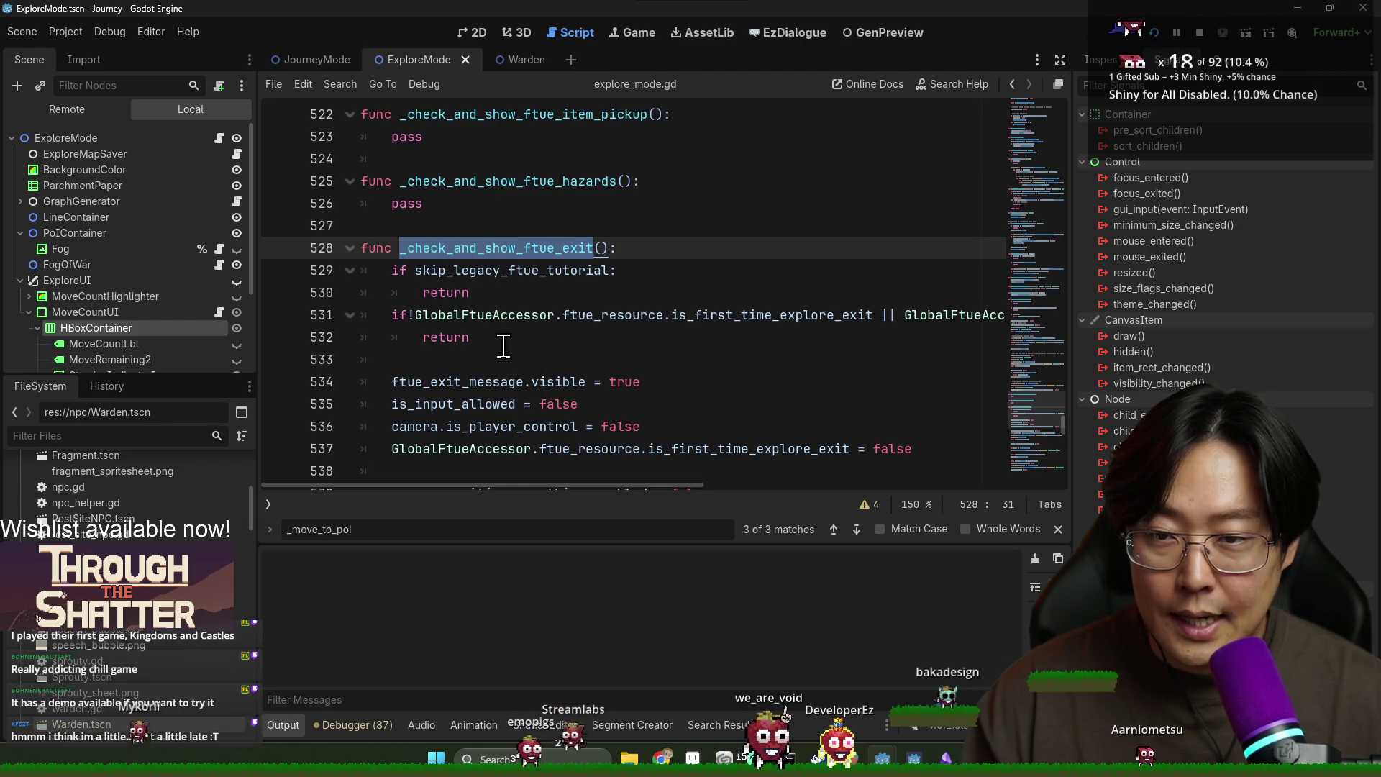
pyautogui.click(582, 361)
# Step: Search for 'if is_p' to reach the is_paused check at line 485
pyautogui.hotkey('ctrl', 'f')
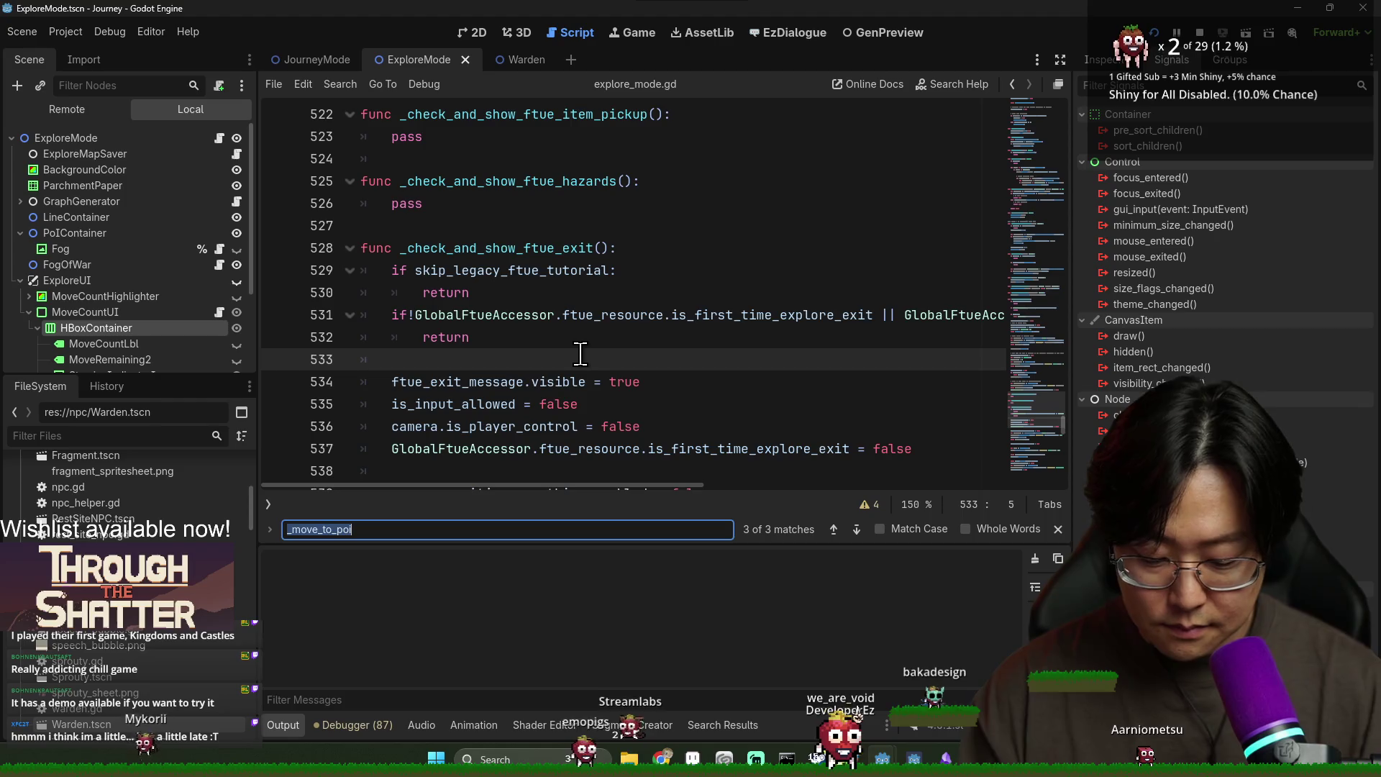
pyautogui.write('if is_p')
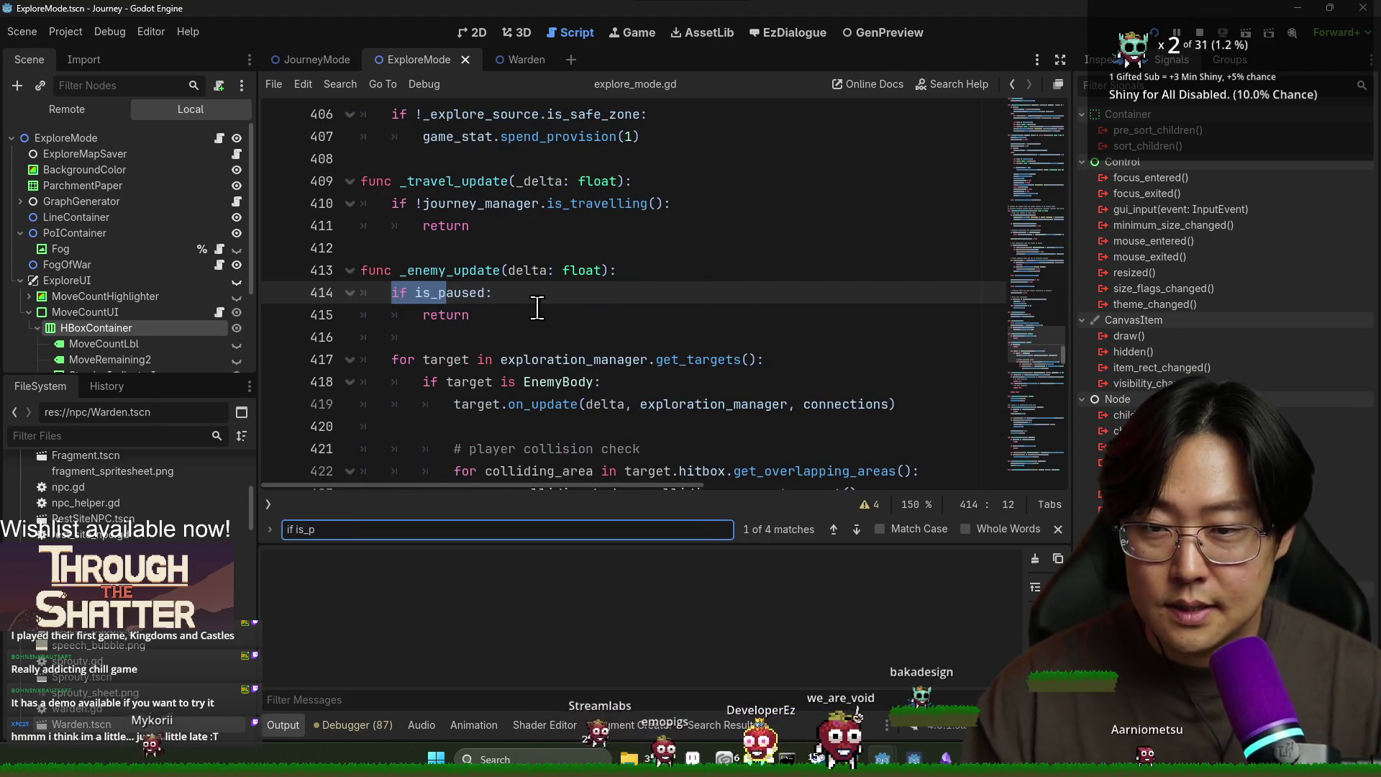
pyautogui.press('Return')
pyautogui.press('Return')
pyautogui.press('Return')
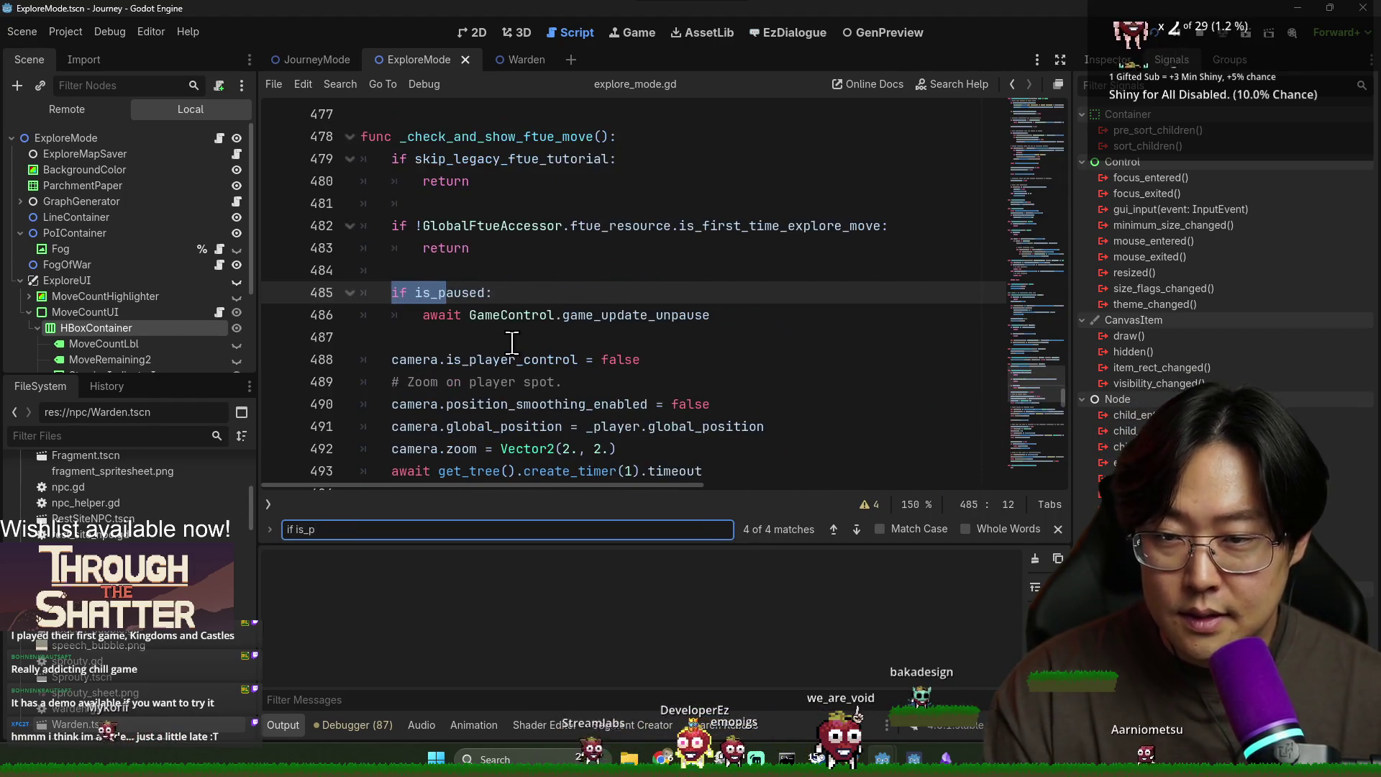
pyautogui.doubleClick(430, 309)
pyautogui.scroll(1, 474, 330)
pyautogui.doubleClick(450, 359)
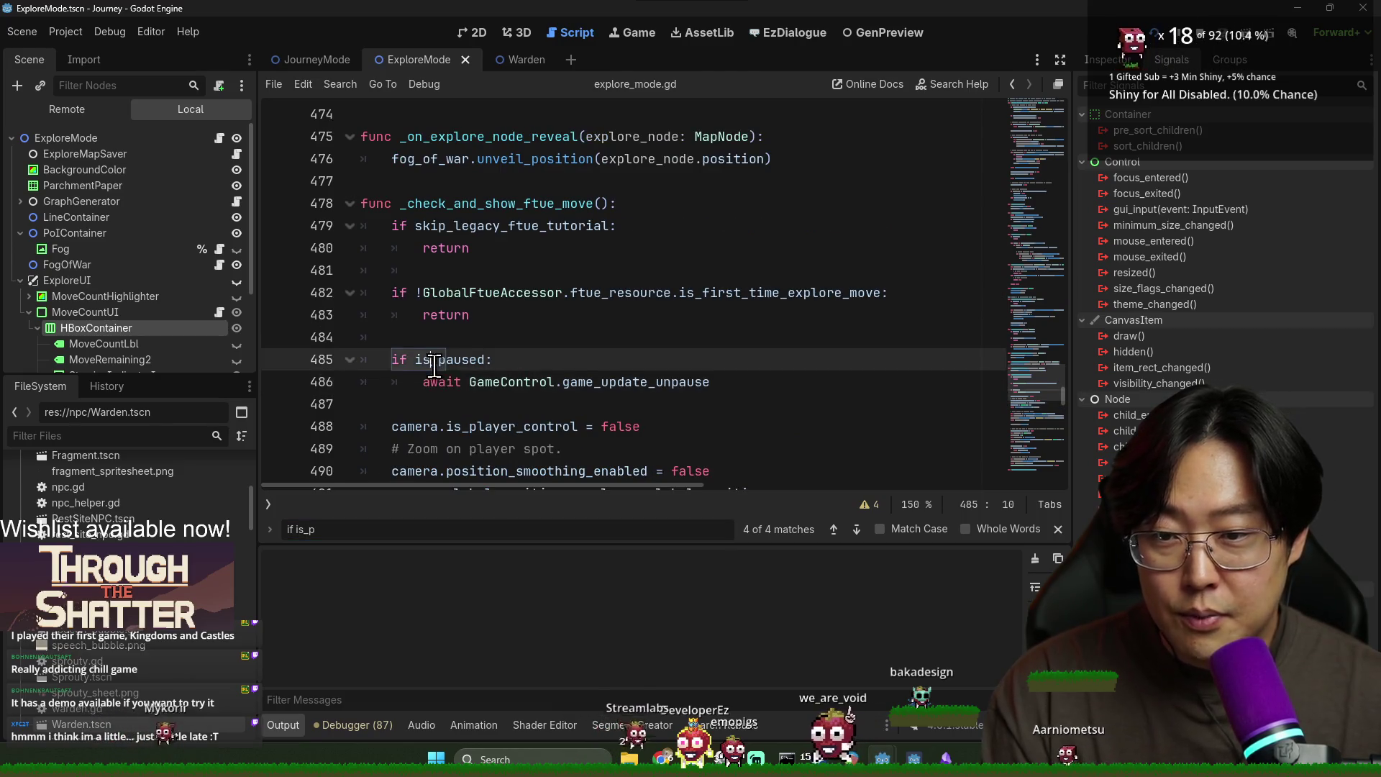
# Step: Search for _check_and_show_ftue_move and step through matches to its call on line 178
pyautogui.scroll(-3, 457, 351)
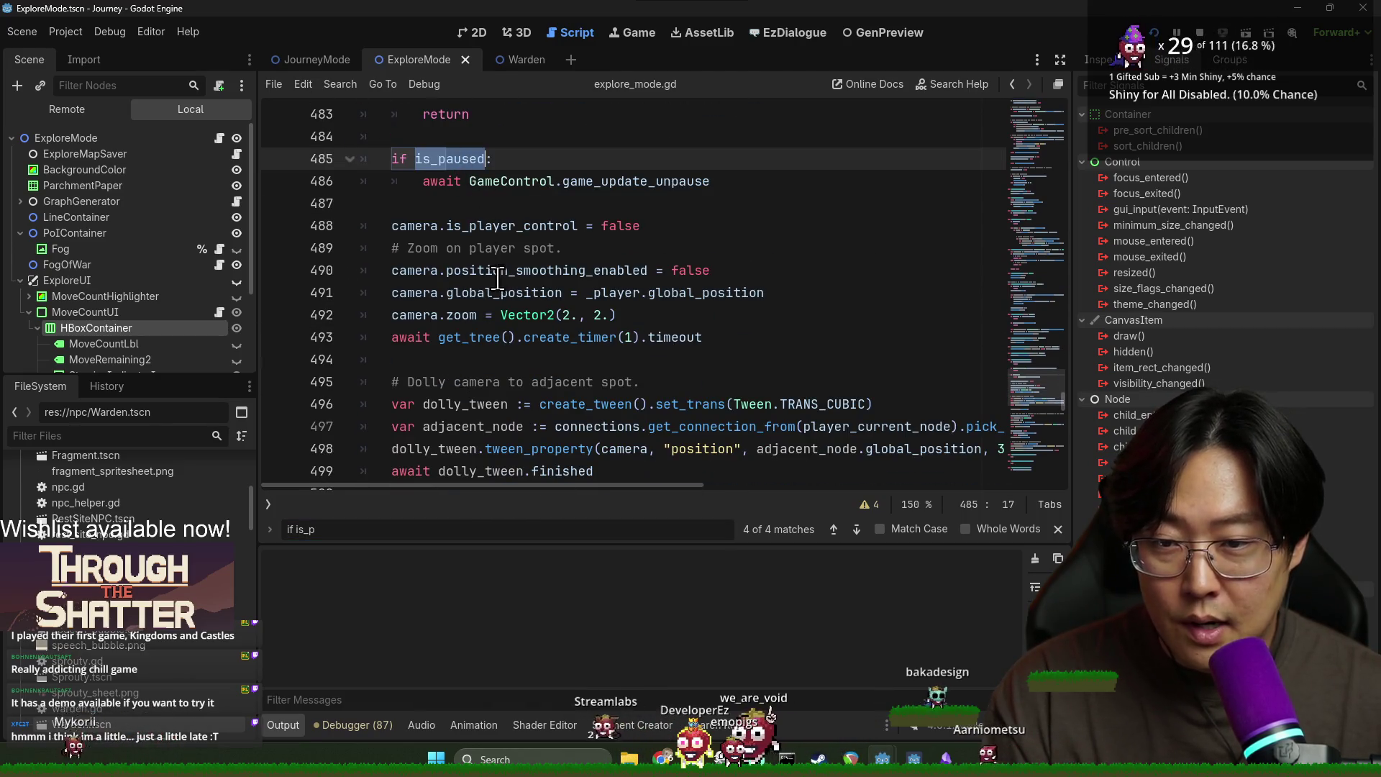
pyautogui.scroll(-2, 486, 286)
pyautogui.scroll(4, 519, 315)
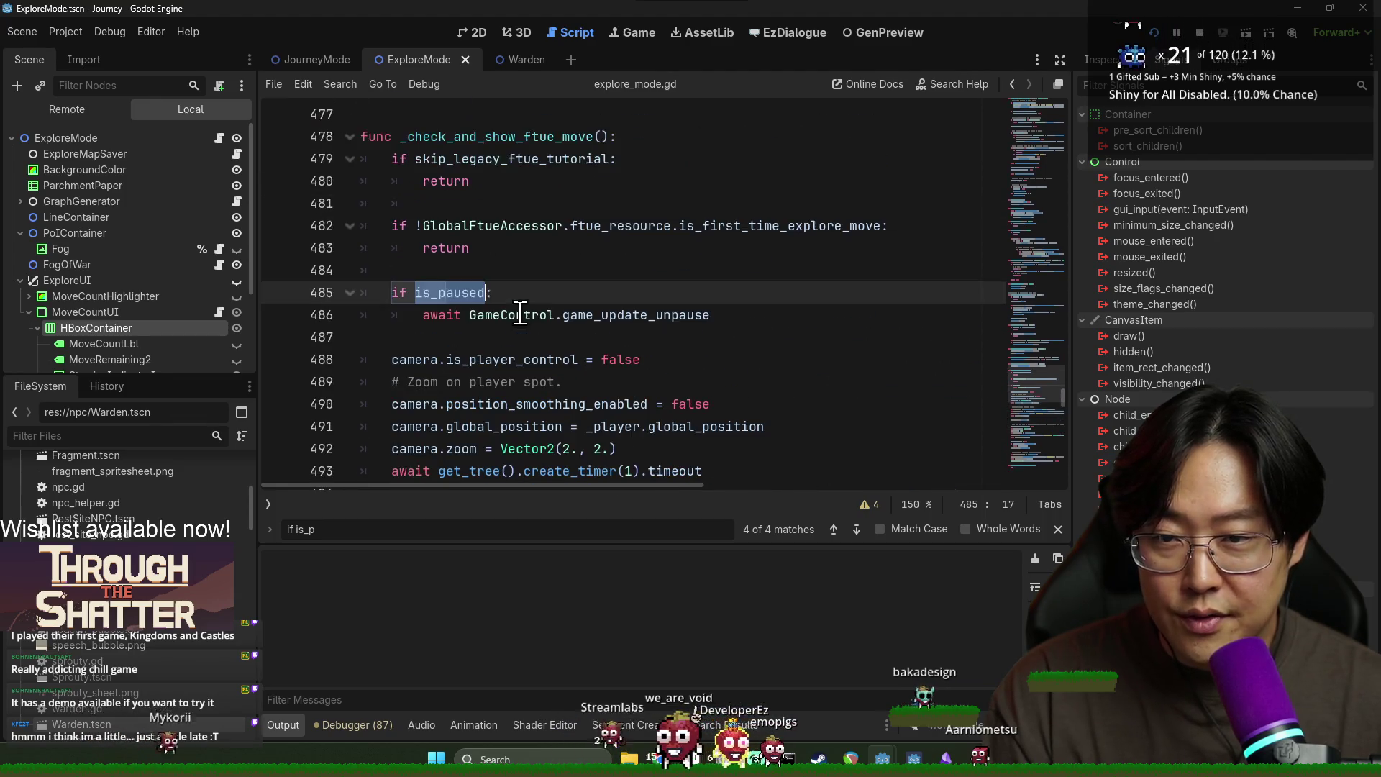
pyautogui.click(492, 137)
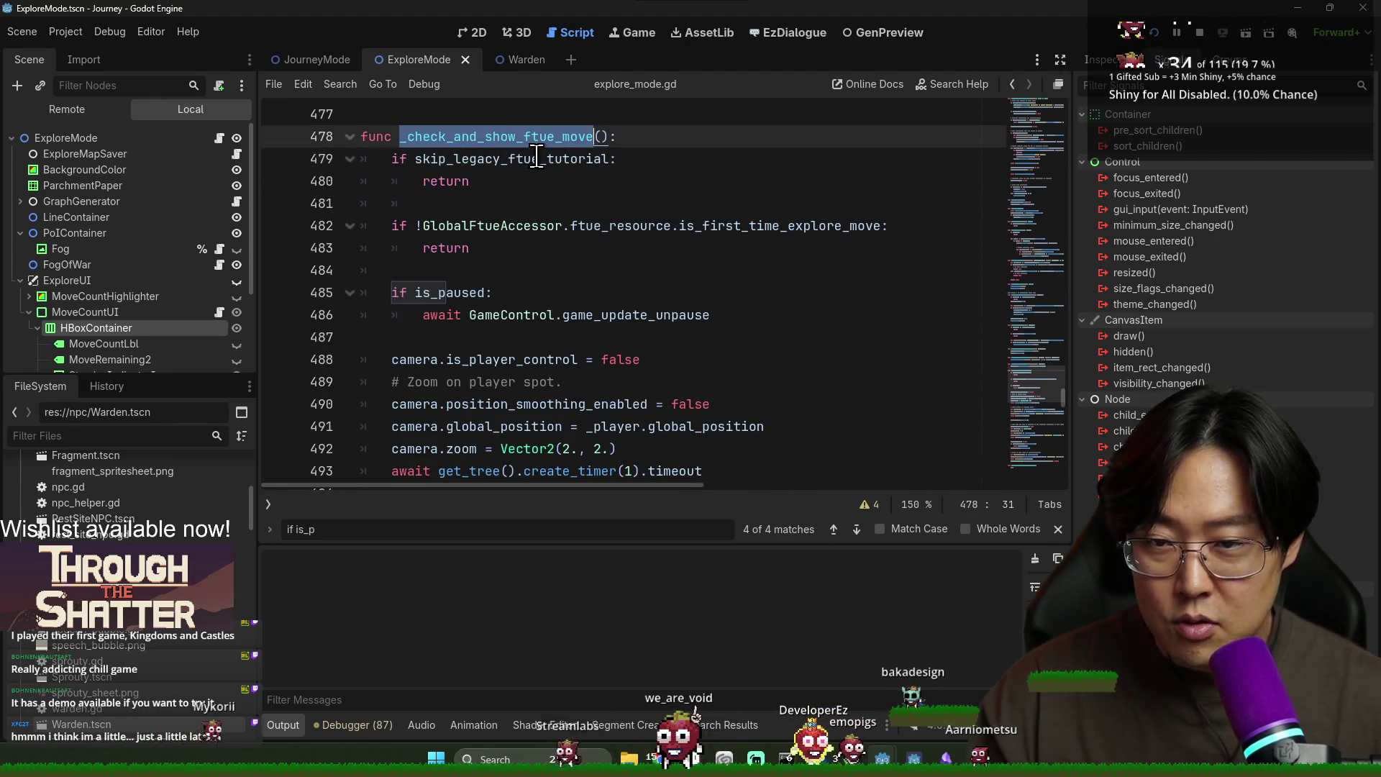
pyautogui.hotkey('ctrl', 'f')
pyautogui.press('Return')
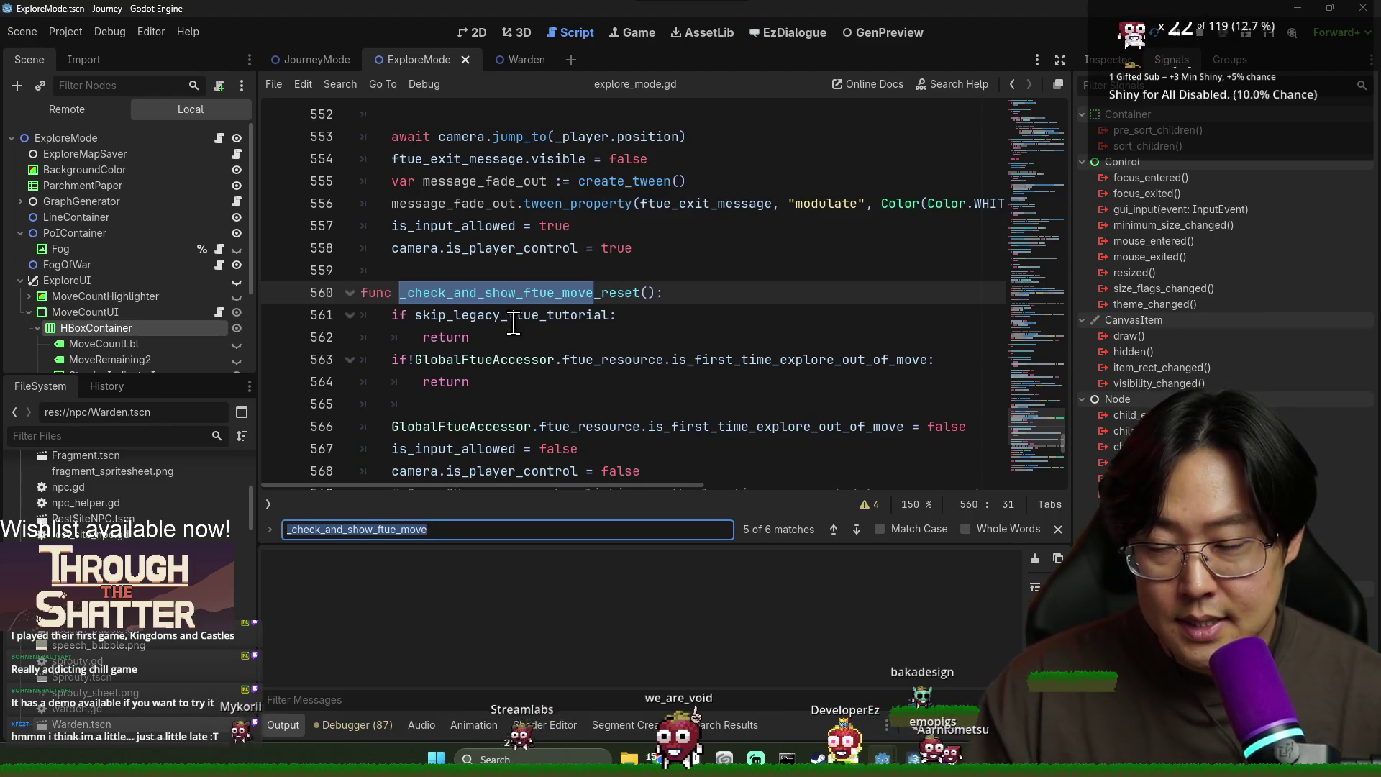
pyautogui.press('Return')
pyautogui.press('Return')
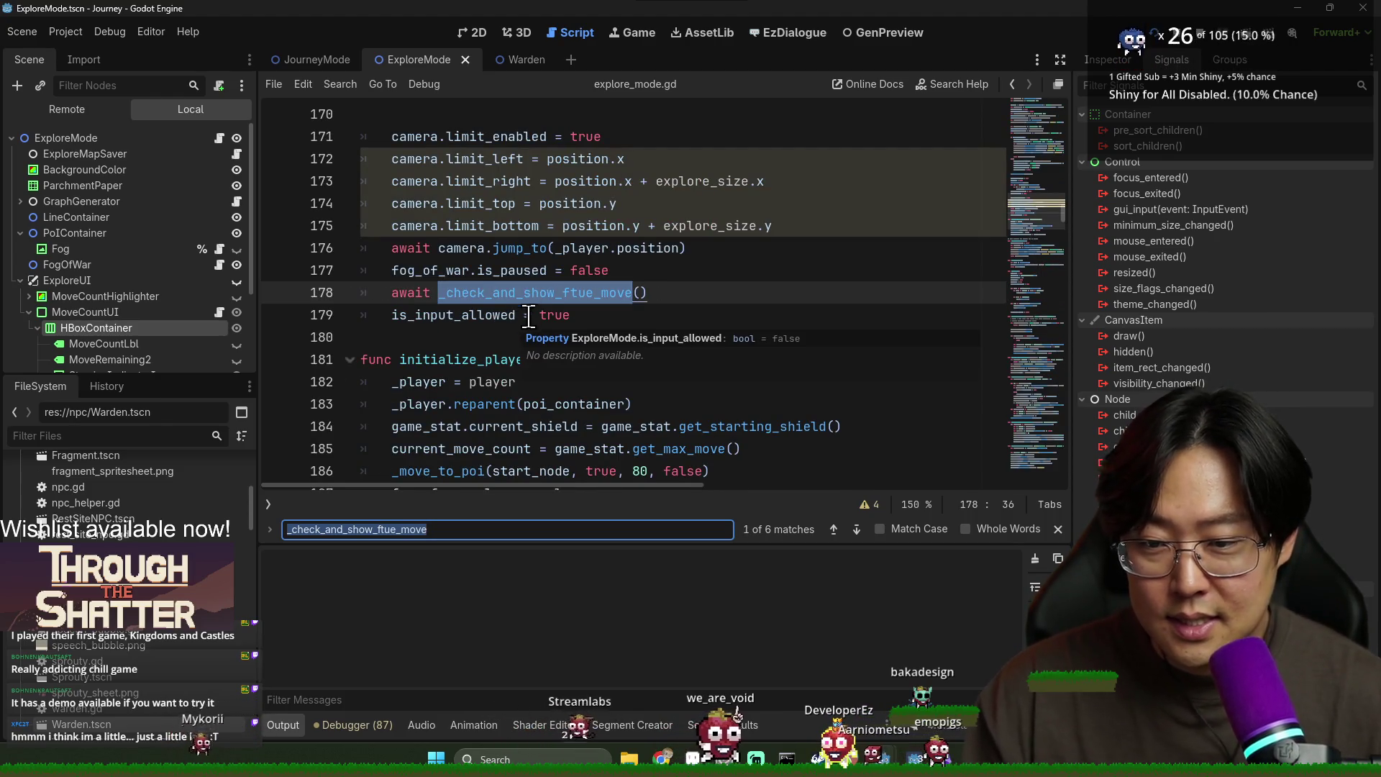
# Step: Inspect the call site on lines 177–179, then jump back to the definition at line 478
pyautogui.doubleClick(460, 271)
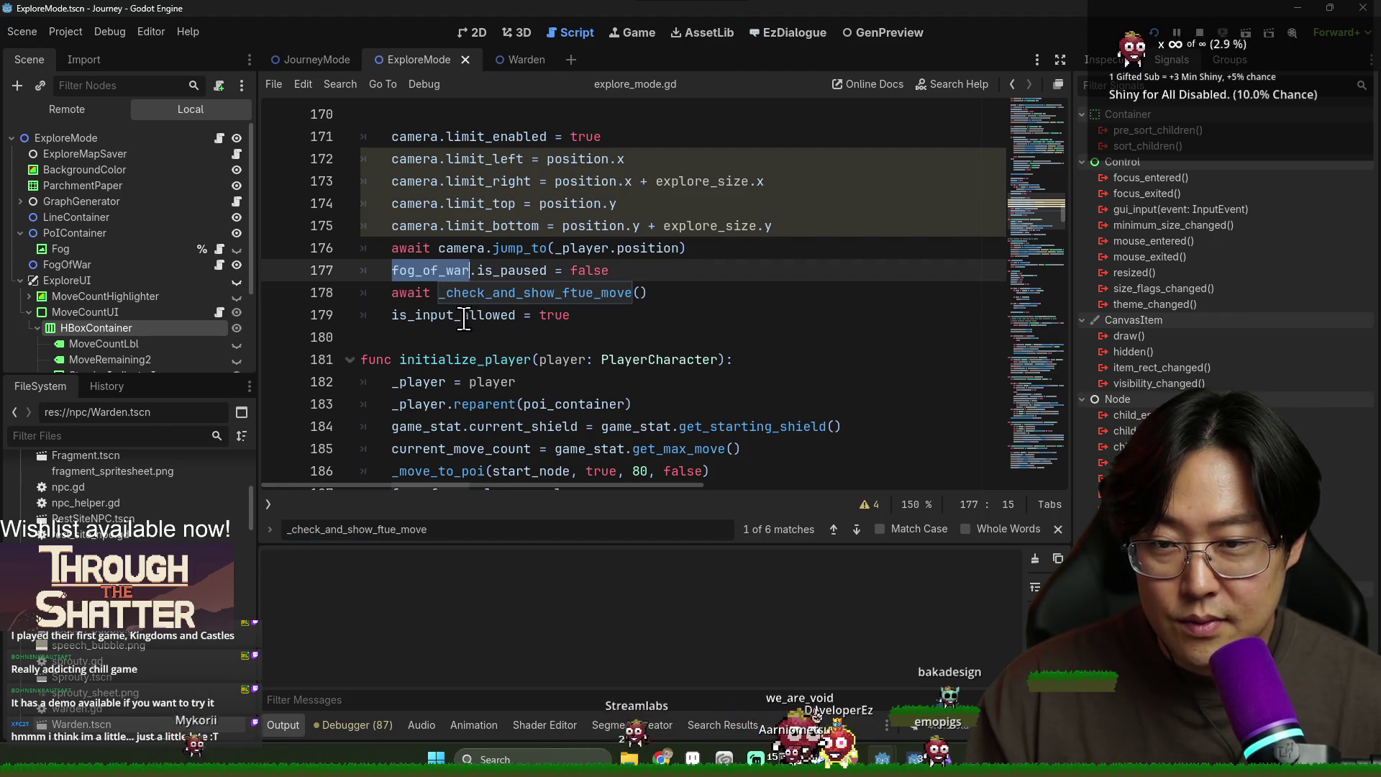
pyautogui.click(488, 294)
pyautogui.doubleClick(471, 316)
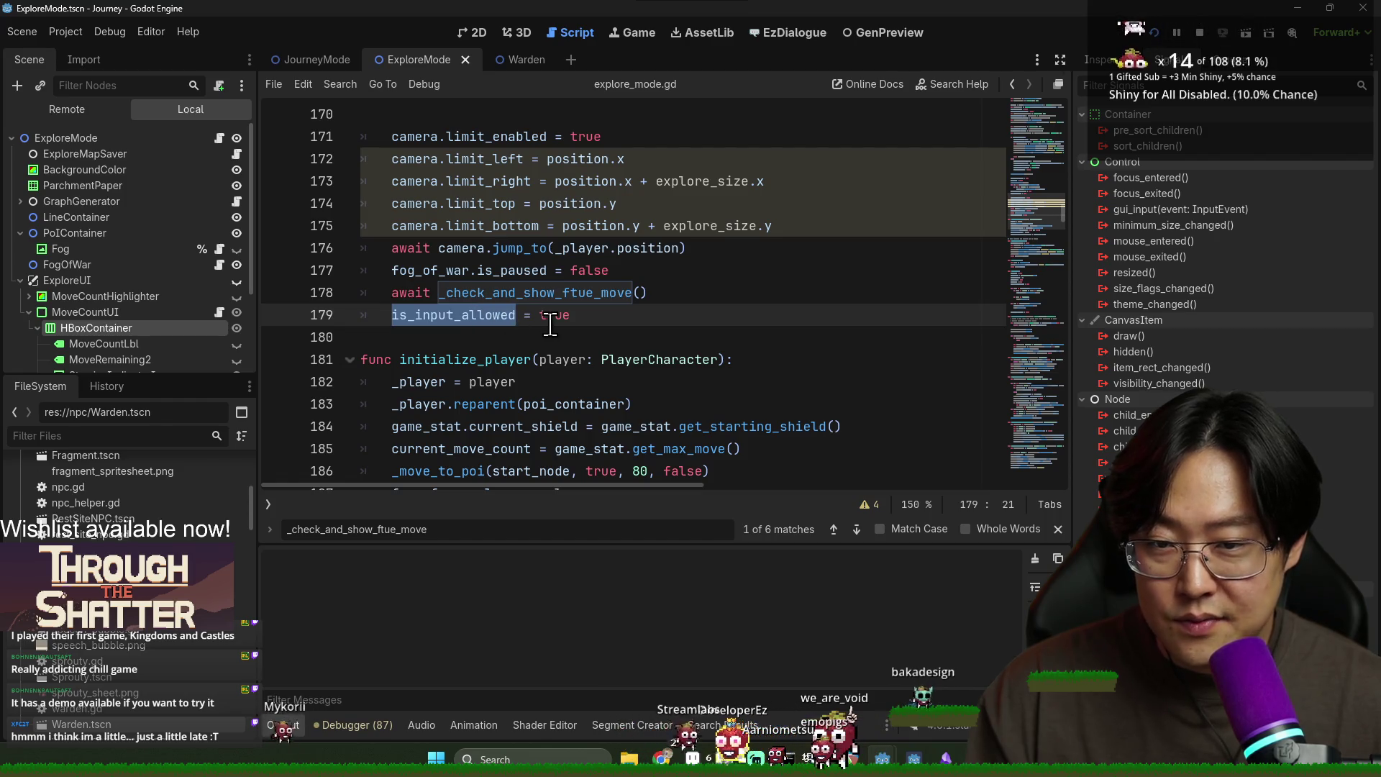
pyautogui.keyDown('ctrl'); pyautogui.click(510, 295); pyautogui.keyUp('ctrl')
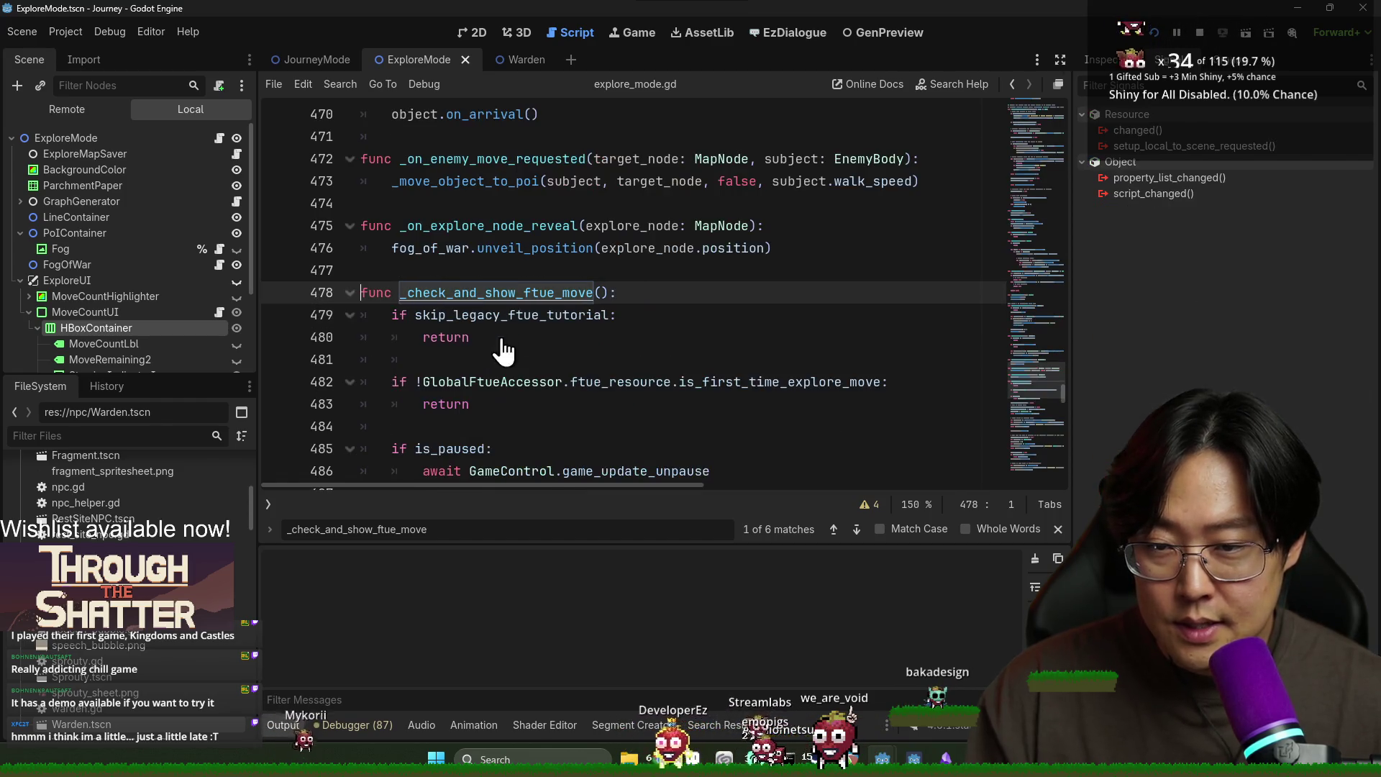
# Step: Add is_input_allowed = false on empty line 484 and save the script
pyautogui.scroll(-2, 475, 334)
pyautogui.click(461, 314)
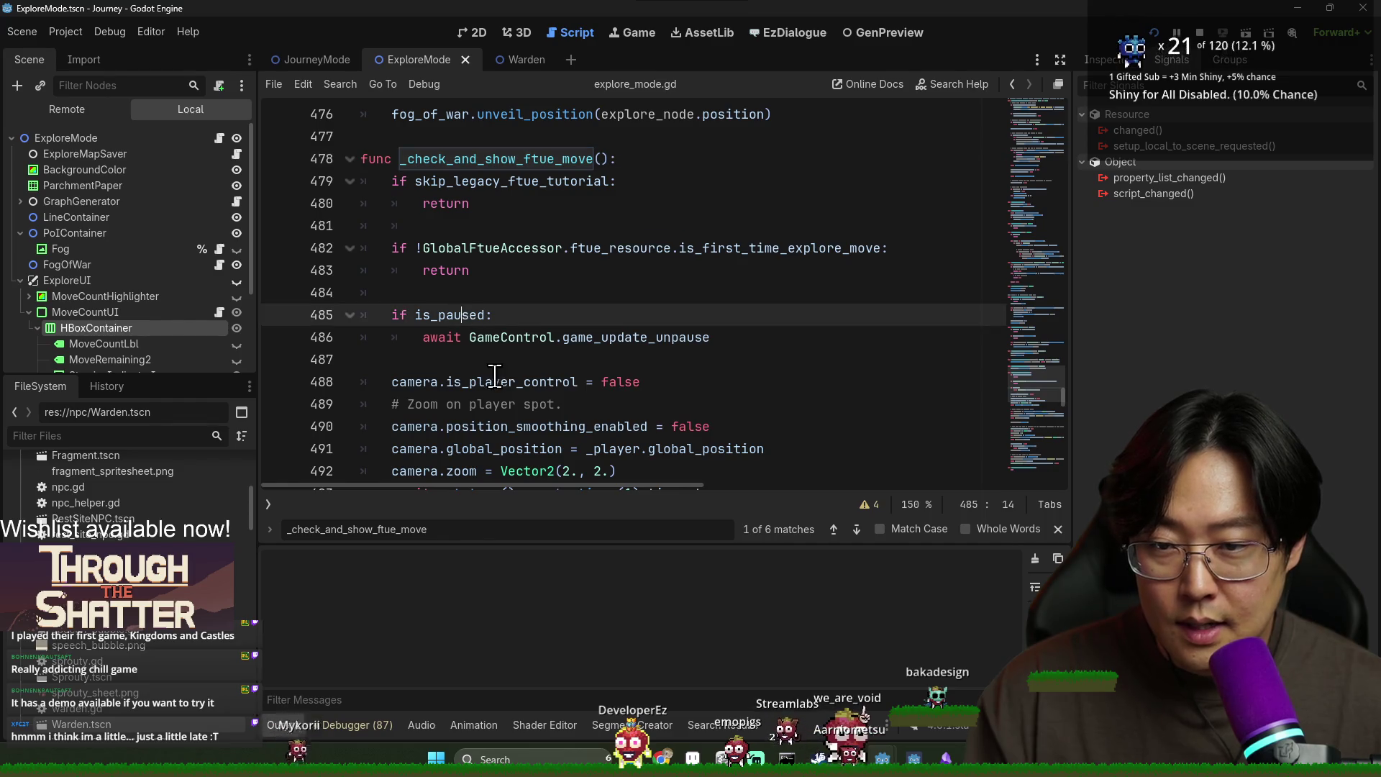
pyautogui.click(665, 159)
pyautogui.click(439, 295)
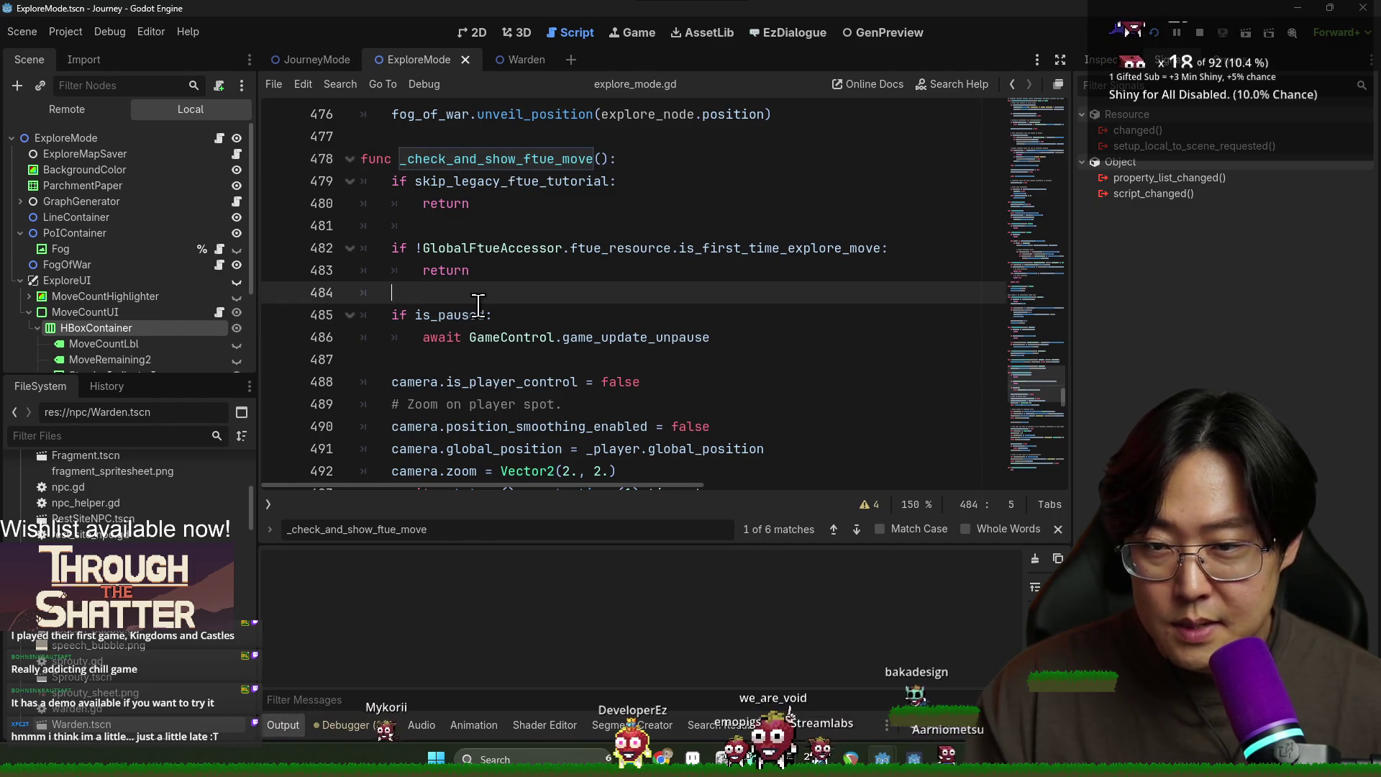
pyautogui.write('is_input_allowed = false')
pyautogui.hotkey('ctrl', 's')
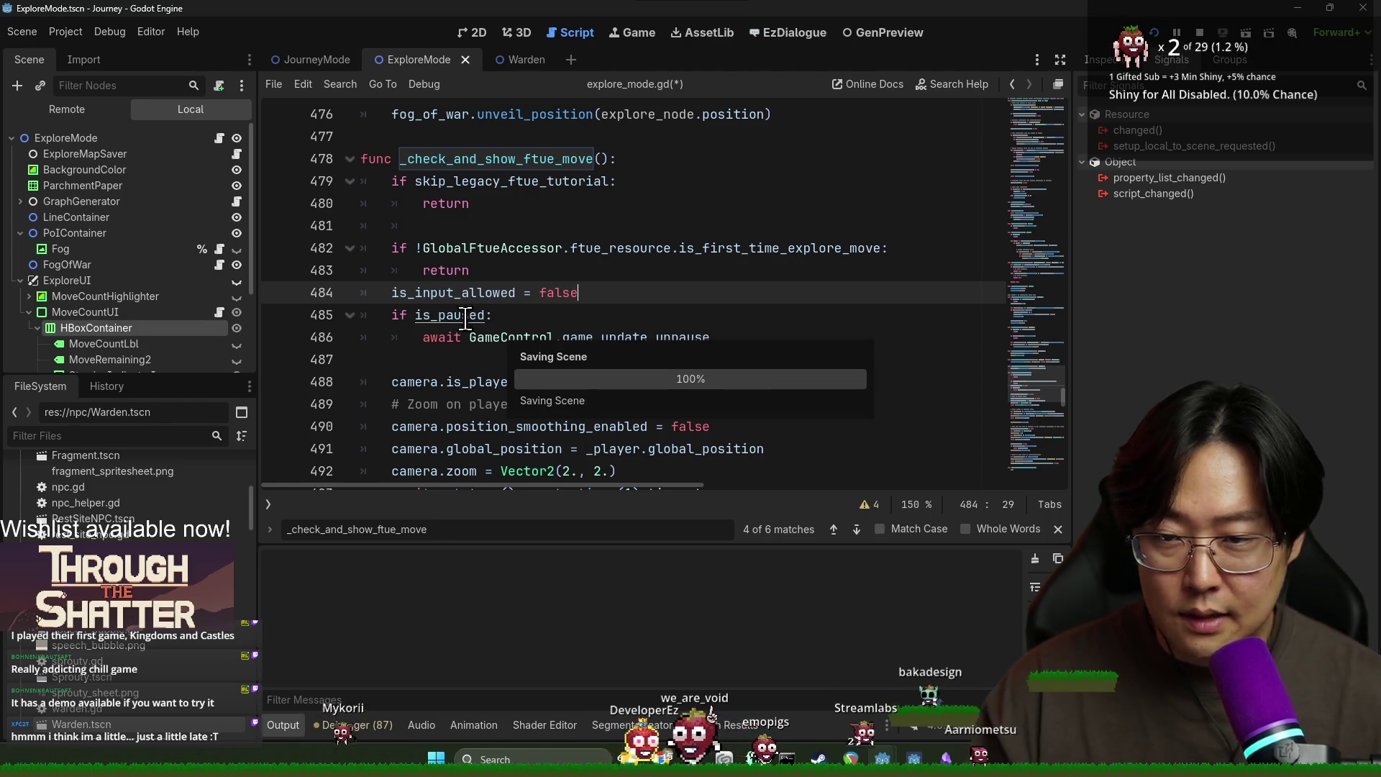
pyautogui.press('Return')
# Step: Review the is_input_allowed code around lines 512–514, then switch to the running Journey game
pyautogui.doubleClick(466, 293)
pyautogui.click(474, 375)
pyautogui.scroll(-3, 474, 375)
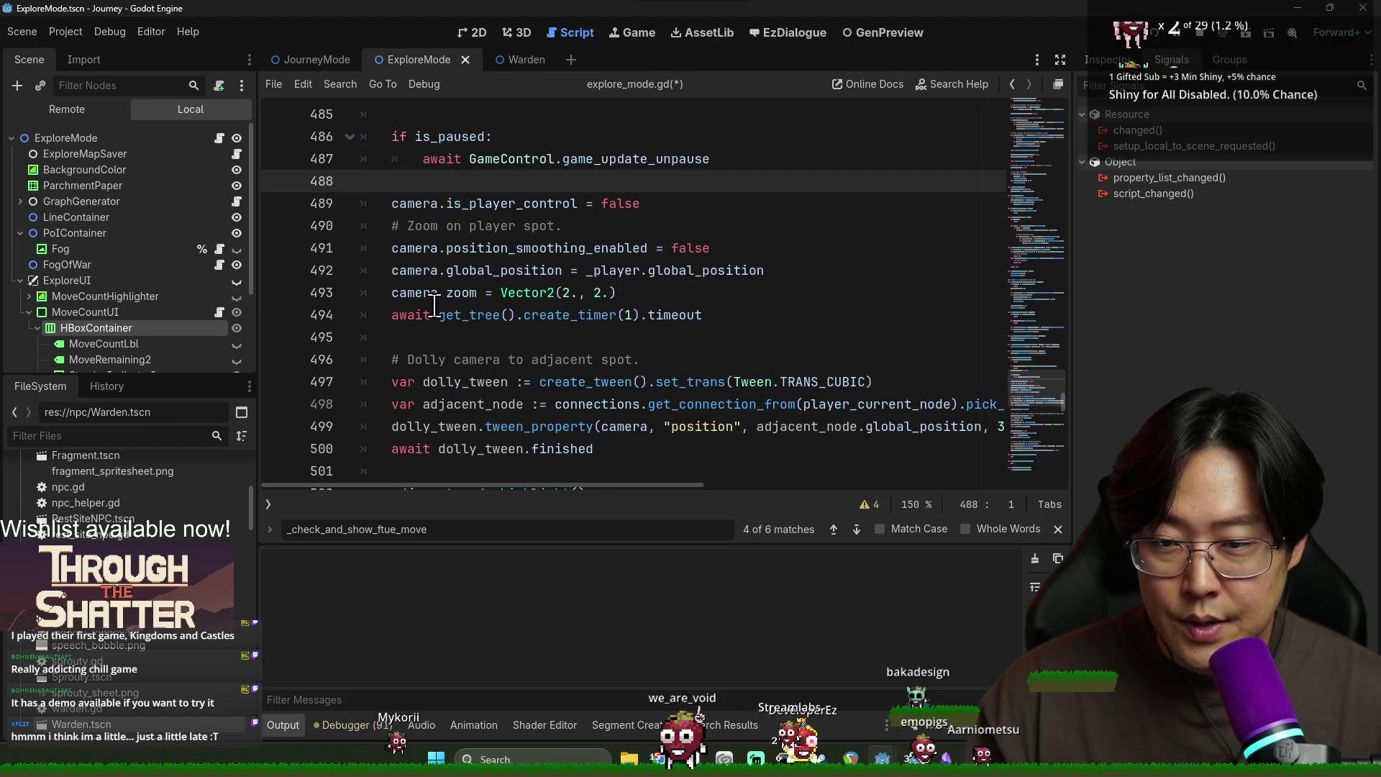
pyautogui.scroll(-2, 431, 291)
pyautogui.scroll(-3, 457, 274)
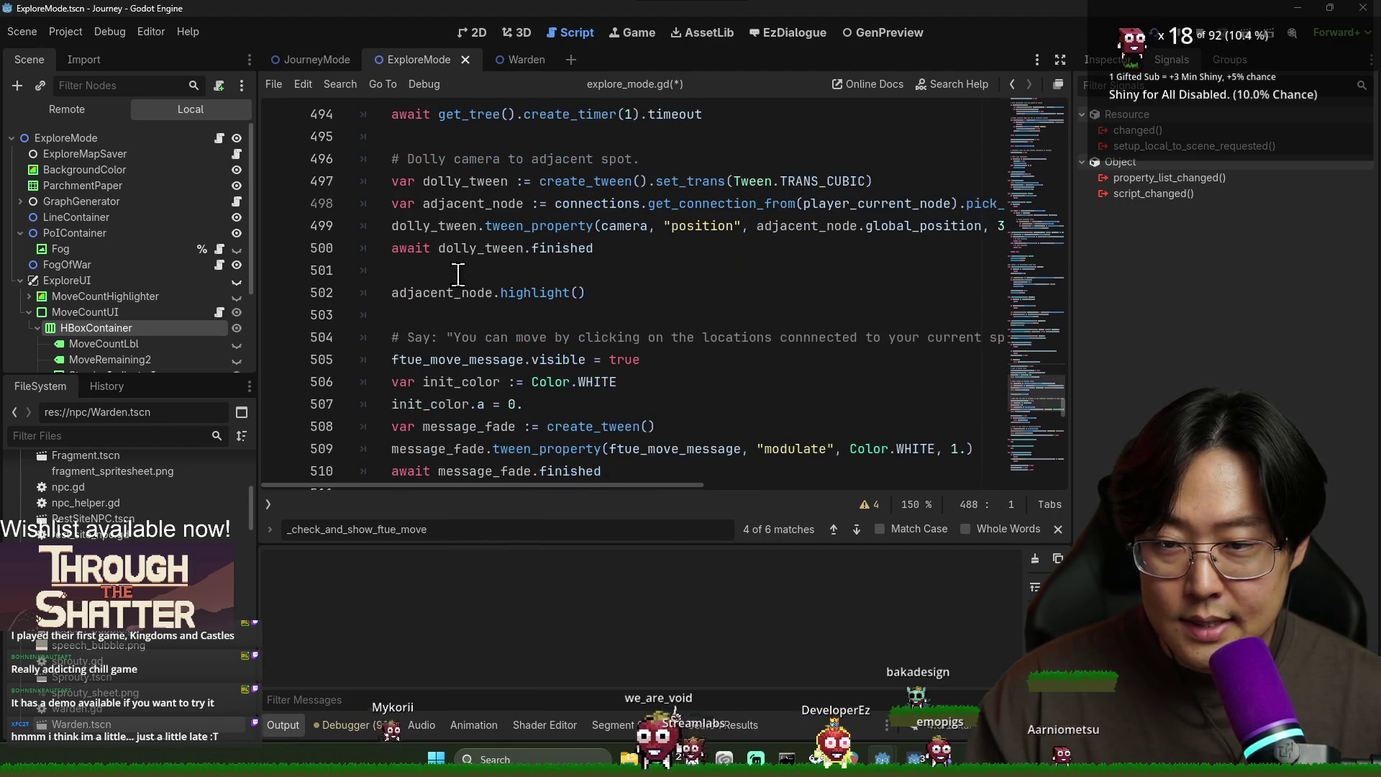
pyautogui.scroll(2, 457, 273)
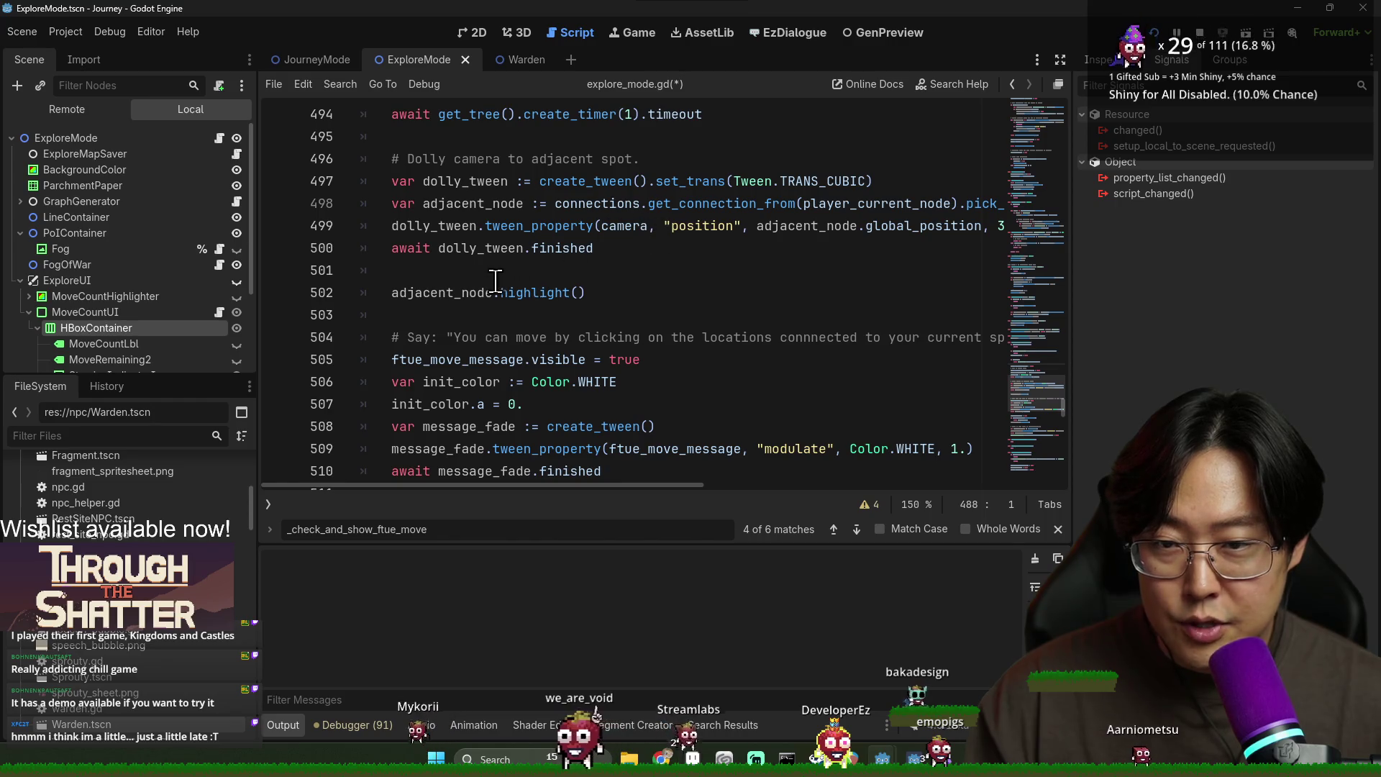
pyautogui.scroll(-2, 496, 280)
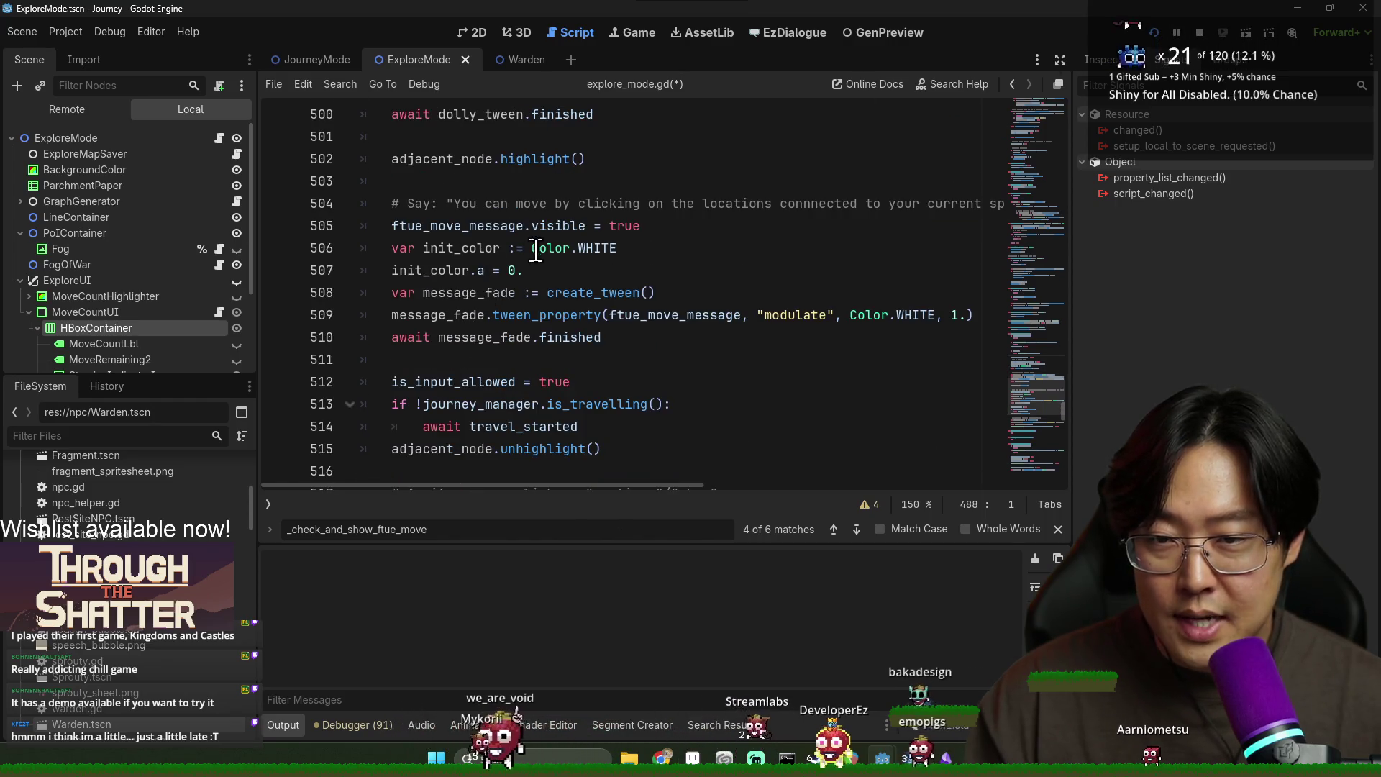
pyautogui.scroll(-2, 527, 335)
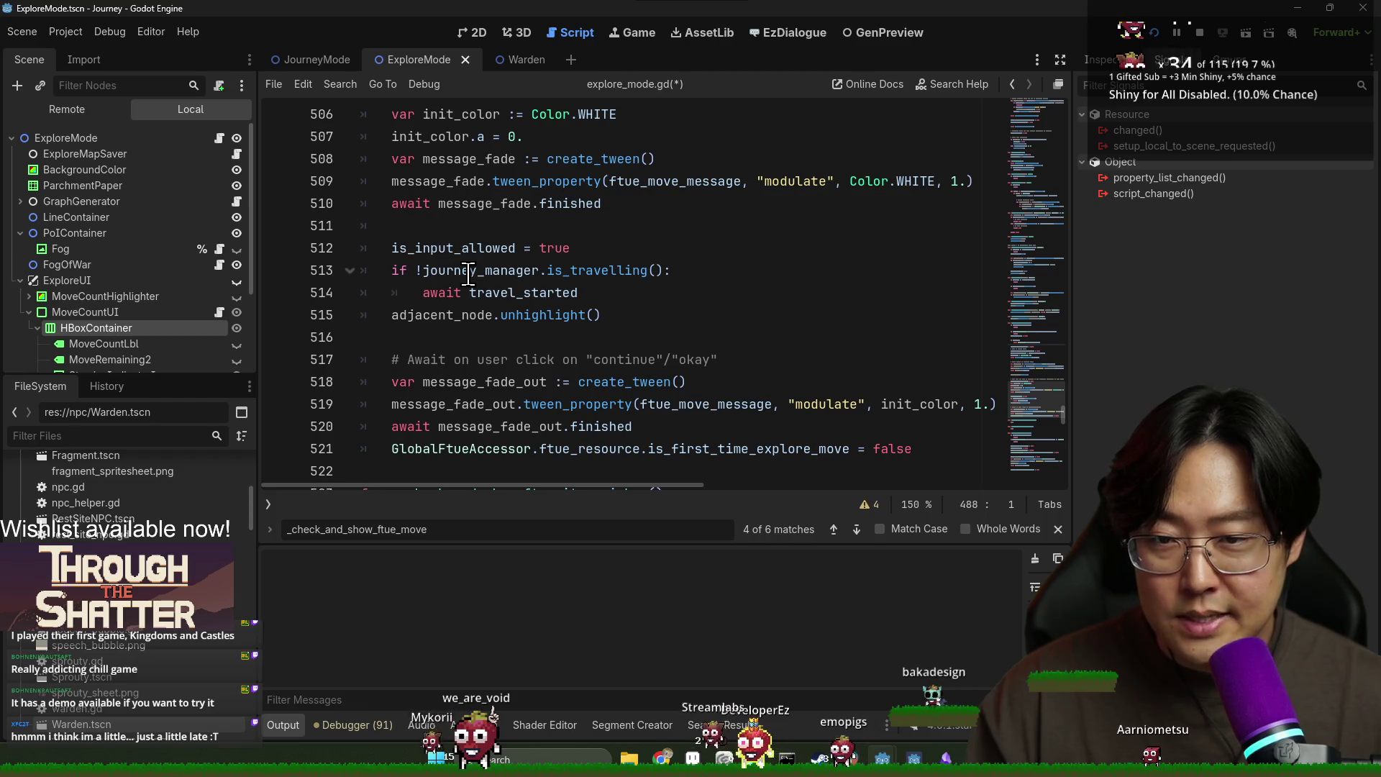
pyautogui.doubleClick(468, 272)
pyautogui.doubleClick(433, 293)
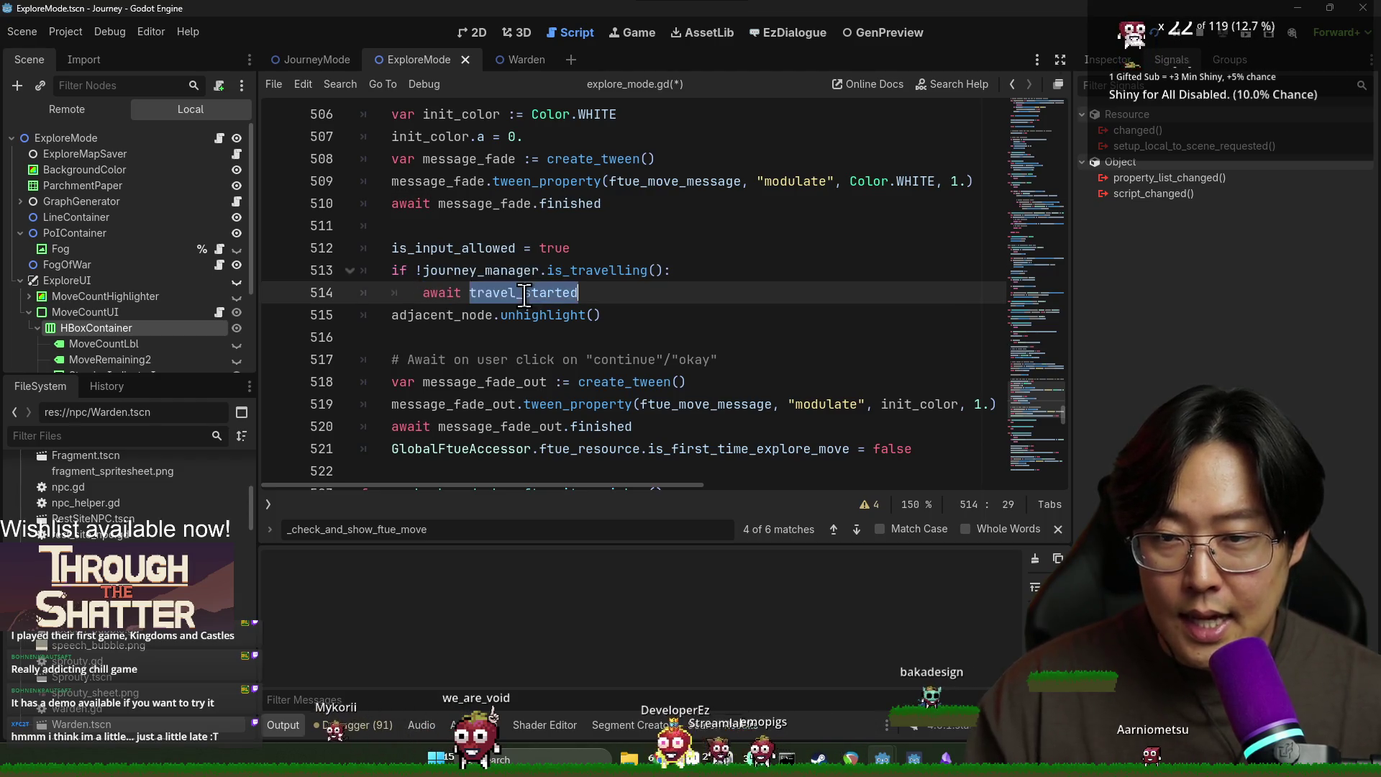
pyautogui.click(403, 249)
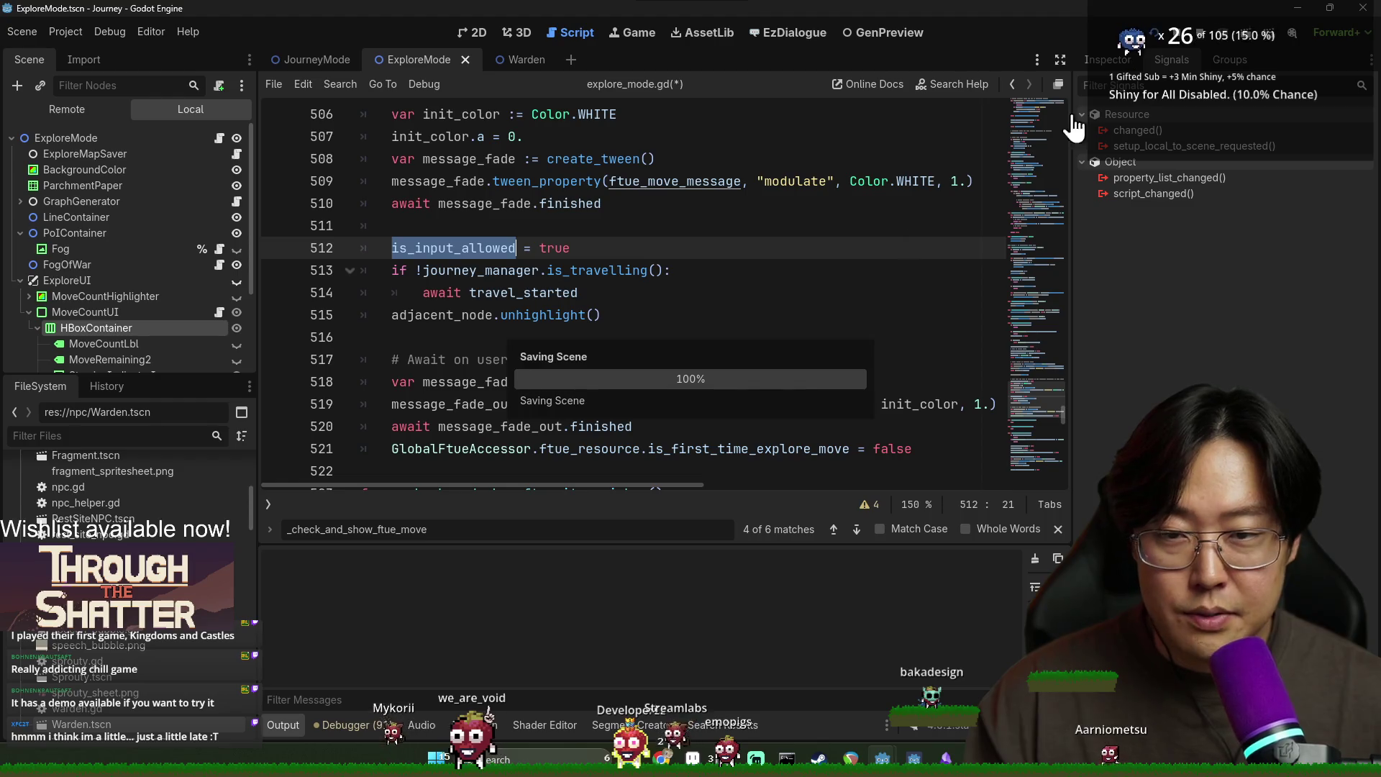
pyautogui.hotkey('alt', 'Tab')
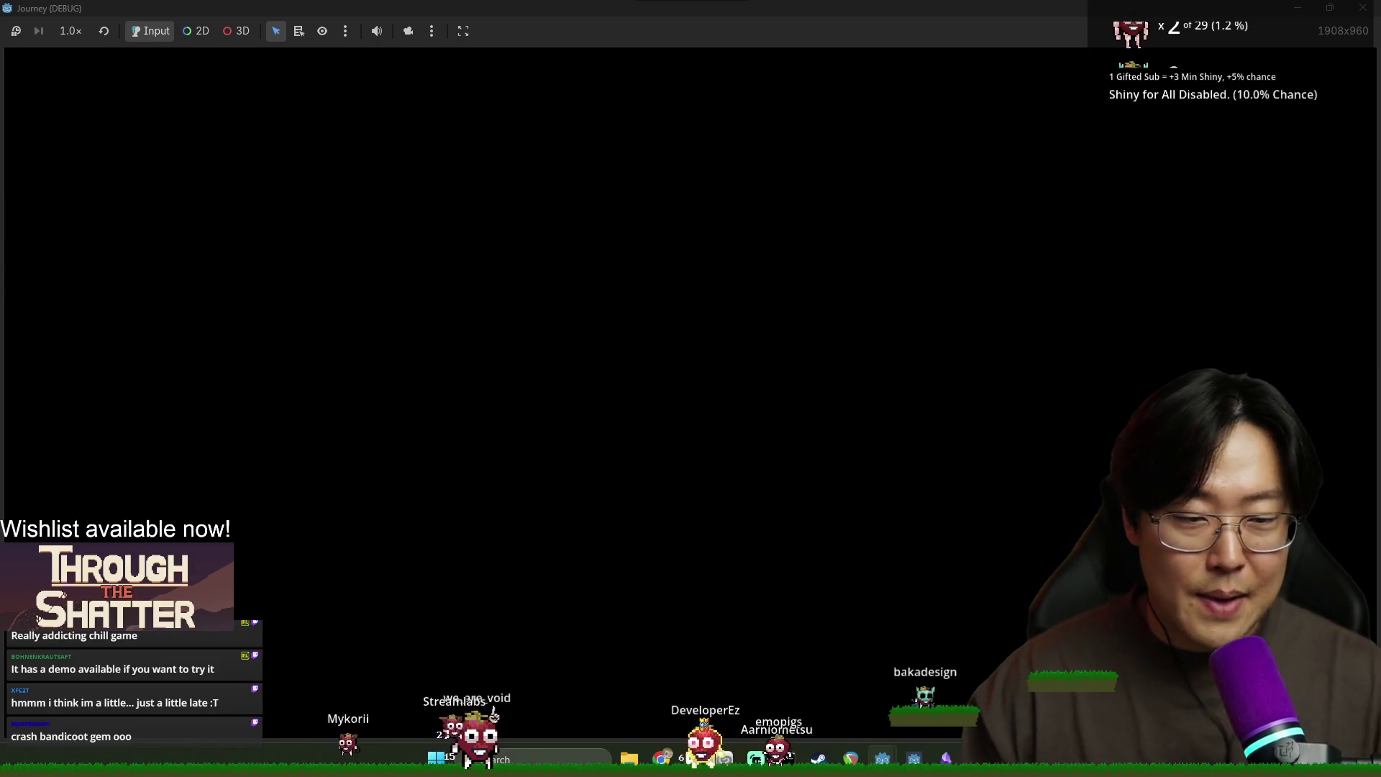
# Step: Dismiss the 'Are you dead?' dialogue and advance the opening dialogue in the Journey debug game
pyautogui.click(938, 499)
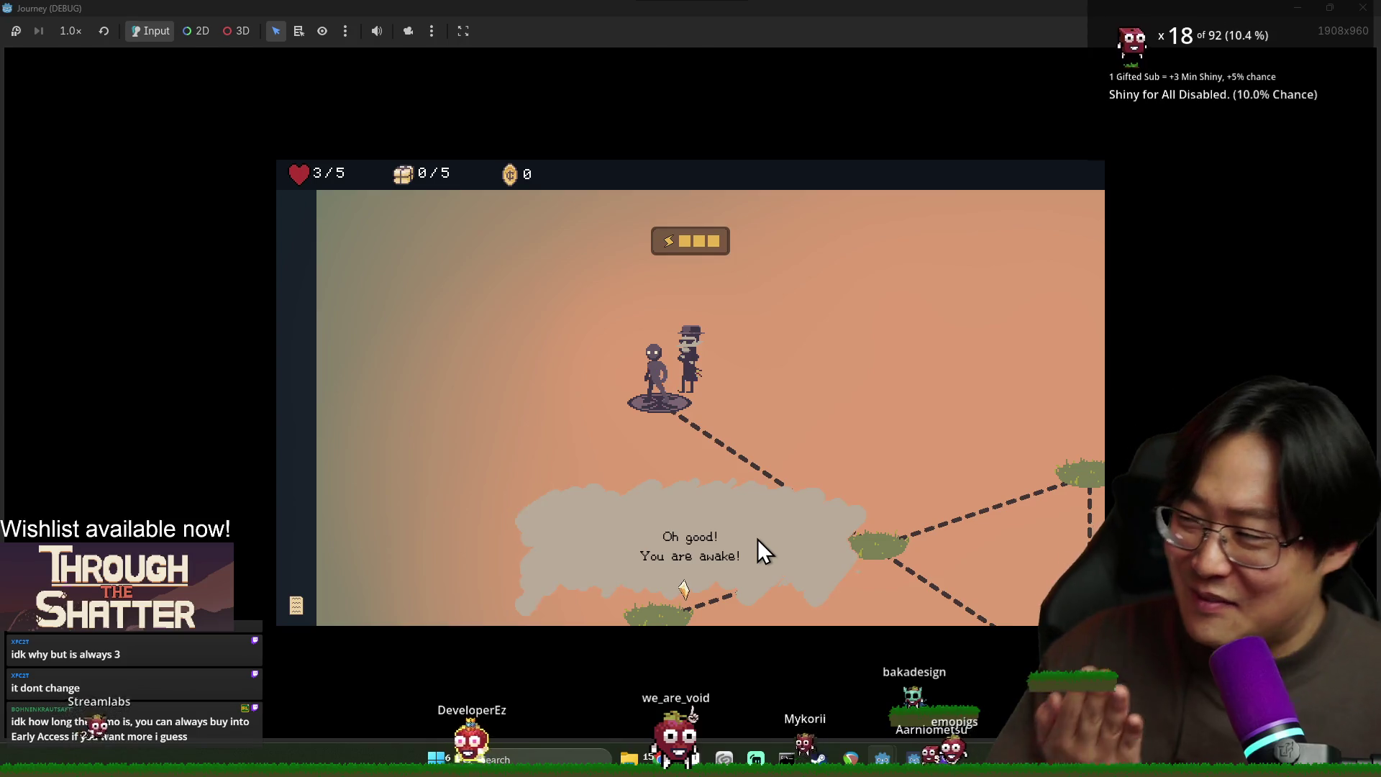
pyautogui.click(757, 539)
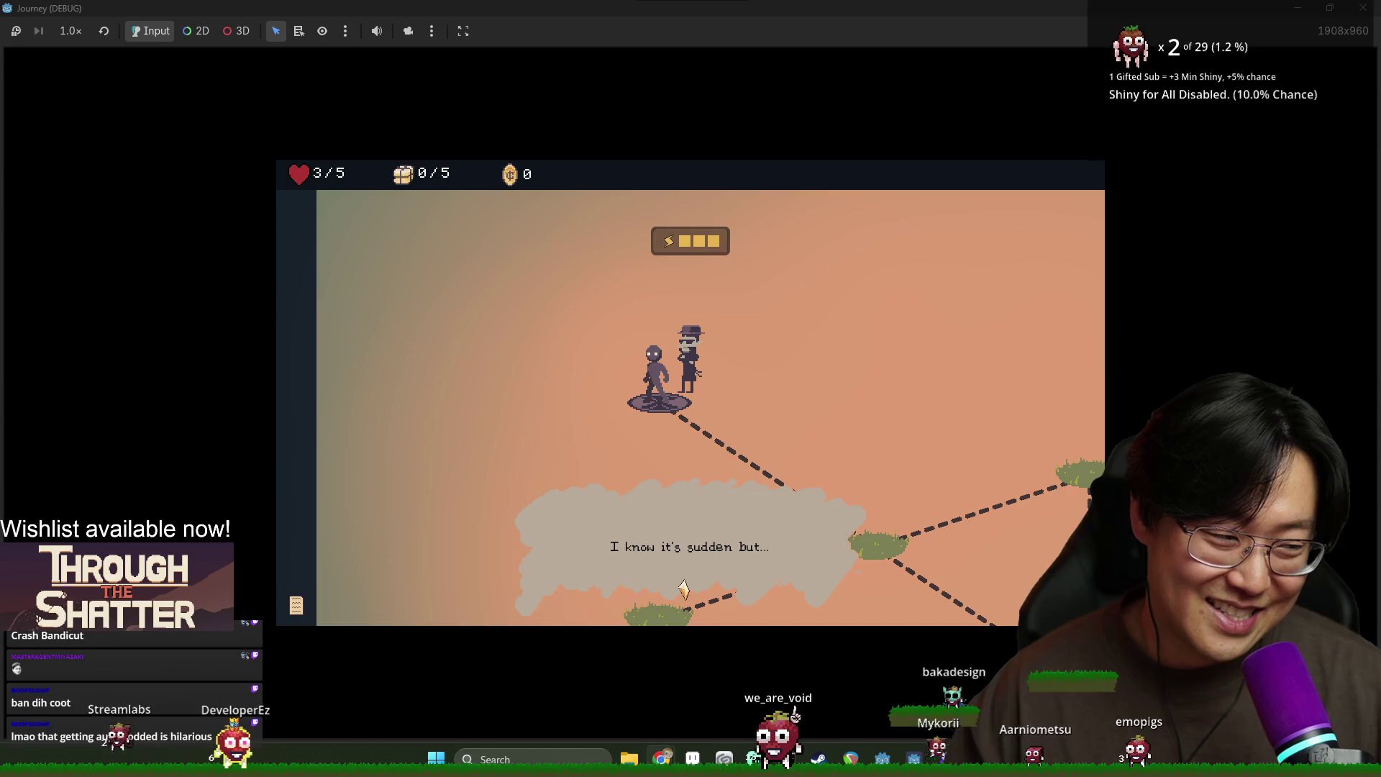
# Step: Advance the dialogue, take the provision, and move the player to the upper-left node
pyautogui.click(844, 516)
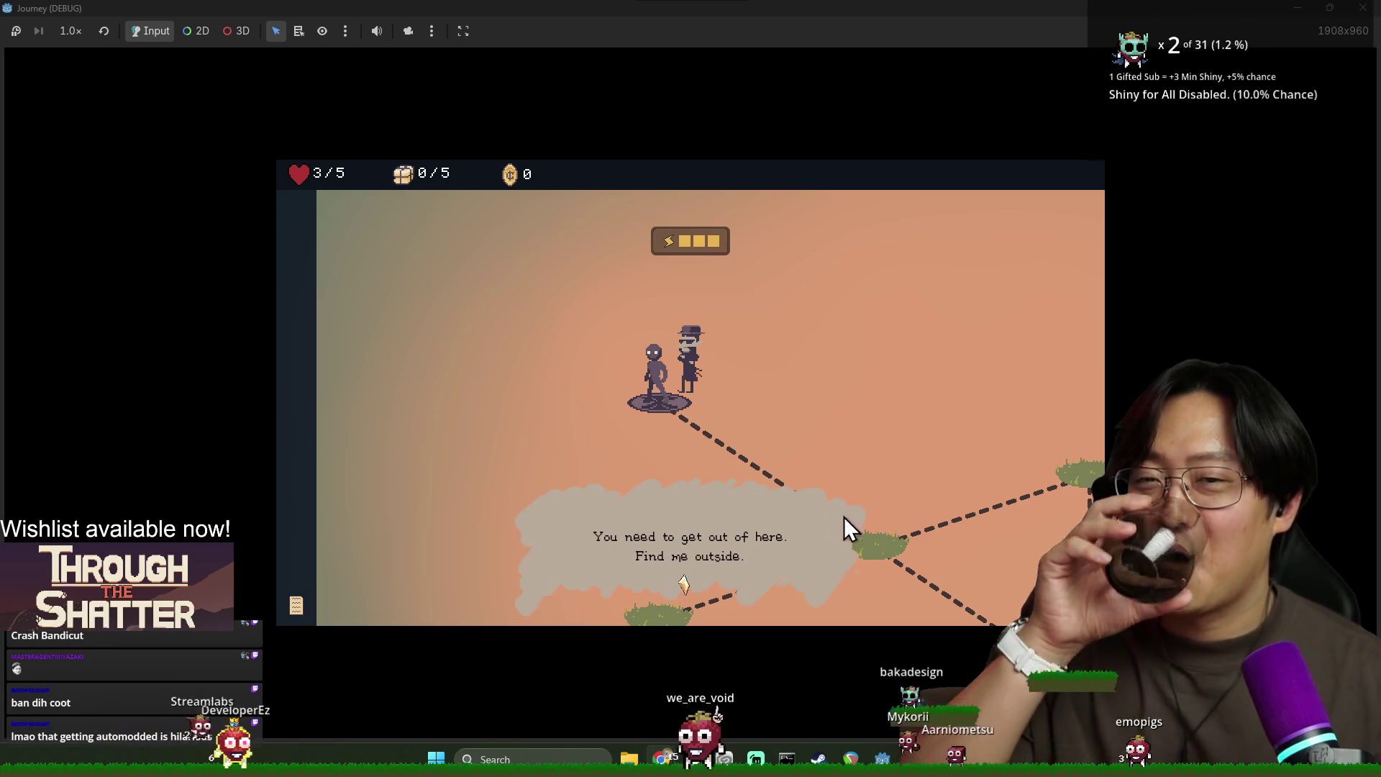
pyautogui.click(874, 543)
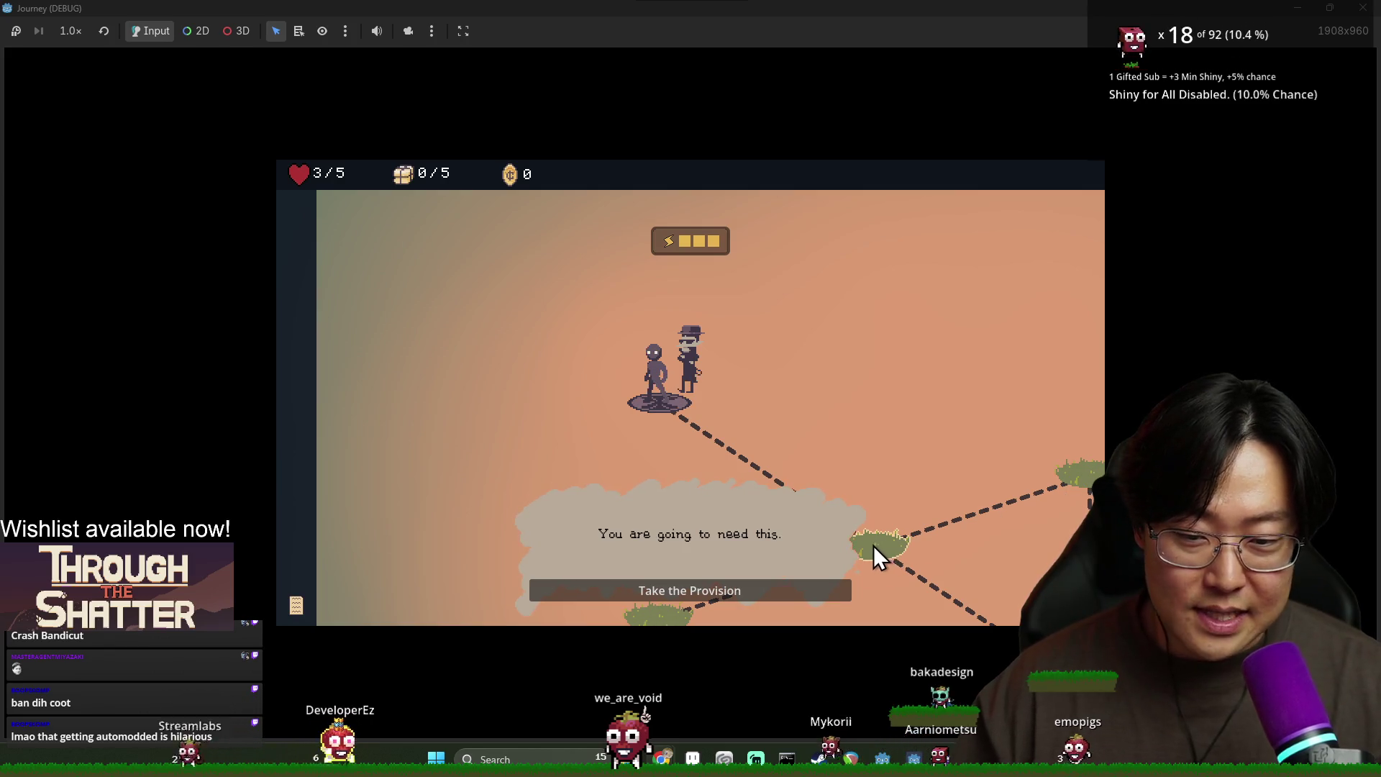
pyautogui.click(788, 587)
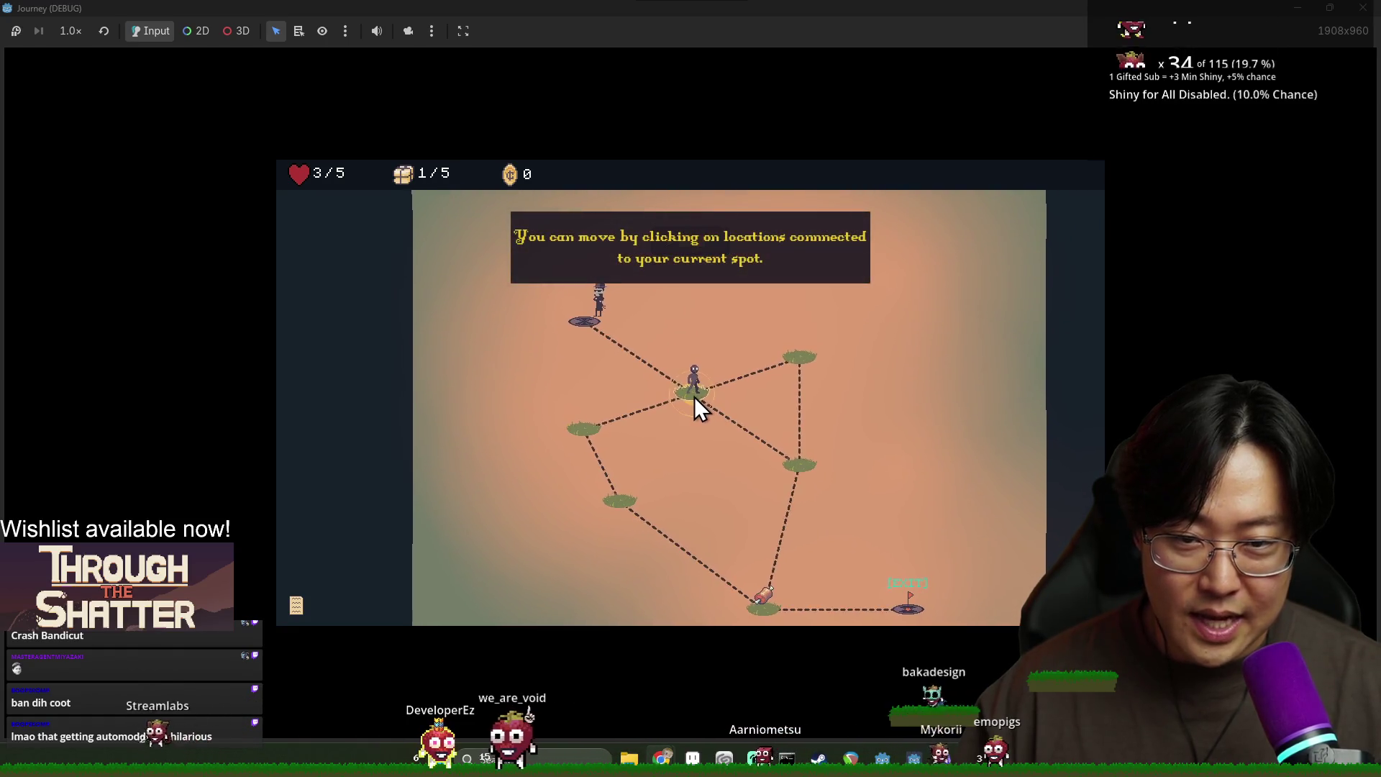
pyautogui.click(590, 322)
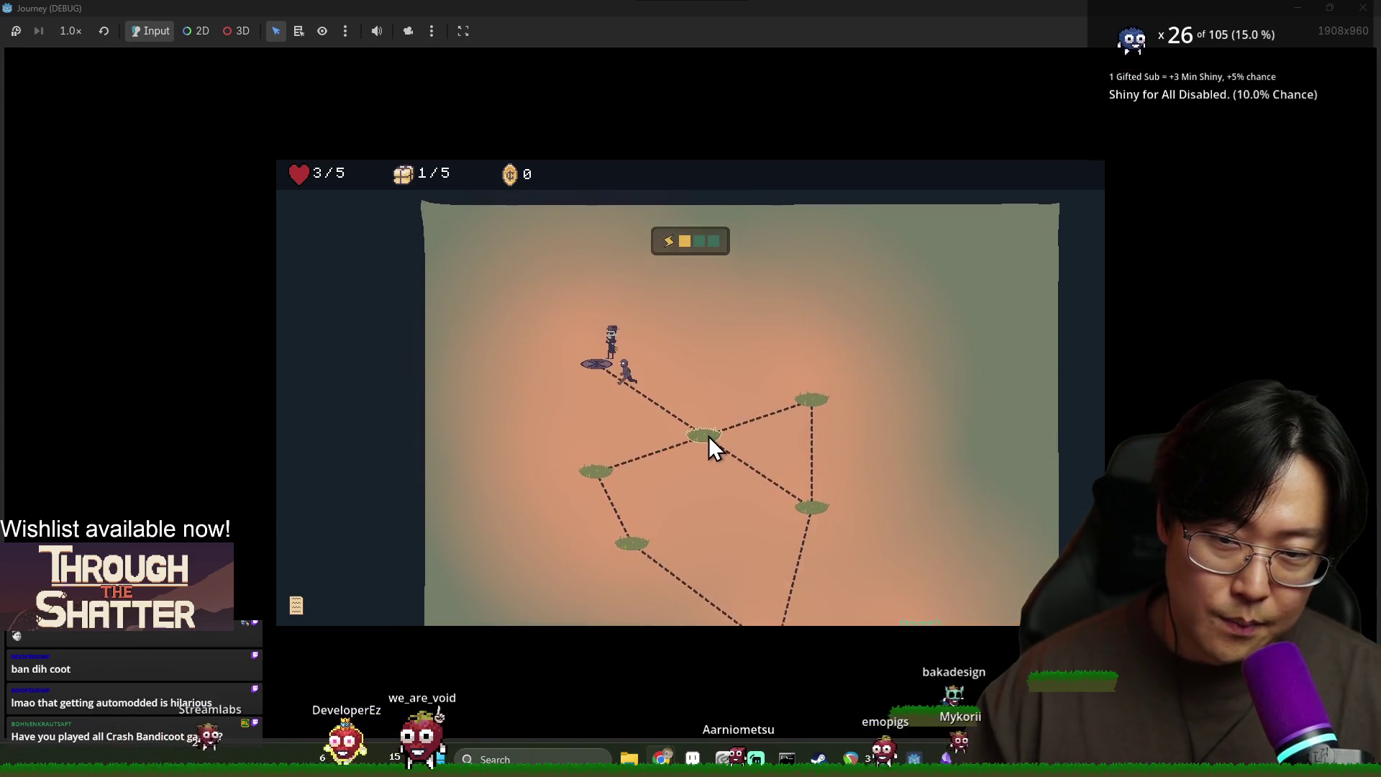
# Step: Dismiss the companion and tutorial messages and bring the Godot editor back to front
pyautogui.click(767, 594)
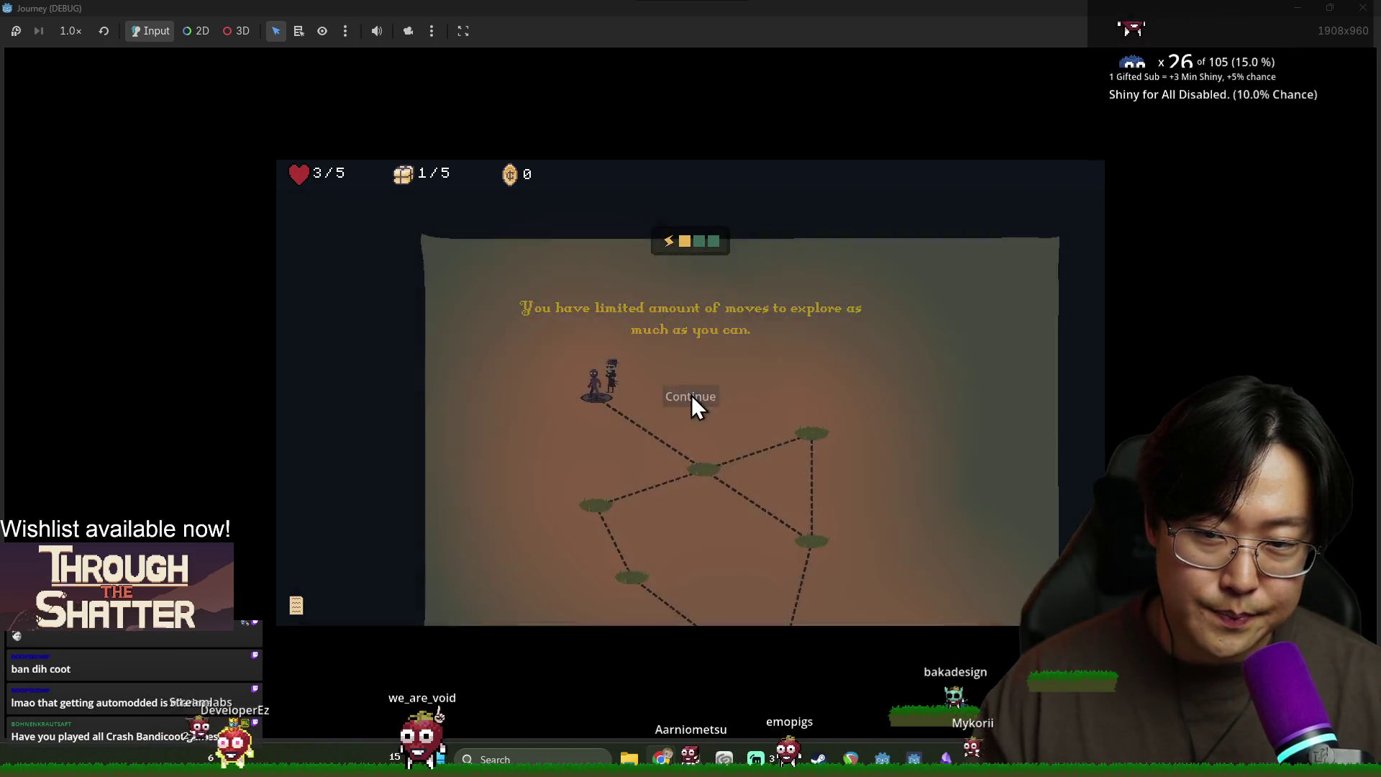
pyautogui.click(692, 395)
pyautogui.press('super+Tab')
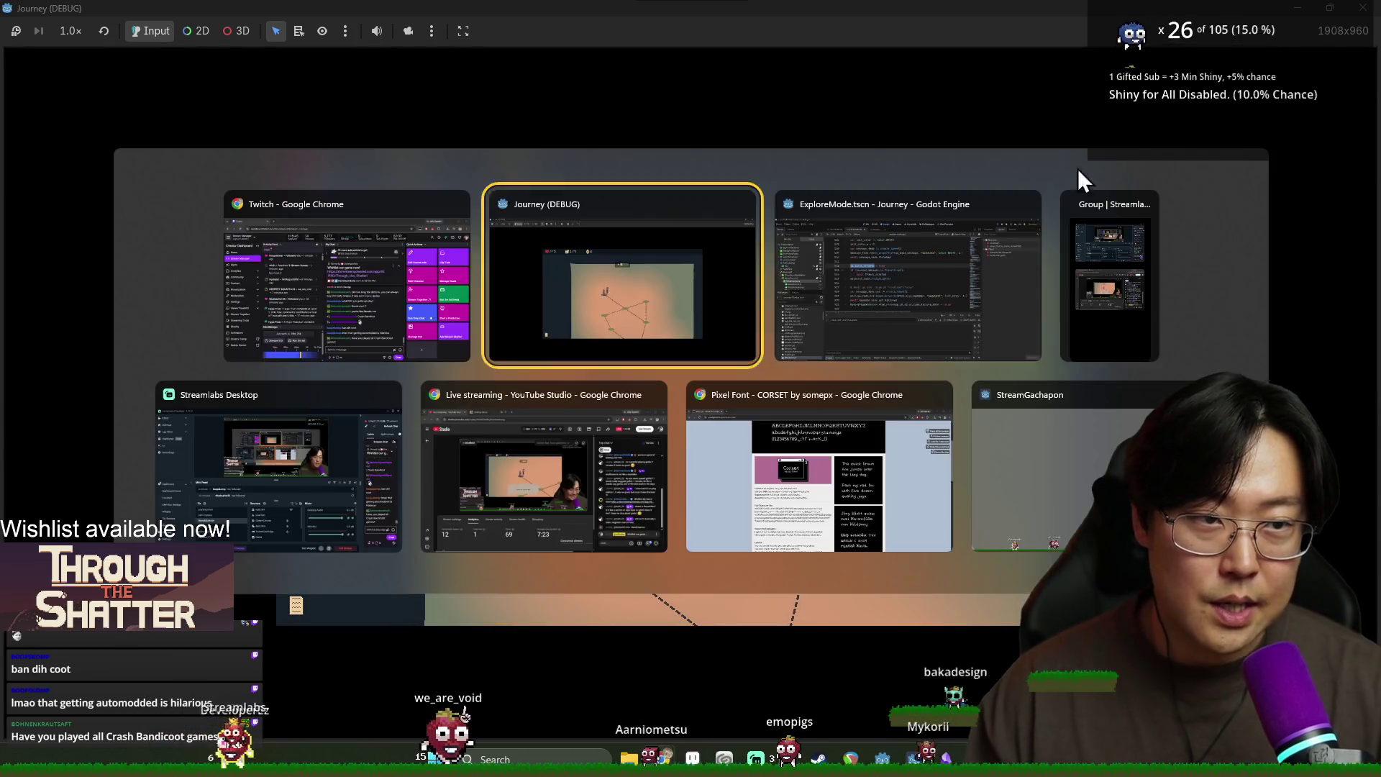
pyautogui.click(883, 282)
pyautogui.click(766, 291)
pyautogui.hotkey('ctrl', 's')
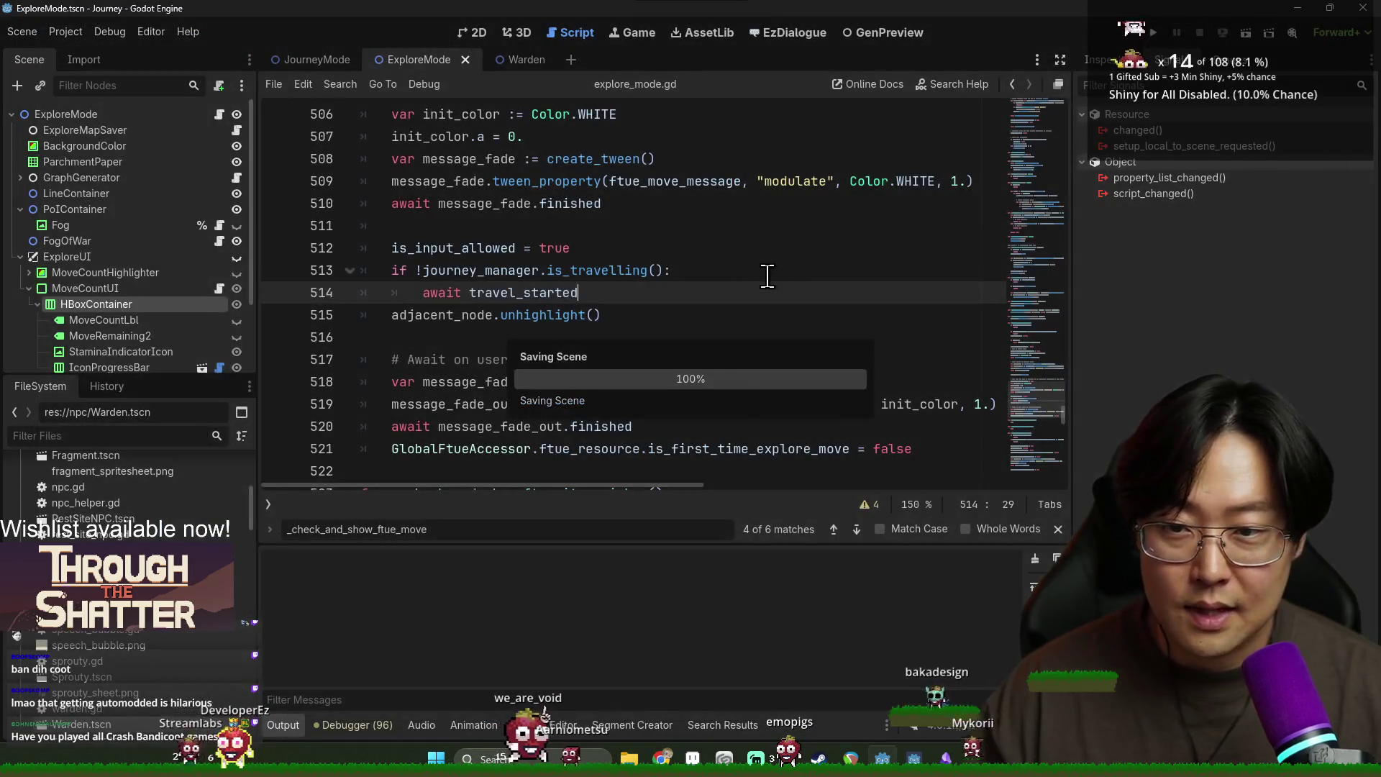
pyautogui.doubleClick(440, 247)
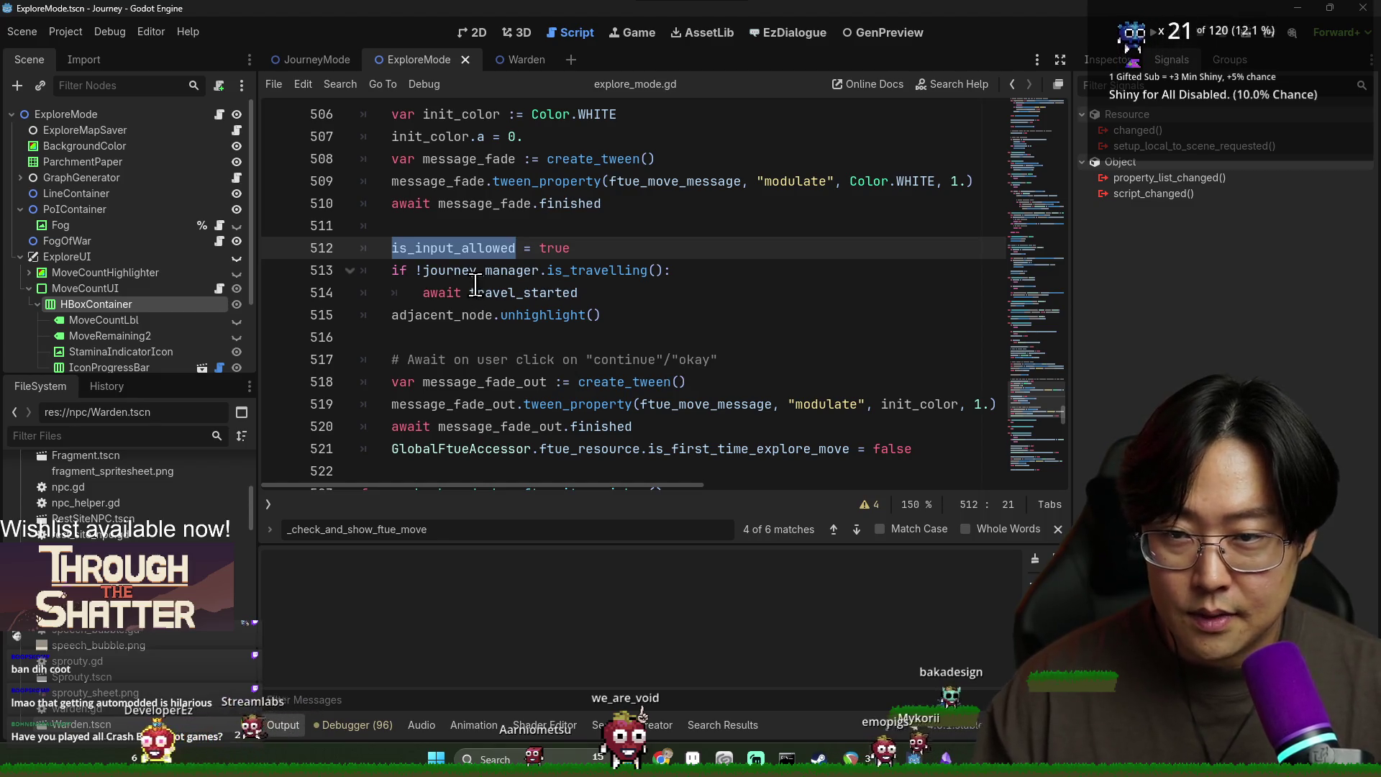
pyautogui.scroll(2, 503, 321)
pyautogui.doubleClick(496, 337)
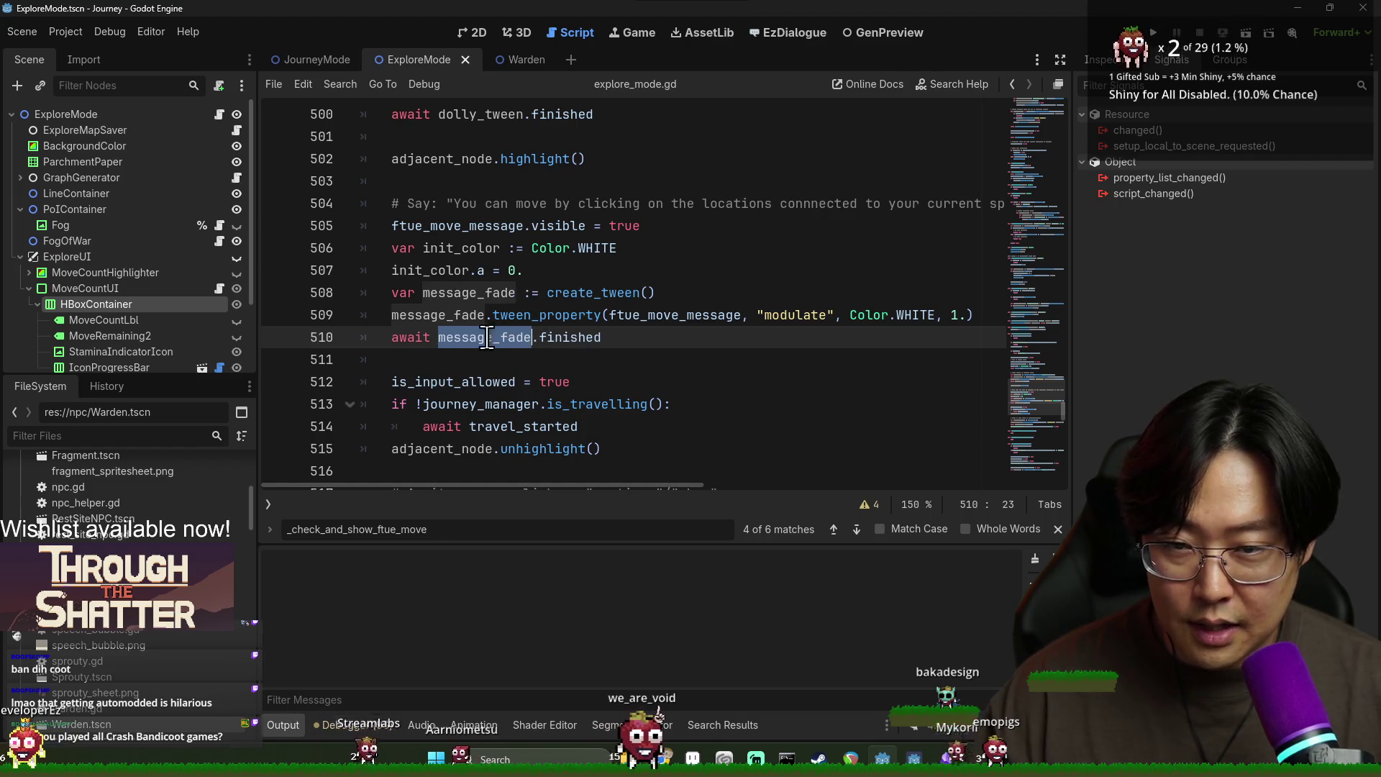
pyautogui.doubleClick(477, 383)
pyautogui.doubleClick(554, 382)
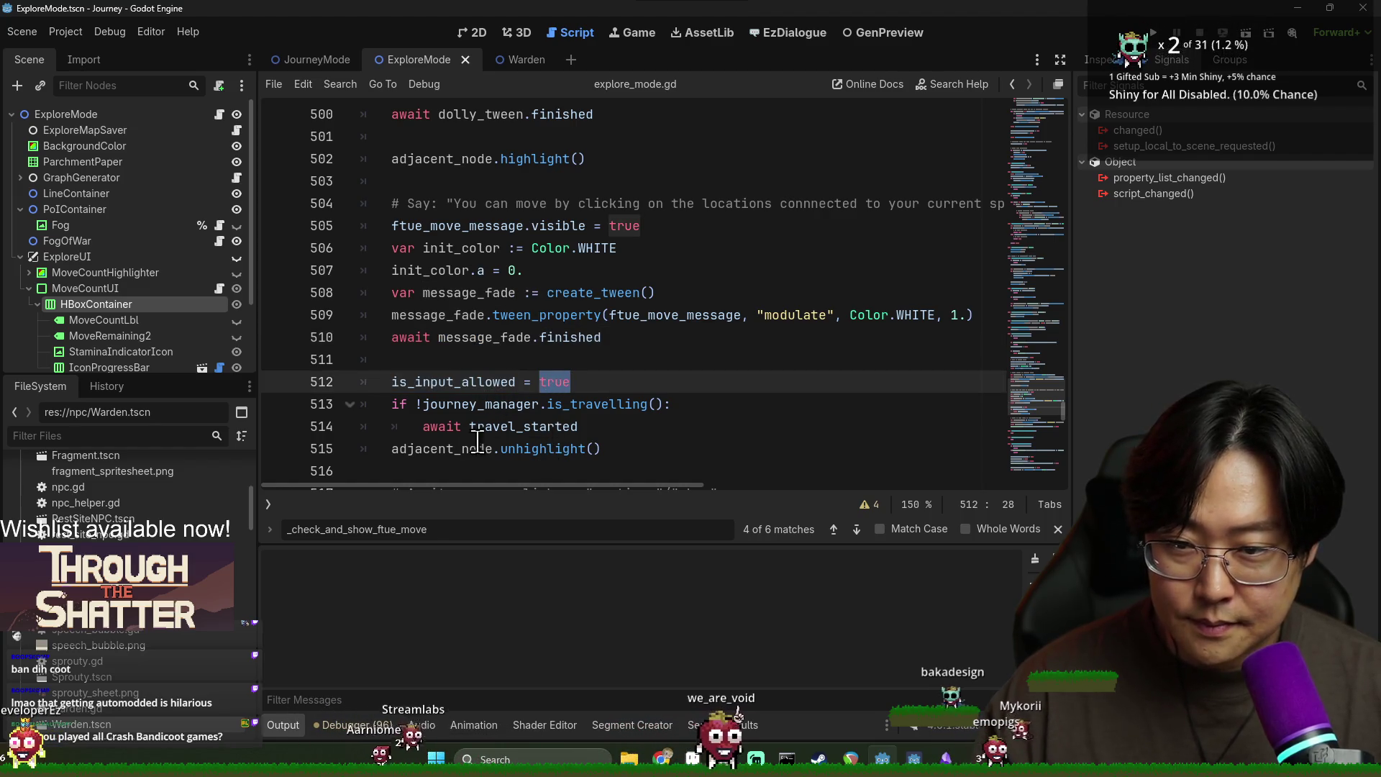
pyautogui.moveTo(423, 426); pyautogui.dragTo(426, 415)
pyautogui.doubleClick(509, 404)
pyautogui.scroll(3, 496, 338)
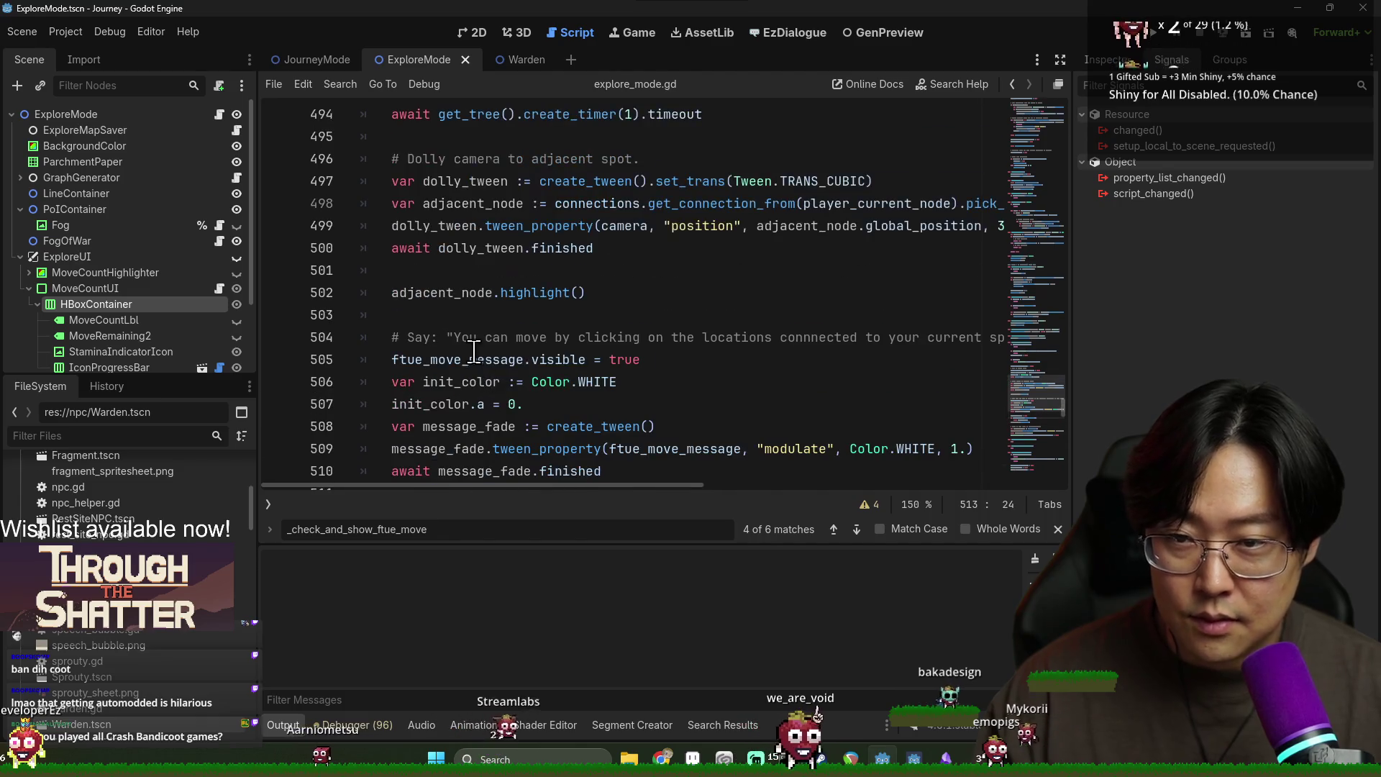
pyautogui.scroll(-2, 480, 270)
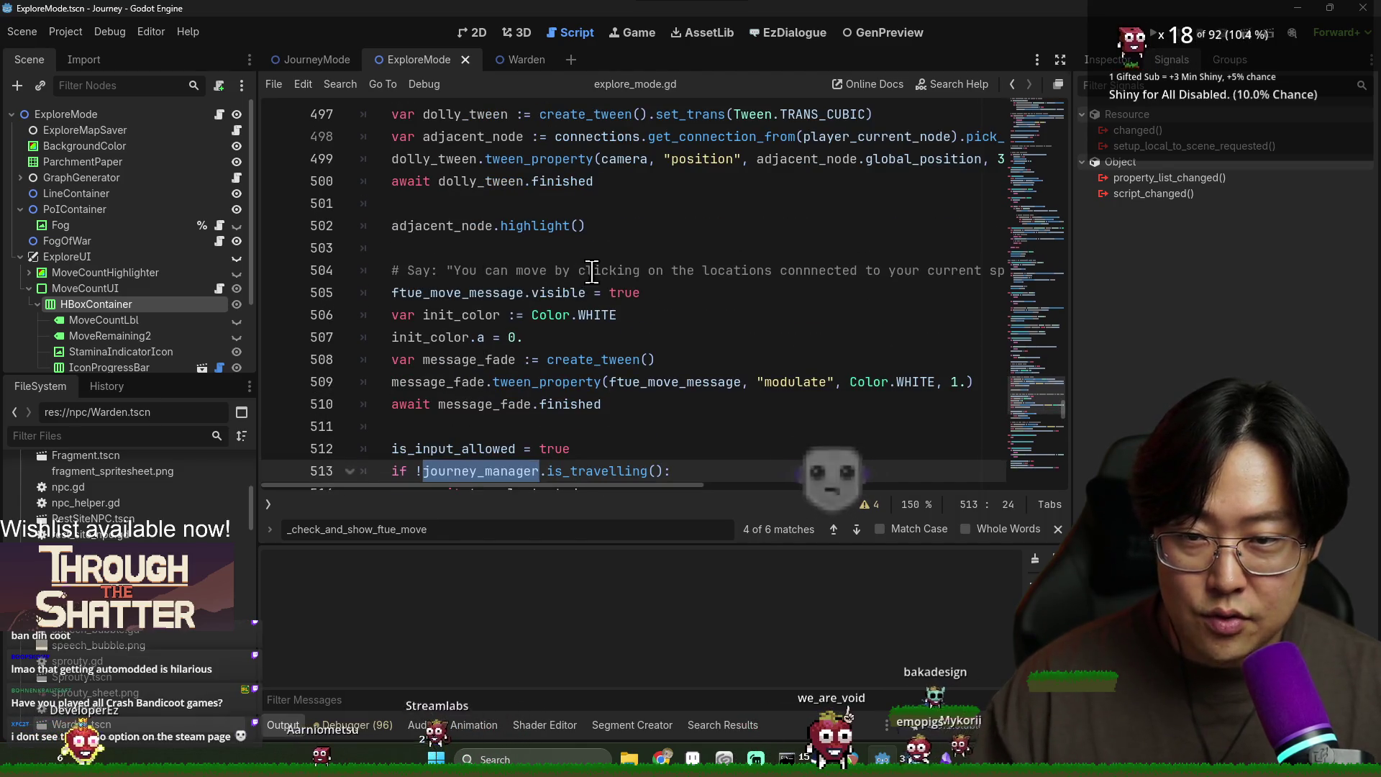
pyautogui.doubleClick(496, 295)
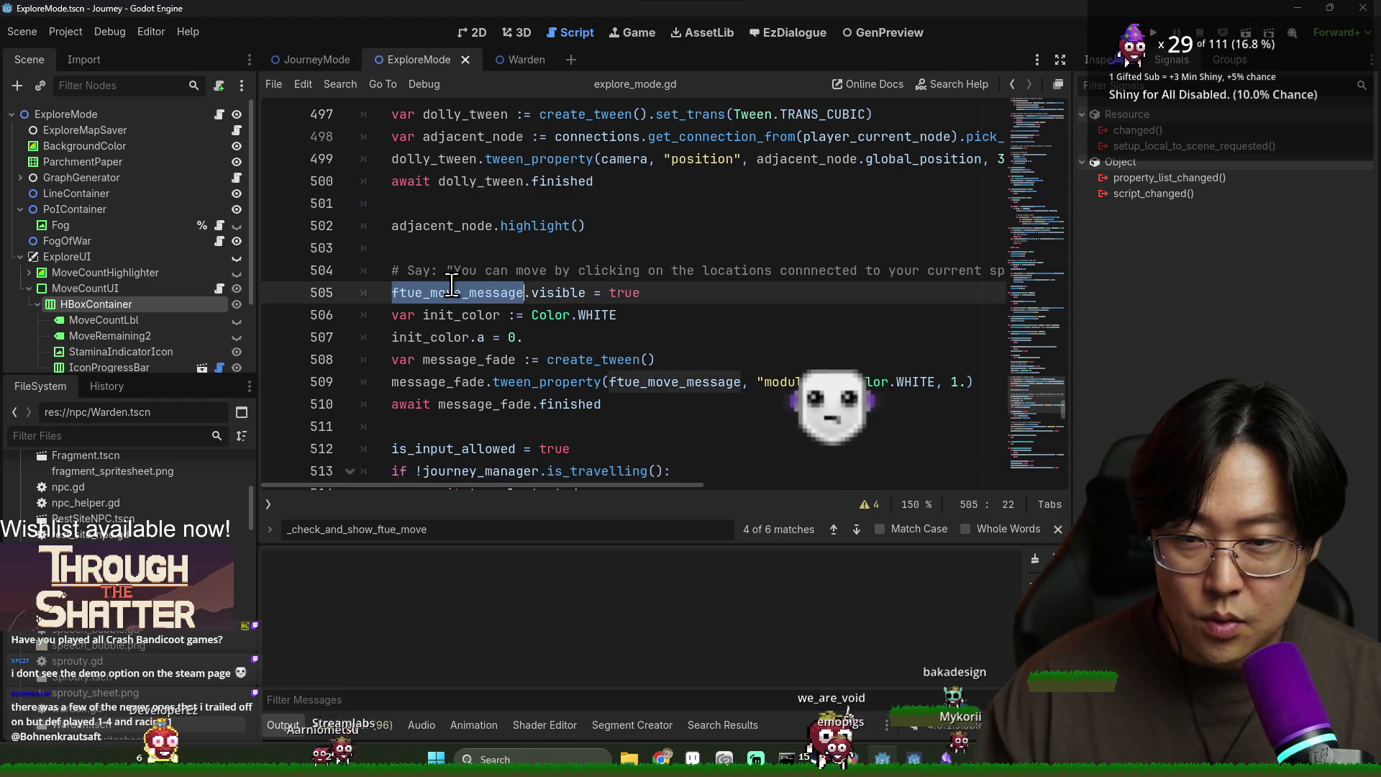
pyautogui.doubleClick(520, 382)
pyautogui.scroll(-3, 519, 381)
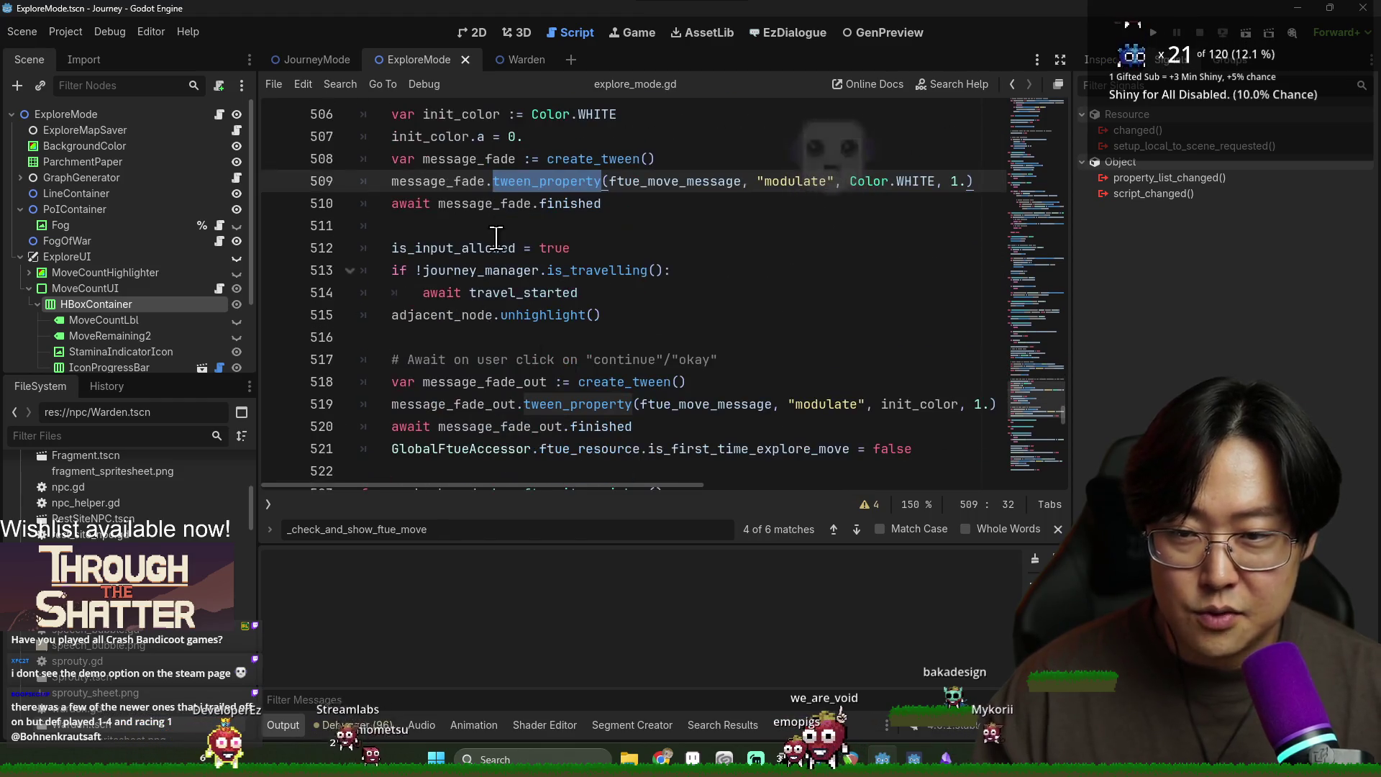
pyautogui.doubleClick(504, 248)
# Step: Search for is_input_allowed and step through matches to the travel request check
pyautogui.hotkey('ctrl', 'f')
pyautogui.press('Return')
pyautogui.press('Return')
pyautogui.press('Return')
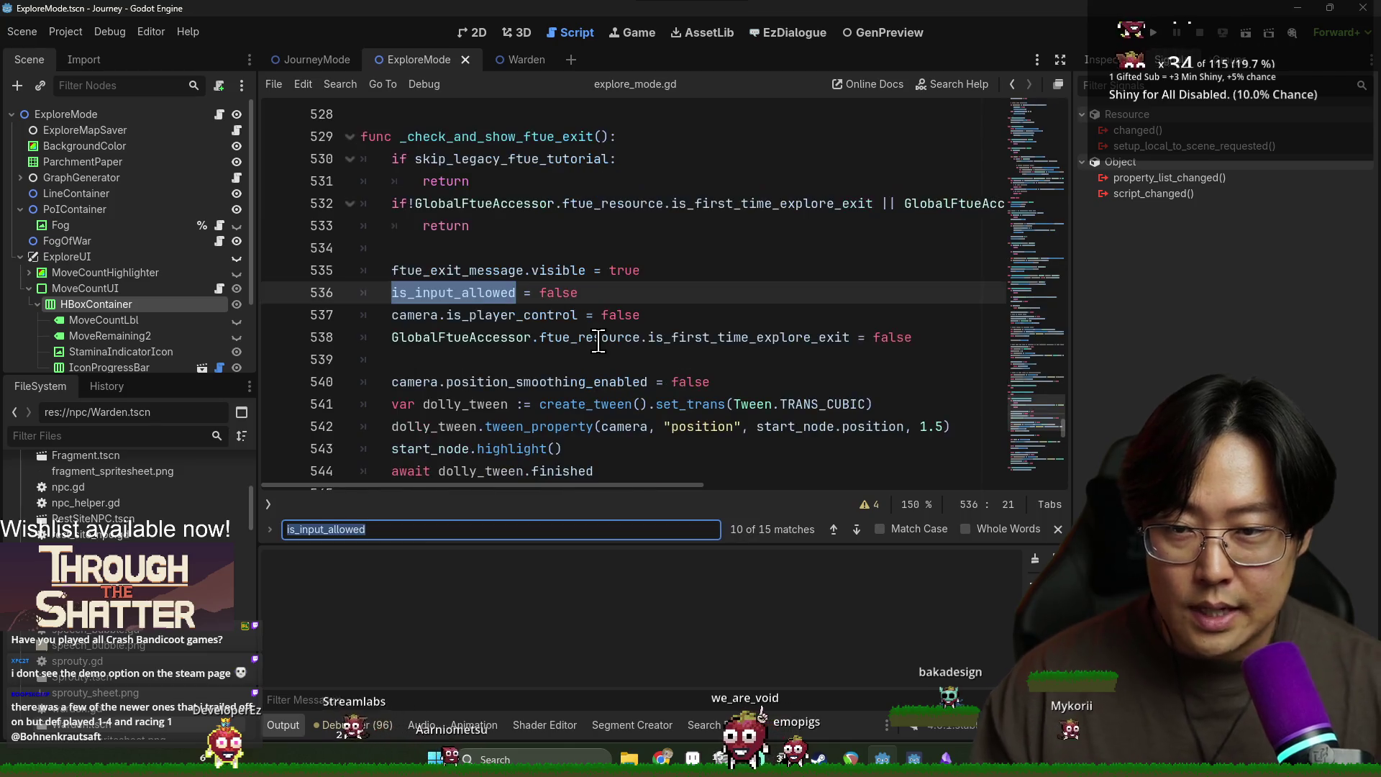
pyautogui.press('Return')
pyautogui.press('Return')
pyautogui.press('Return')
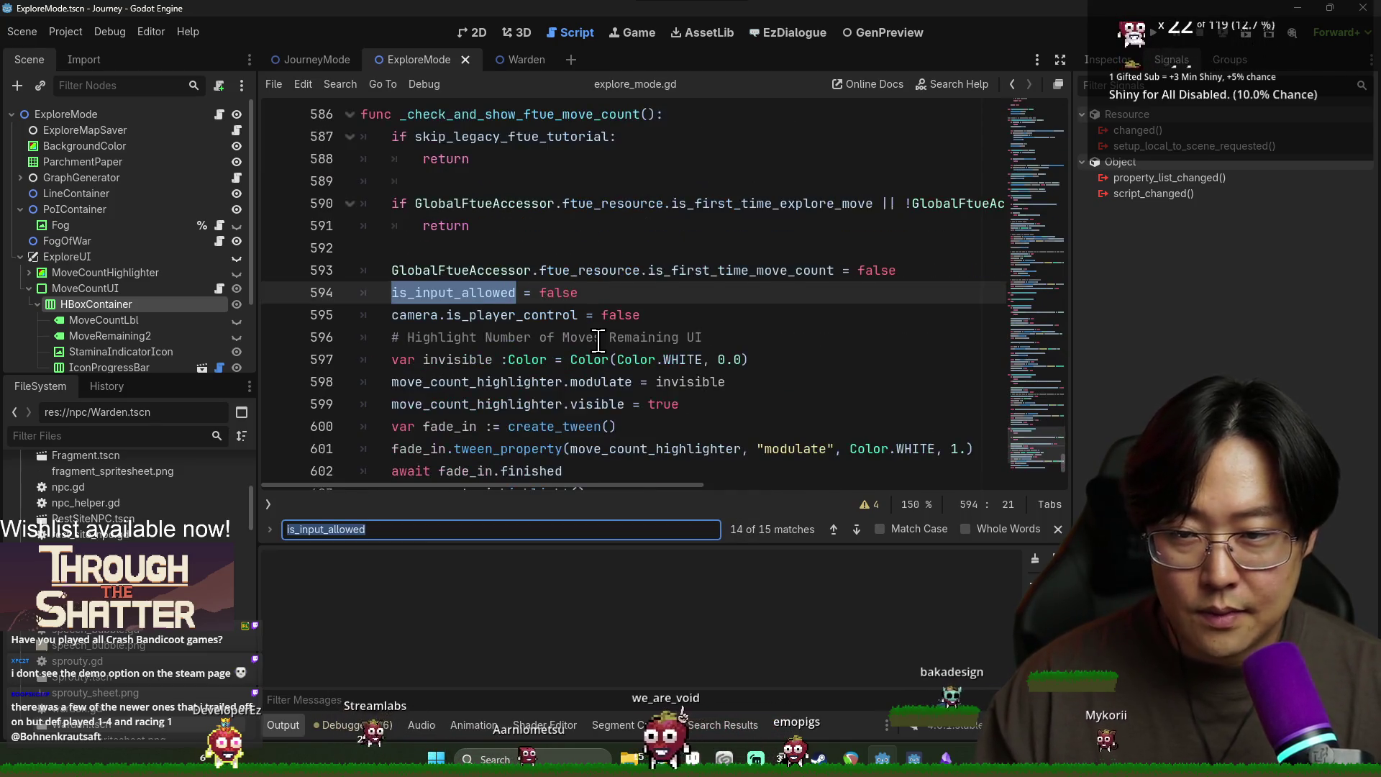
pyautogui.press('Return')
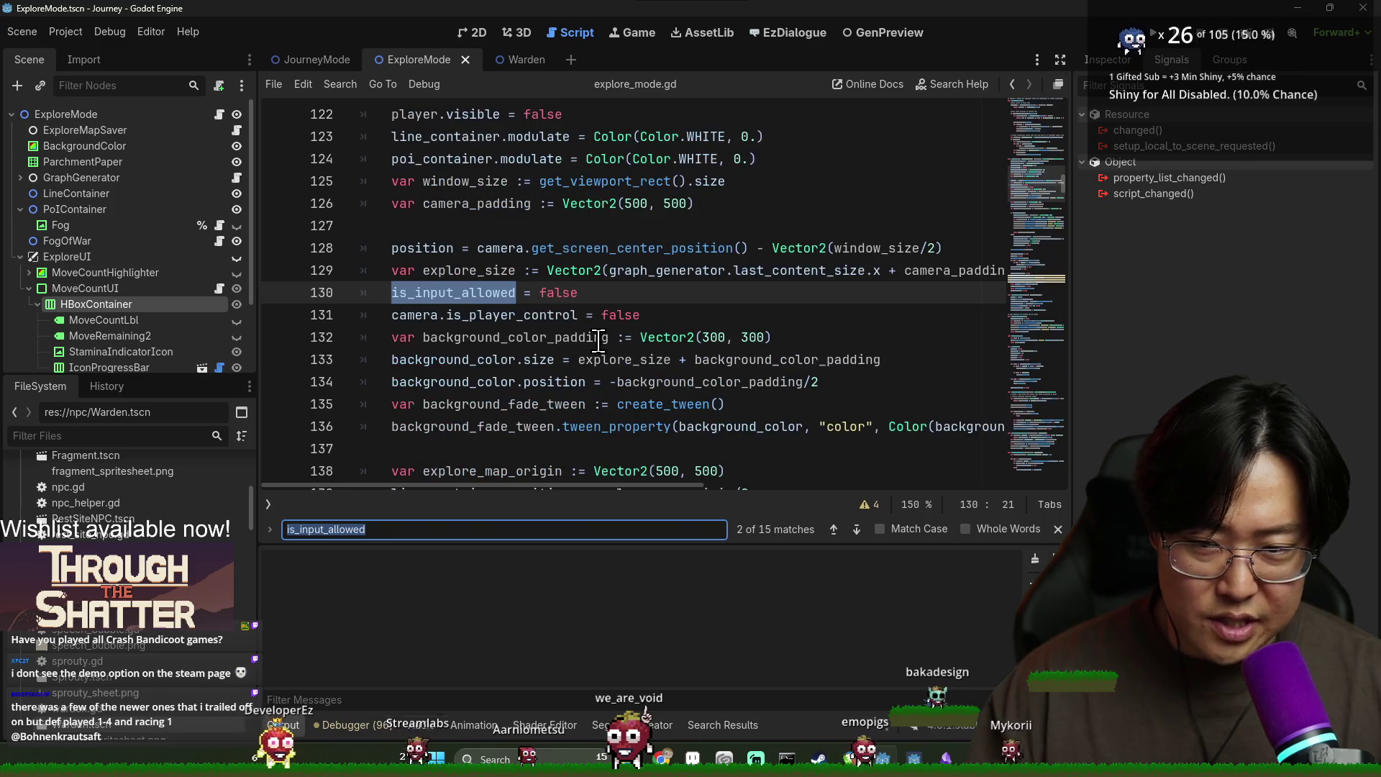
pyautogui.press('Return')
pyautogui.press('Return')
pyautogui.press('Return')
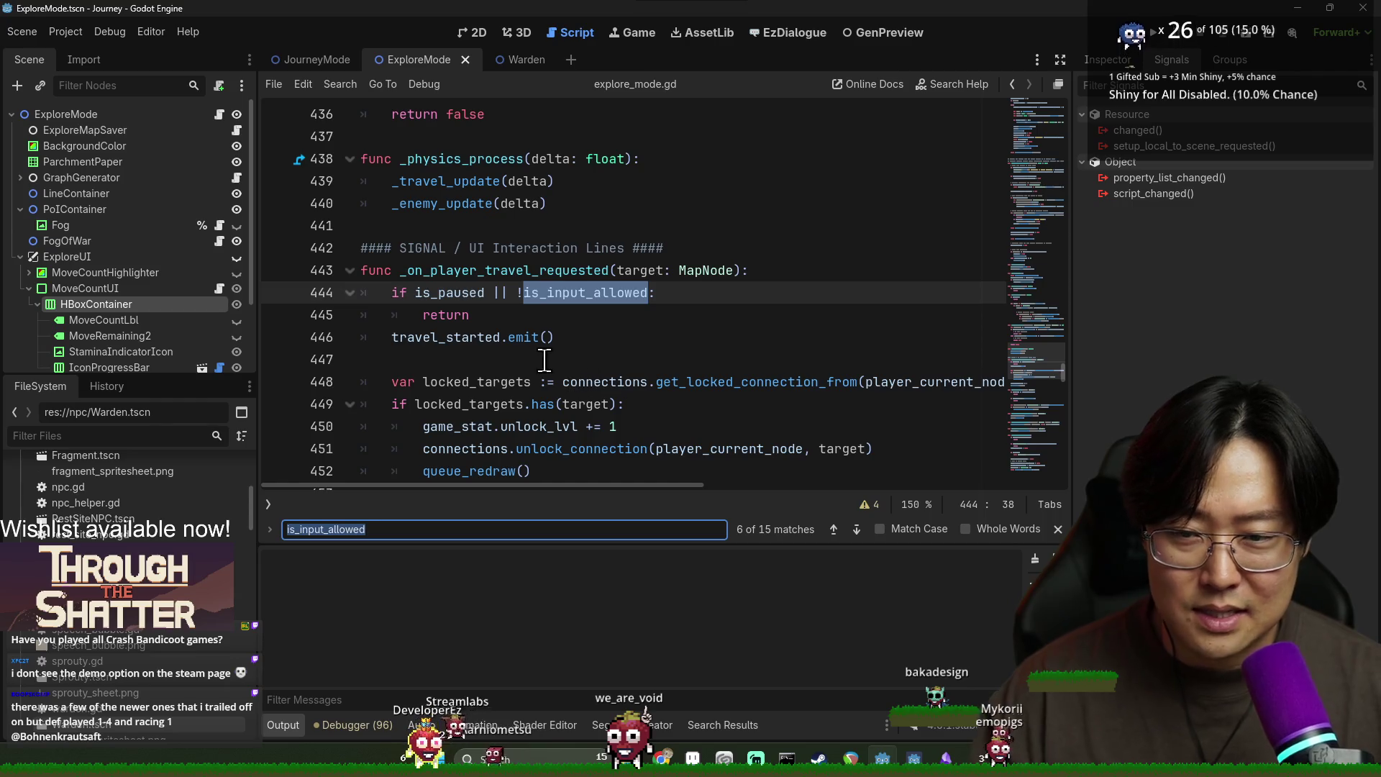
# Step: Inspect the is_paused / is_input_allowed guard on lines 444–445 and jump to its declaration
pyautogui.doubleClick(440, 293)
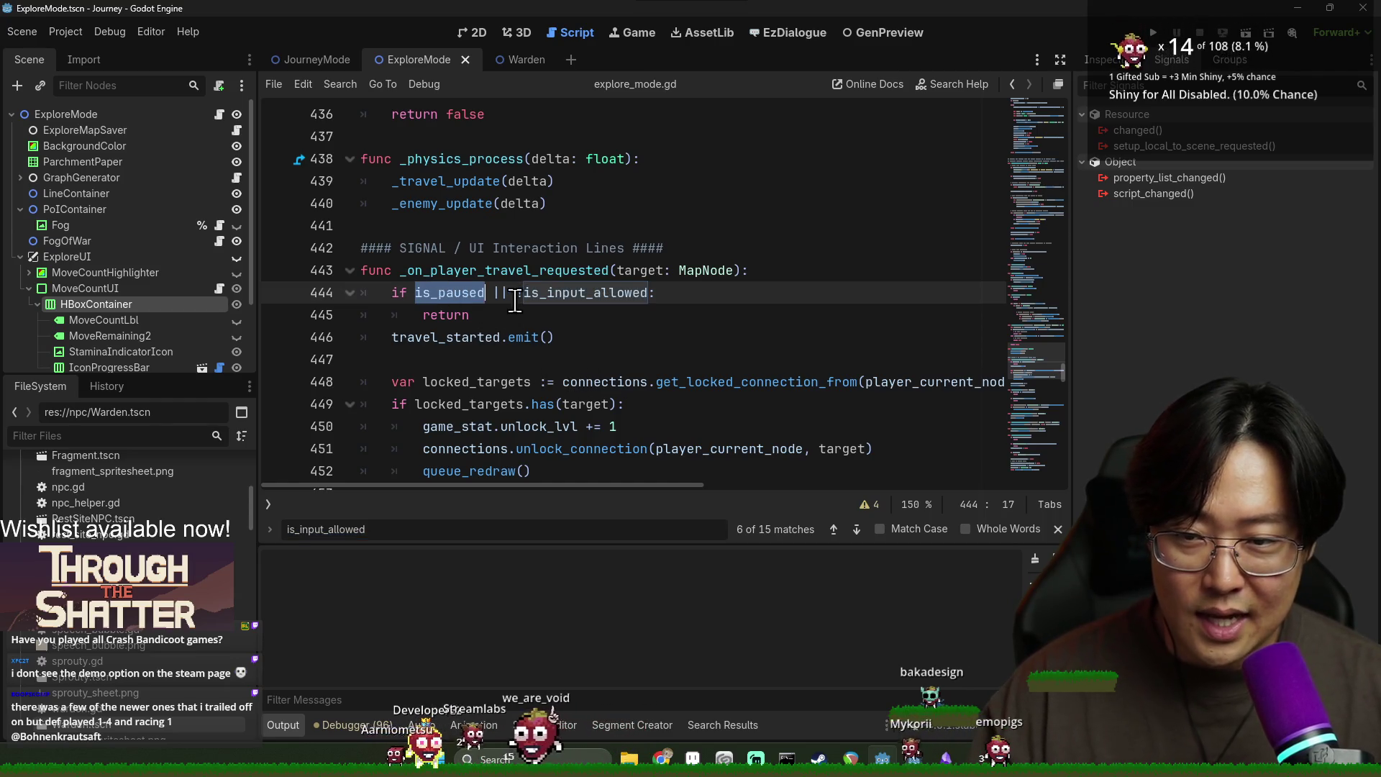
pyautogui.doubleClick(555, 294)
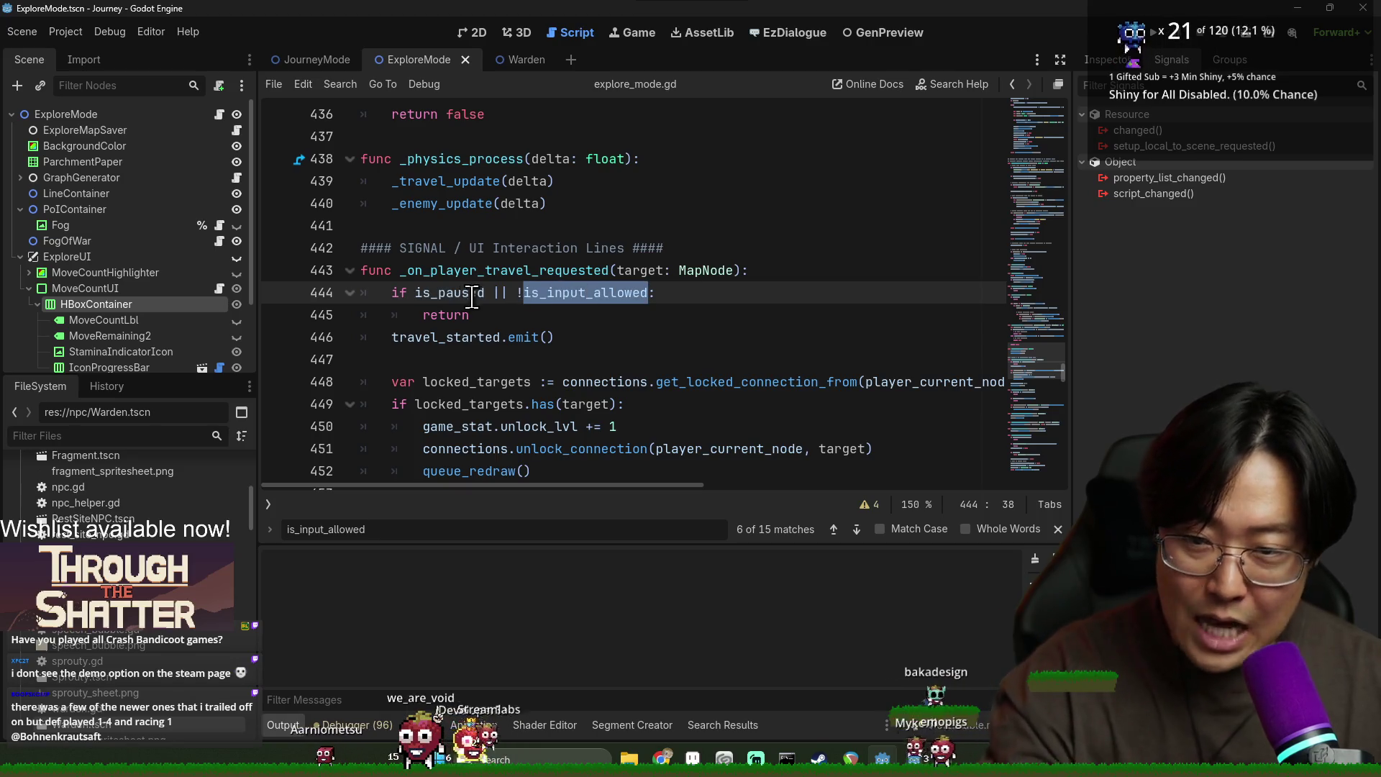
pyautogui.doubleClick(429, 314)
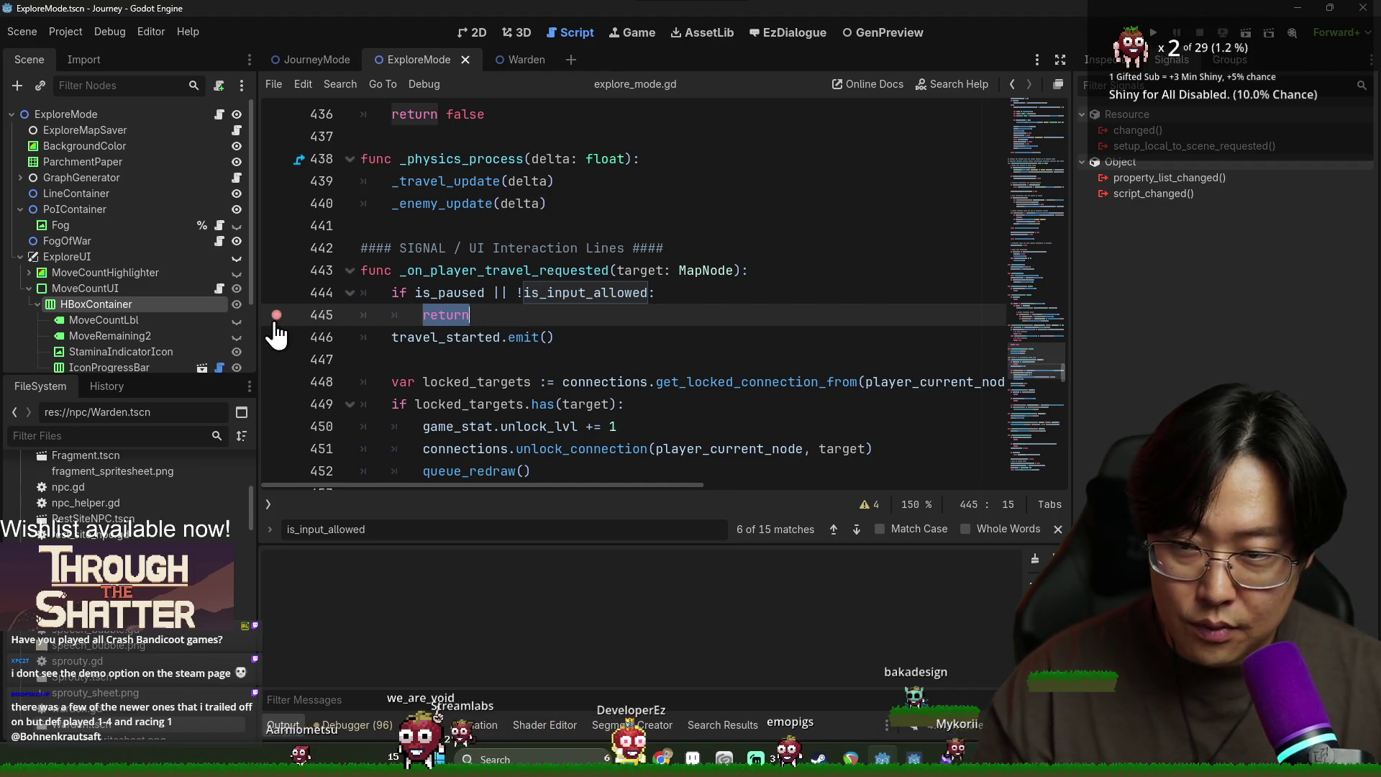
pyautogui.doubleClick(569, 293)
pyautogui.keyDown('ctrl'); pyautogui.click(569, 293); pyautogui.keyUp('ctrl')
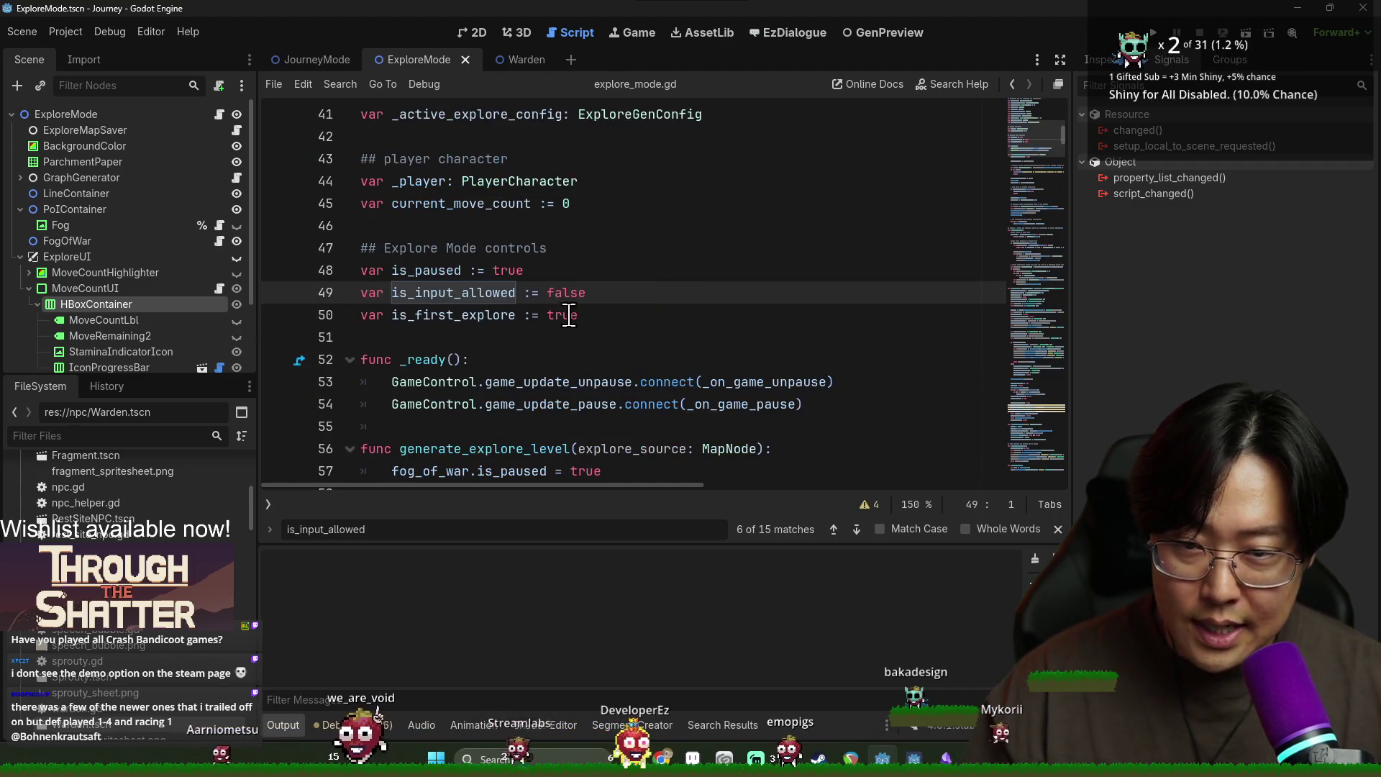
# Step: Advance to the false assignment in _move_to_poi at line 319 and launch the game
pyautogui.hotkey('ctrl', 'f')
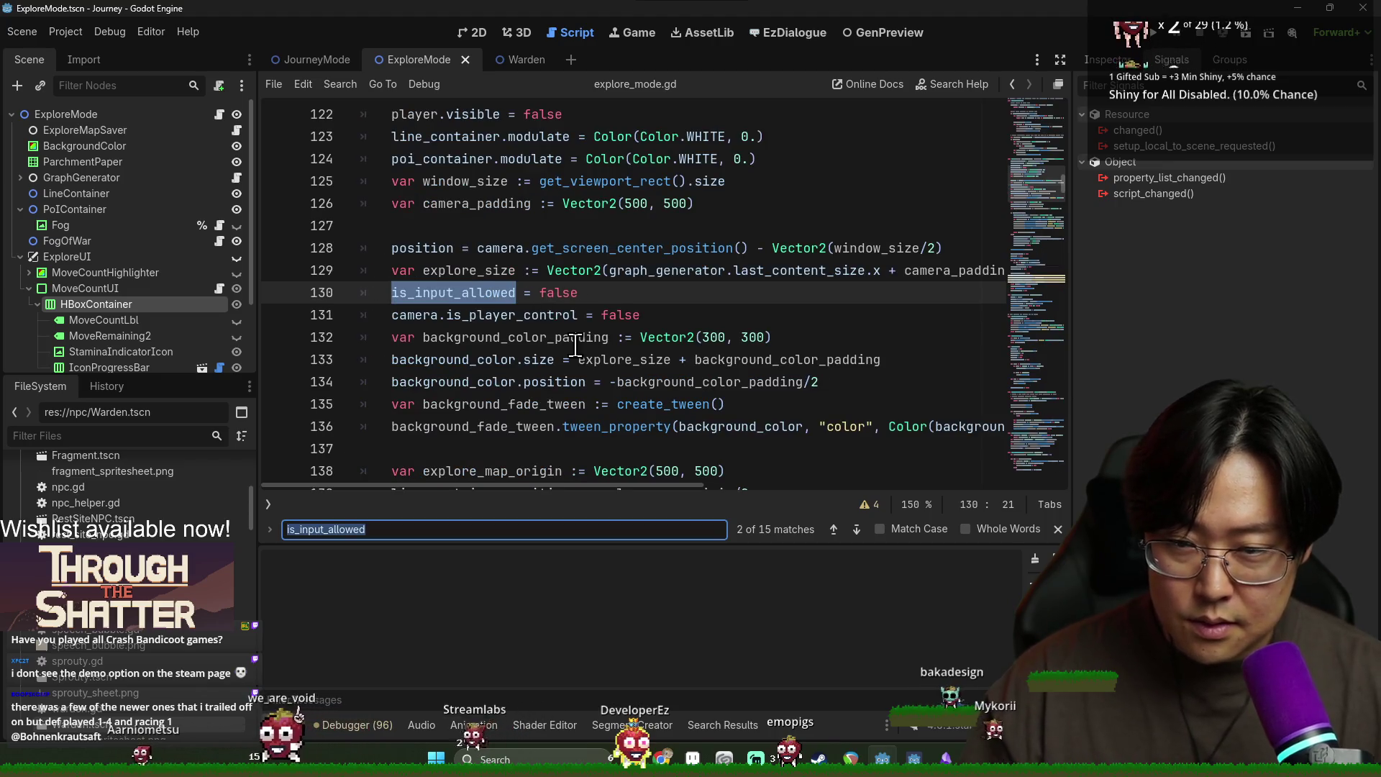
pyautogui.press('Return')
pyautogui.press('Return')
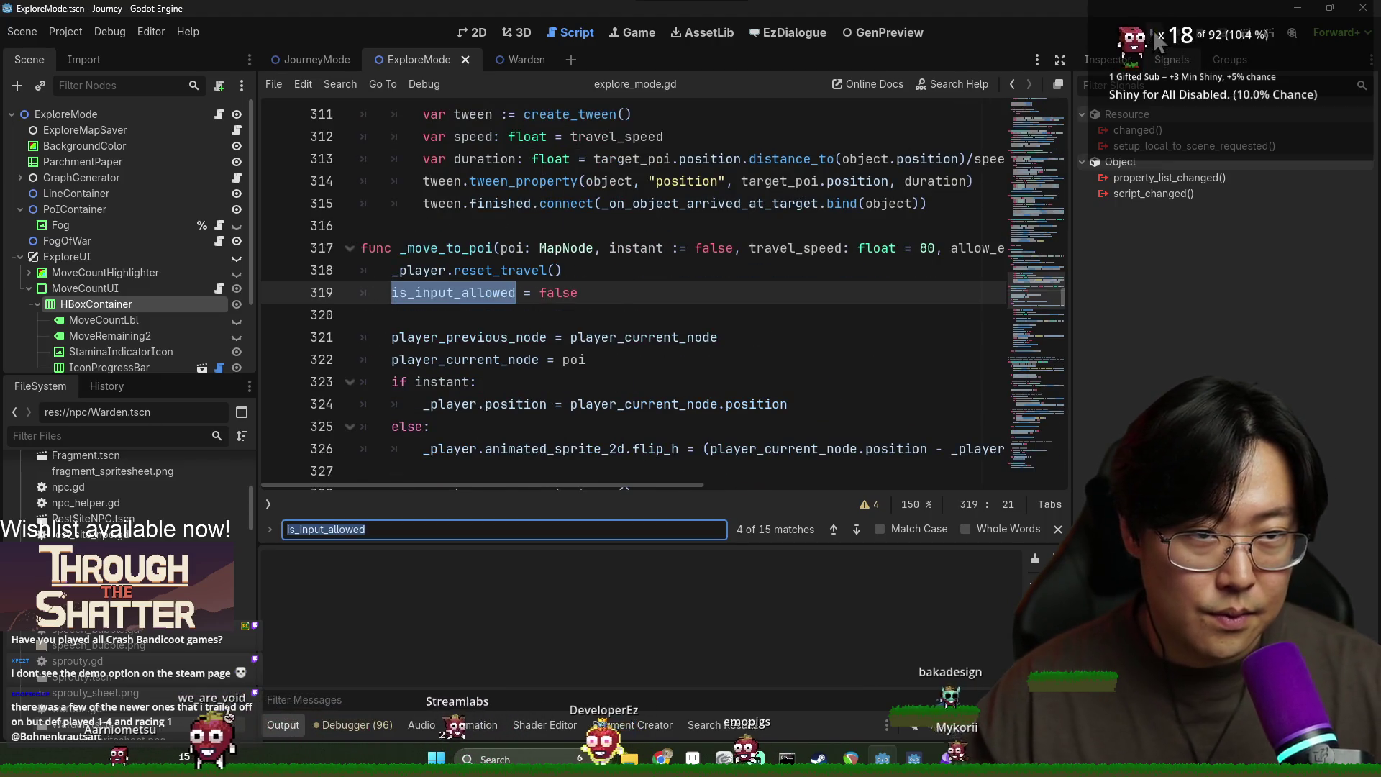
pyautogui.click(1155, 36)
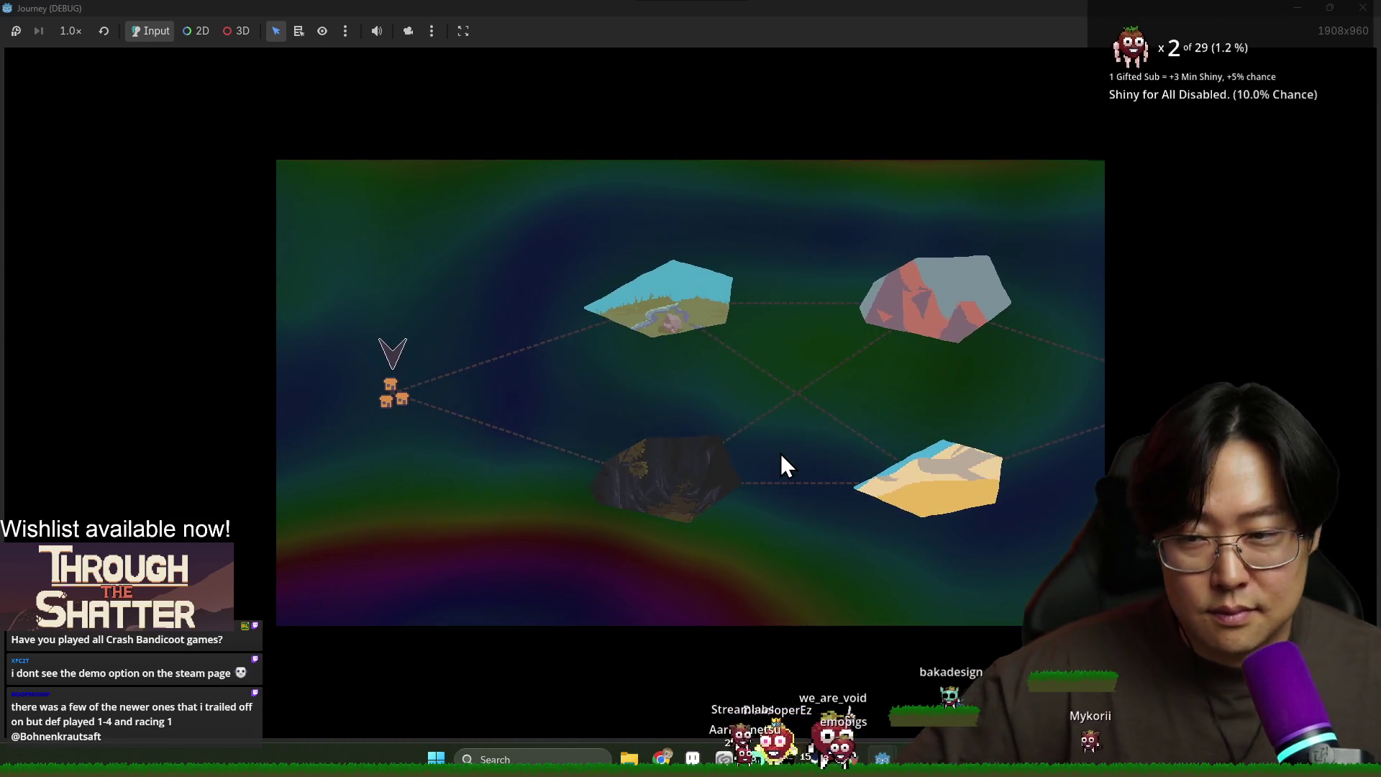
# Step: Enter a map location, take the provision, and move to a connected node
pyautogui.click(704, 529)
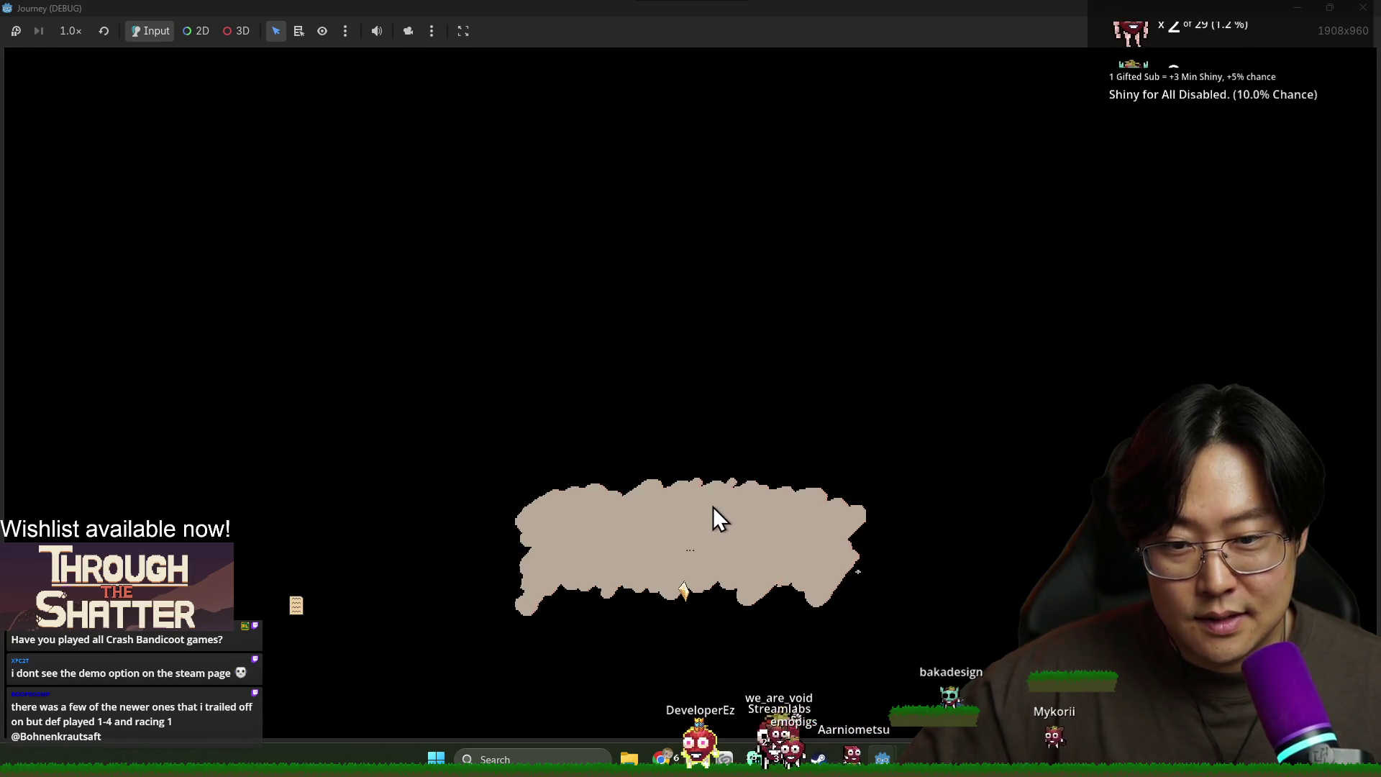
pyautogui.click(714, 506)
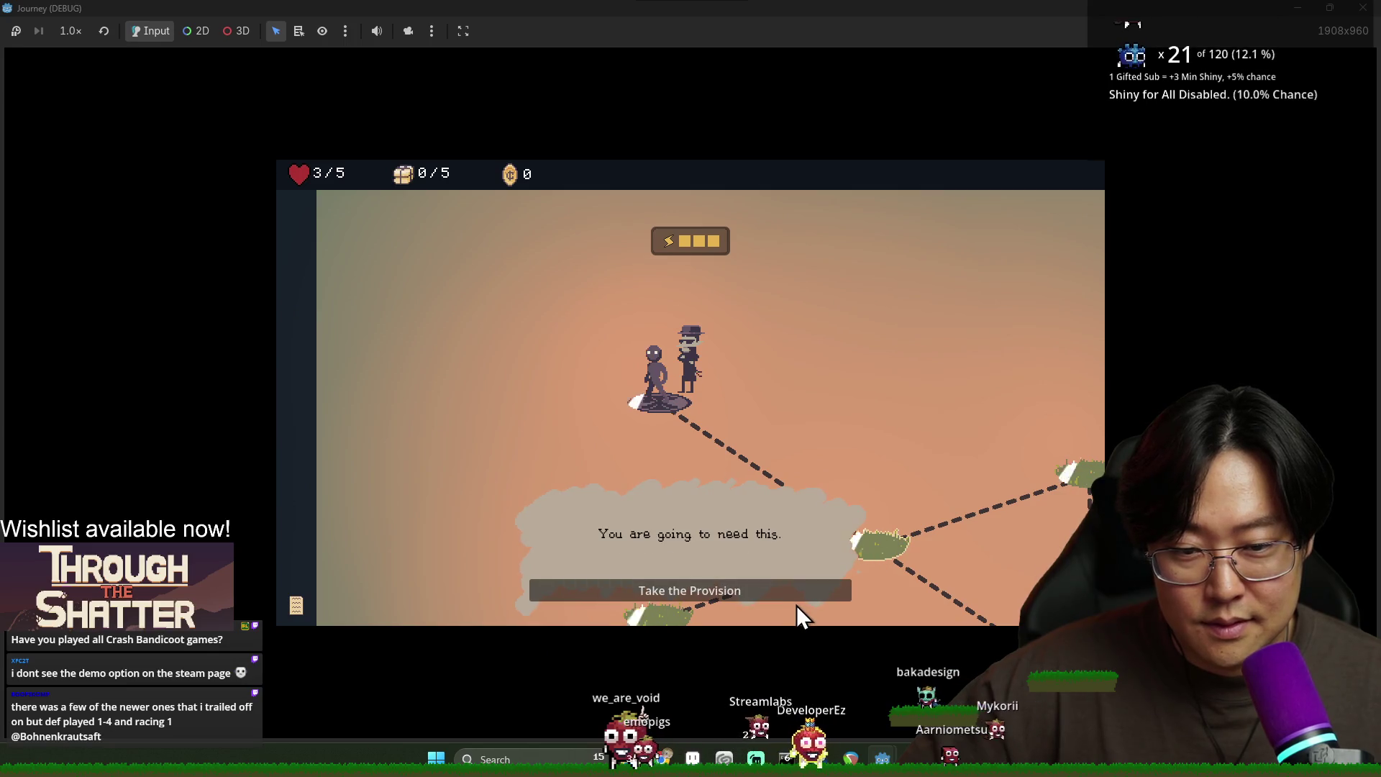
pyautogui.click(798, 594)
pyautogui.click(712, 481)
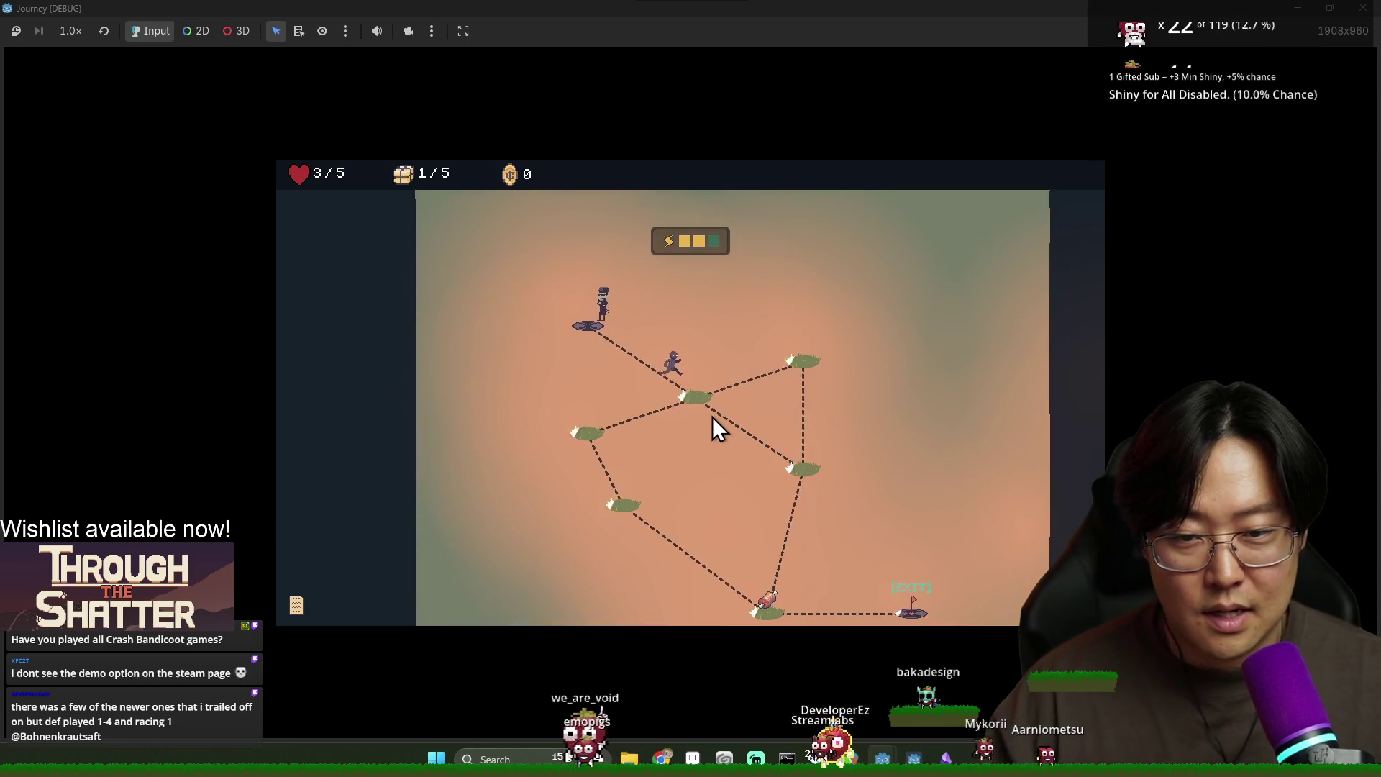
# Step: Compare the game with line 319 of _move_to_poi, where is_input_allowed becomes false
pyautogui.hotkey('alt', 'Tab')
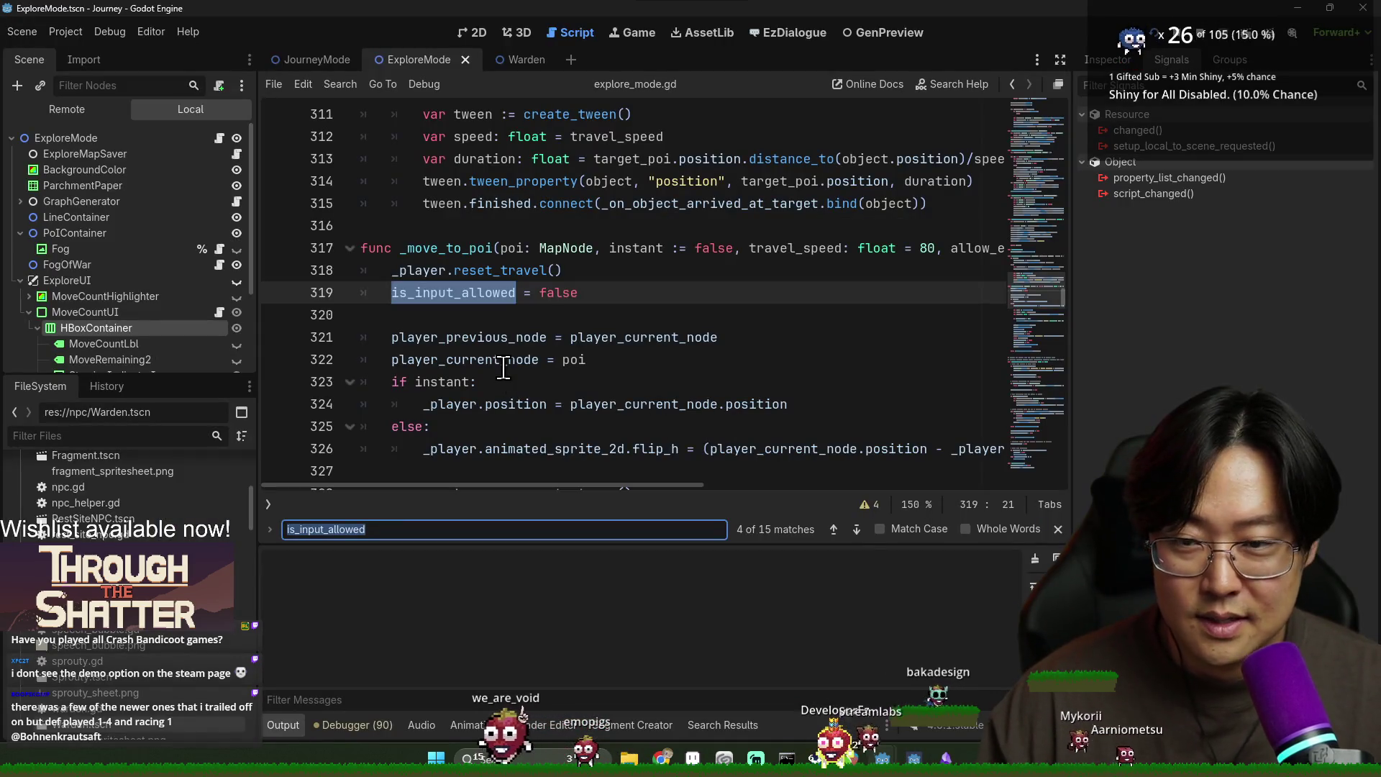
pyautogui.click(417, 295)
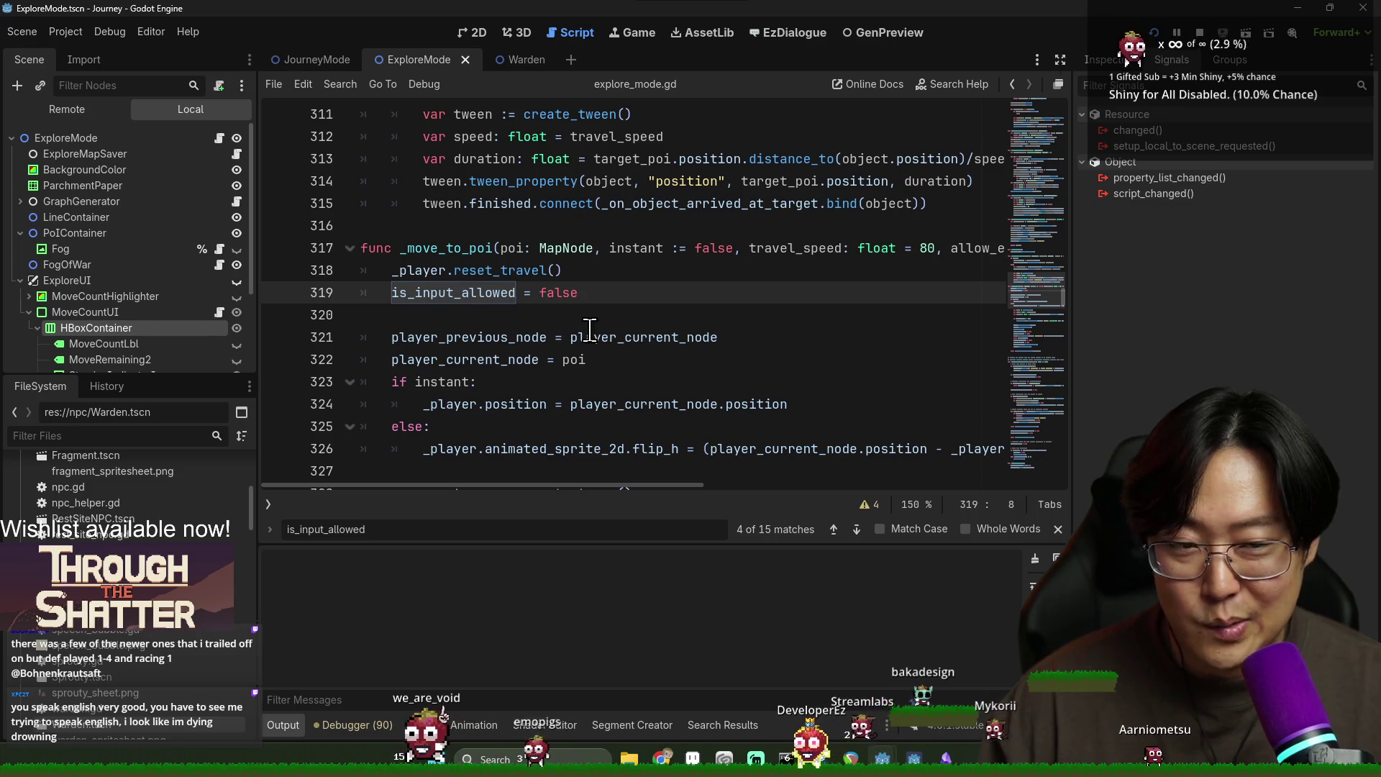
pyautogui.hotkey('alt', 'Tab')
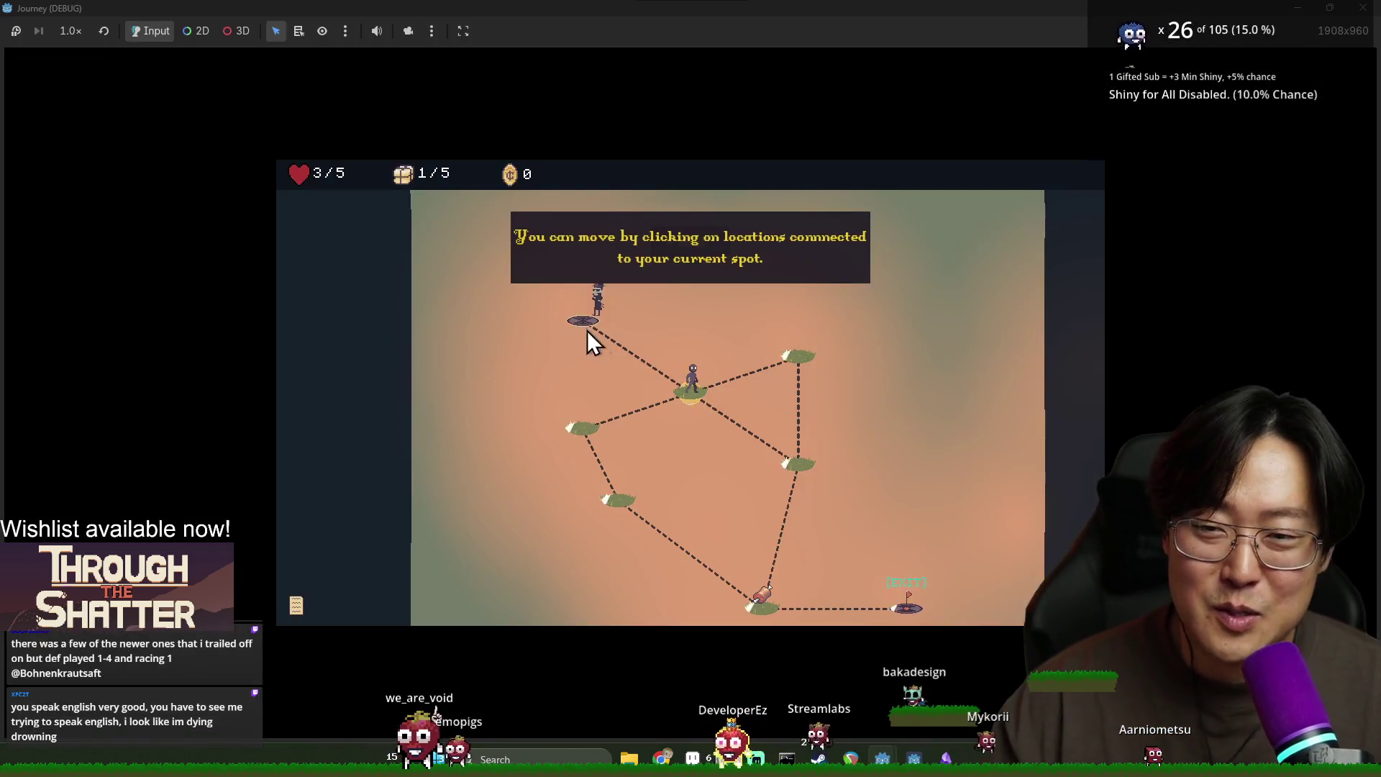
pyautogui.hotkey('alt', 'Tab')
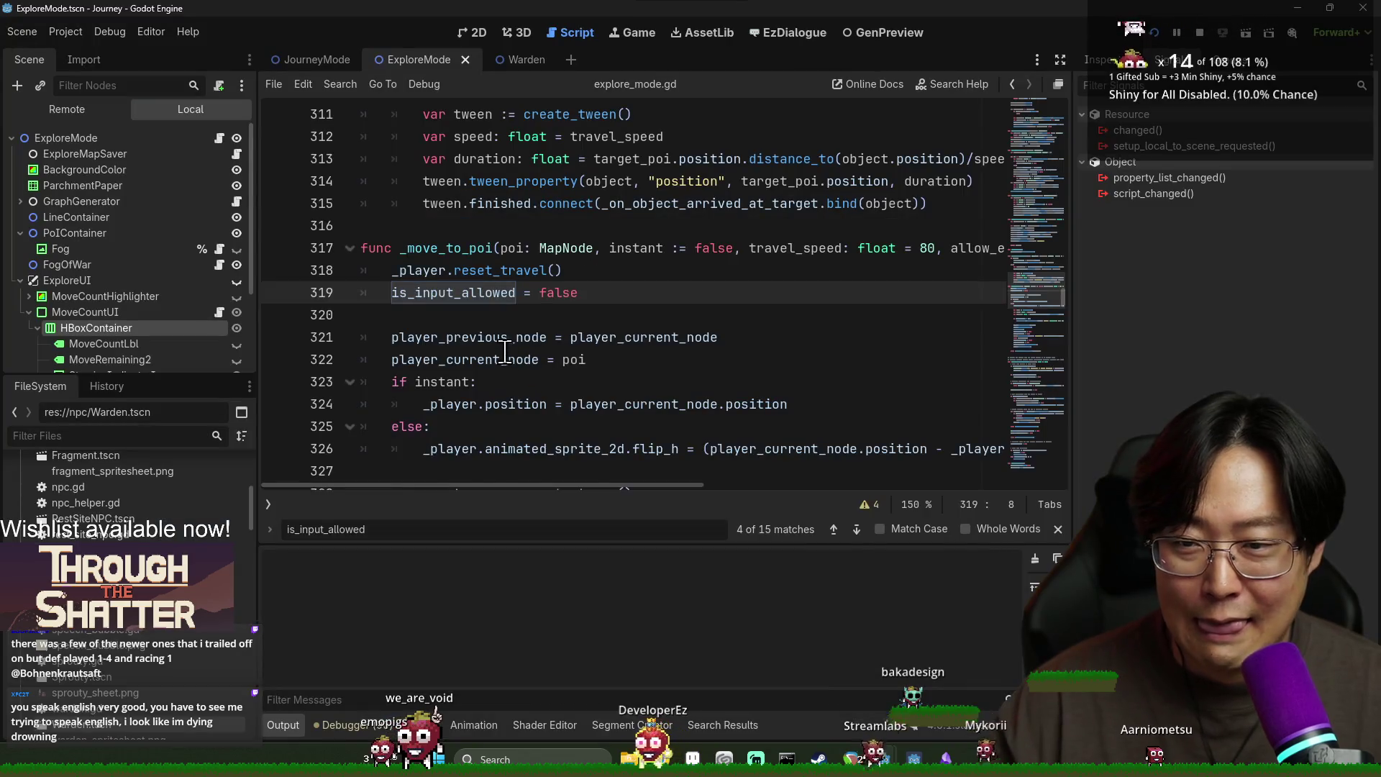
pyautogui.scroll(1, 506, 351)
pyautogui.scroll(4, 477, 362)
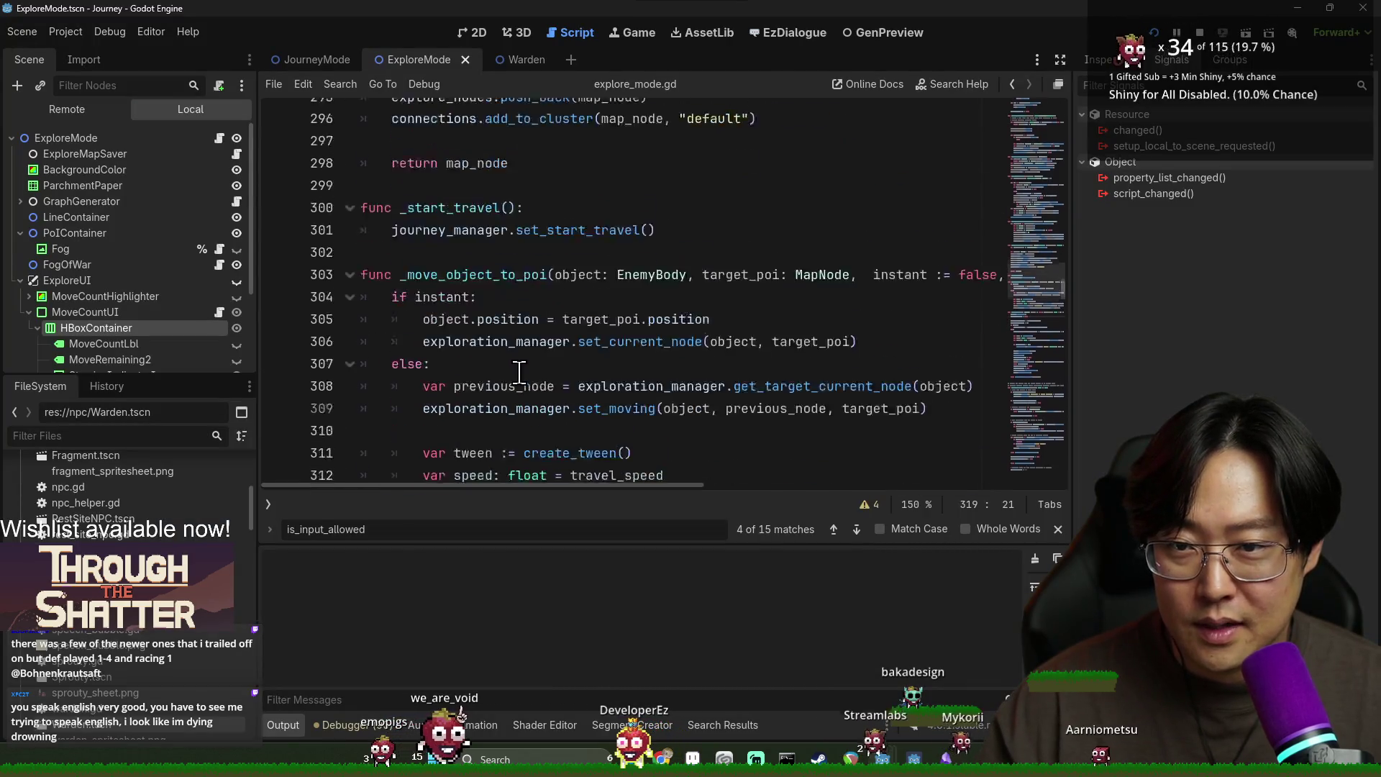
pyautogui.hotkey('alt', 'Tab')
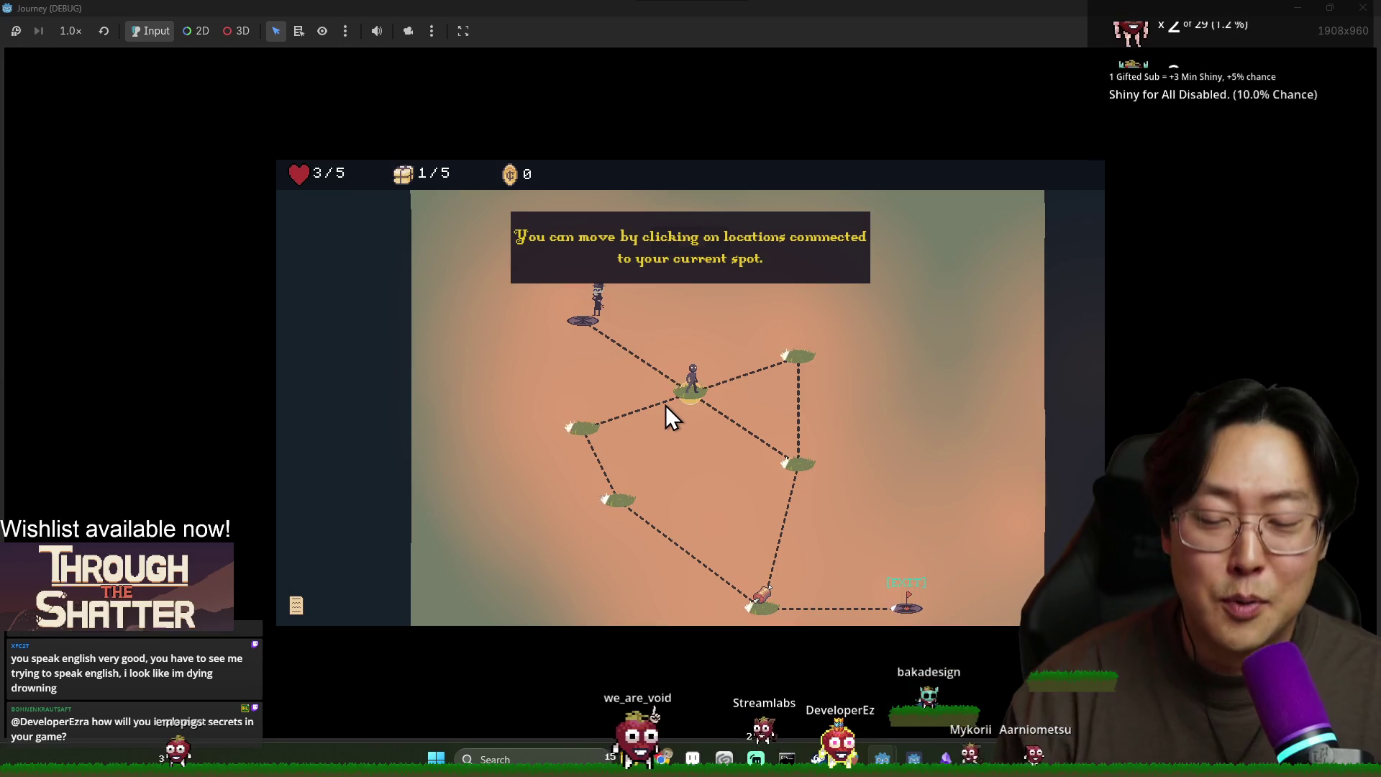
pyautogui.hotkey('alt', 'Tab')
pyautogui.hotkey('alt', 'Tab')
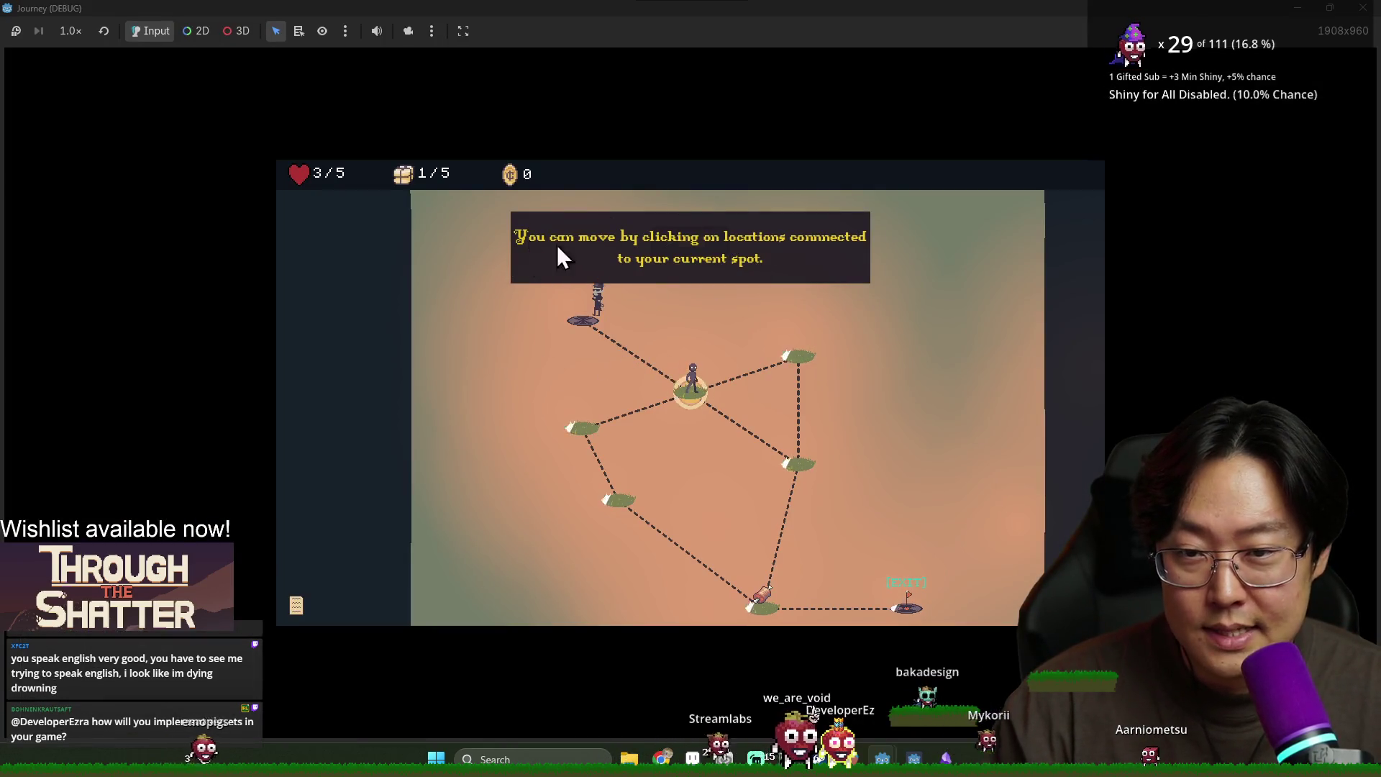
pyautogui.hotkey('alt', 'Tab')
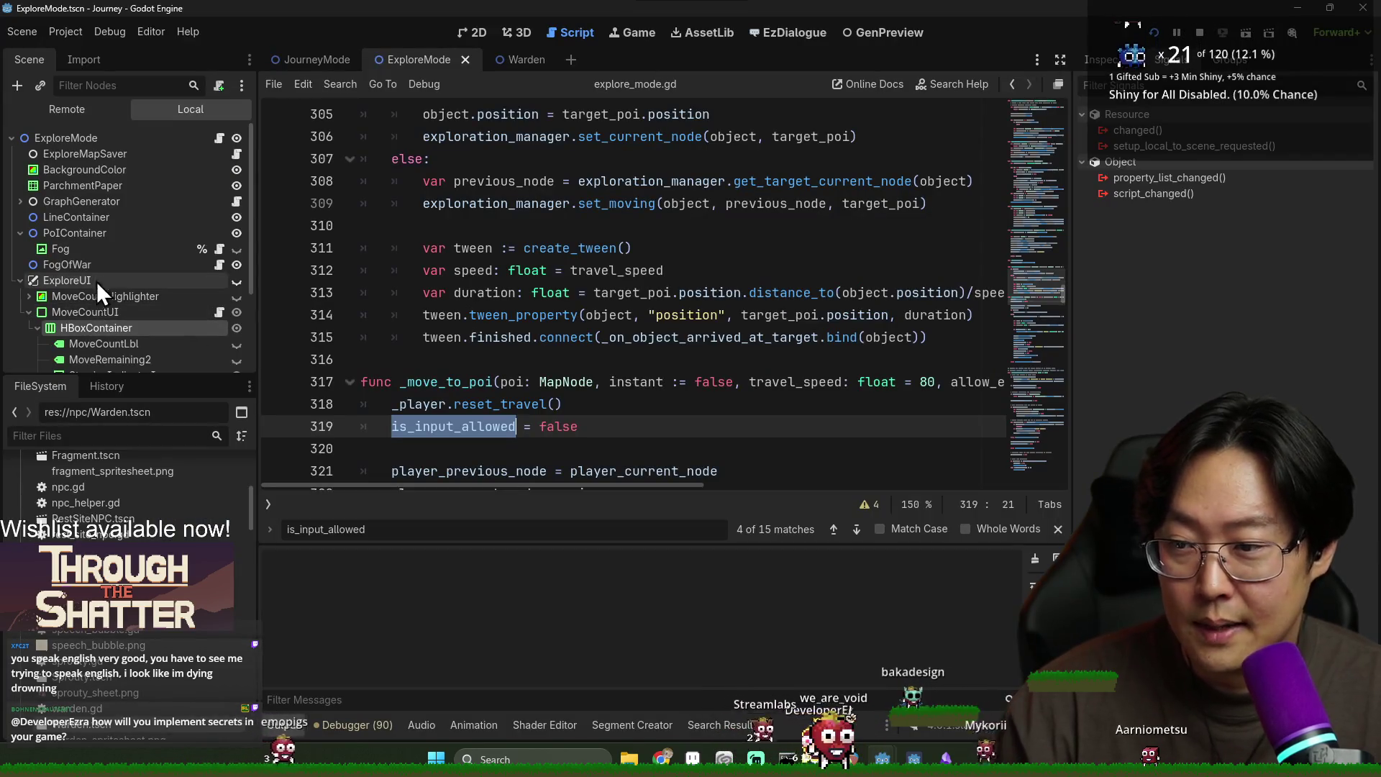
# Step: Select FTUEMoveMessage's Label and Quick Load description.tres as its Label Settings
pyautogui.click(21, 281)
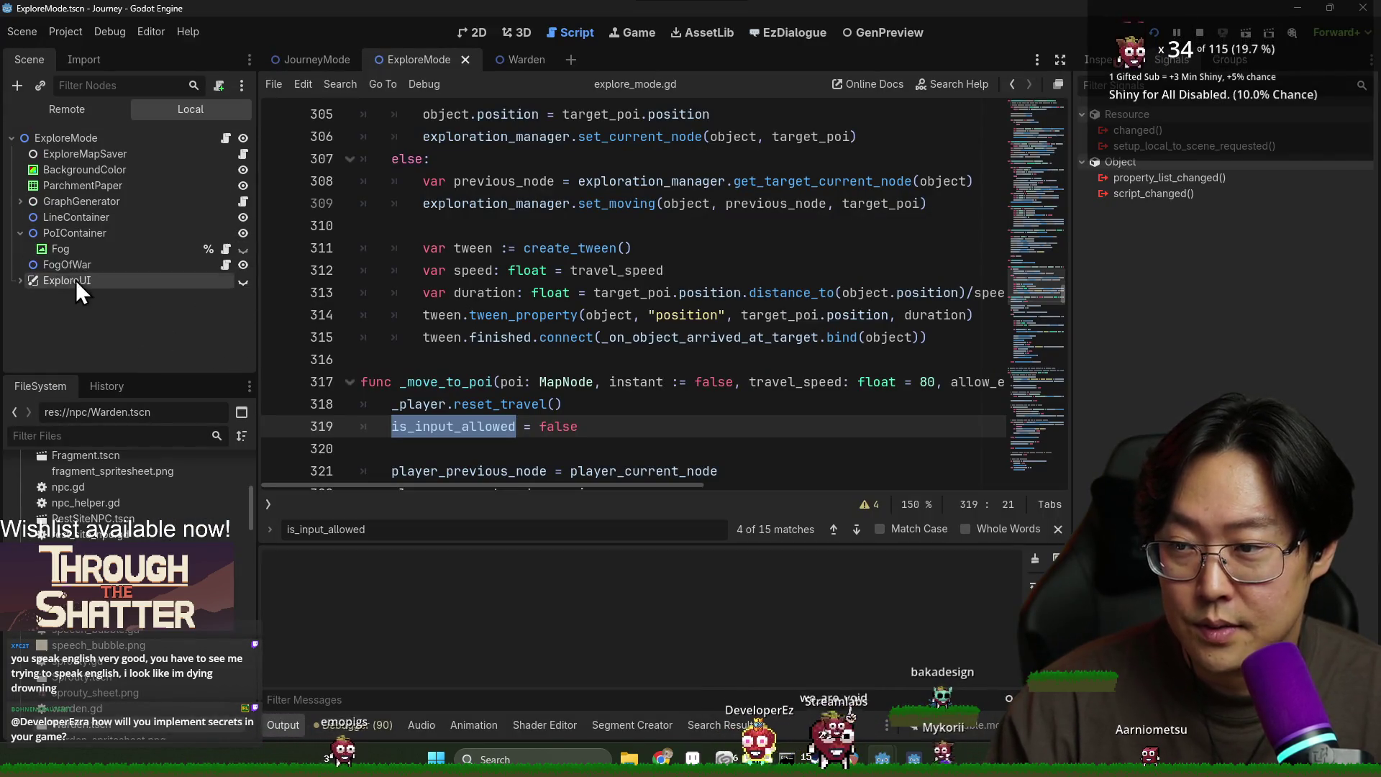
pyautogui.click(20, 281)
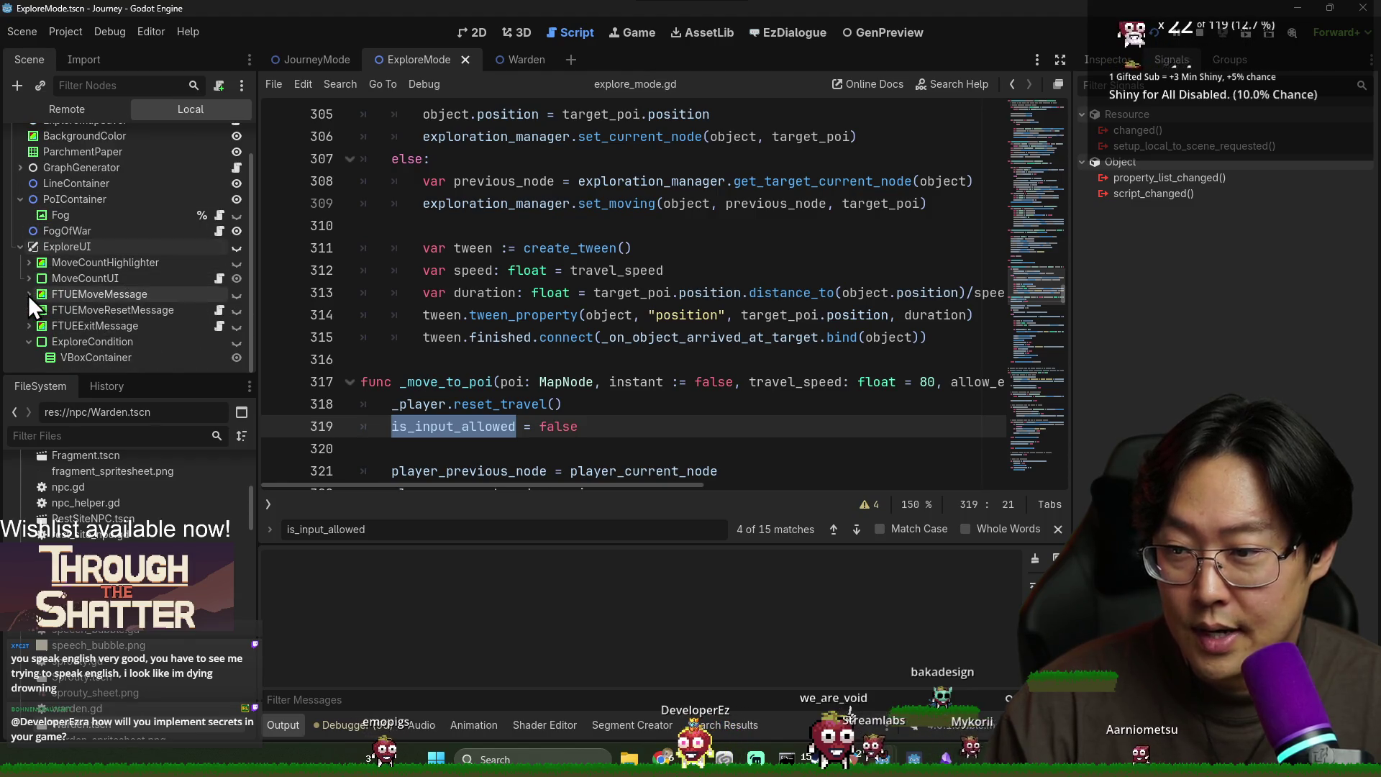
pyautogui.click(28, 295)
pyautogui.click(101, 311)
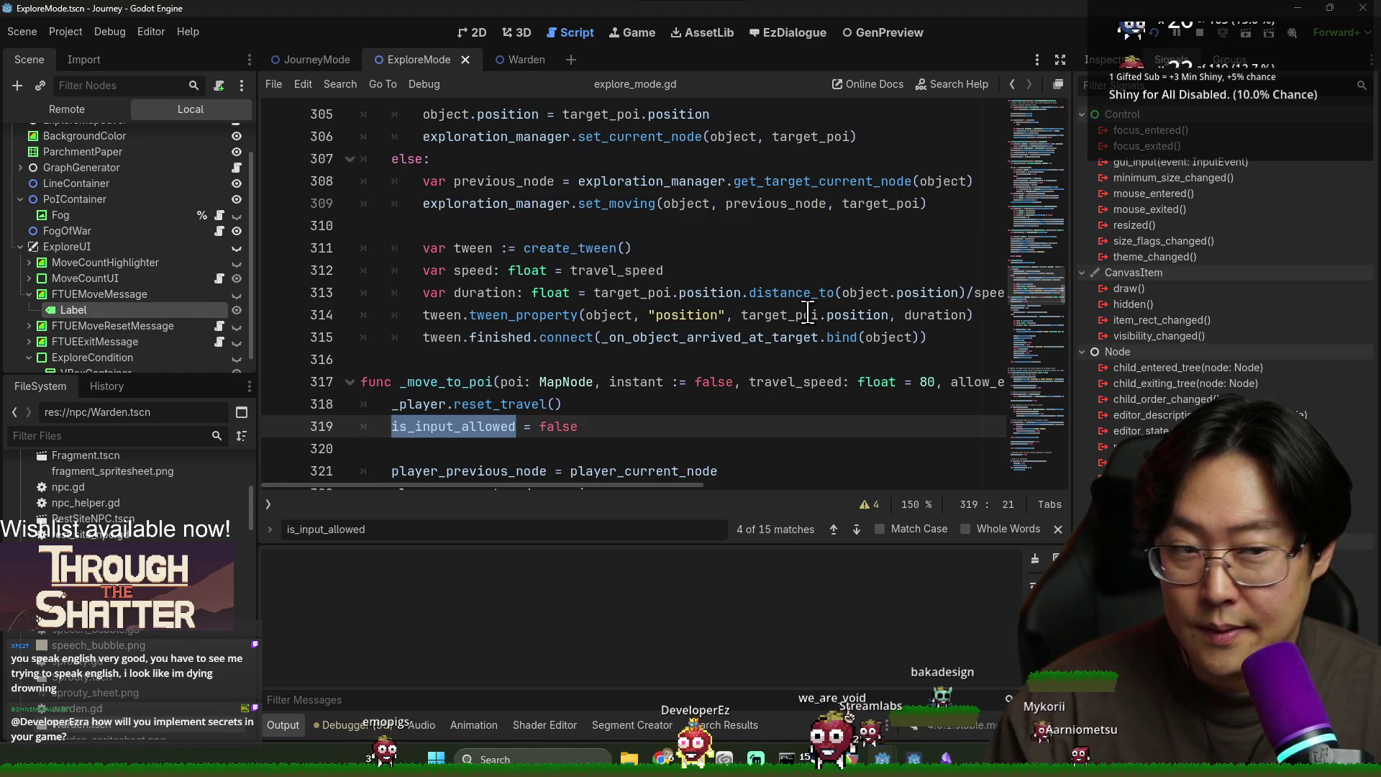
pyautogui.click(1108, 60)
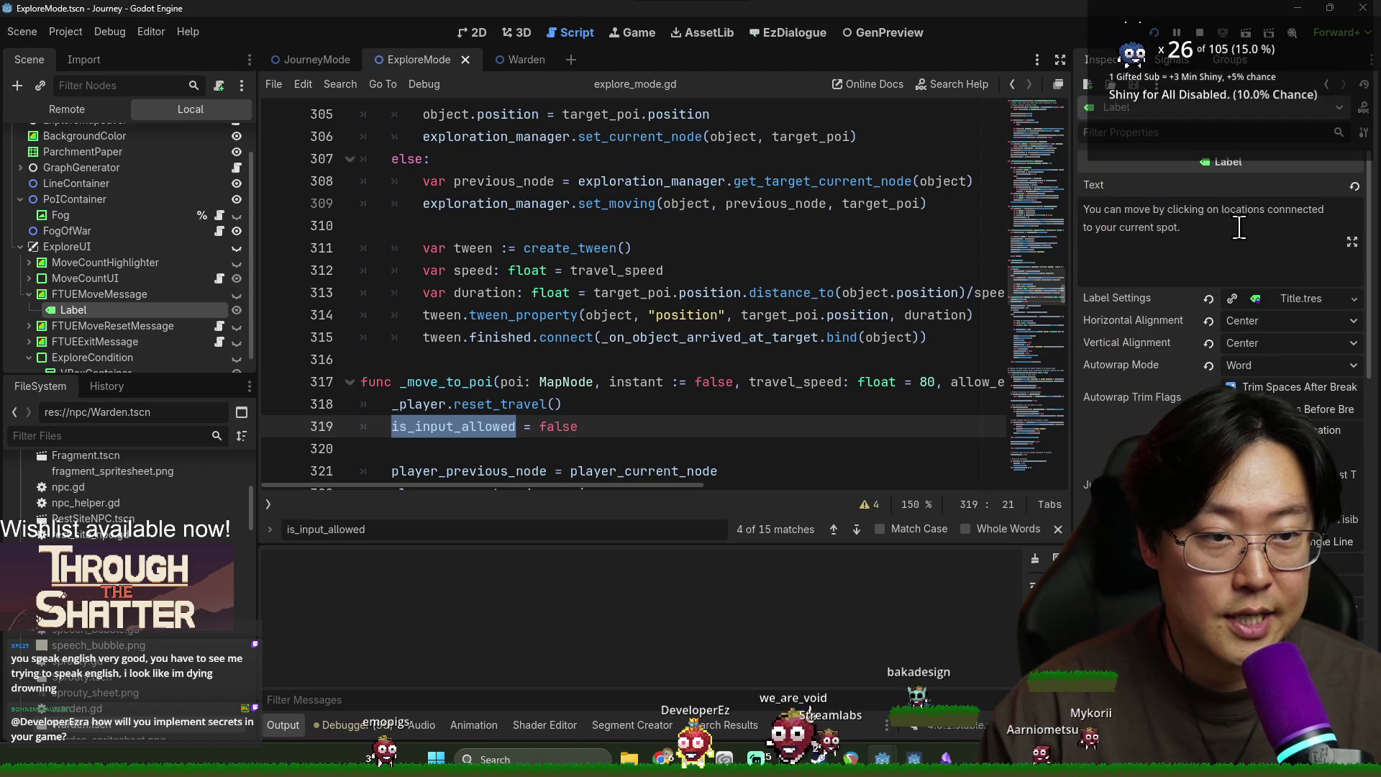
pyautogui.click(1291, 309)
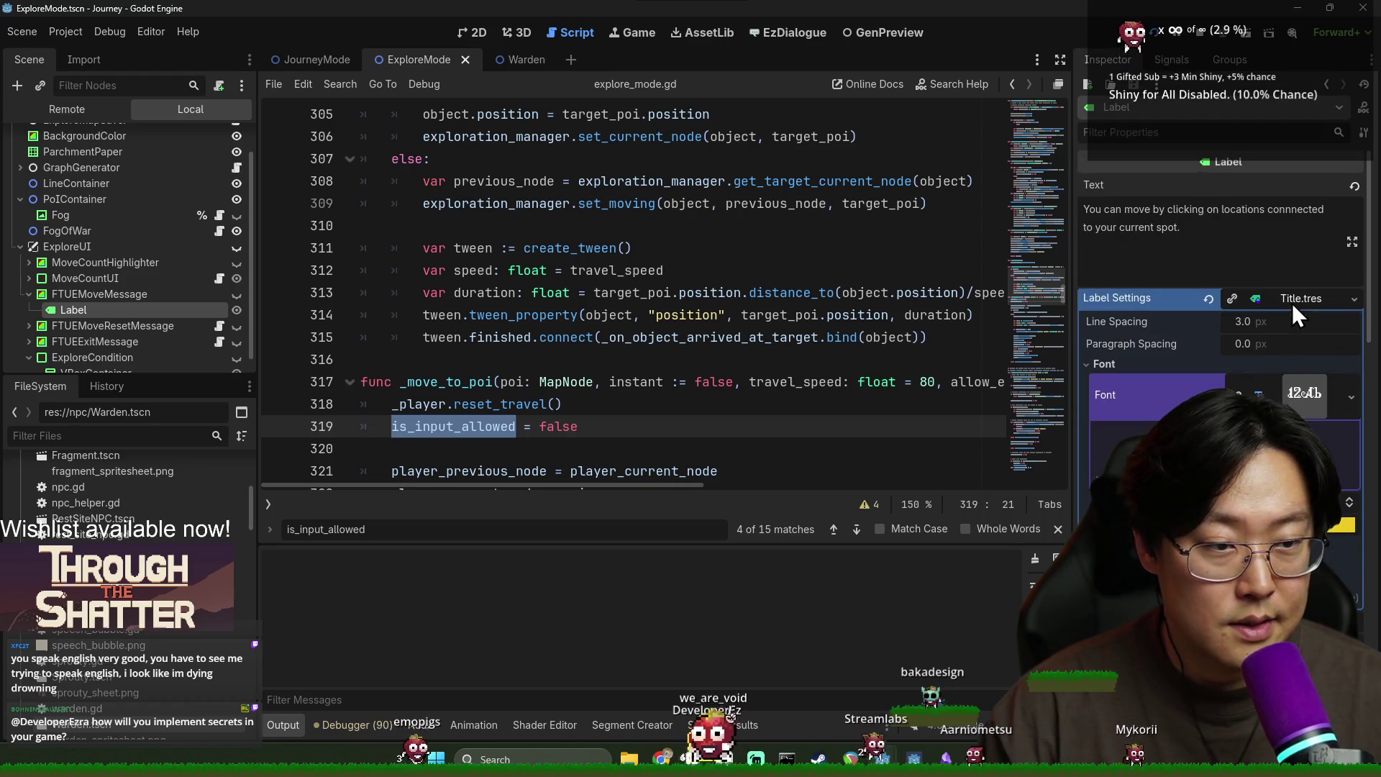
pyautogui.click(1353, 299)
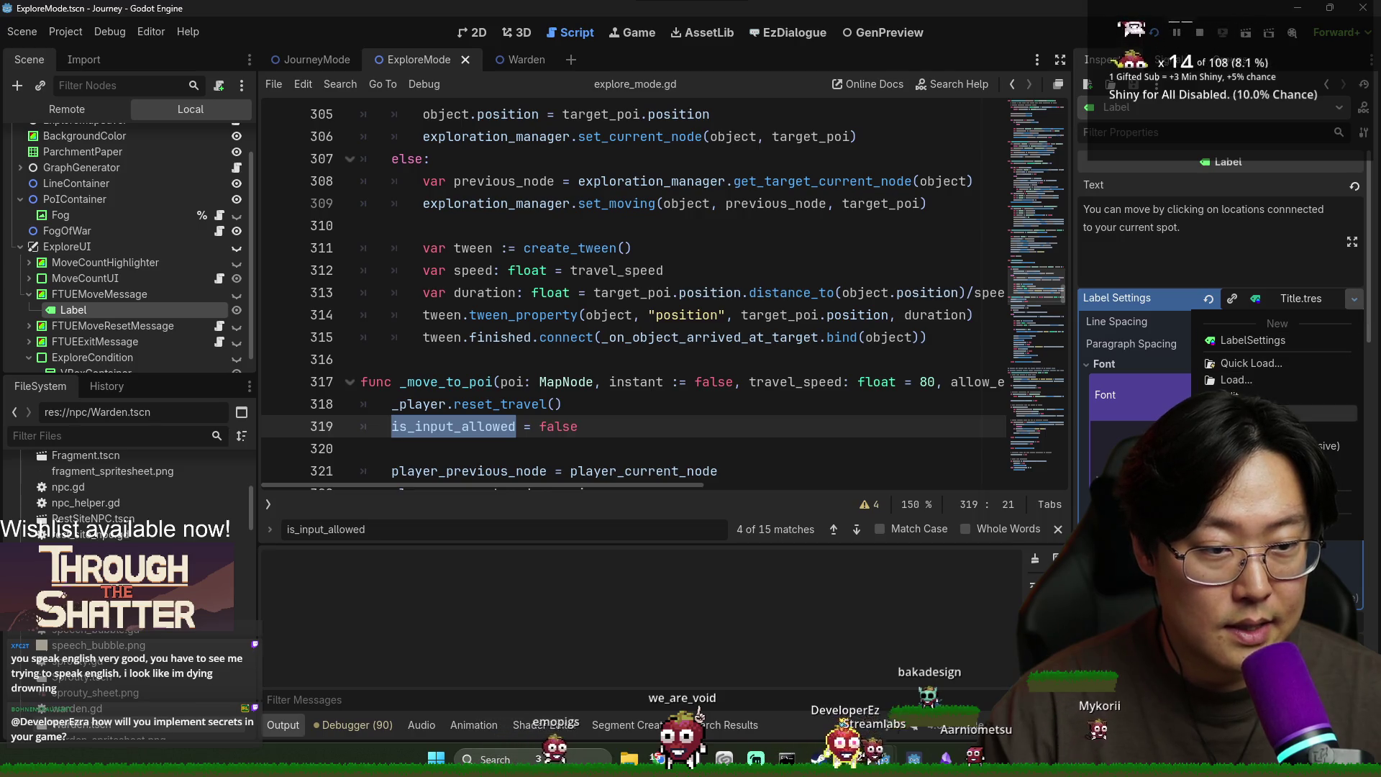
pyautogui.click(1250, 365)
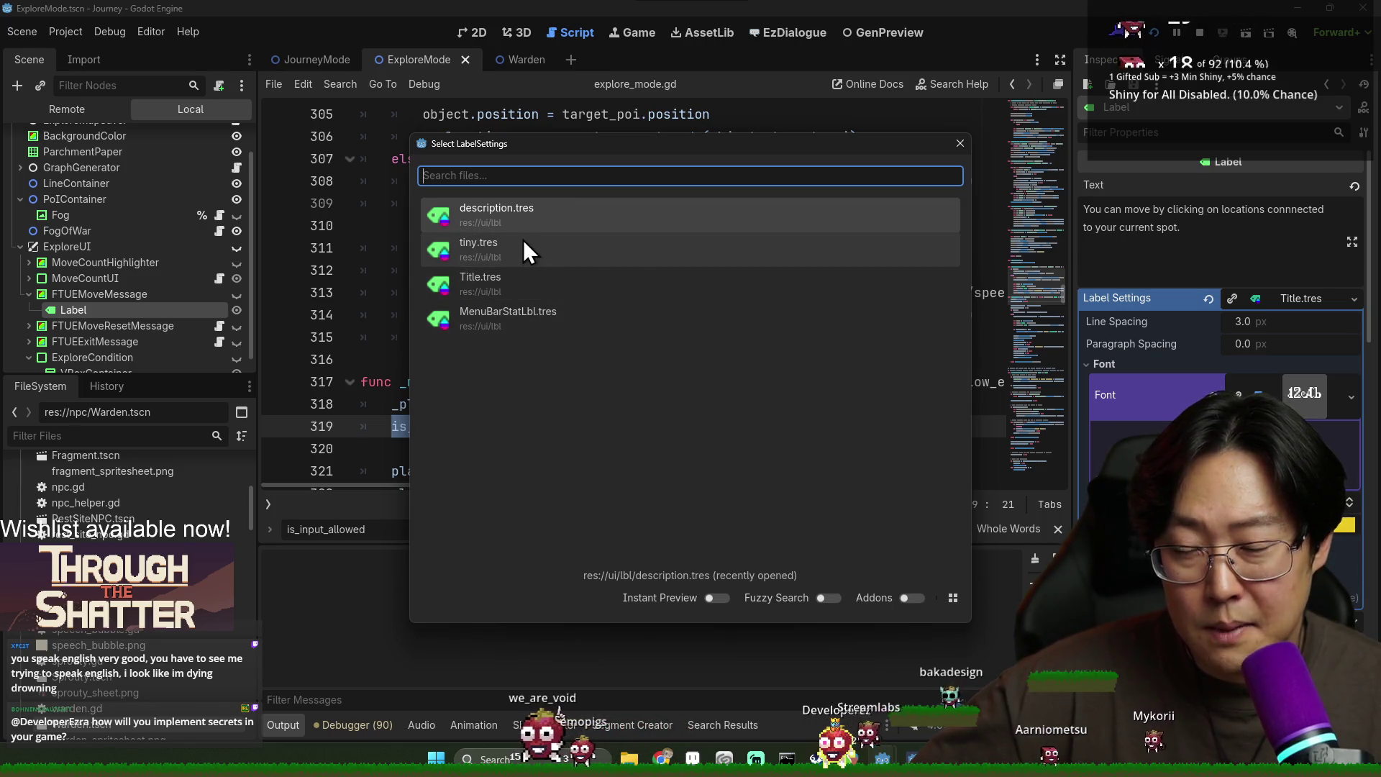
pyautogui.click(529, 213)
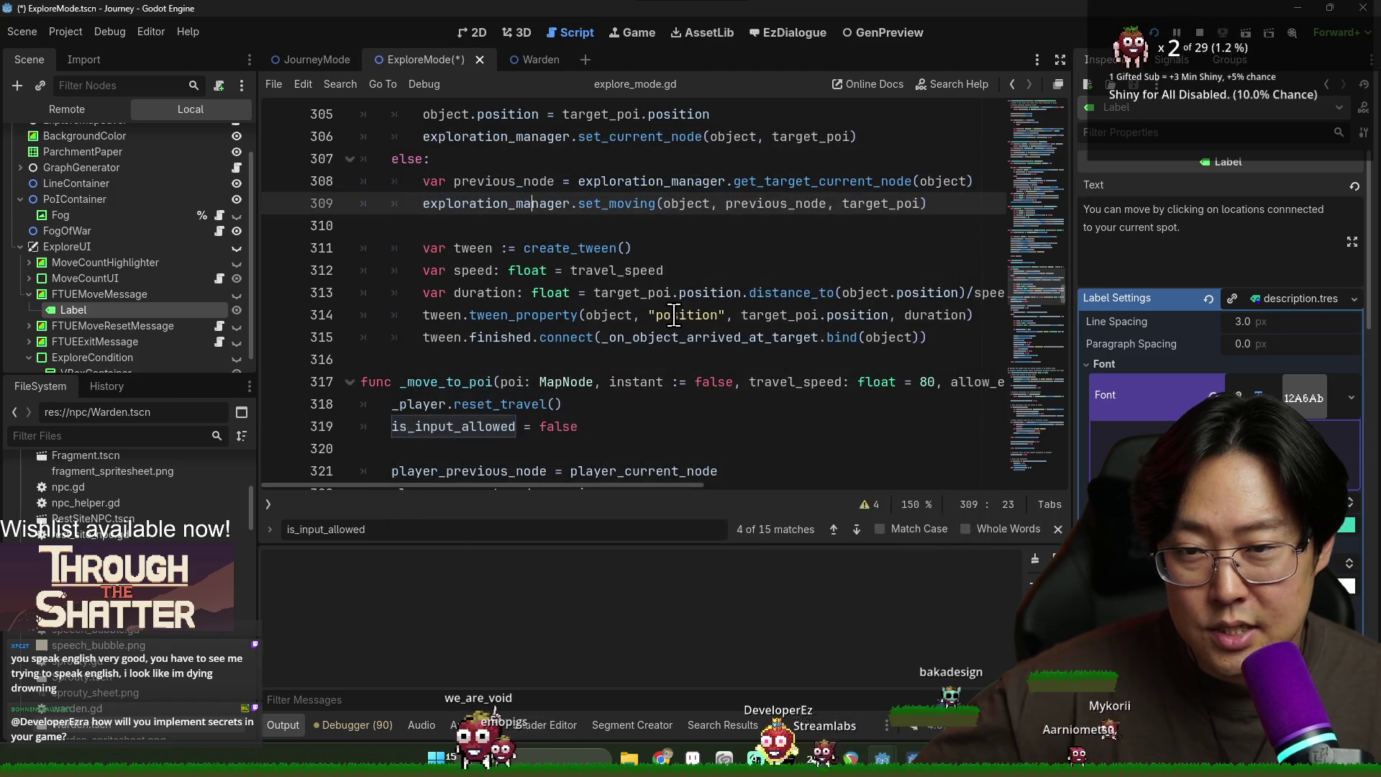
# Step: Run the game with F6 and F5 to check the hint text, stopping it each time
pyautogui.press('F6')
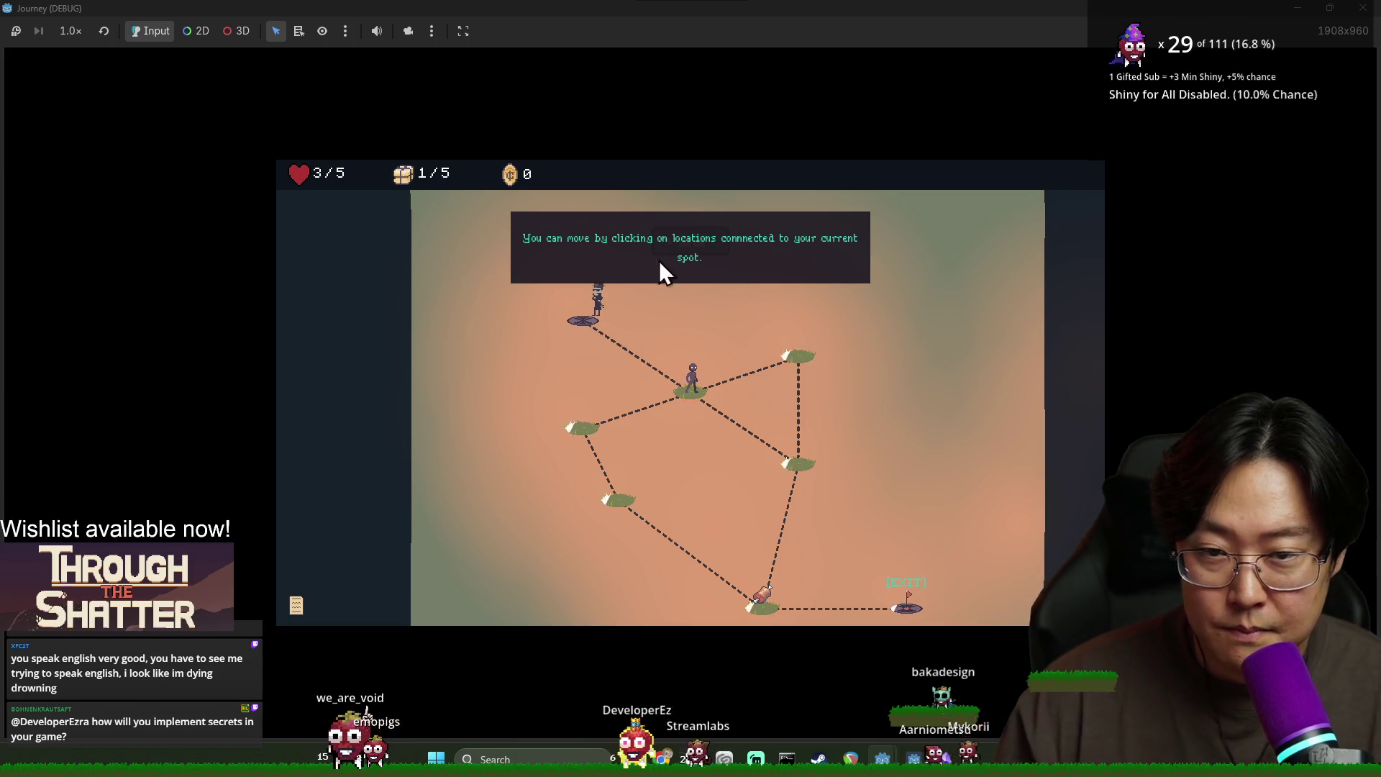
pyautogui.press('F8')
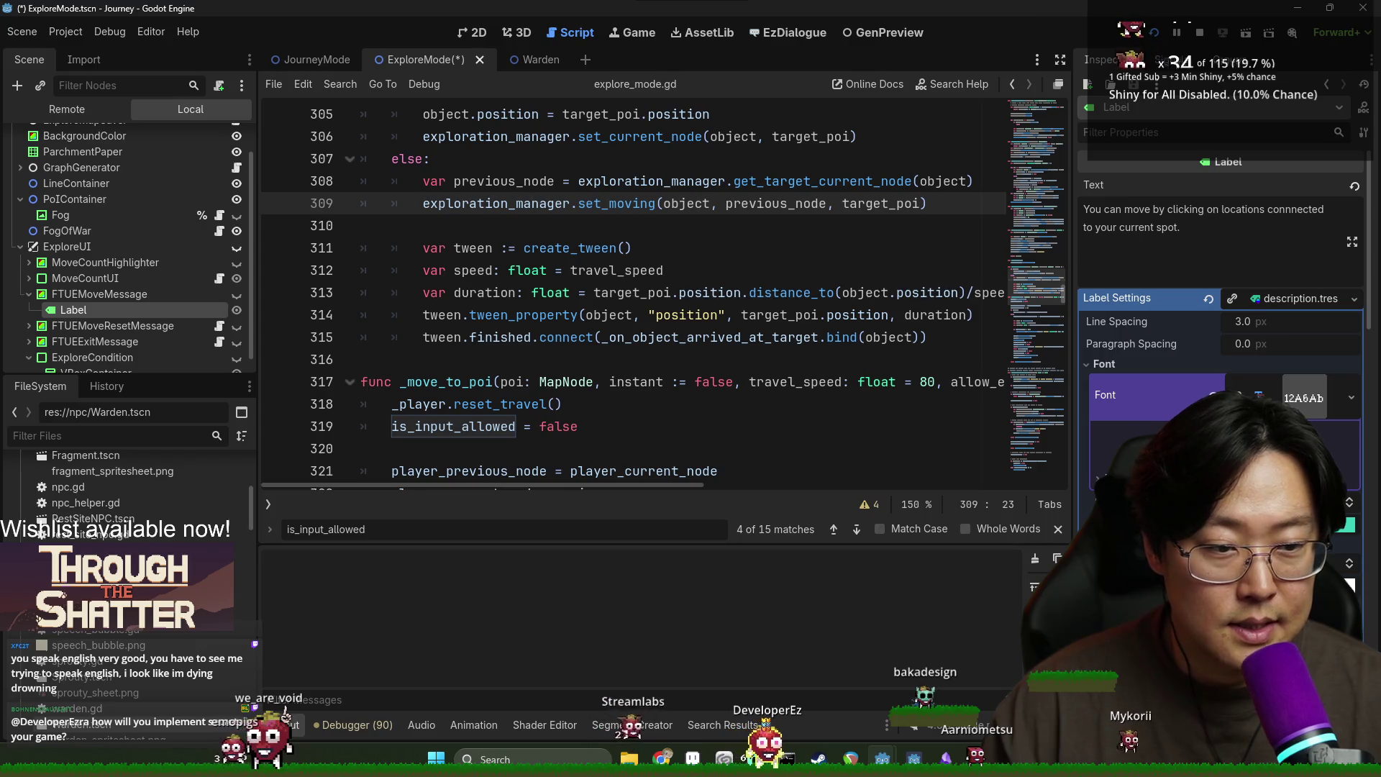
pyautogui.press('F5')
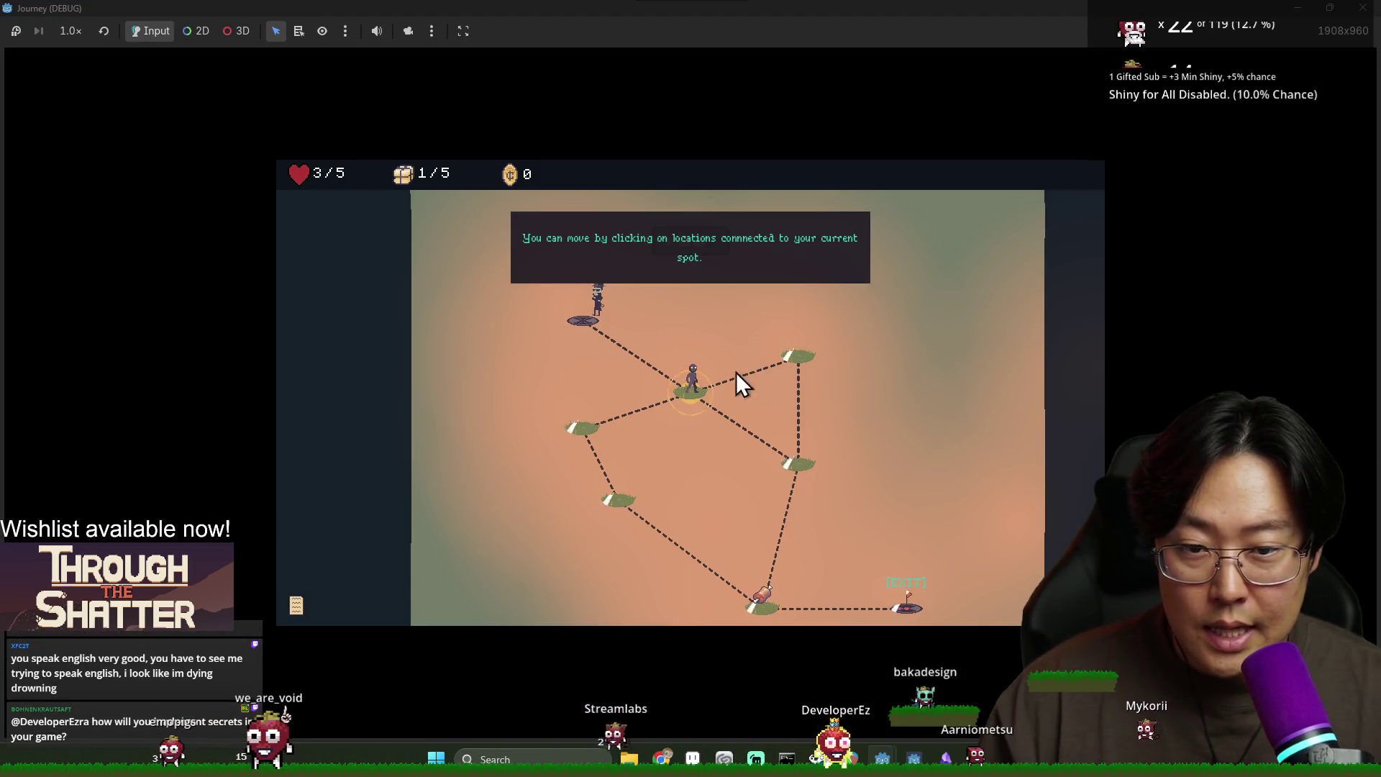
pyautogui.press('F8')
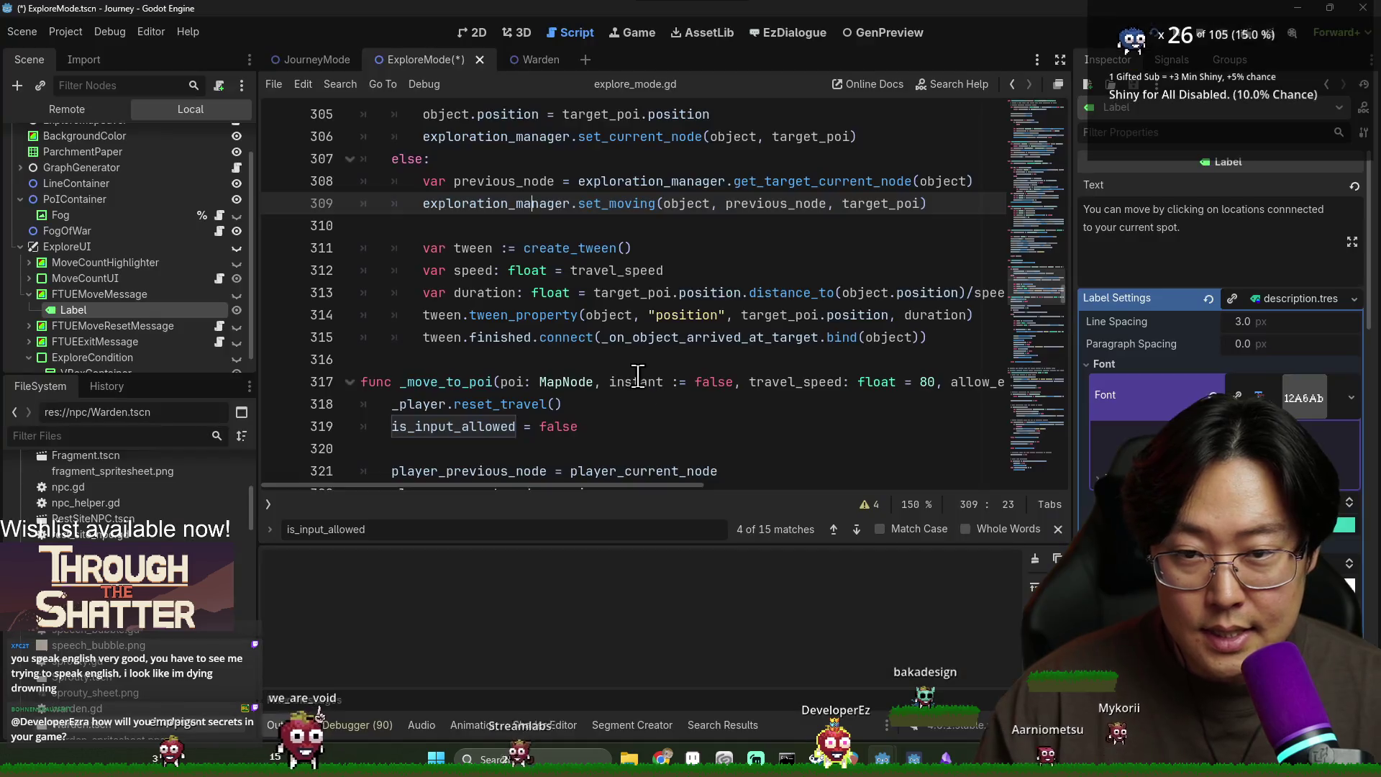
# Step: Search explore_mode.gd for is_input_allowed and inspect the line 484 match and the is_paused declaration
pyautogui.scroll(-1, 537, 376)
pyautogui.click(470, 319)
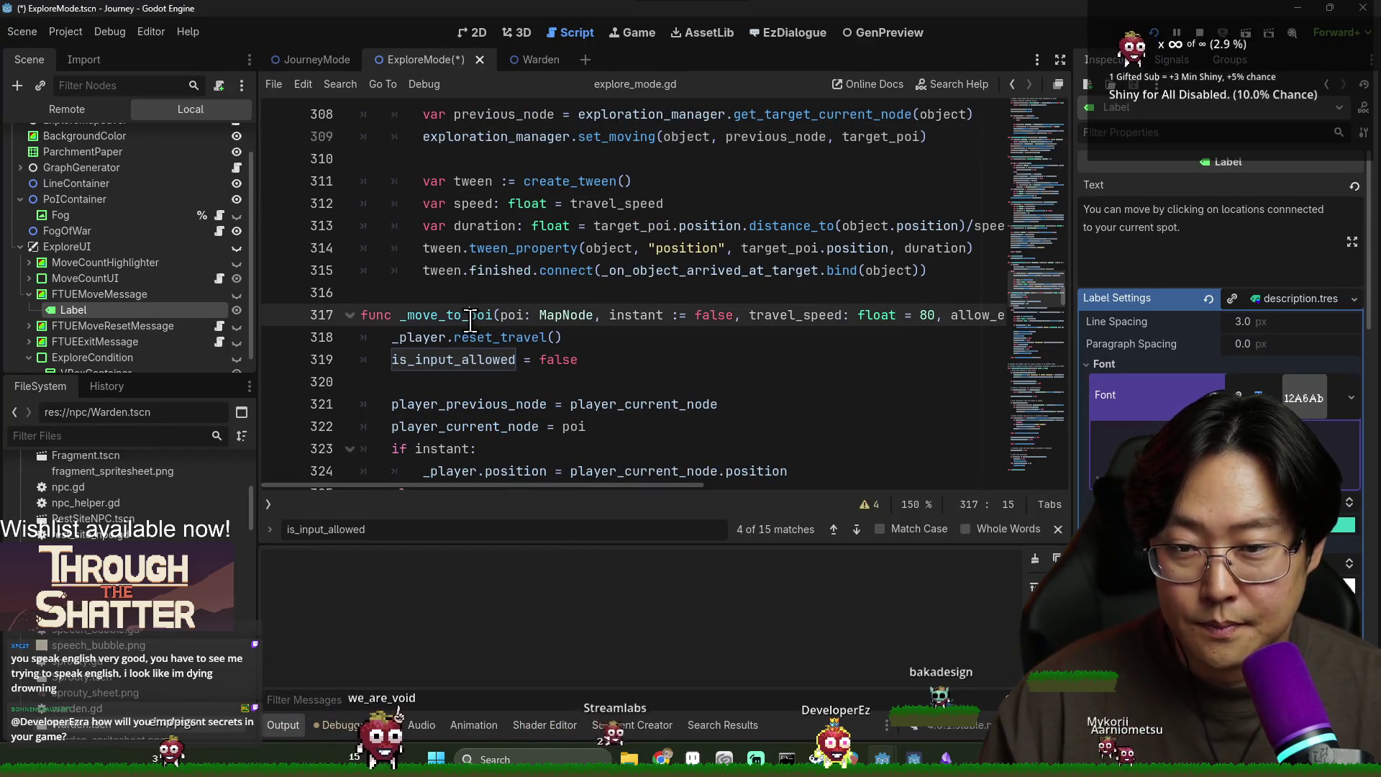
pyautogui.doubleClick(466, 353)
pyautogui.hotkey('ctrl', 'f')
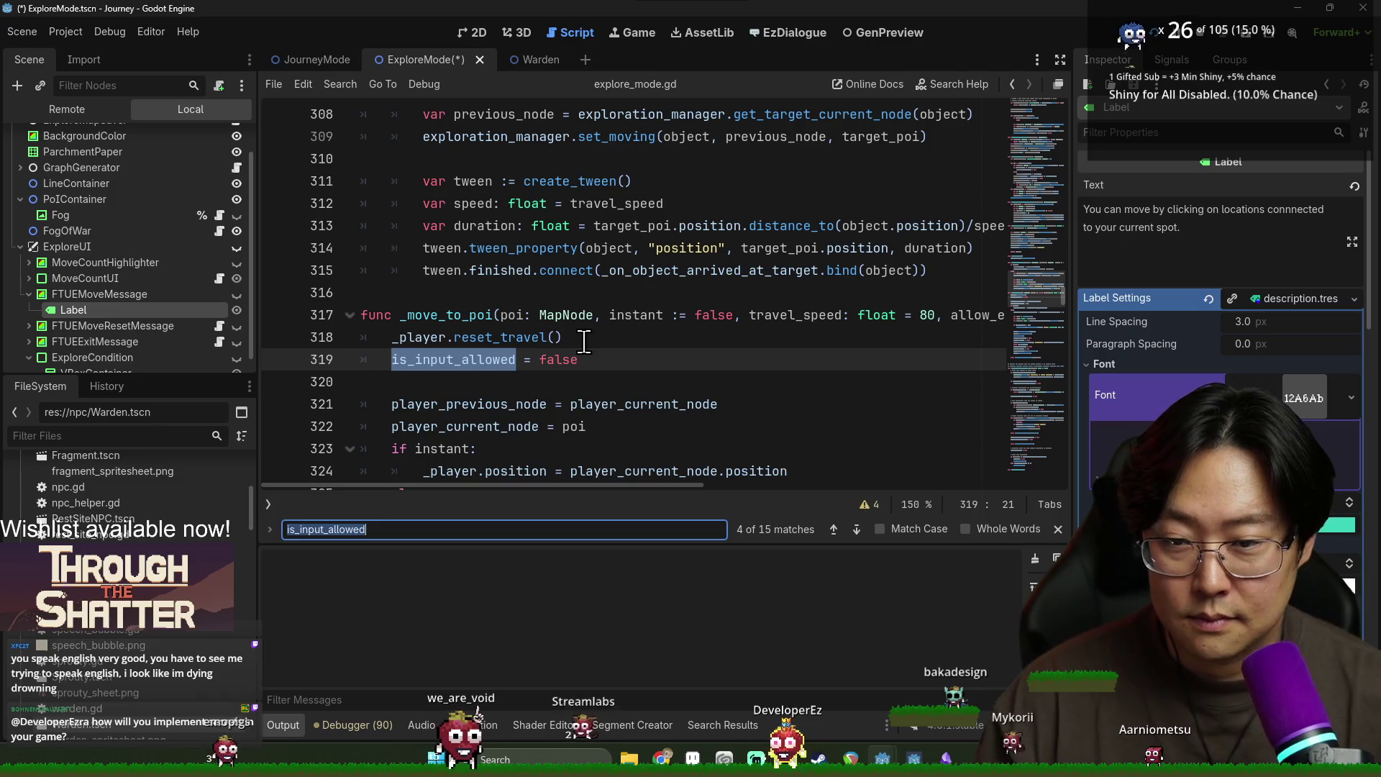
pyautogui.press('Return')
pyautogui.press('Return')
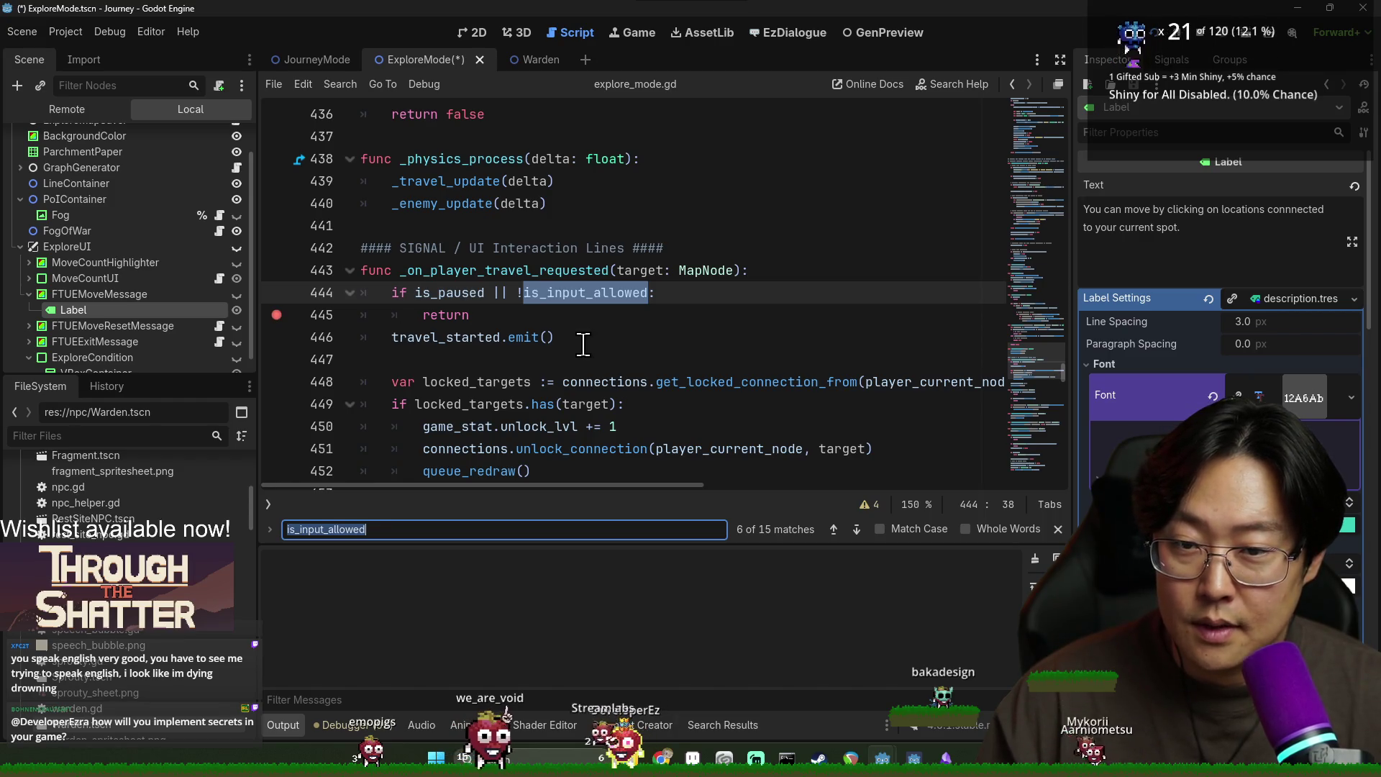
pyautogui.press('Return')
pyautogui.press('Return')
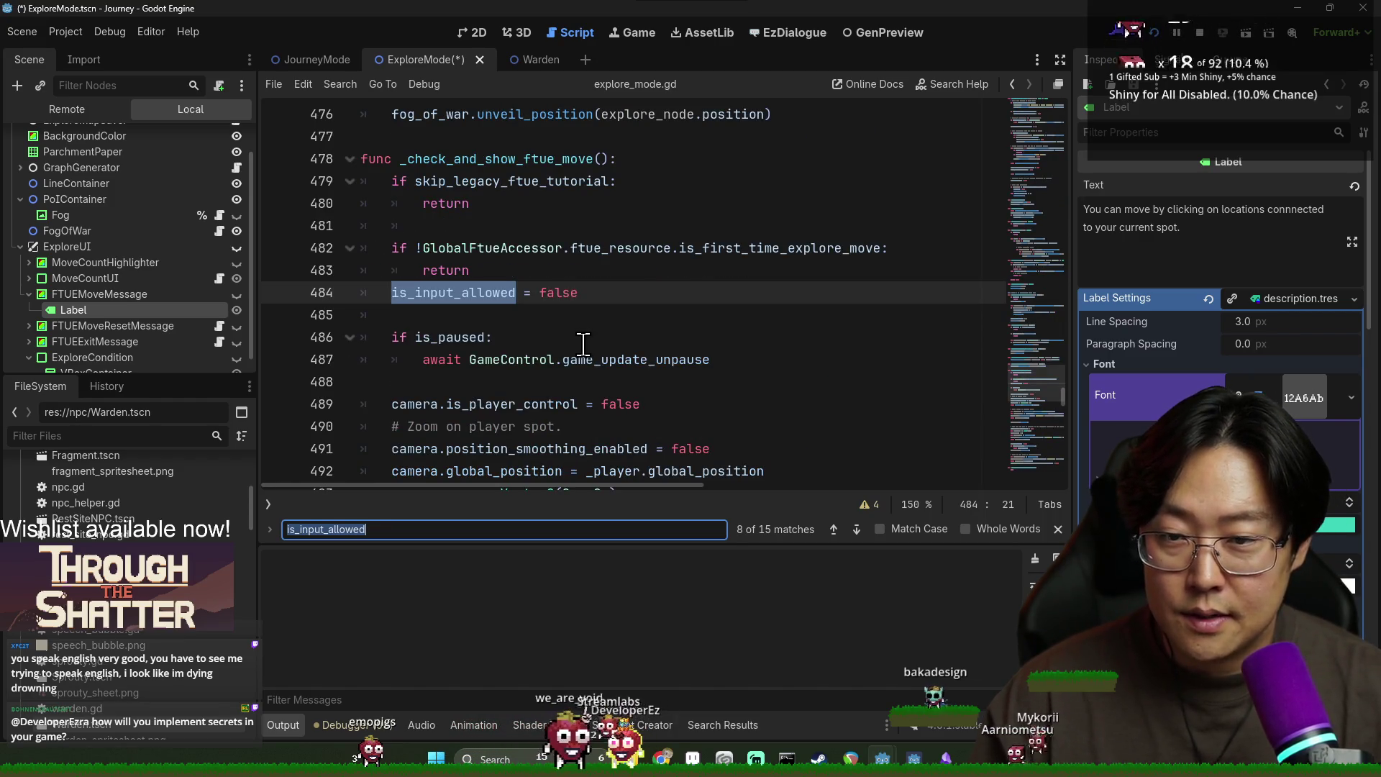
pyautogui.doubleClick(449, 337)
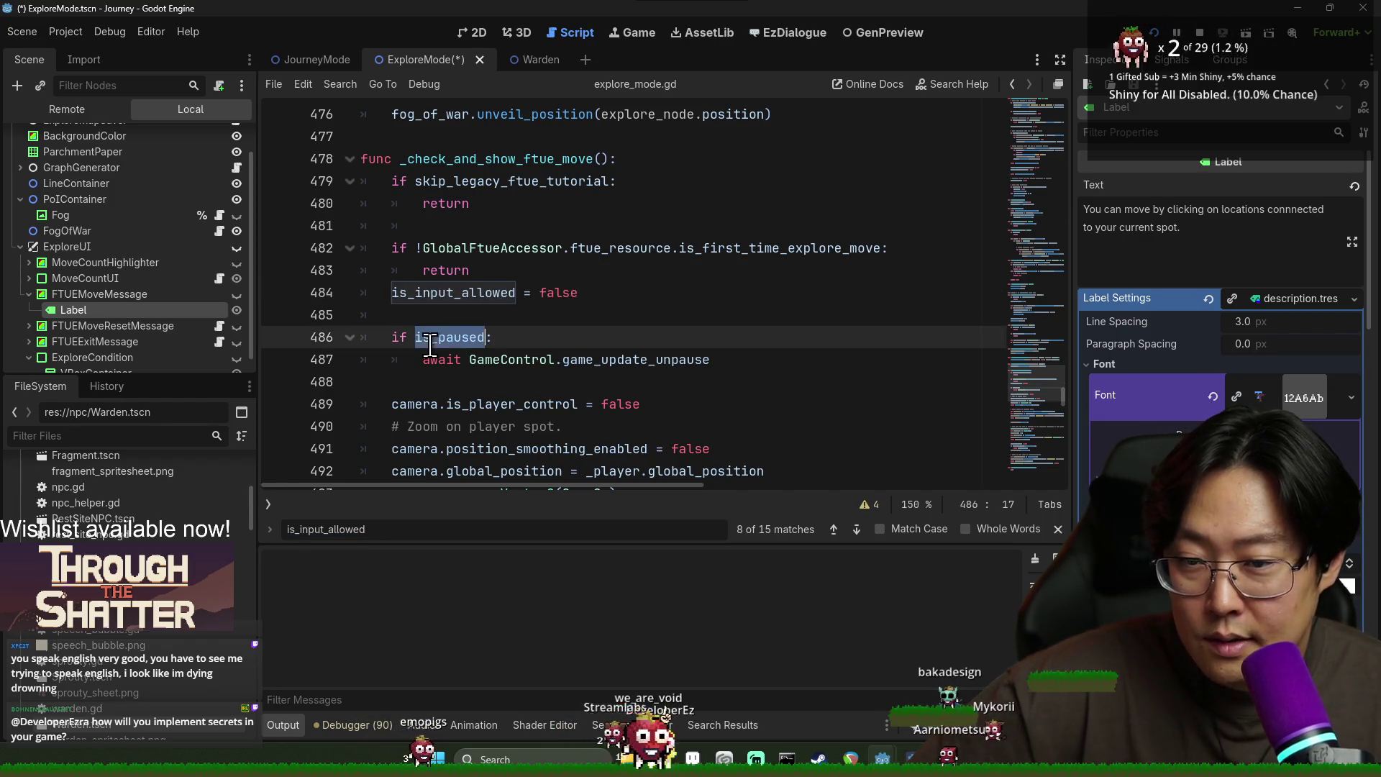
pyautogui.scroll(-3, 456, 310)
pyautogui.scroll(-4, 442, 182)
pyautogui.scroll(5, 461, 204)
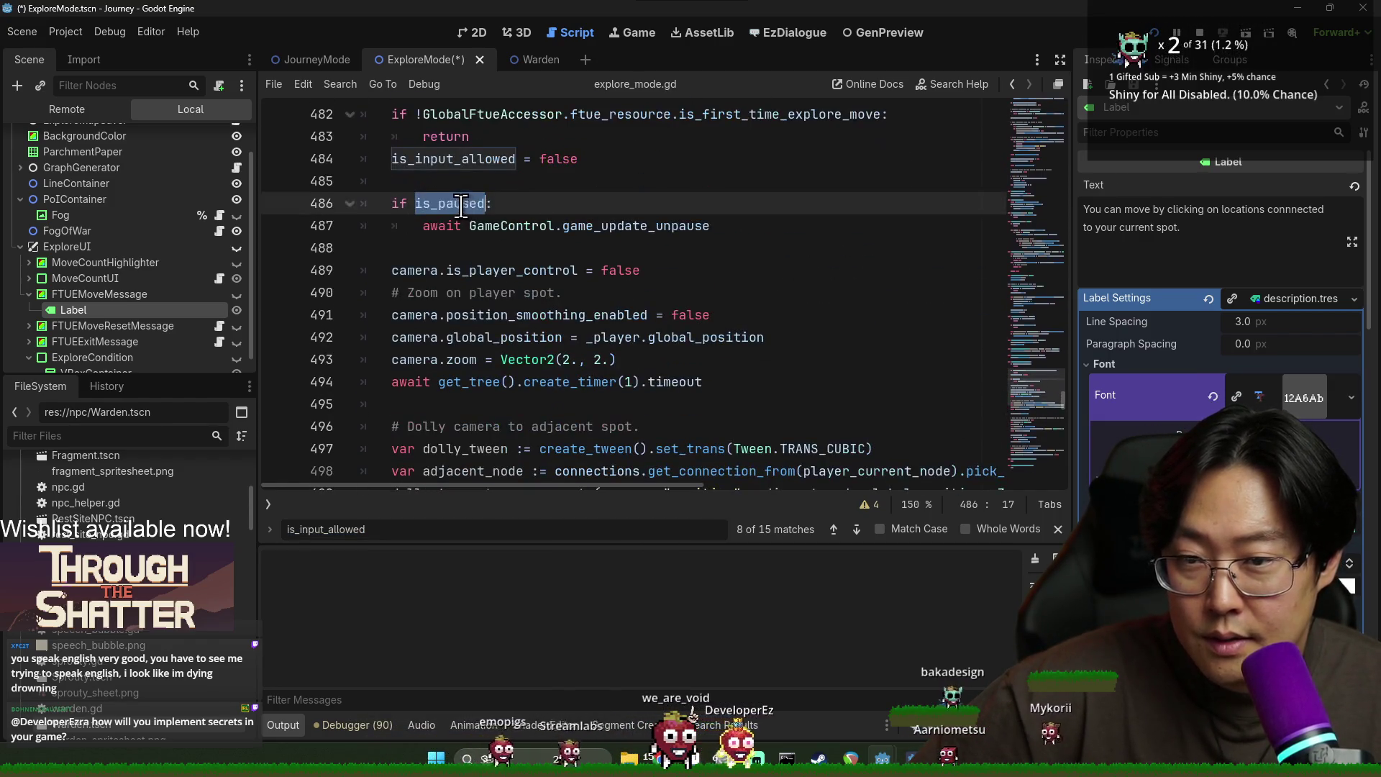
pyautogui.doubleClick(452, 160)
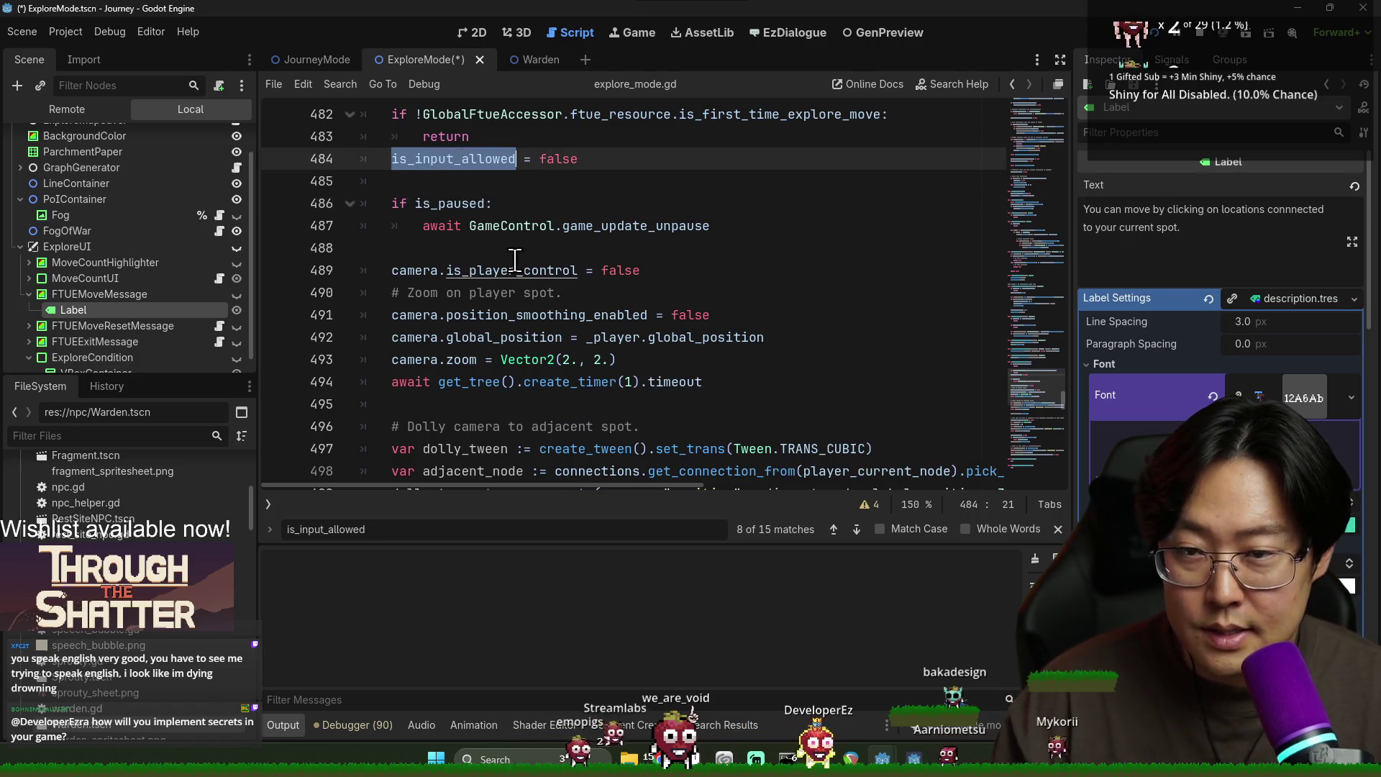
pyautogui.keyDown('ctrl'); pyautogui.click(466, 203); pyautogui.keyUp('ctrl')
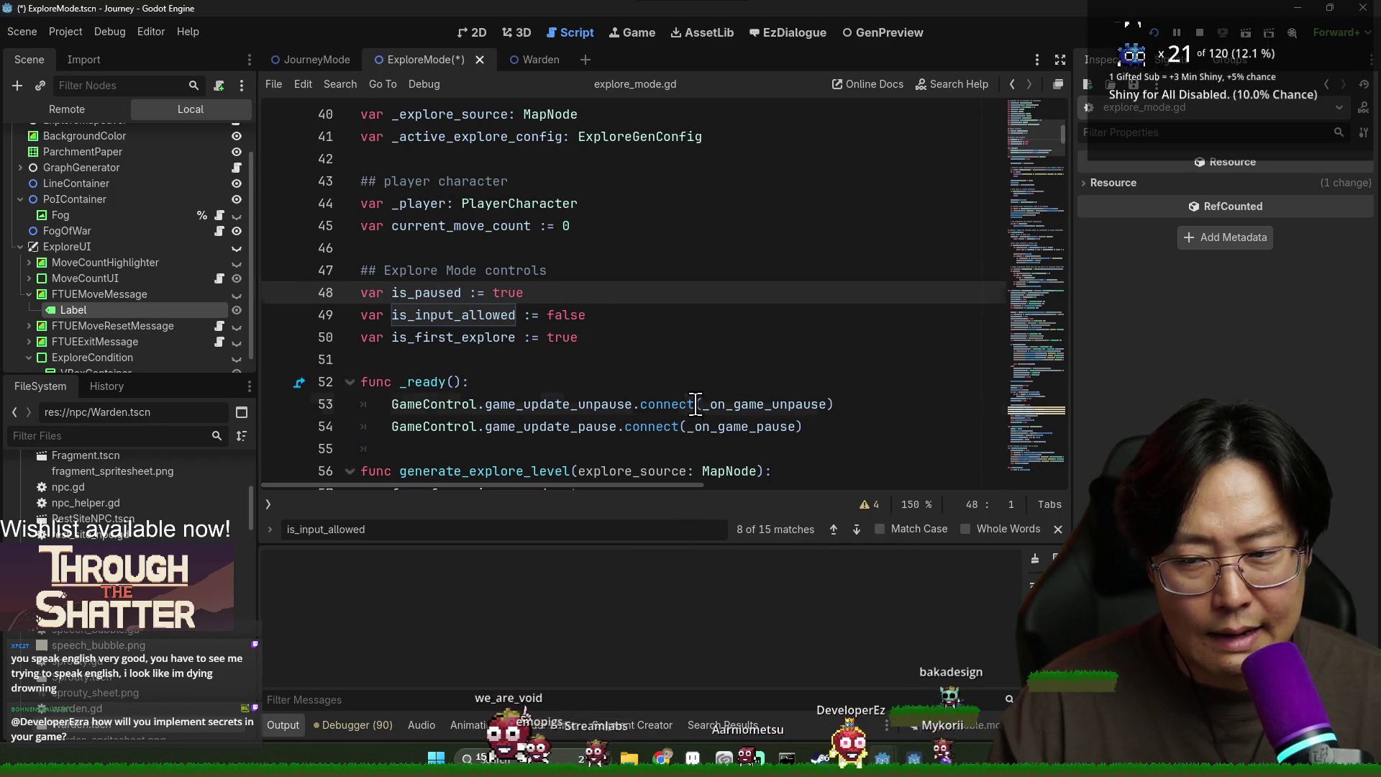
# Step: Return to the tutorial move code and reselect is_input_allowed on line 484
pyautogui.hotkey('alt', 'Left')
pyautogui.press('Down')
pyautogui.scroll(-3, 647, 399)
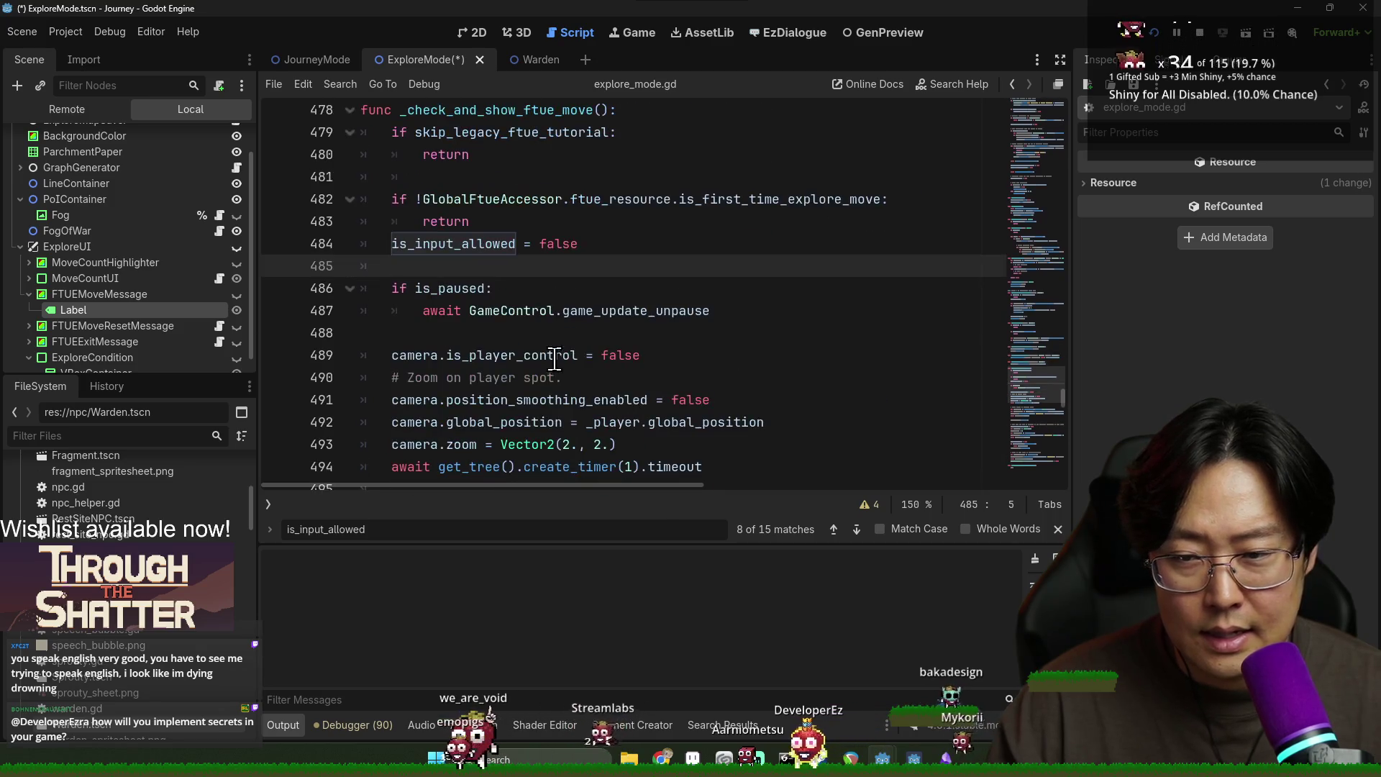
pyautogui.doubleClick(461, 245)
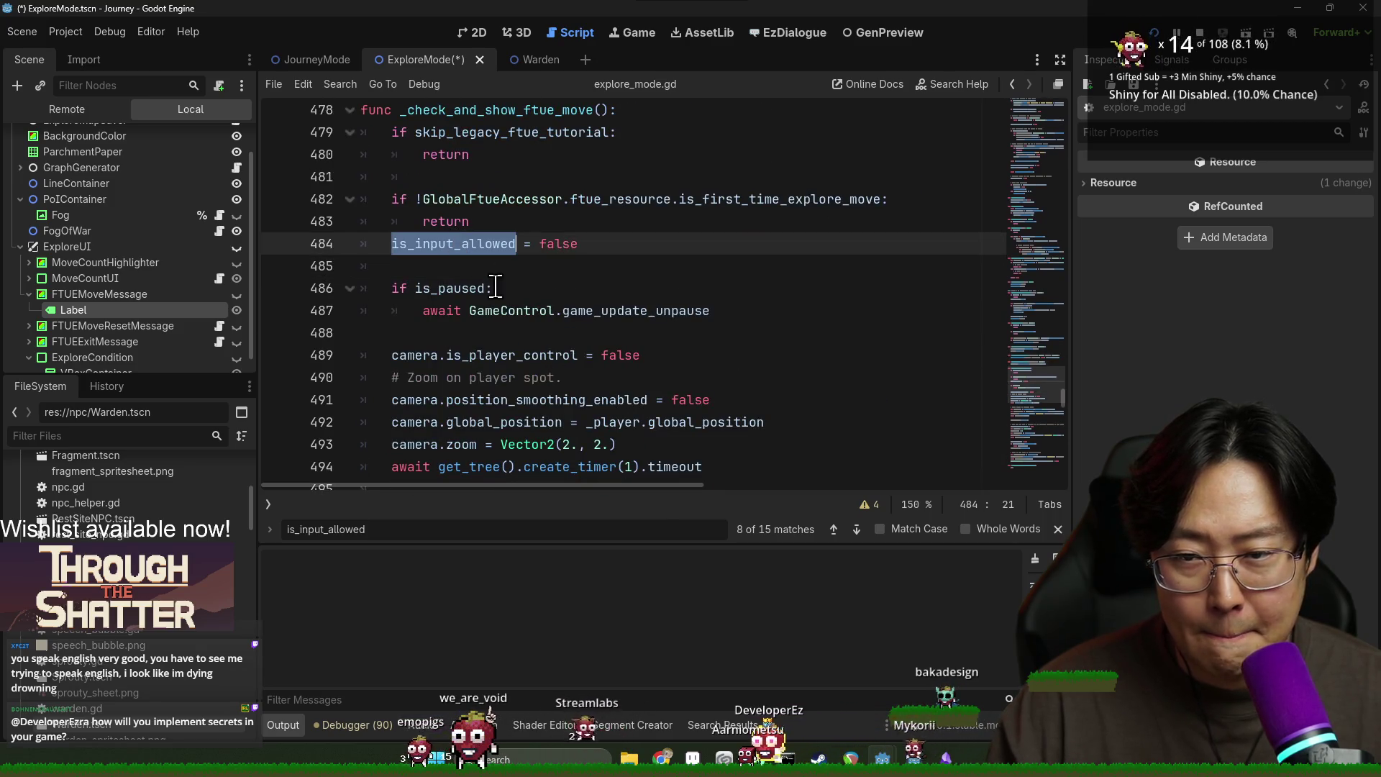
pyautogui.click(459, 286)
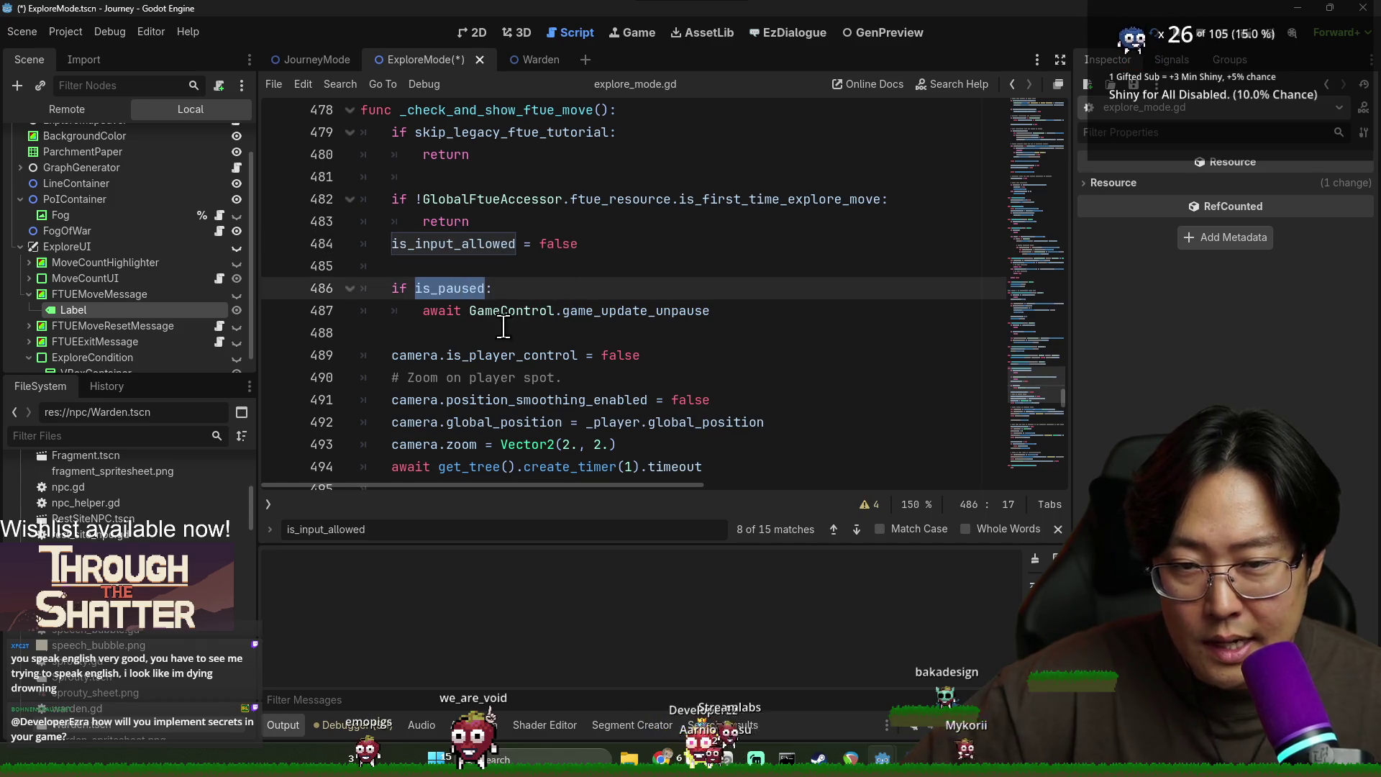
pyautogui.press('Up')
pyautogui.press('Up')
pyautogui.hotkey('ctrl', 'd')
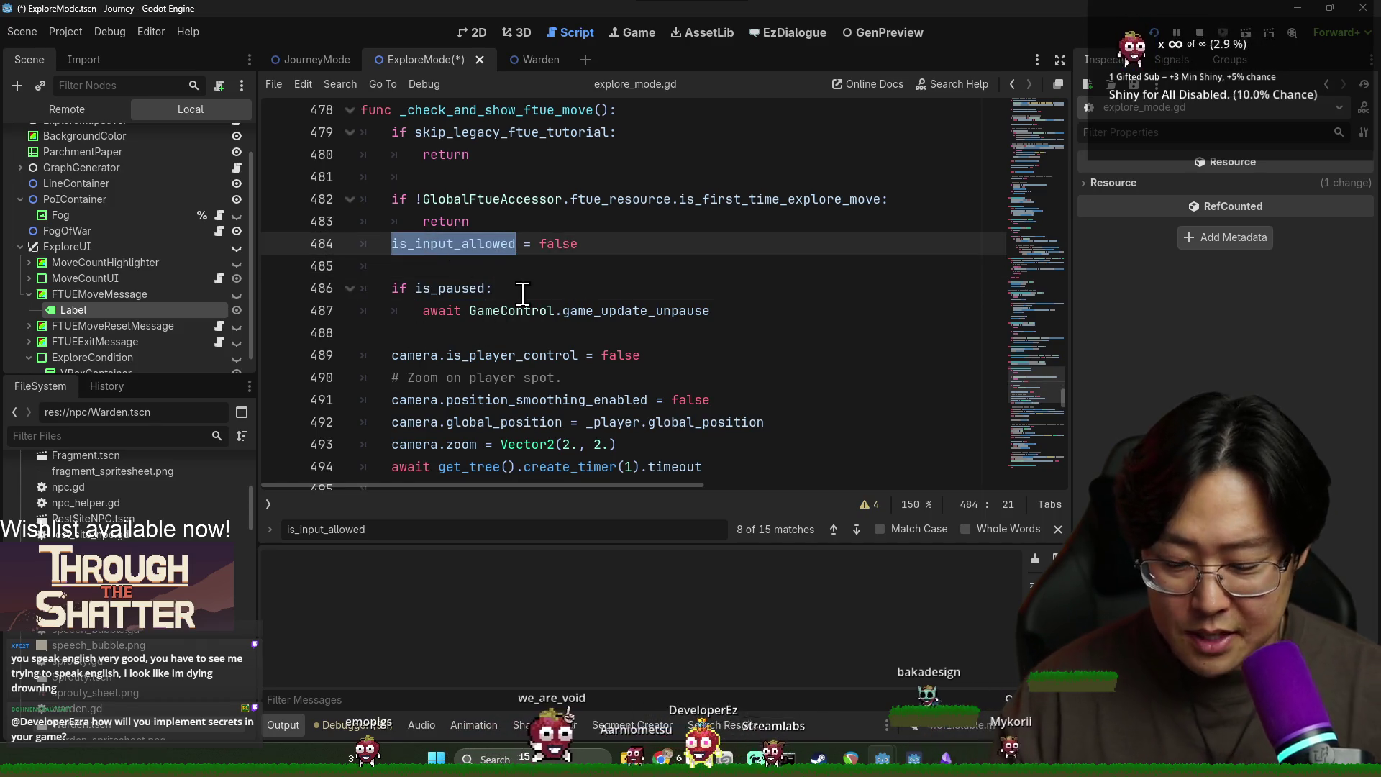
# Step: Step to the matches on lines 536 and 558, breakpoint line 558, and run the game with F5
pyautogui.hotkey('ctrl', 'f')
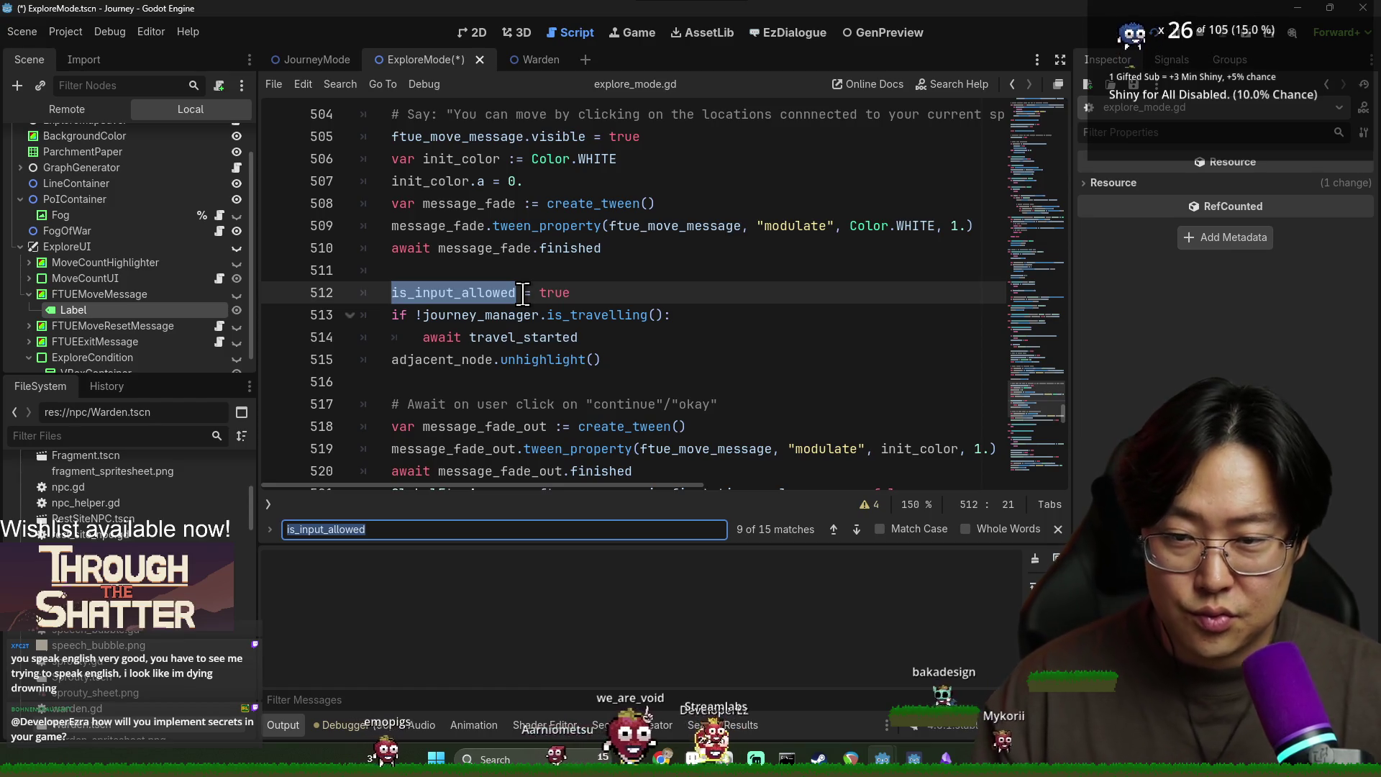
pyautogui.press('Return')
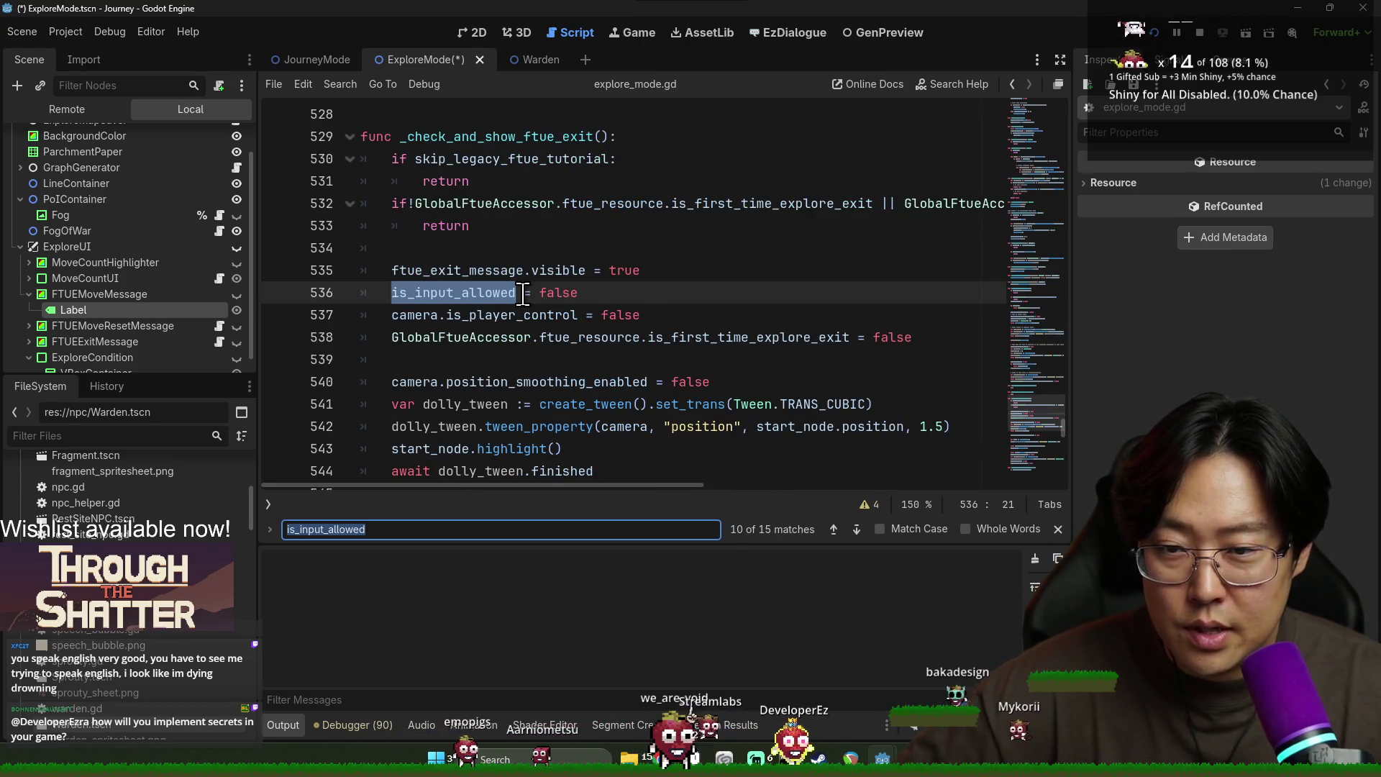
pyautogui.press('Return')
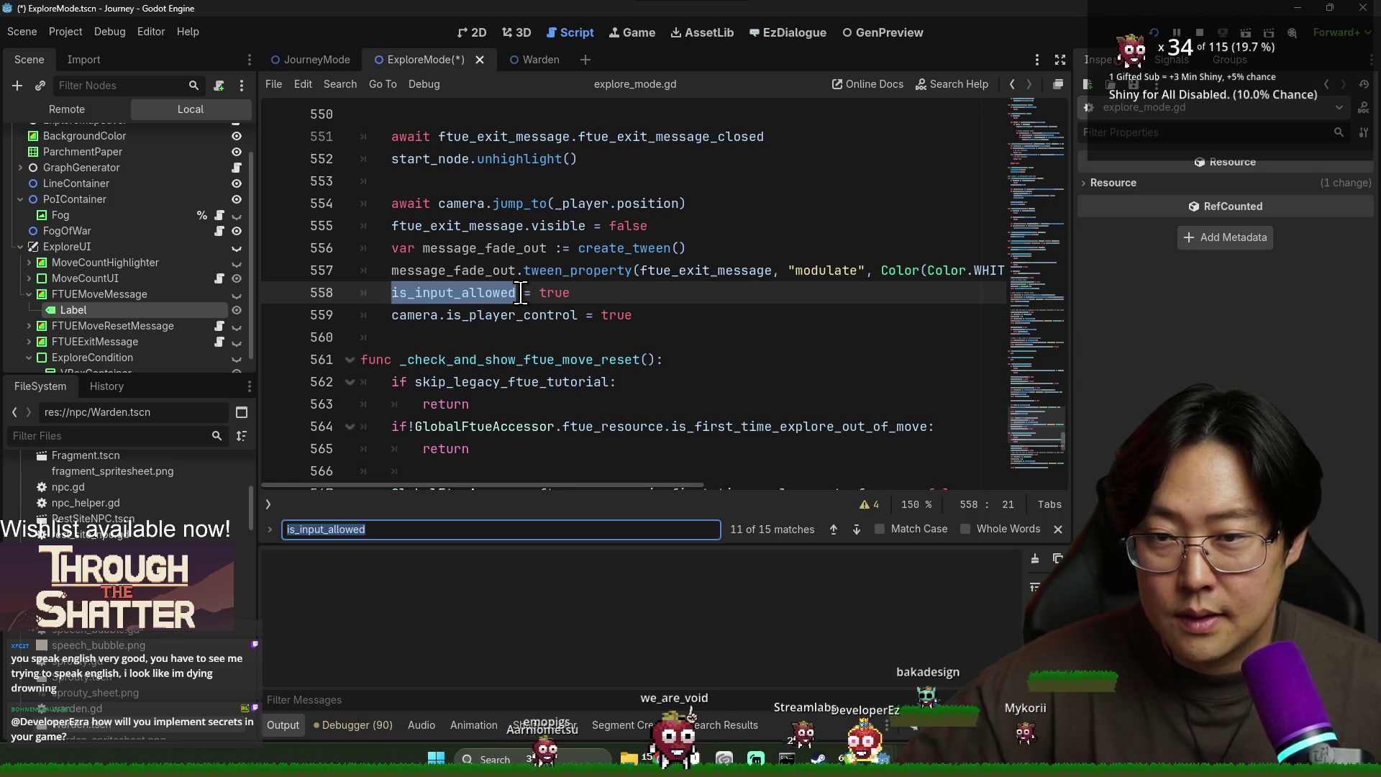
pyautogui.scroll(7, 519, 295)
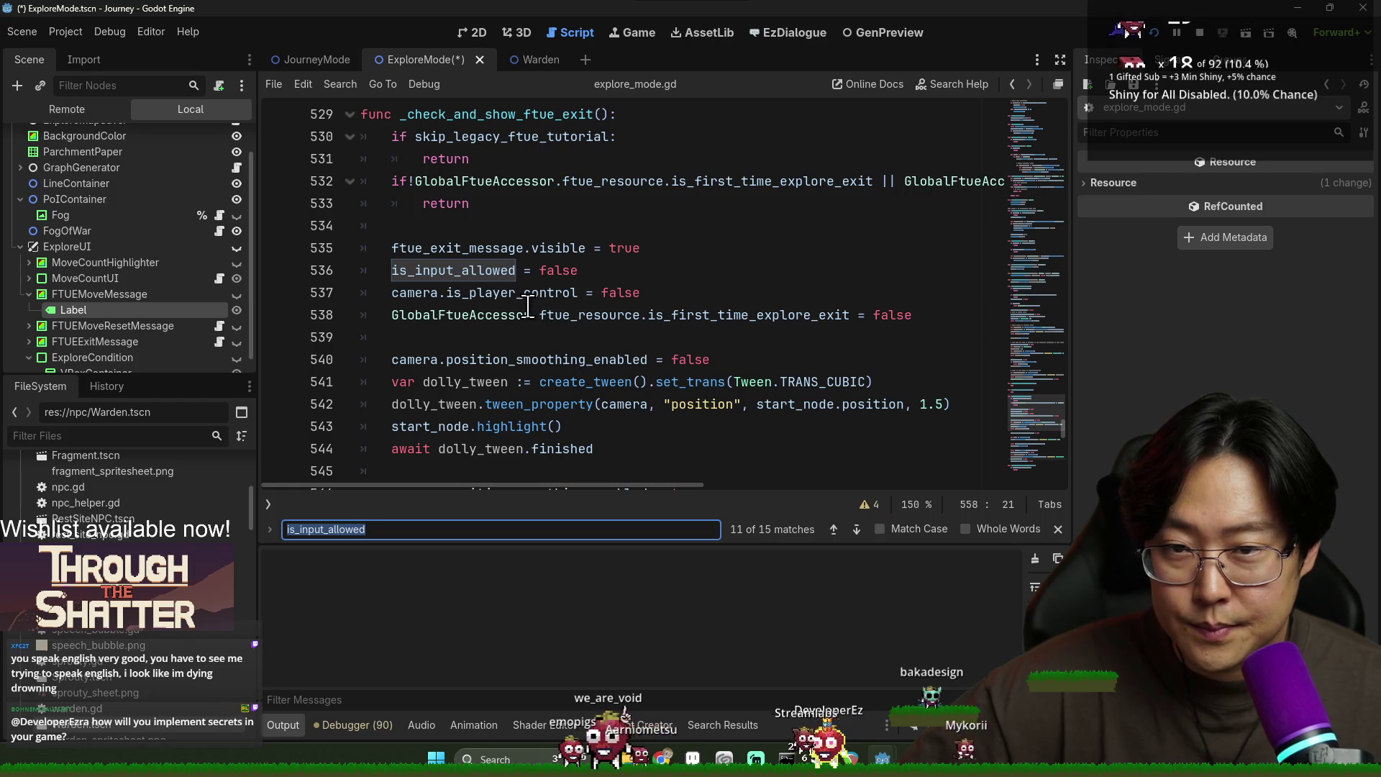
pyautogui.scroll(-5, 527, 305)
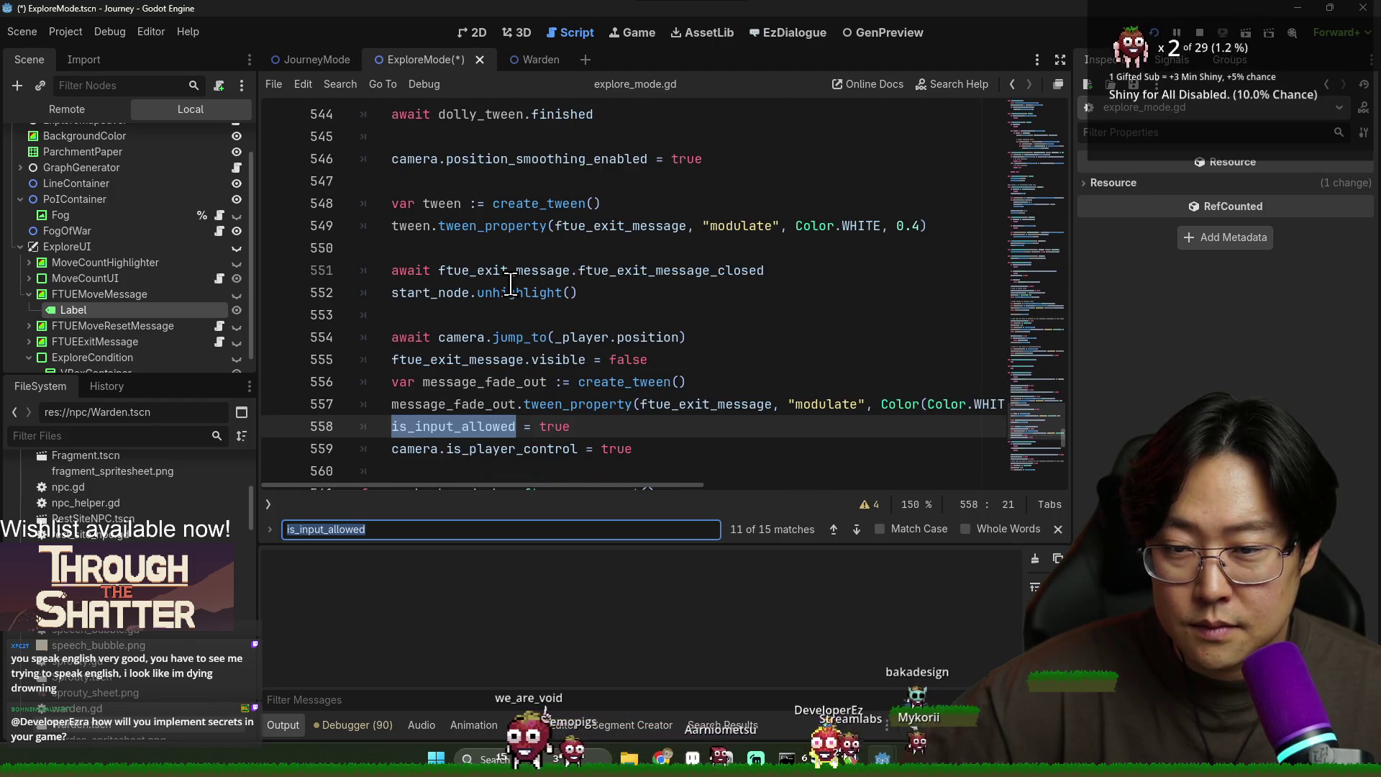
pyautogui.click(277, 426)
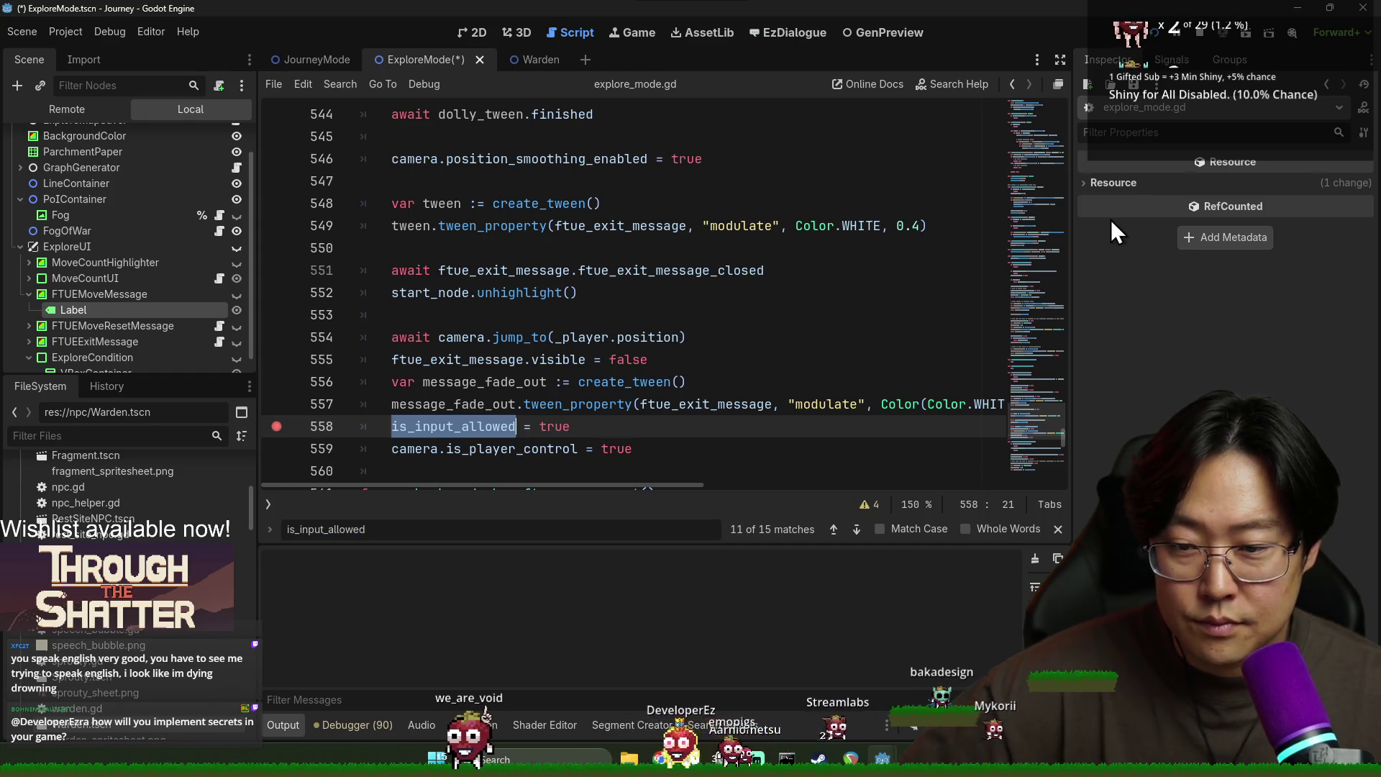
pyautogui.scroll(5, 762, 258)
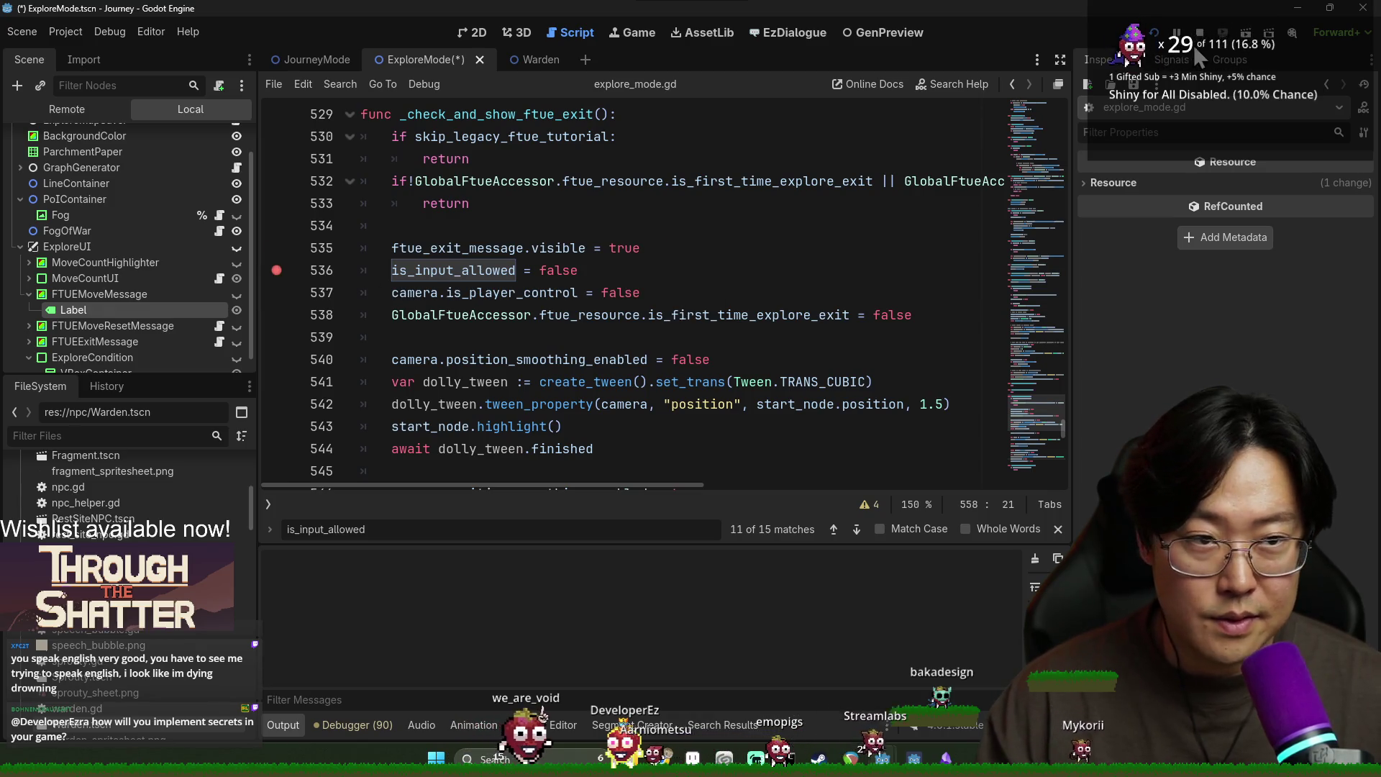
pyautogui.press('F5')
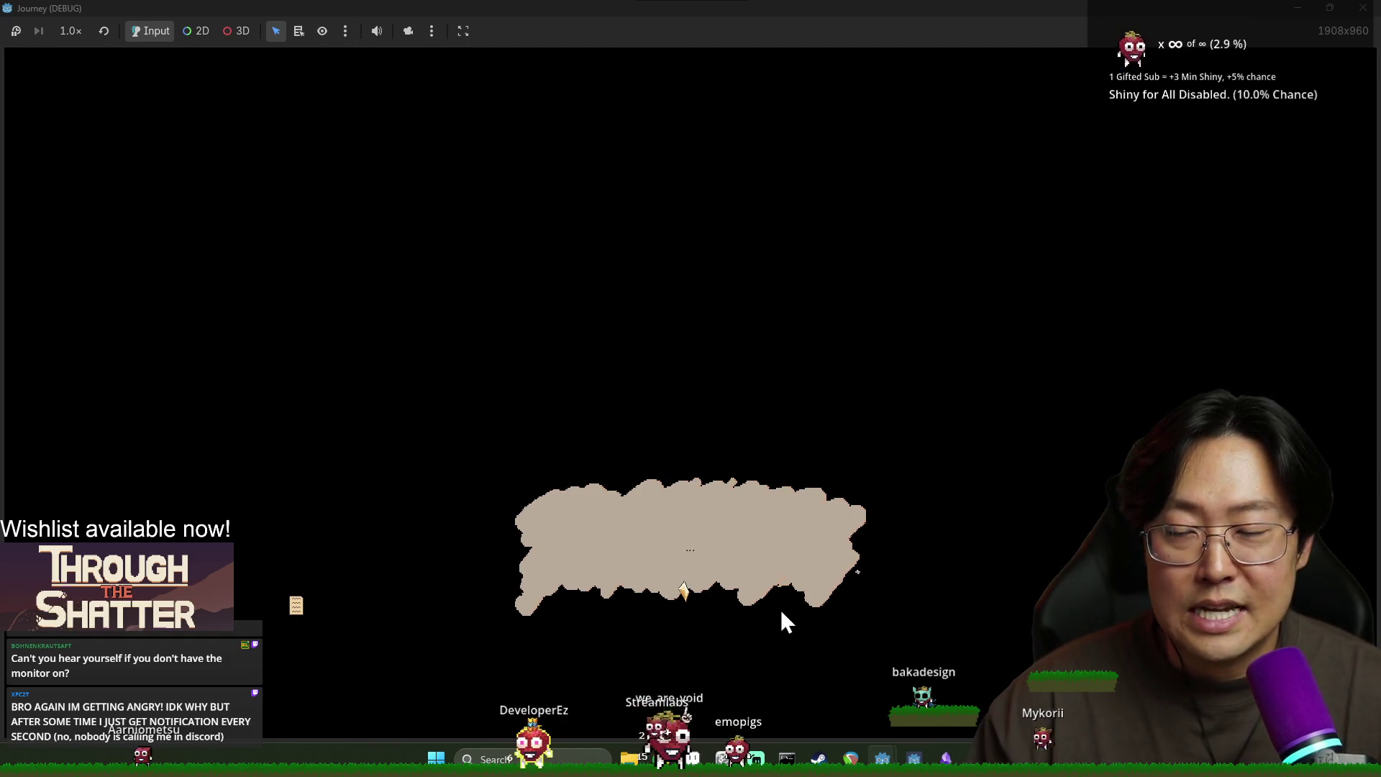
# Step: Click through the opening dialogue, including 'Are you dead?', and take the provision for 1/5
pyautogui.click(712, 594)
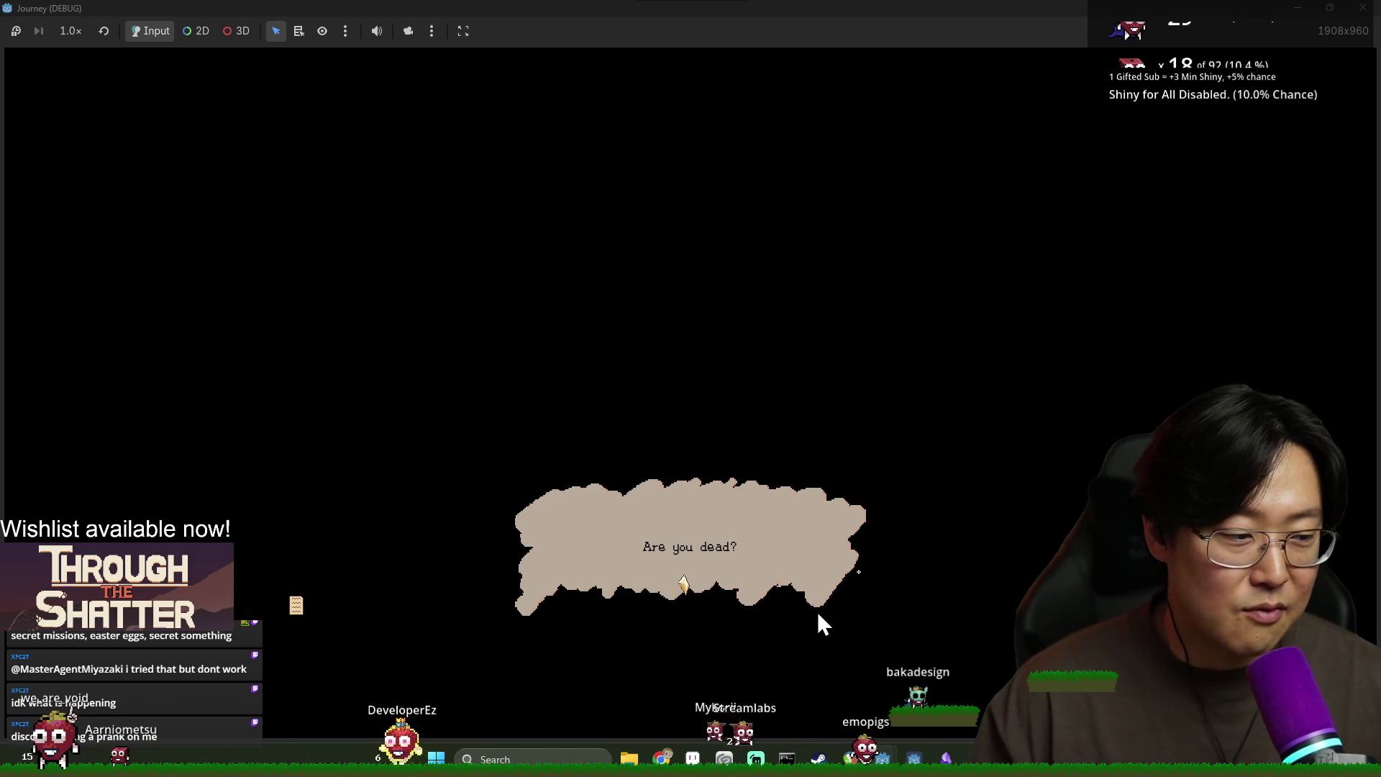
pyautogui.click(696, 565)
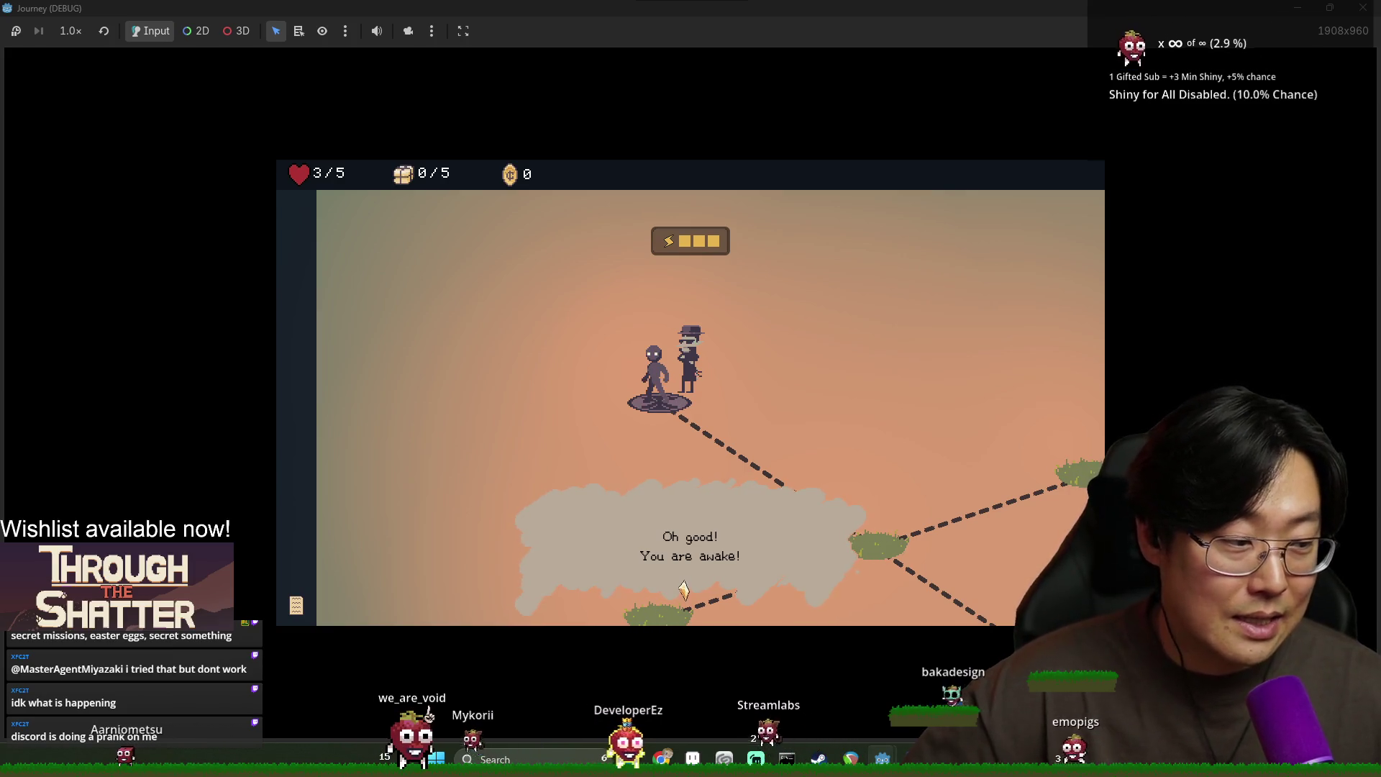
pyautogui.click(784, 546)
pyautogui.click(886, 553)
pyautogui.click(887, 554)
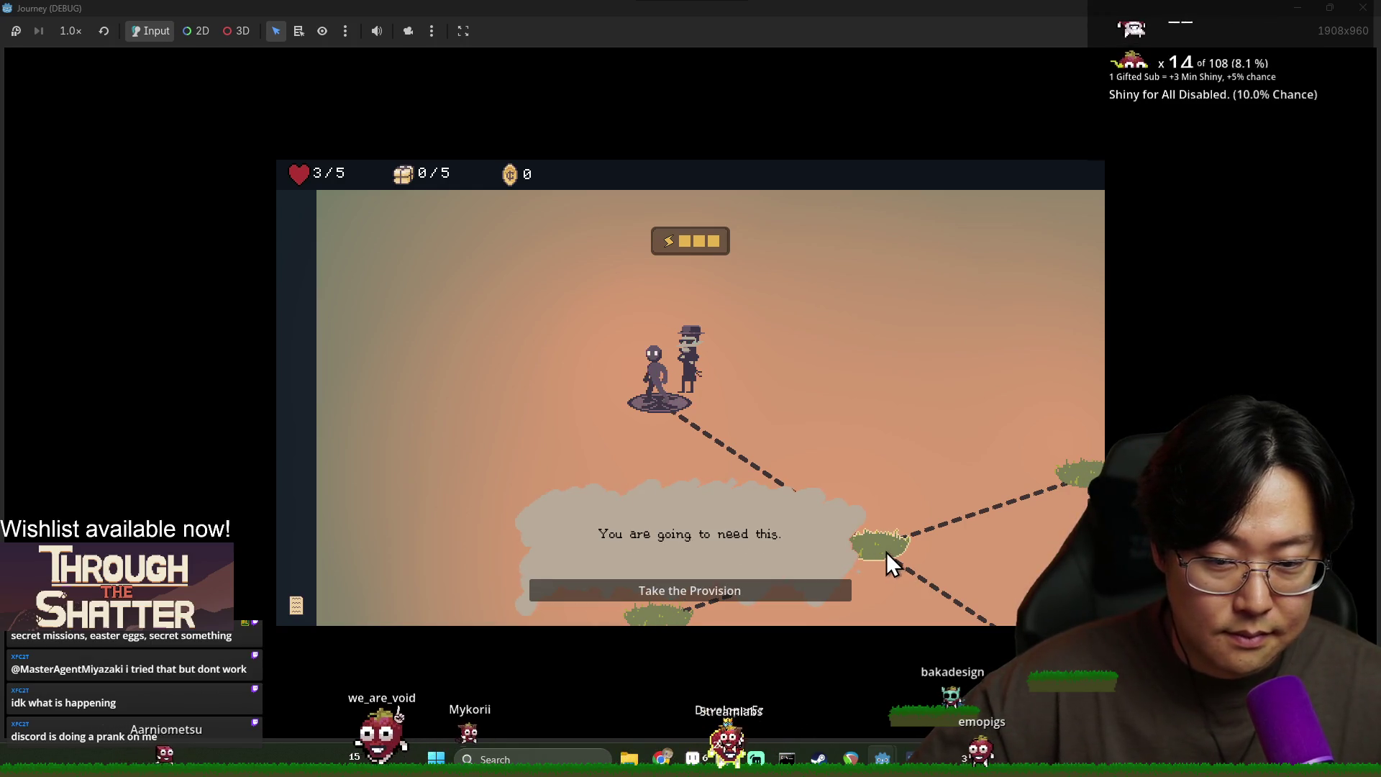
pyautogui.click(787, 588)
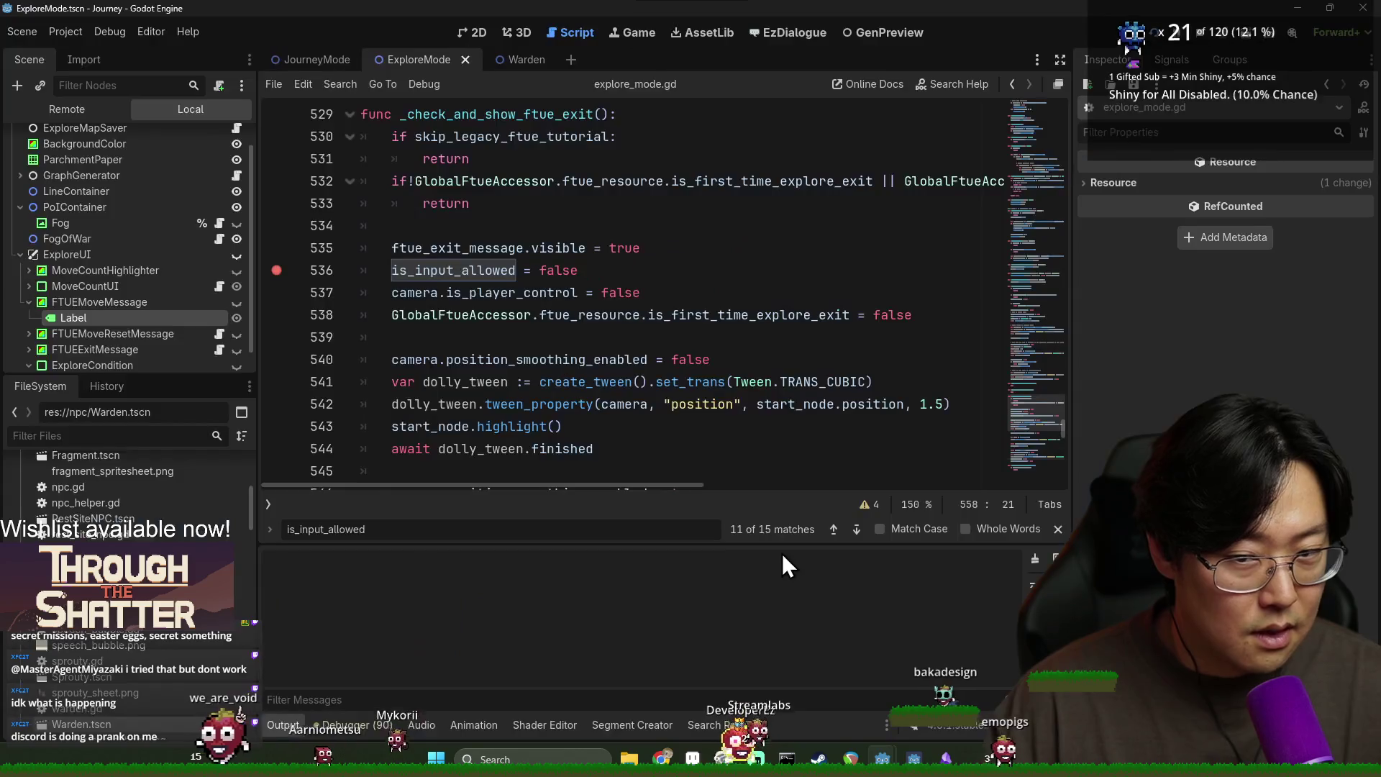
# Step: Return to explore_mode.gd and add a breakpoint on line 484
pyautogui.press('F12')
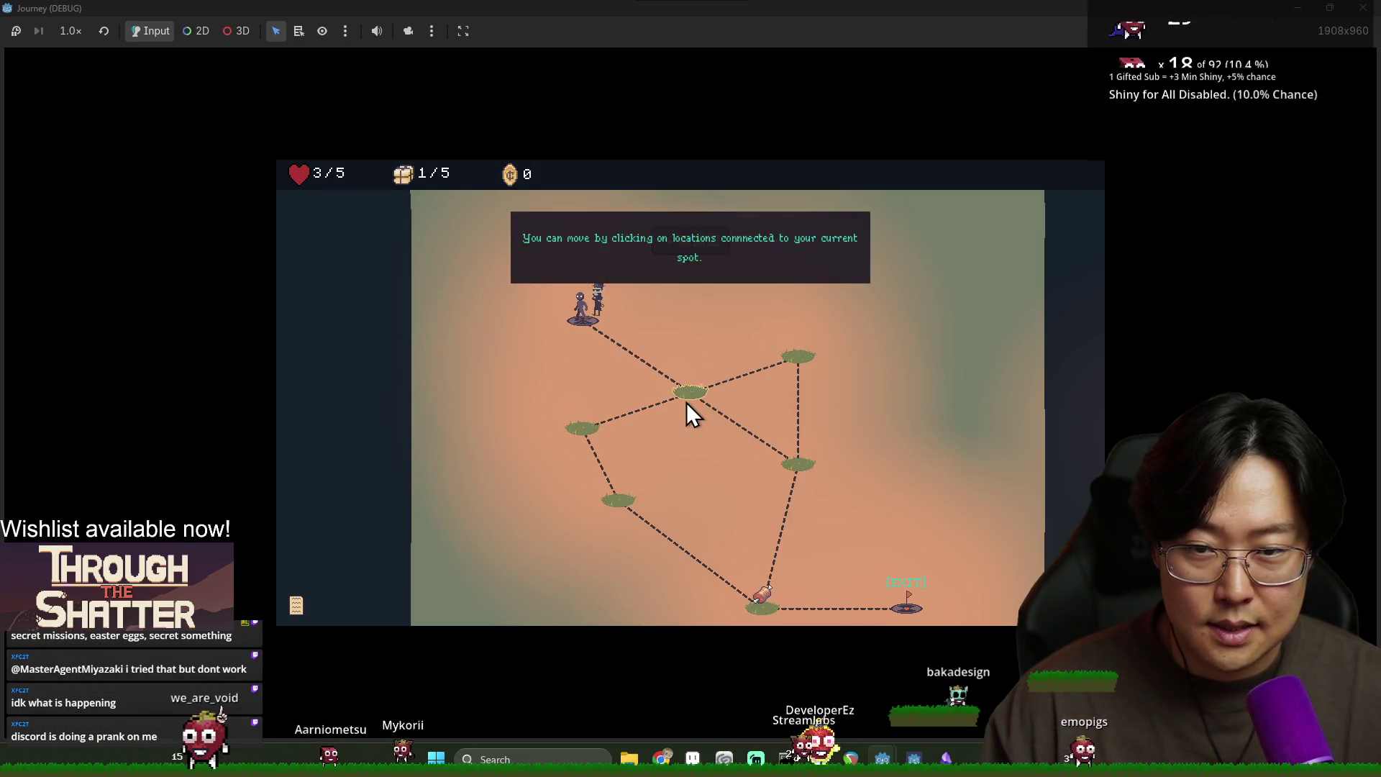
pyautogui.scroll(6, 410, 345)
pyautogui.scroll(-5, 425, 334)
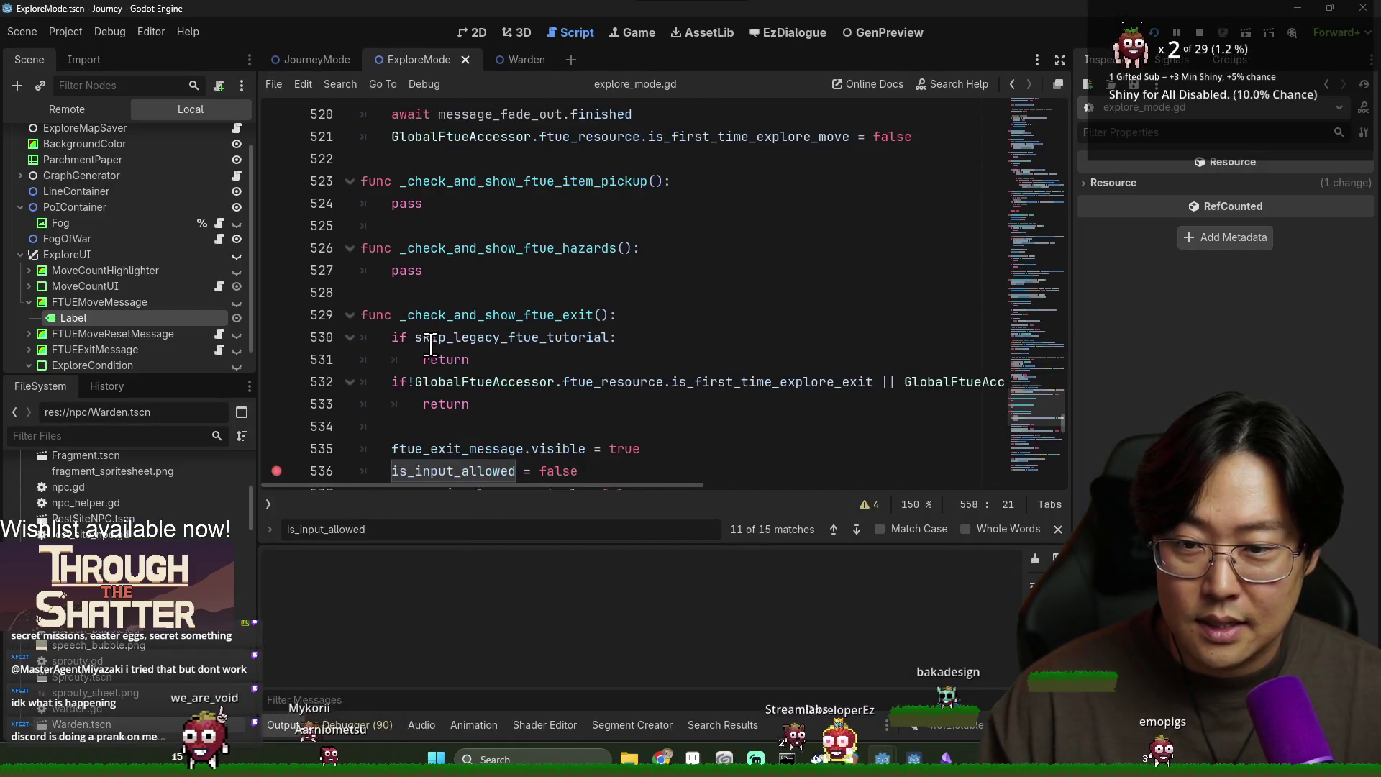
pyautogui.scroll(8, 417, 330)
pyautogui.scroll(-10, 415, 324)
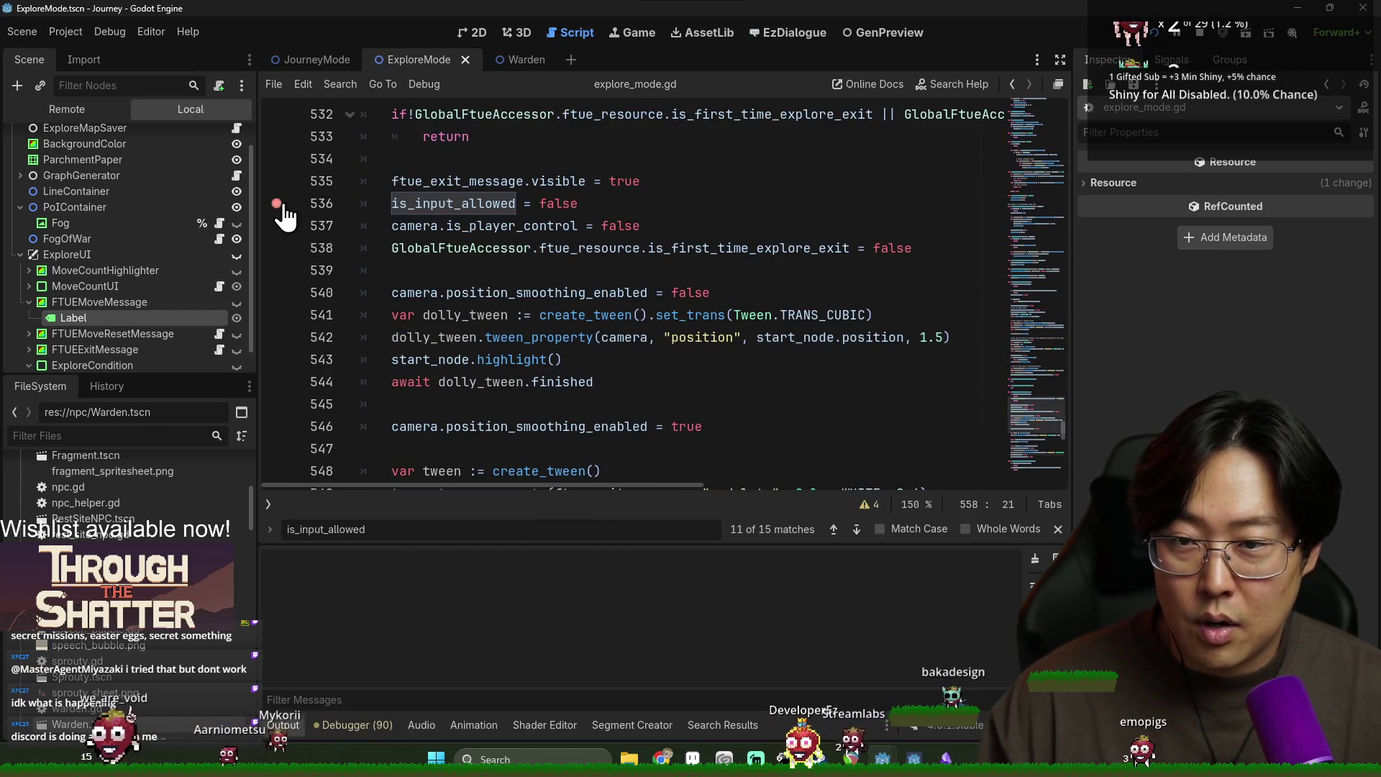
pyautogui.scroll(-6, 453, 271)
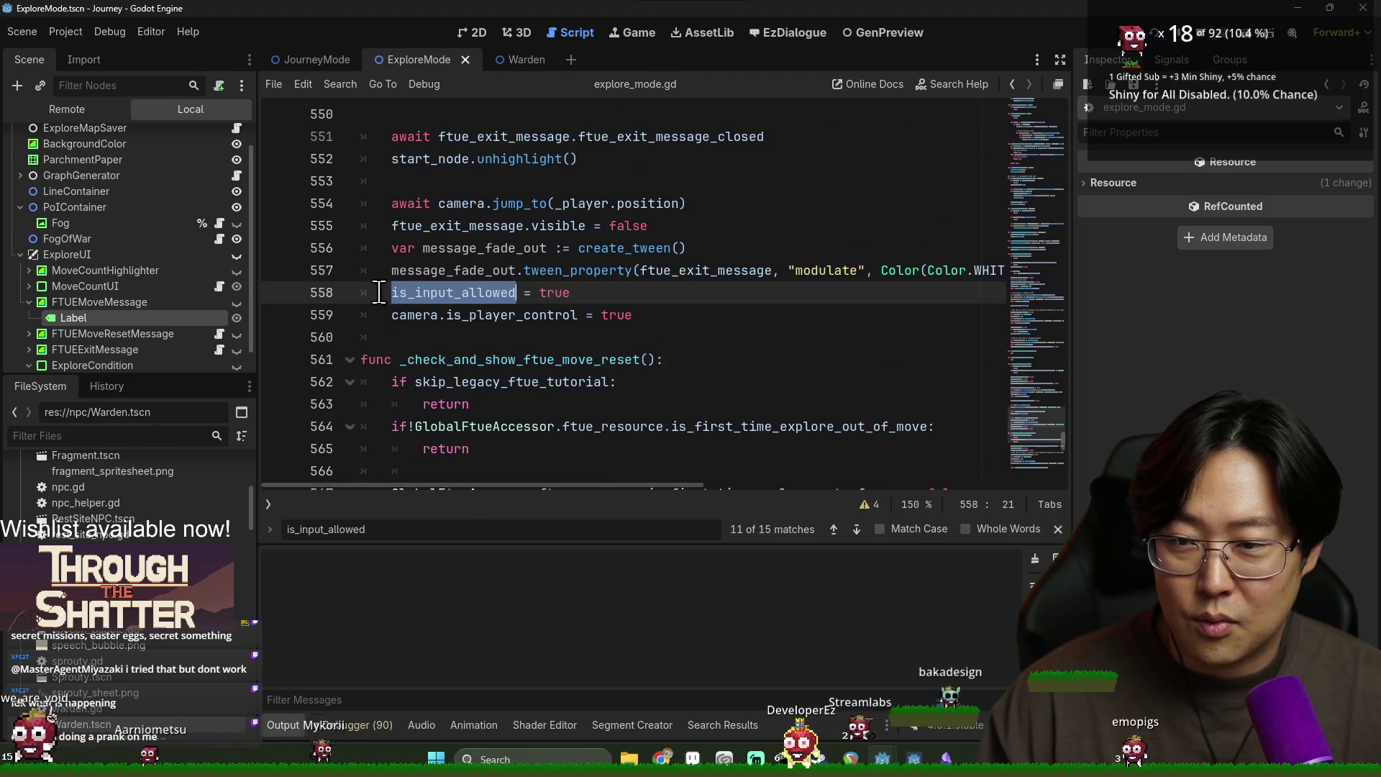
pyautogui.scroll(18, 513, 311)
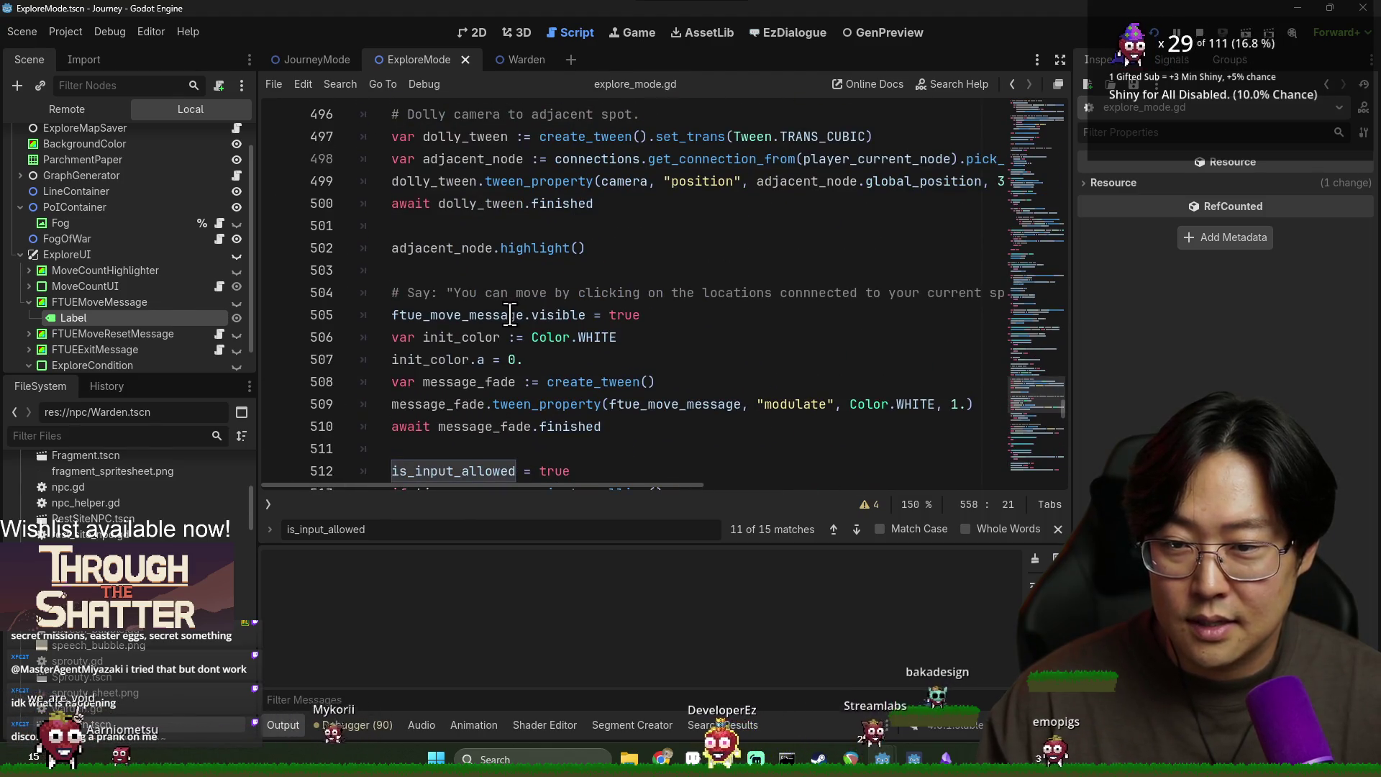
pyautogui.scroll(5, 504, 309)
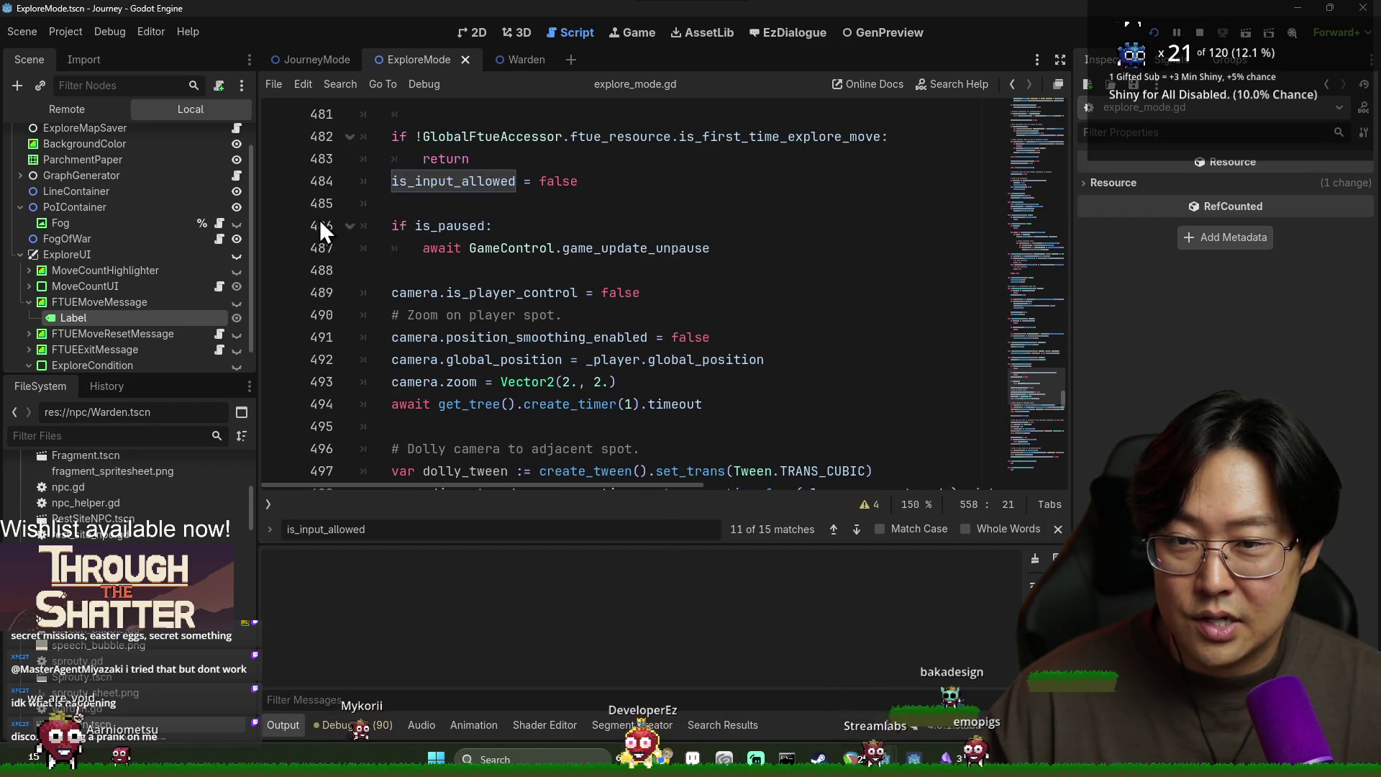
pyautogui.click(276, 181)
# Step: Step through the remaining is_input_allowed matches and relaunch the Journey game
pyautogui.hotkey('ctrl', 'f')
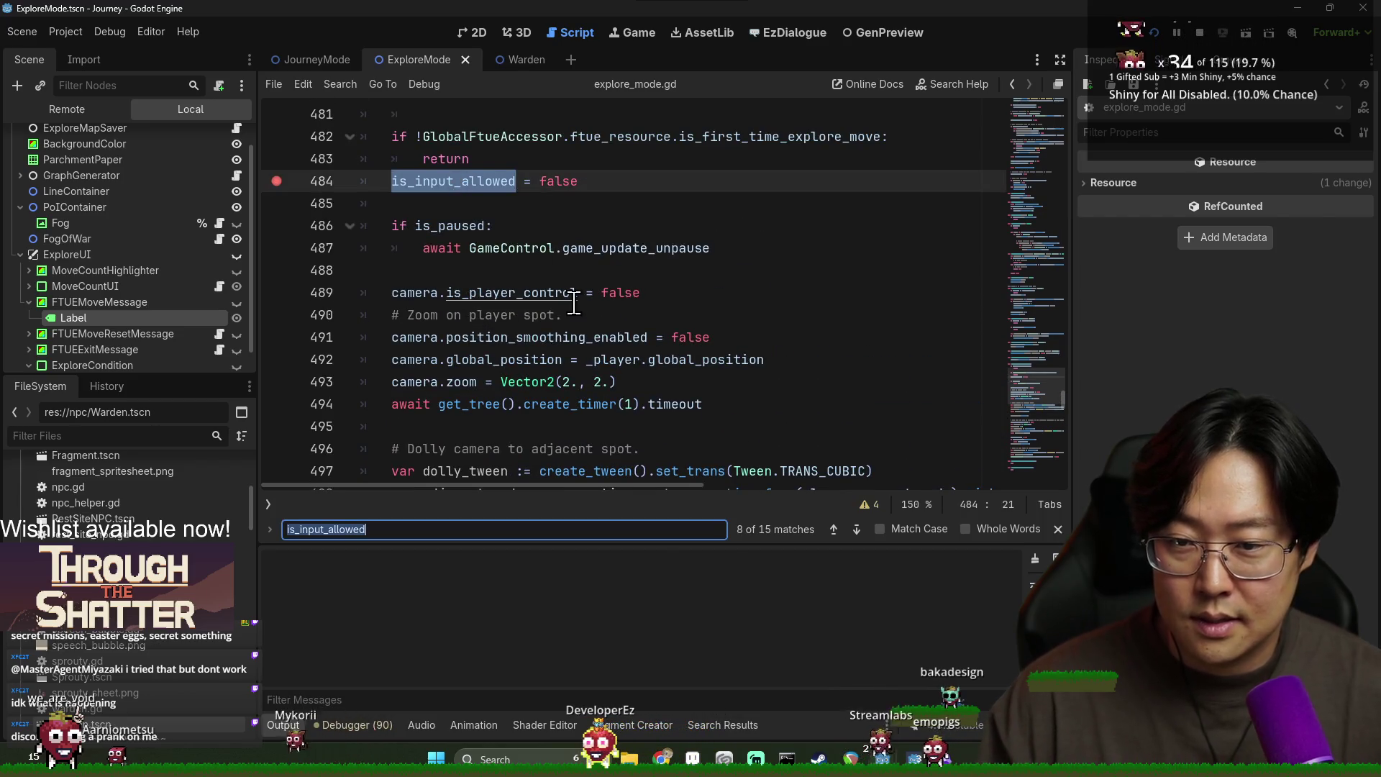
pyautogui.hotkey('shift', 'Return')
pyautogui.press('Return')
pyautogui.press('Return')
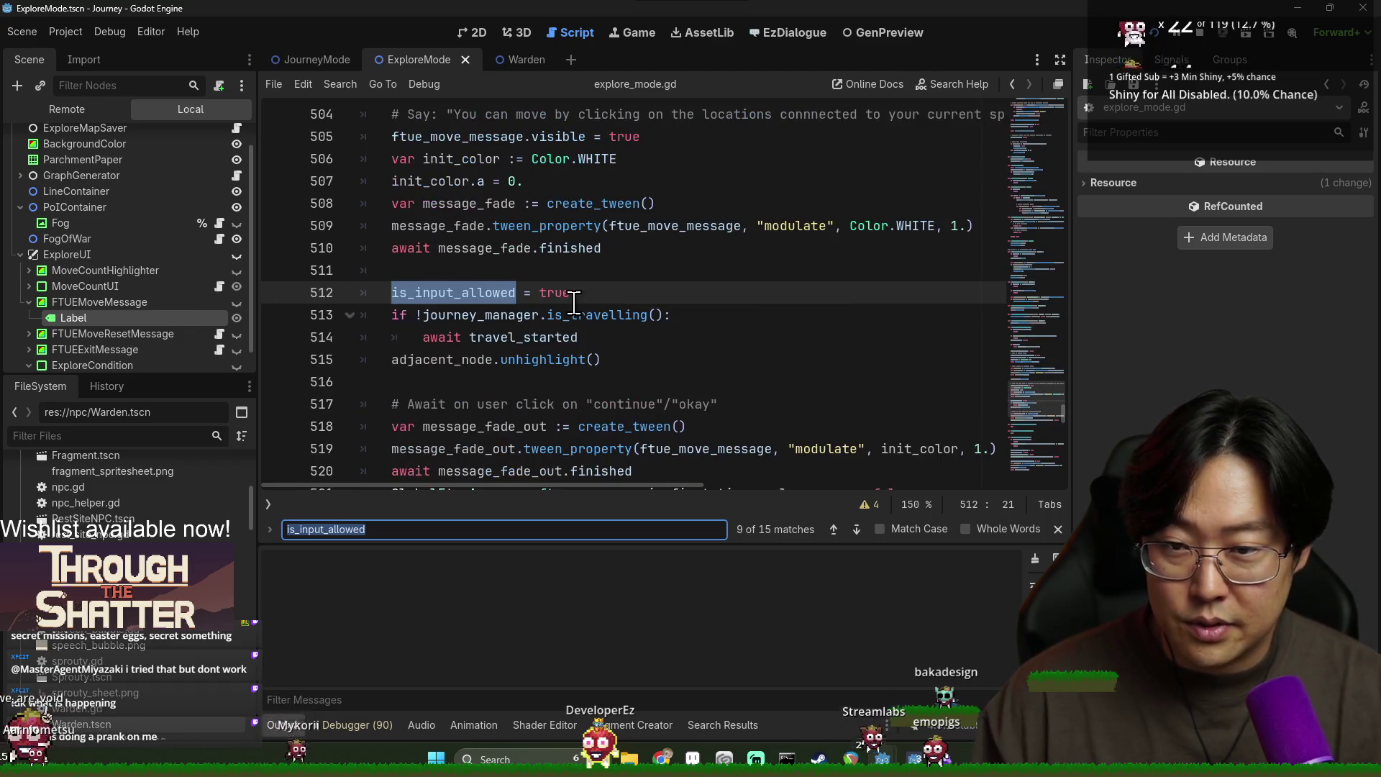
pyautogui.press('Return')
pyautogui.press('Return')
pyautogui.press('Return')
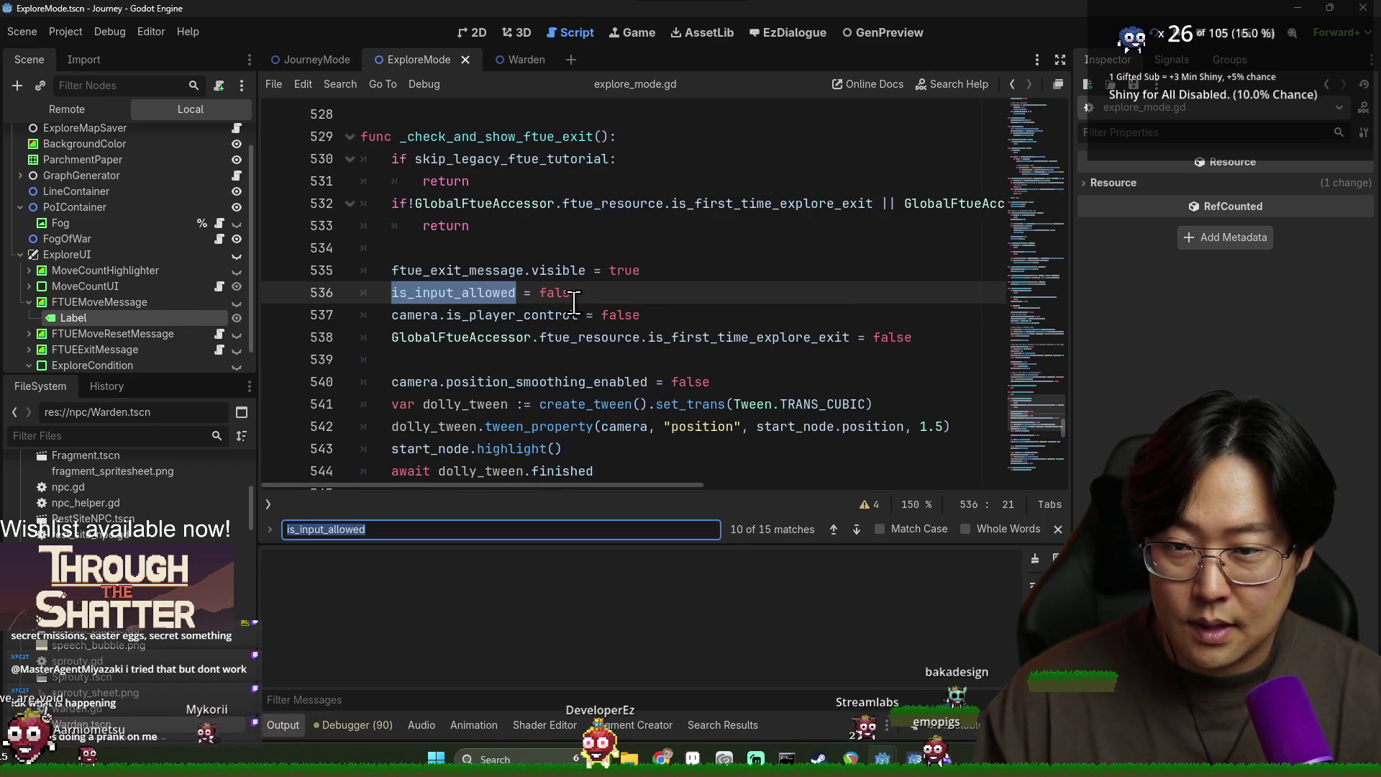
pyautogui.press('Return')
pyautogui.press('Return')
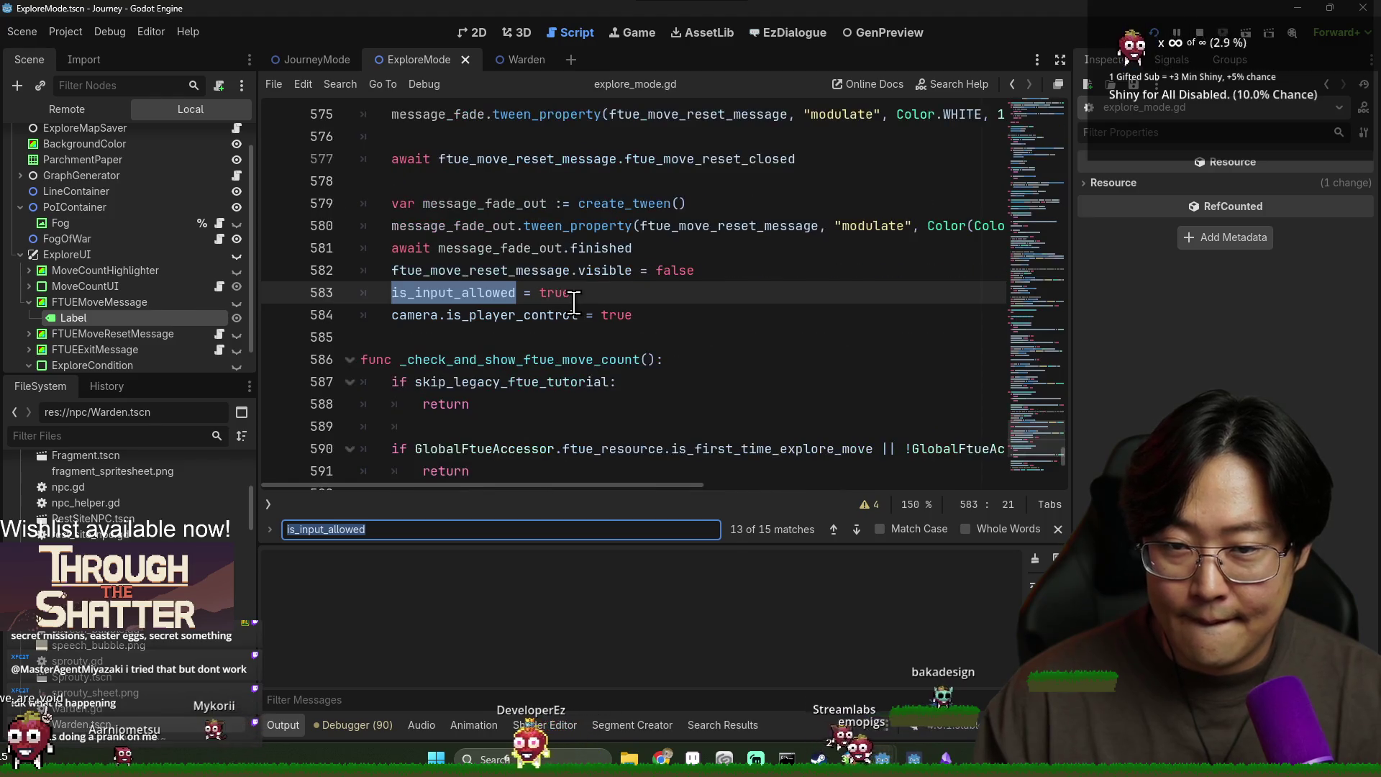
pyautogui.press('Return')
pyautogui.press('Return')
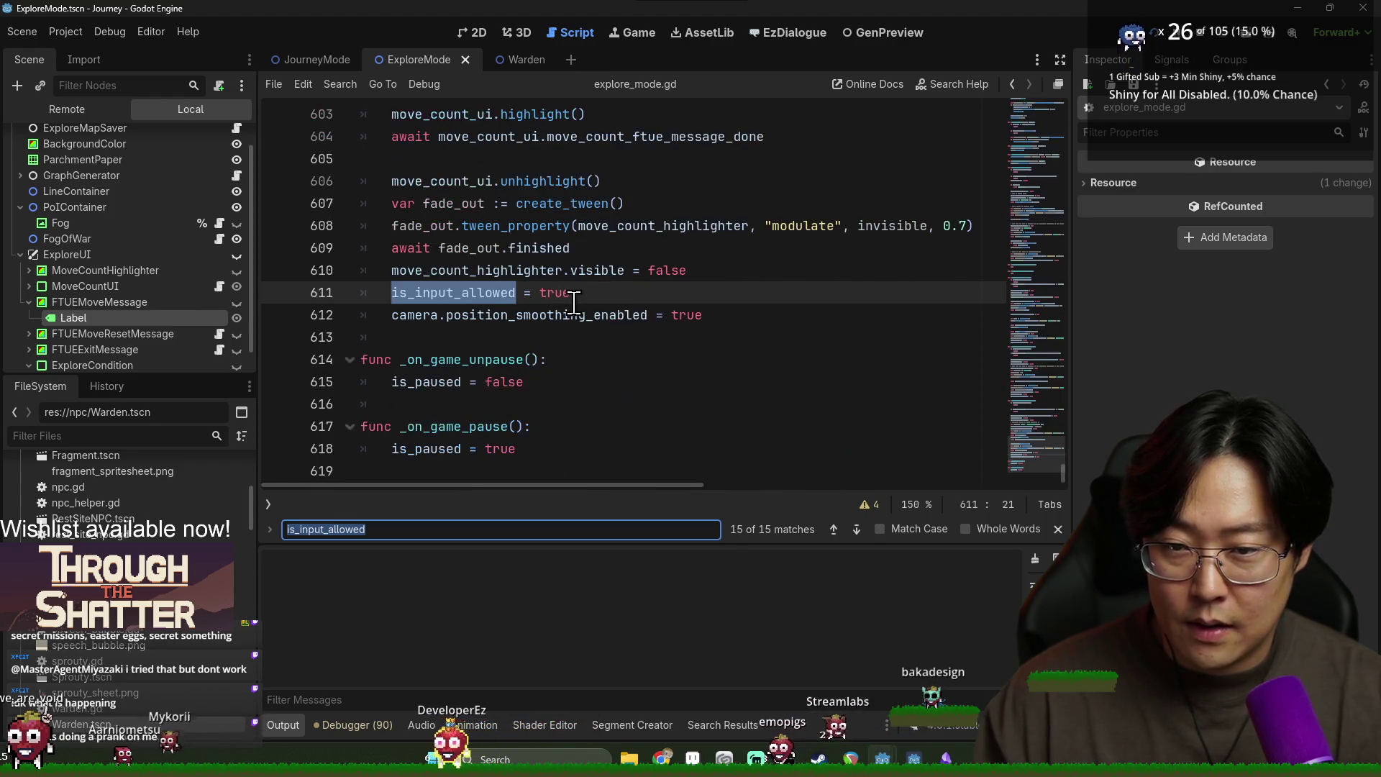
pyautogui.click(1159, 27)
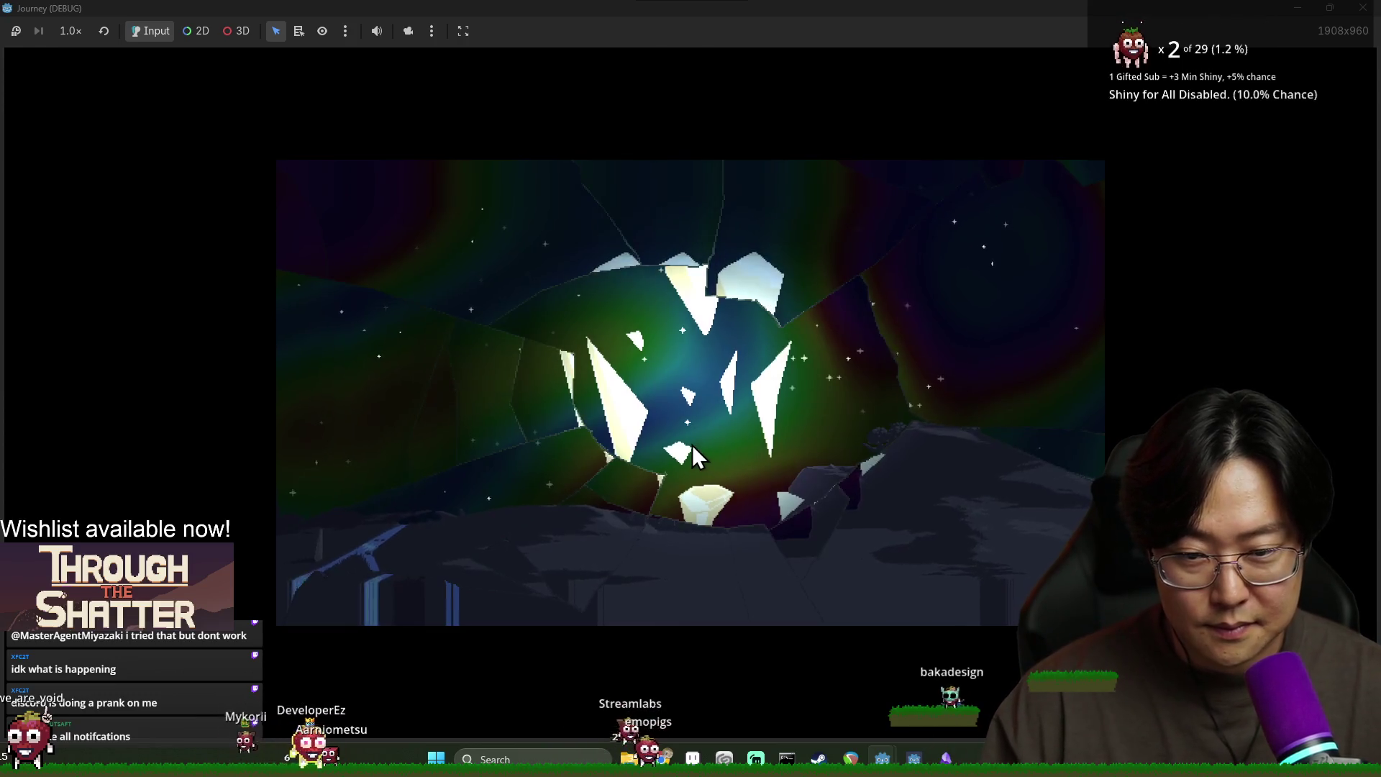
# Step: Close the is_input_allowed find bar and switch from the game back to the editor paused at line 484
pyautogui.hotkey('alt', 'Tab')
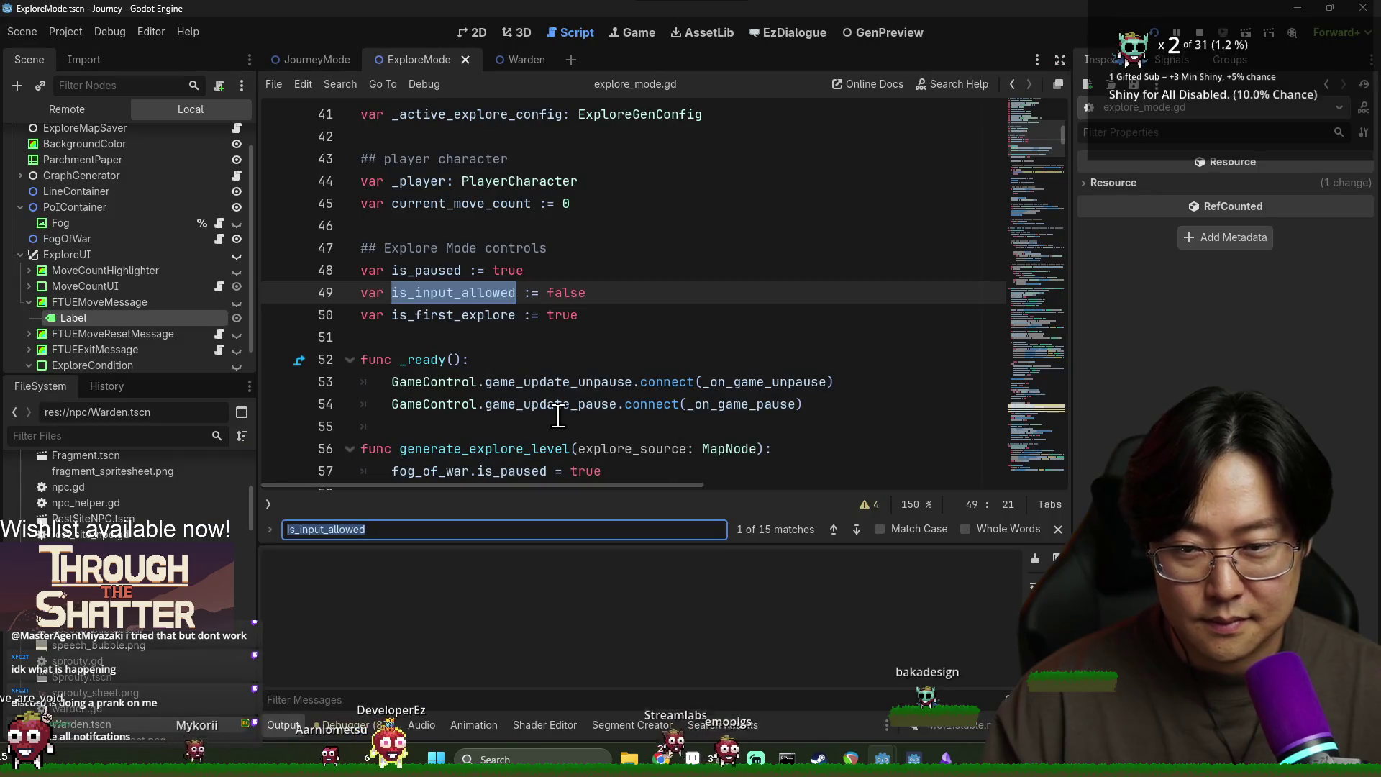
pyautogui.hotkey('alt', 'Tab')
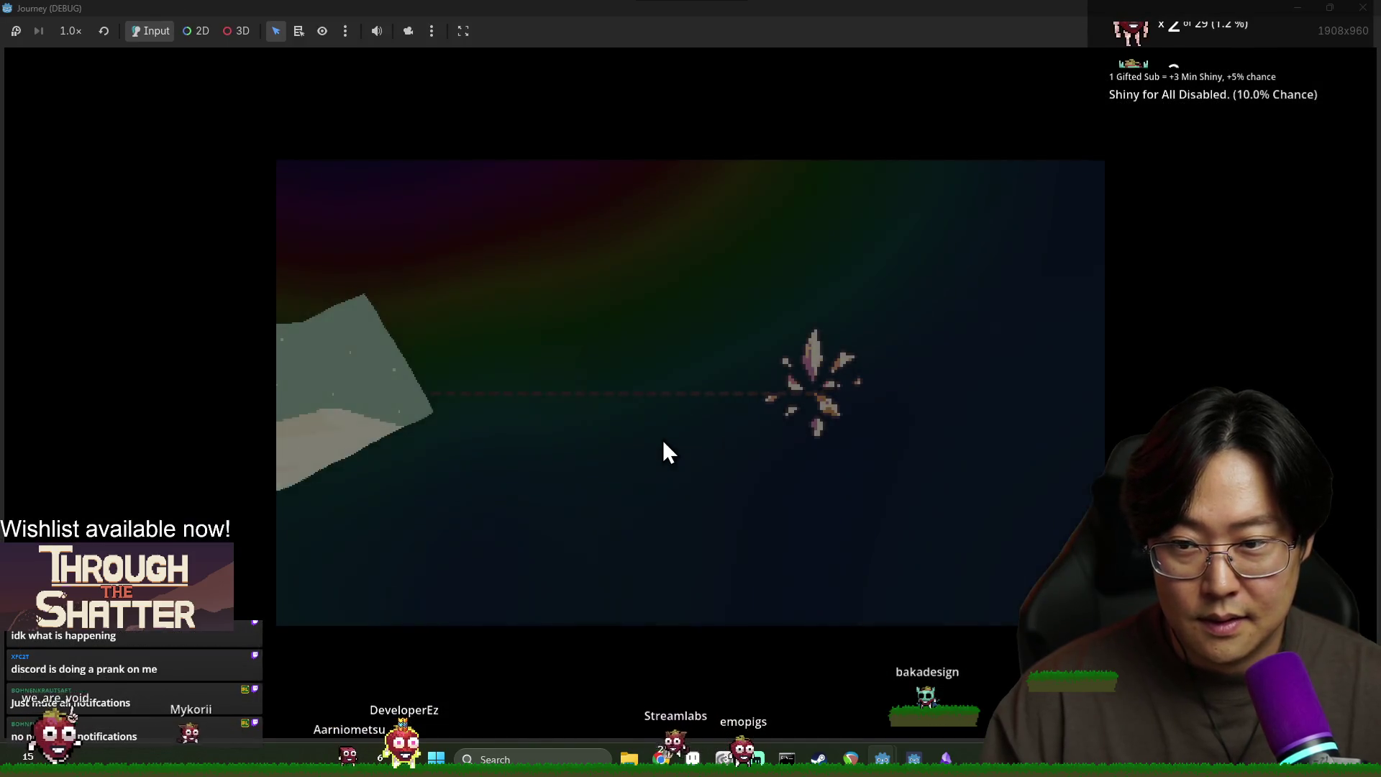
pyautogui.hotkey('alt', 'Tab')
pyautogui.scroll(-10, 791, 432)
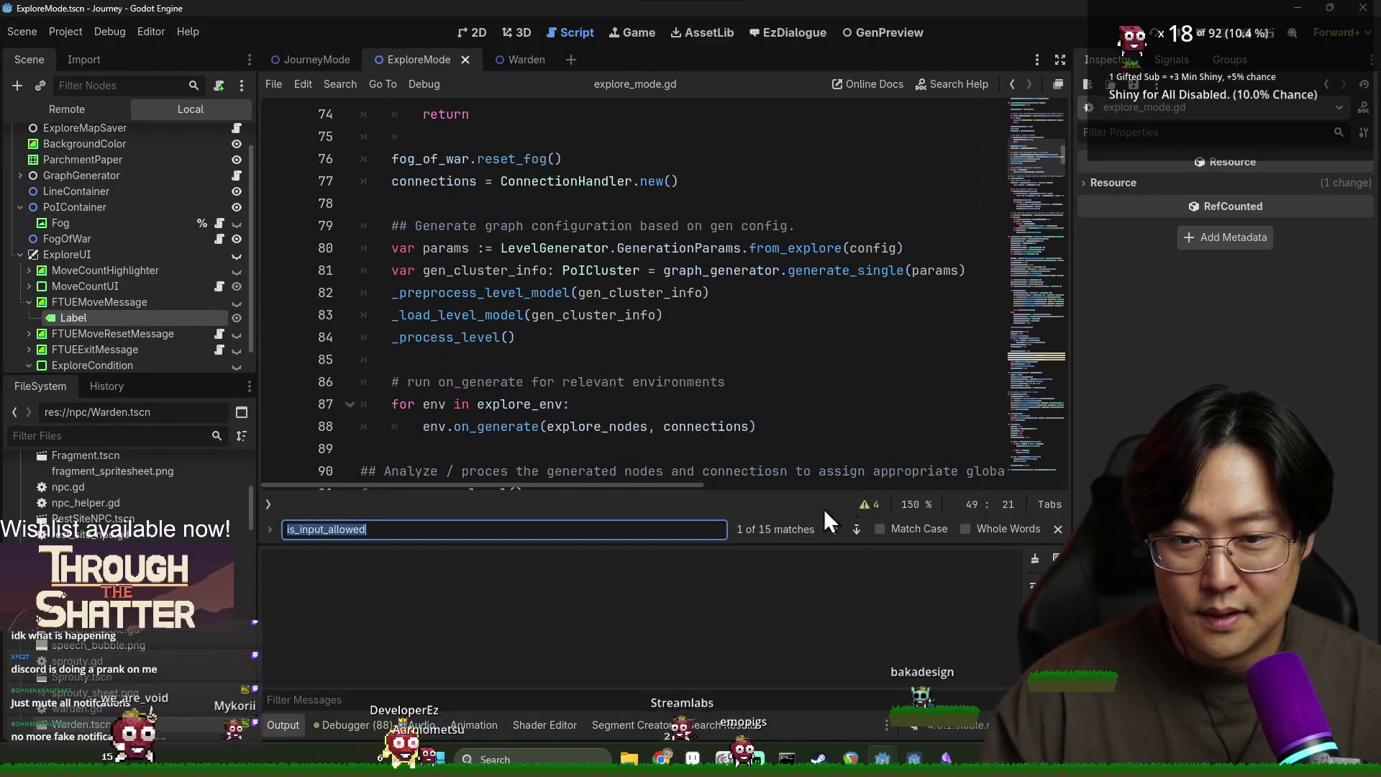
pyautogui.click(1056, 529)
pyautogui.hotkey('alt', 'Tab')
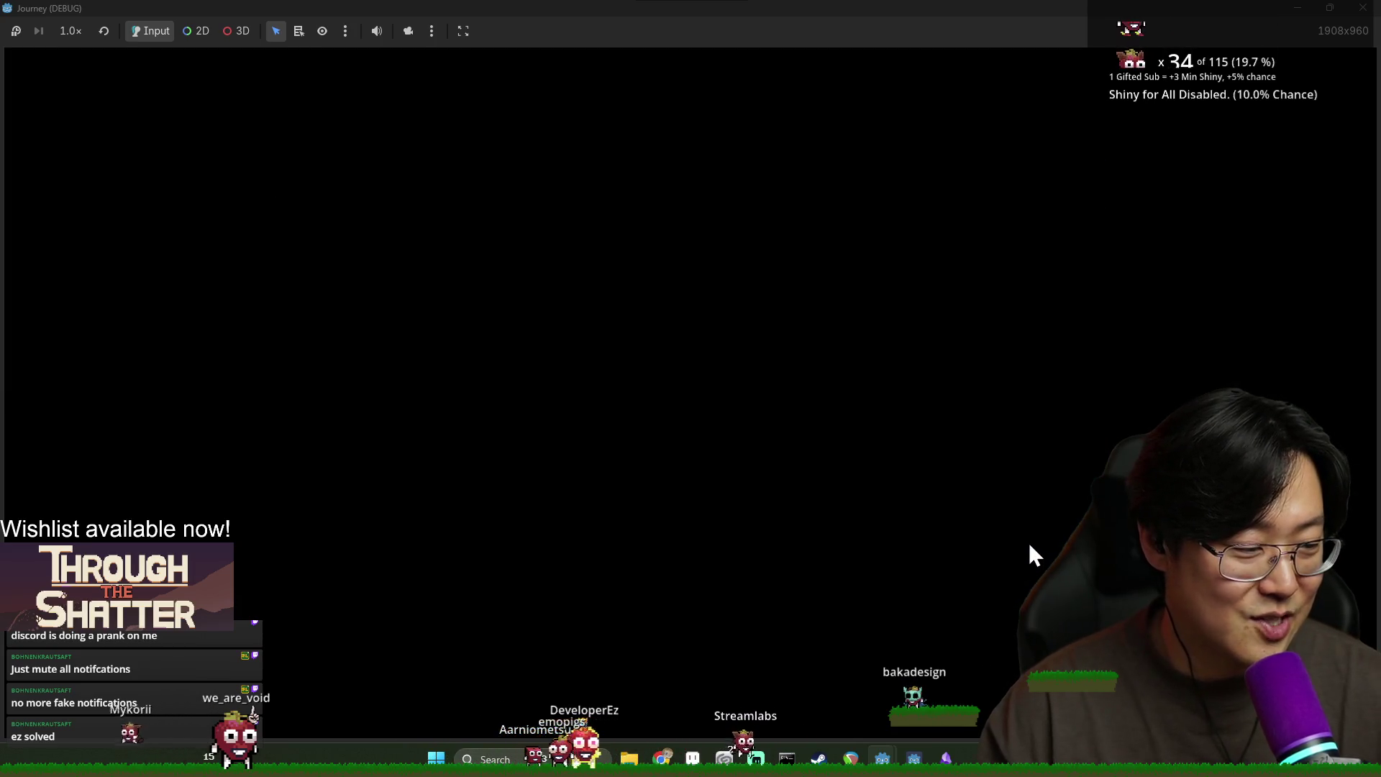
pyautogui.hotkey('alt', 'Tab')
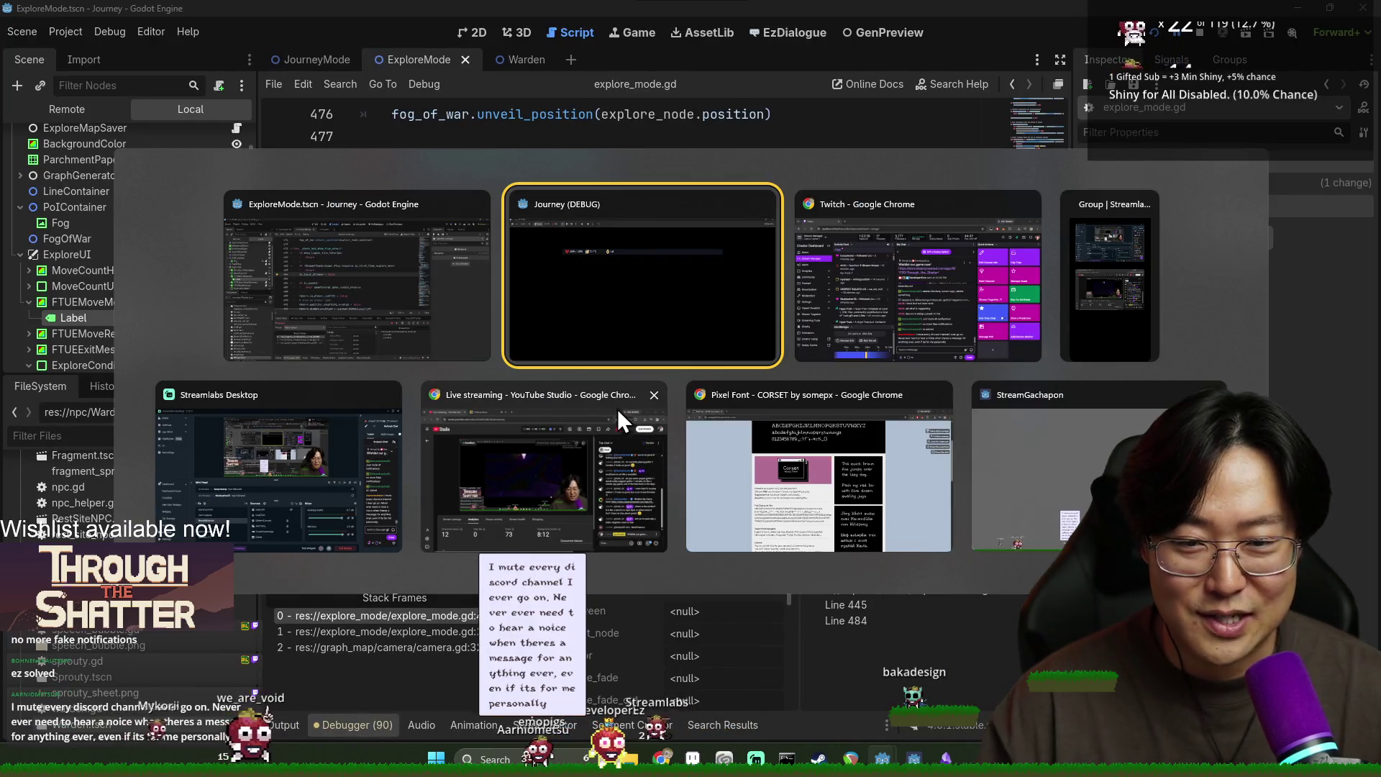
pyautogui.click(560, 323)
pyautogui.hotkey('alt', 'Tab')
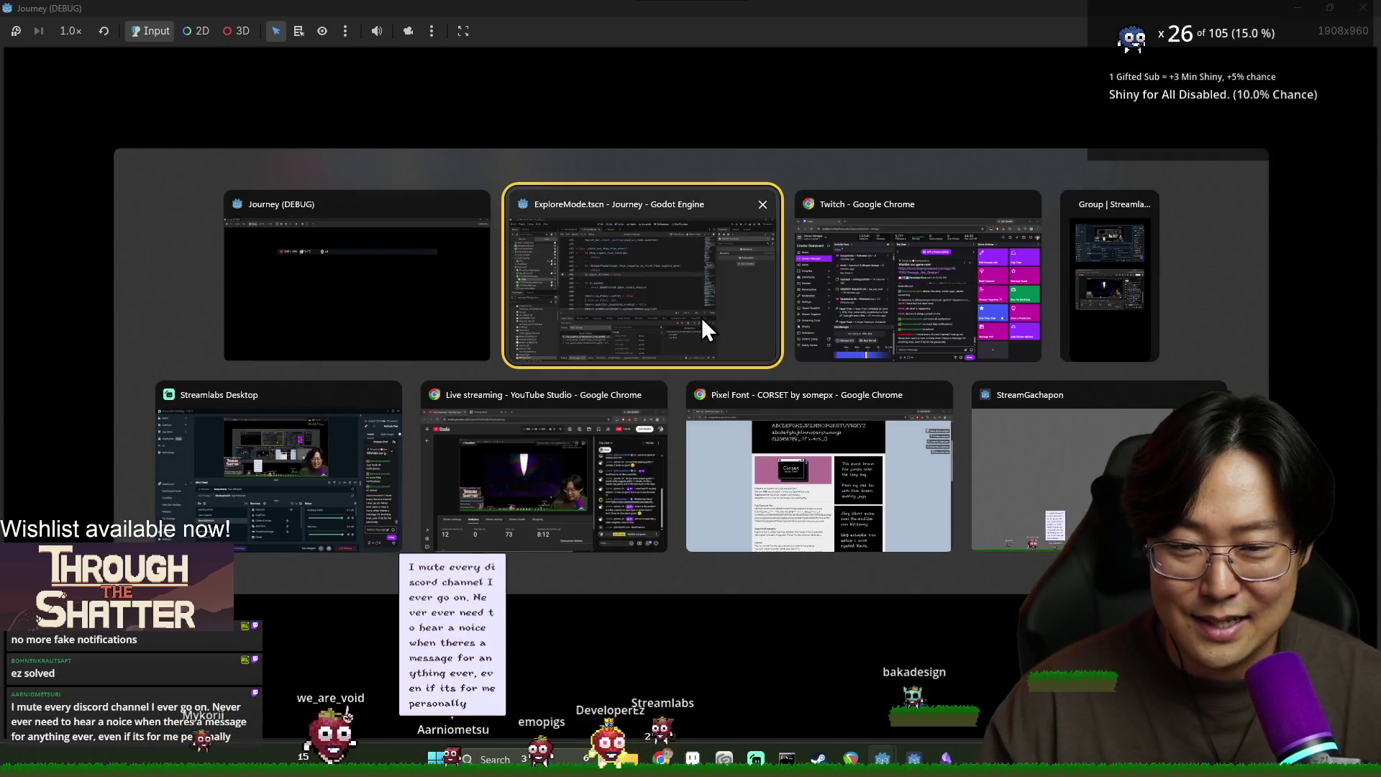
pyautogui.scroll(3, 386, 315)
pyautogui.scroll(-5, 369, 312)
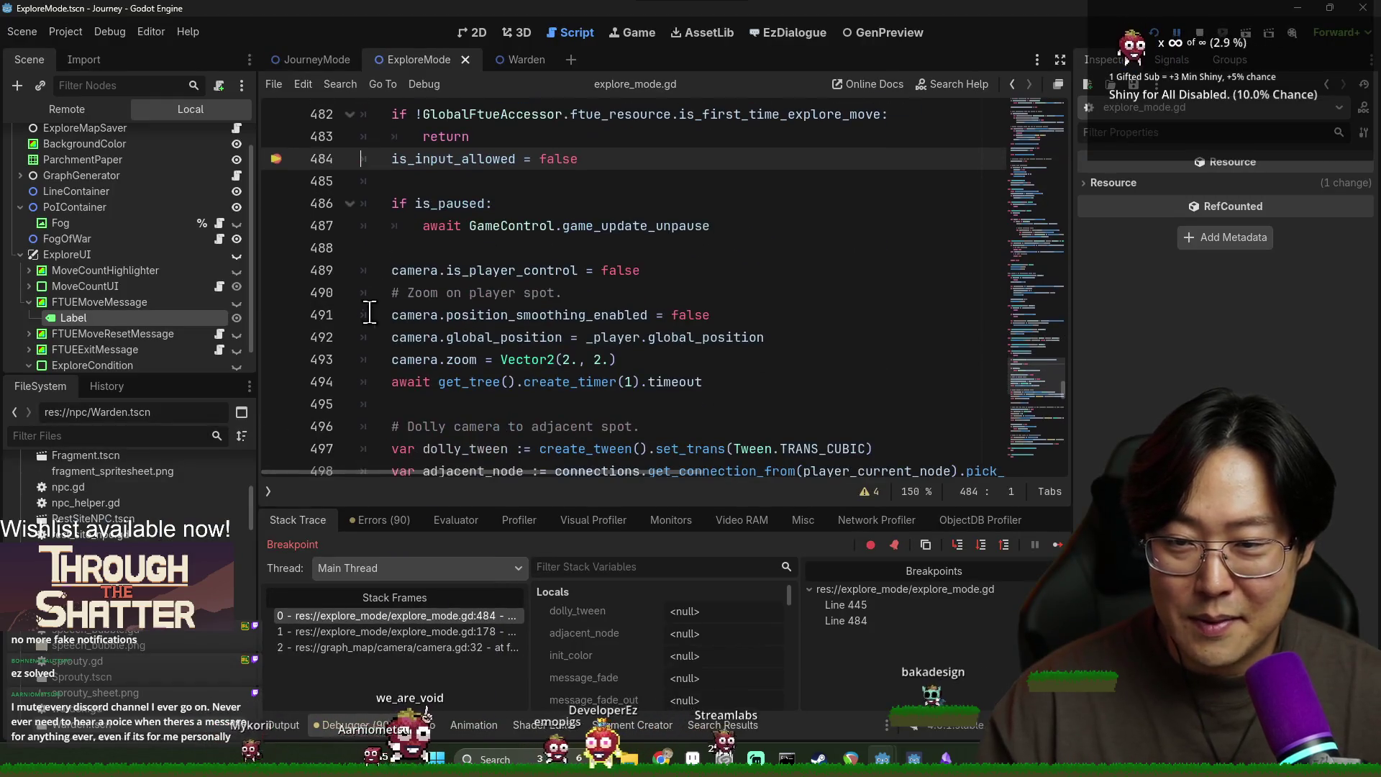
# Step: Add a breakpoint on line 489, resume, and play through the intro dialogue to take the provision
pyautogui.click(276, 271)
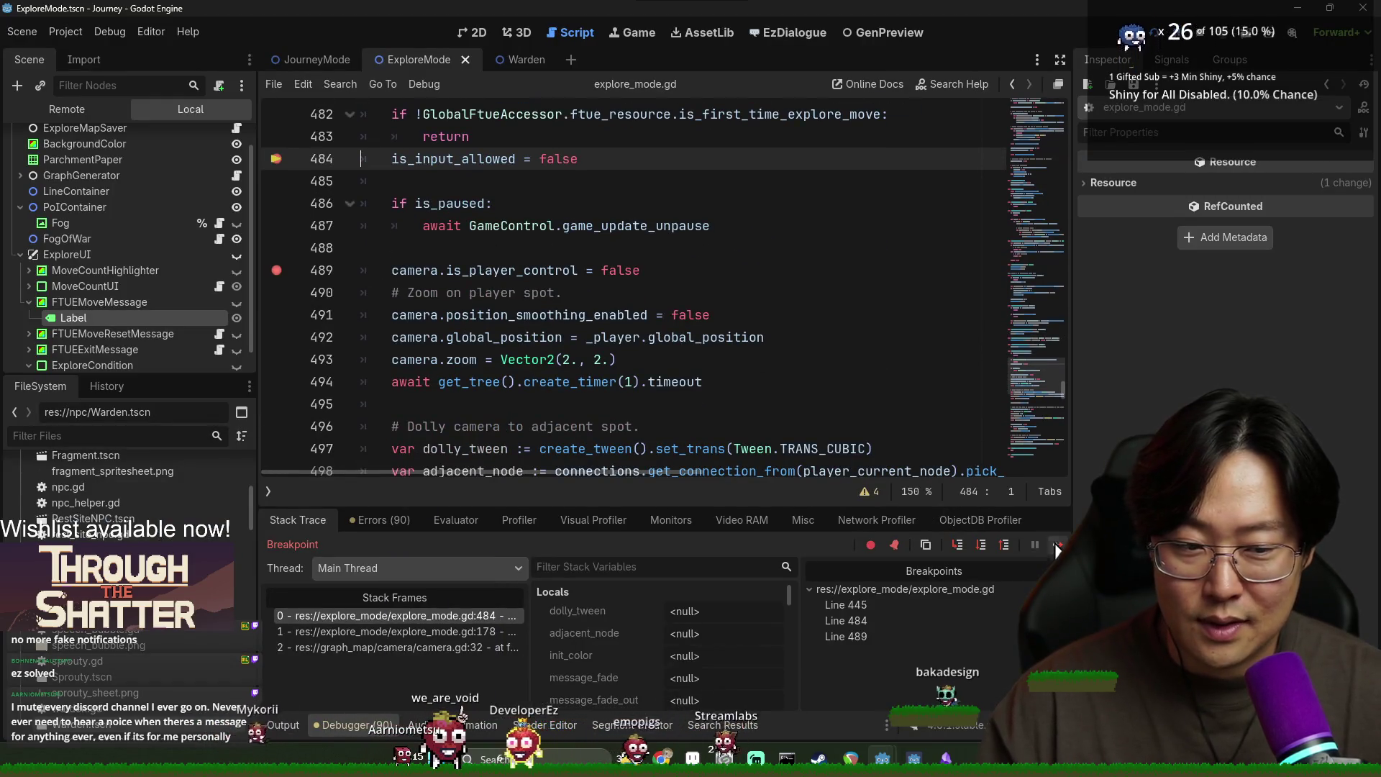
pyautogui.click(1058, 545)
pyautogui.click(759, 489)
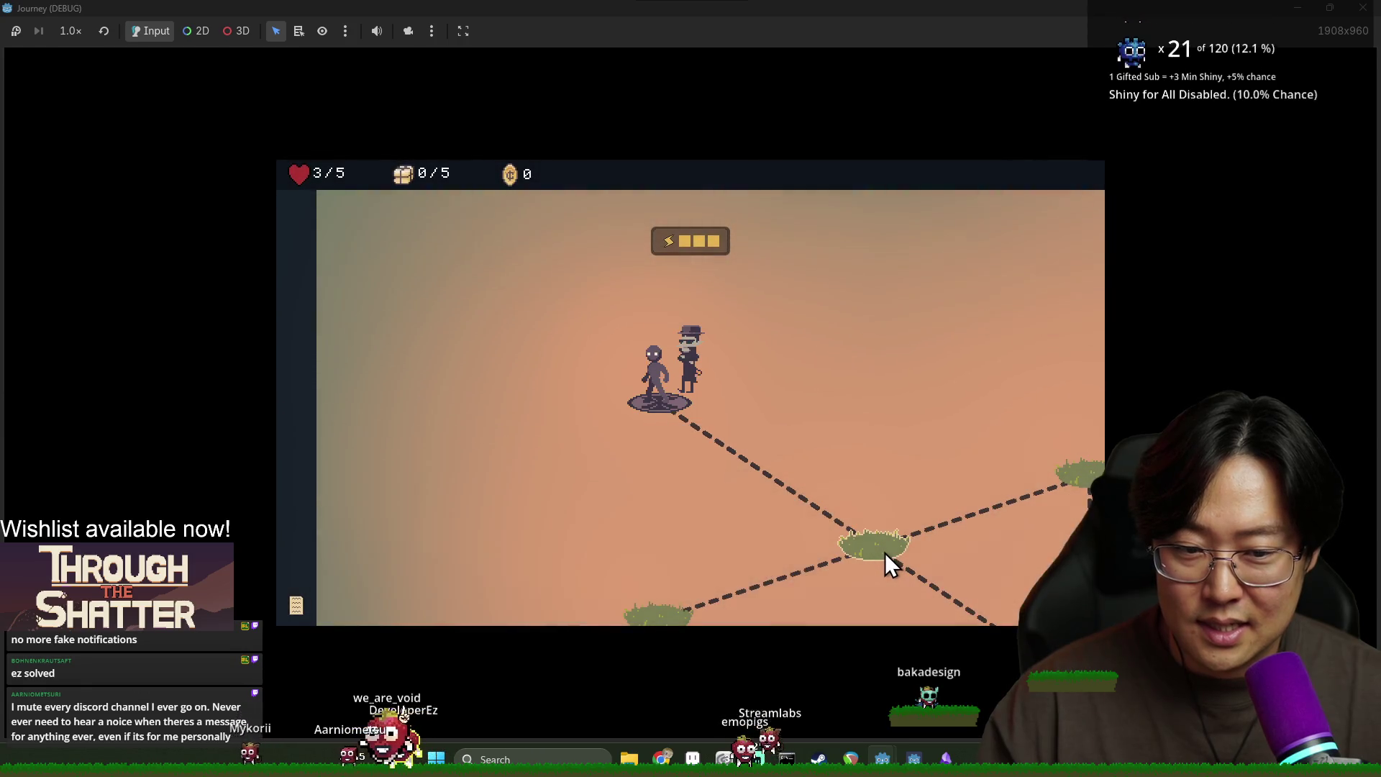
pyautogui.click(884, 550)
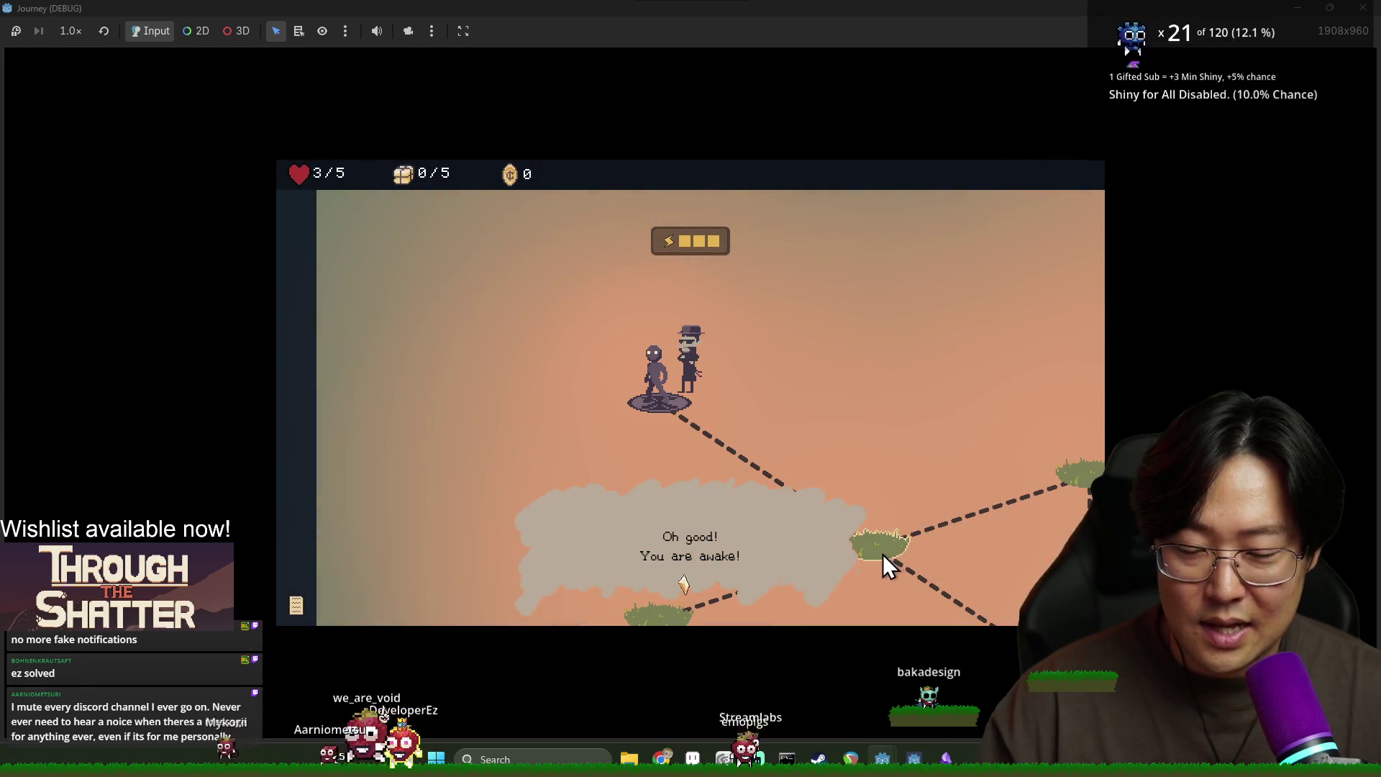
pyautogui.click(877, 555)
pyautogui.click(874, 555)
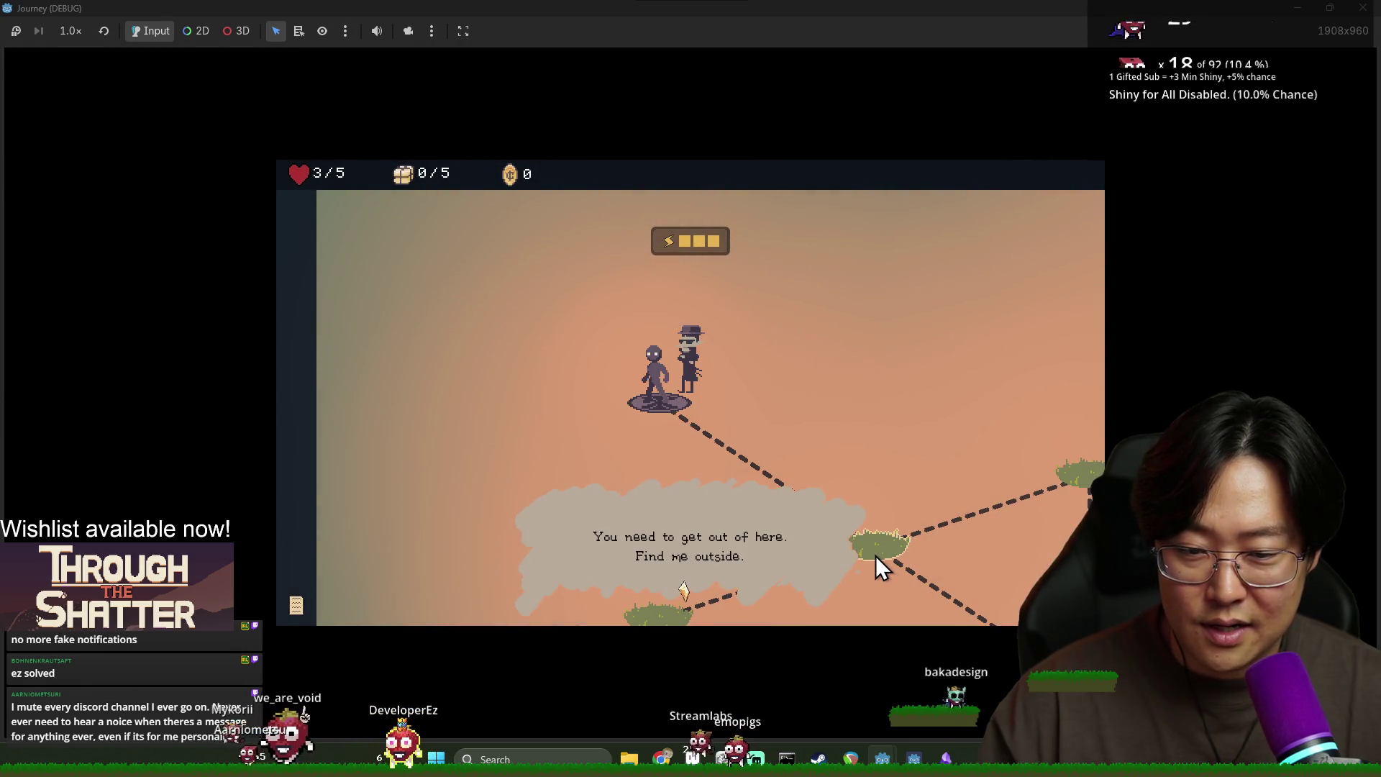
pyautogui.click(874, 556)
pyautogui.click(796, 588)
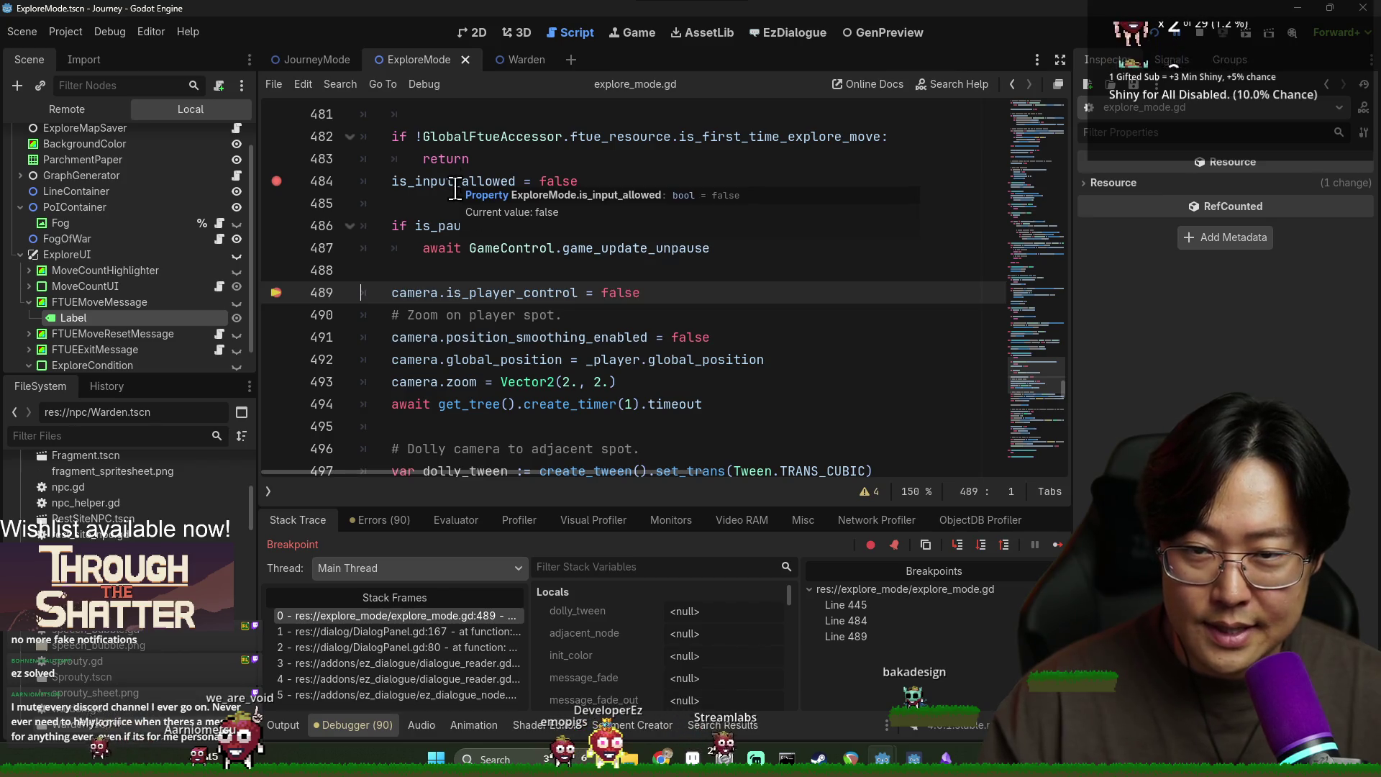
# Step: Resume past line 489 and move the player across connected map nodes to the centre node
pyautogui.press('F12')
pyautogui.scroll(-5, 428, 323)
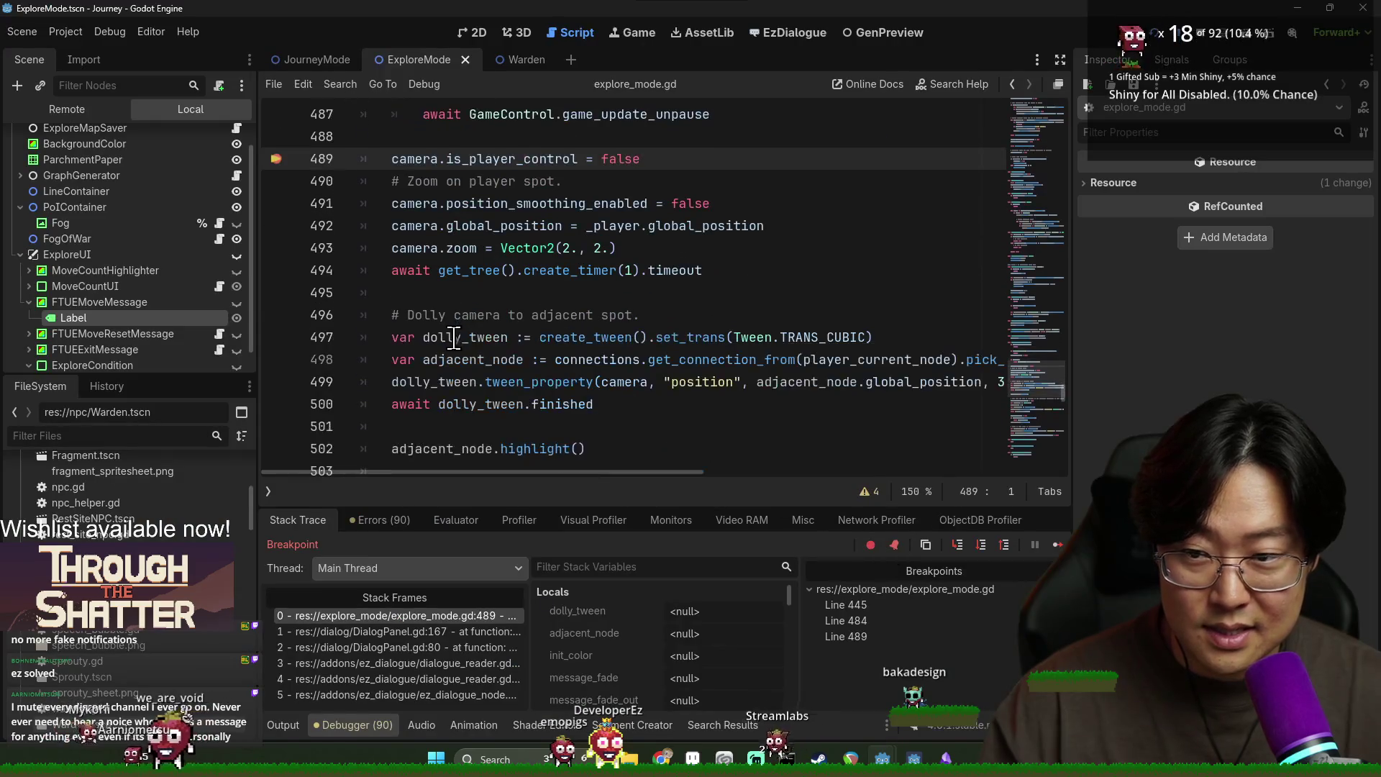
pyautogui.scroll(-2, 339, 254)
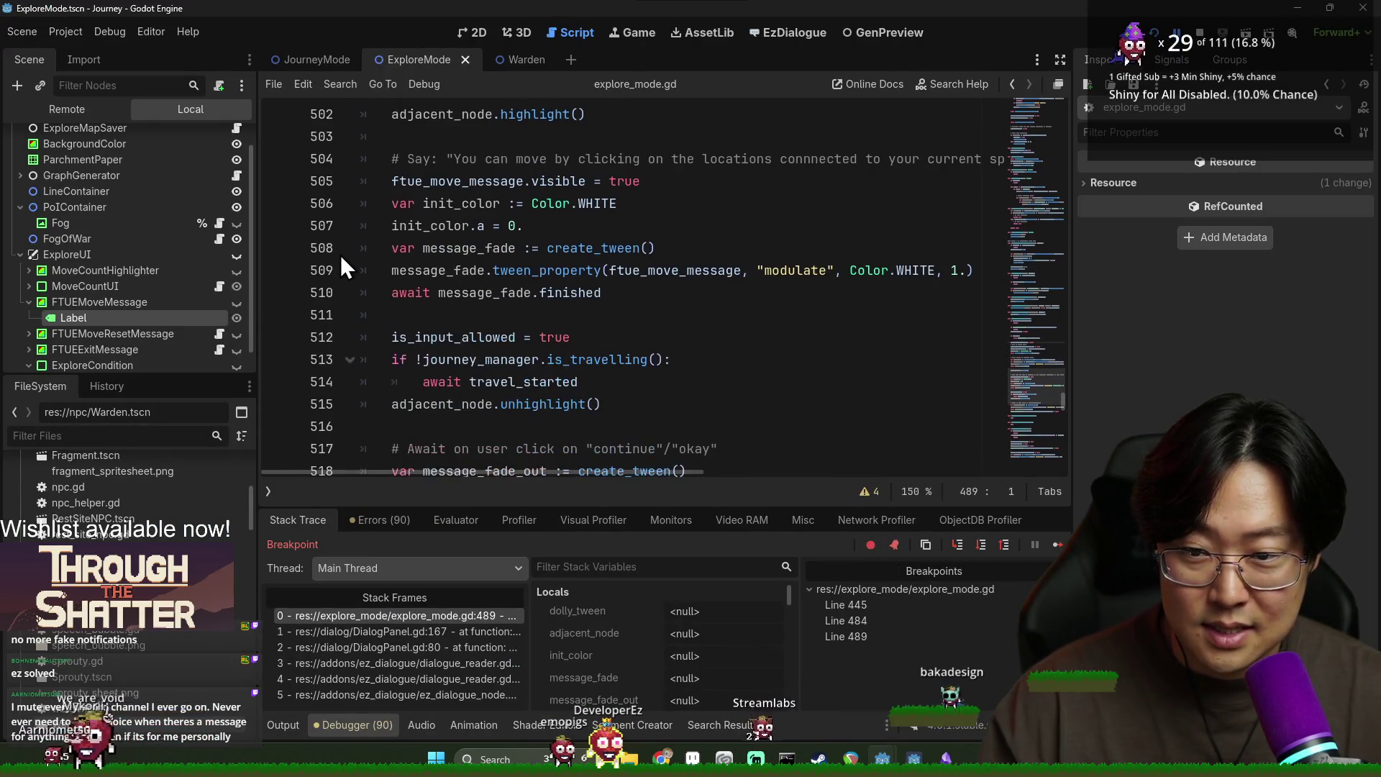
pyautogui.scroll(7, 346, 240)
pyautogui.doubleClick(444, 189)
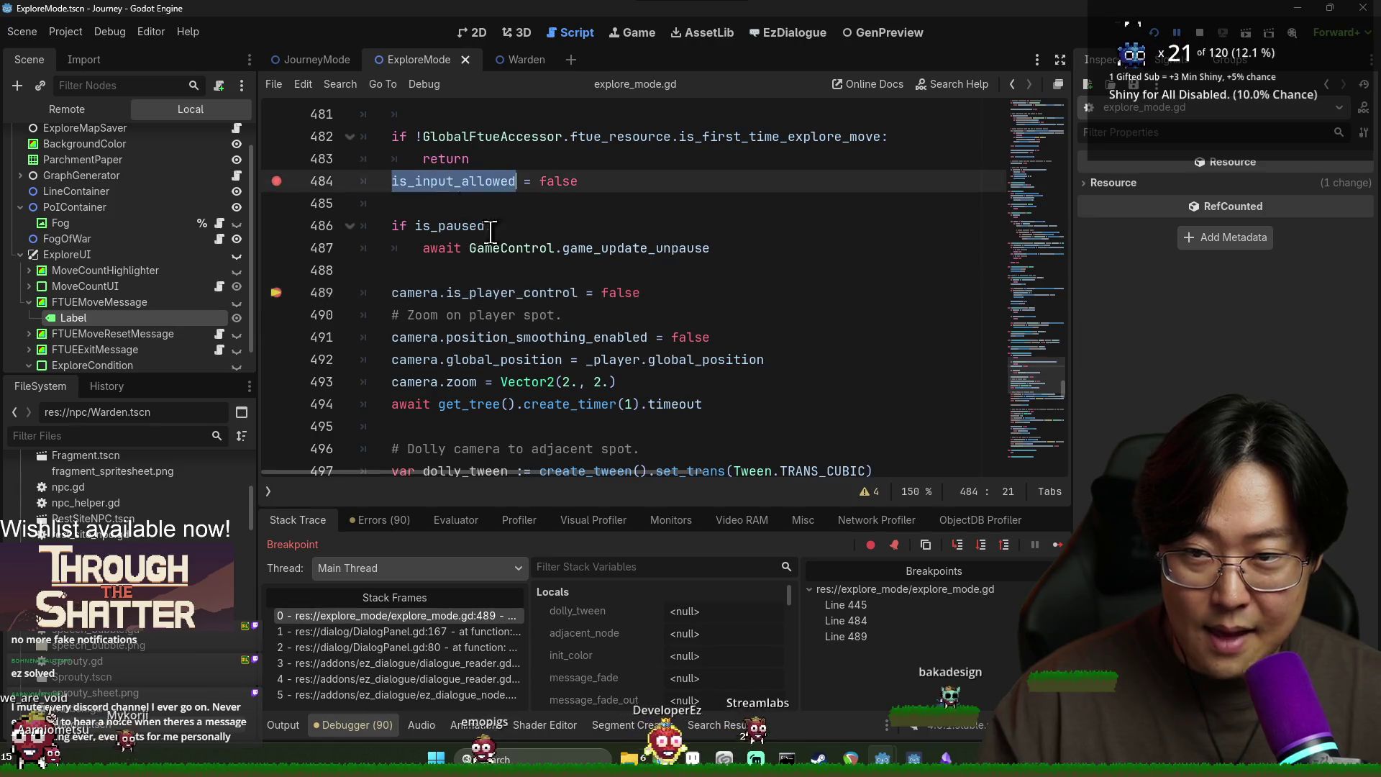
pyautogui.scroll(-9, 432, 209)
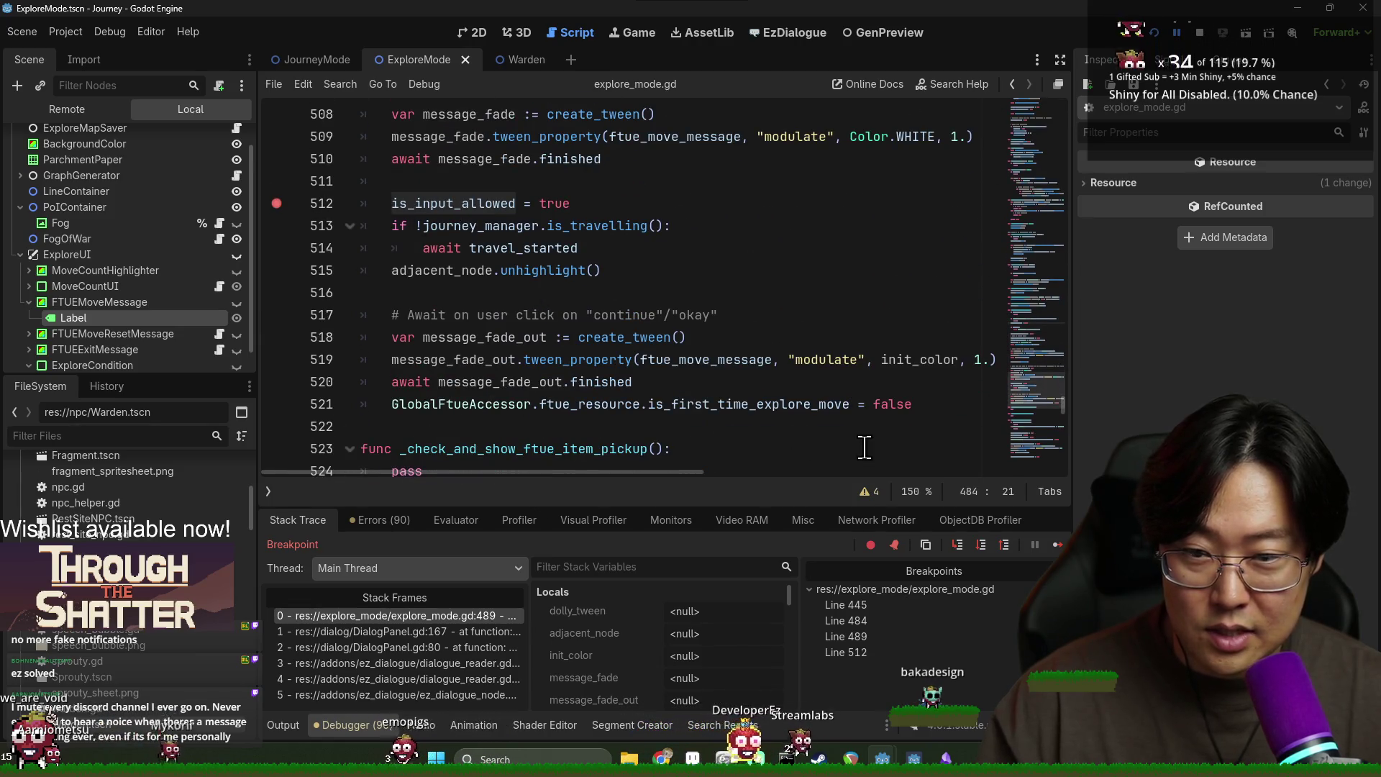
pyautogui.scroll(3, 849, 440)
pyautogui.click(1055, 544)
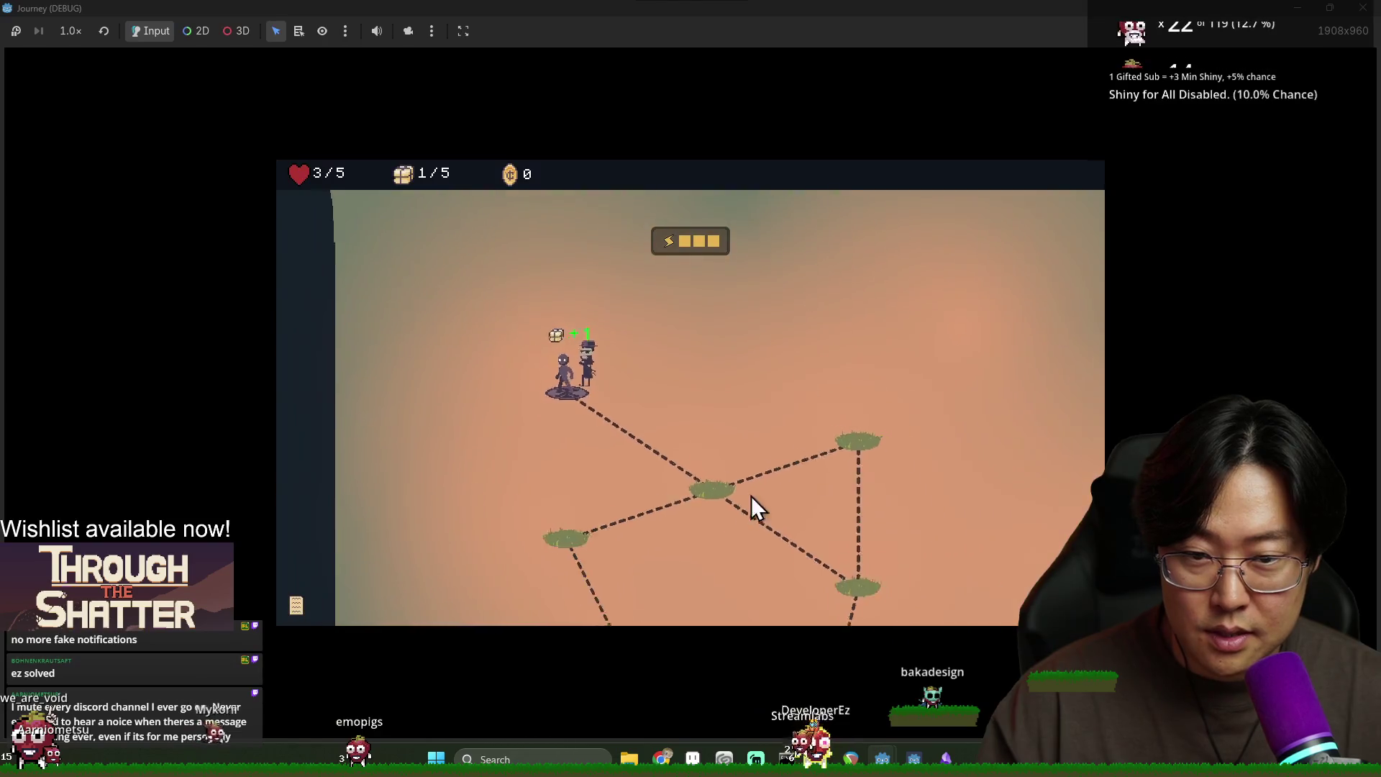
pyautogui.click(699, 463)
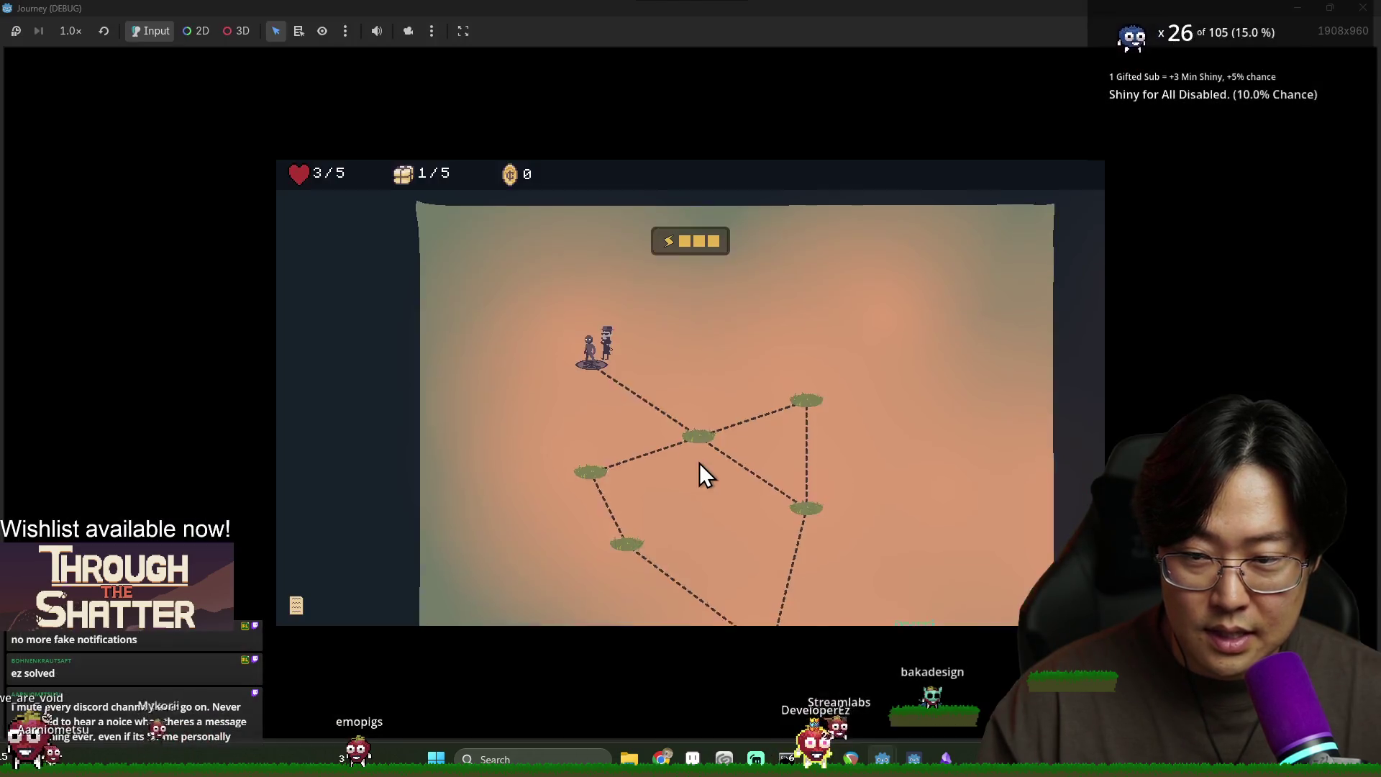
pyautogui.click(708, 411)
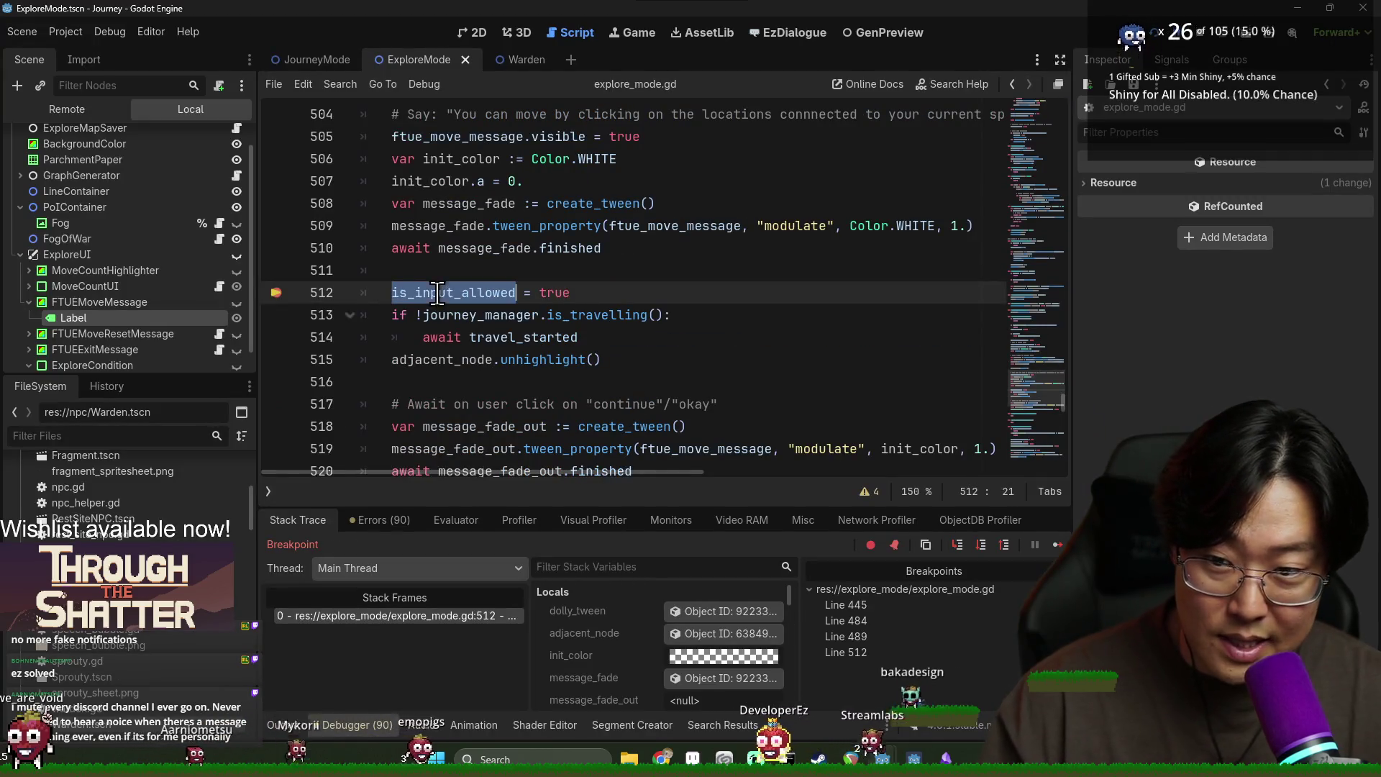
# Step: Cycle the is_input_allowed matches to line 444 and add a breakpoint there
pyautogui.hotkey('ctrl', 'f')
pyautogui.press('Return')
pyautogui.press('Return')
pyautogui.press('Return')
pyautogui.press('Return')
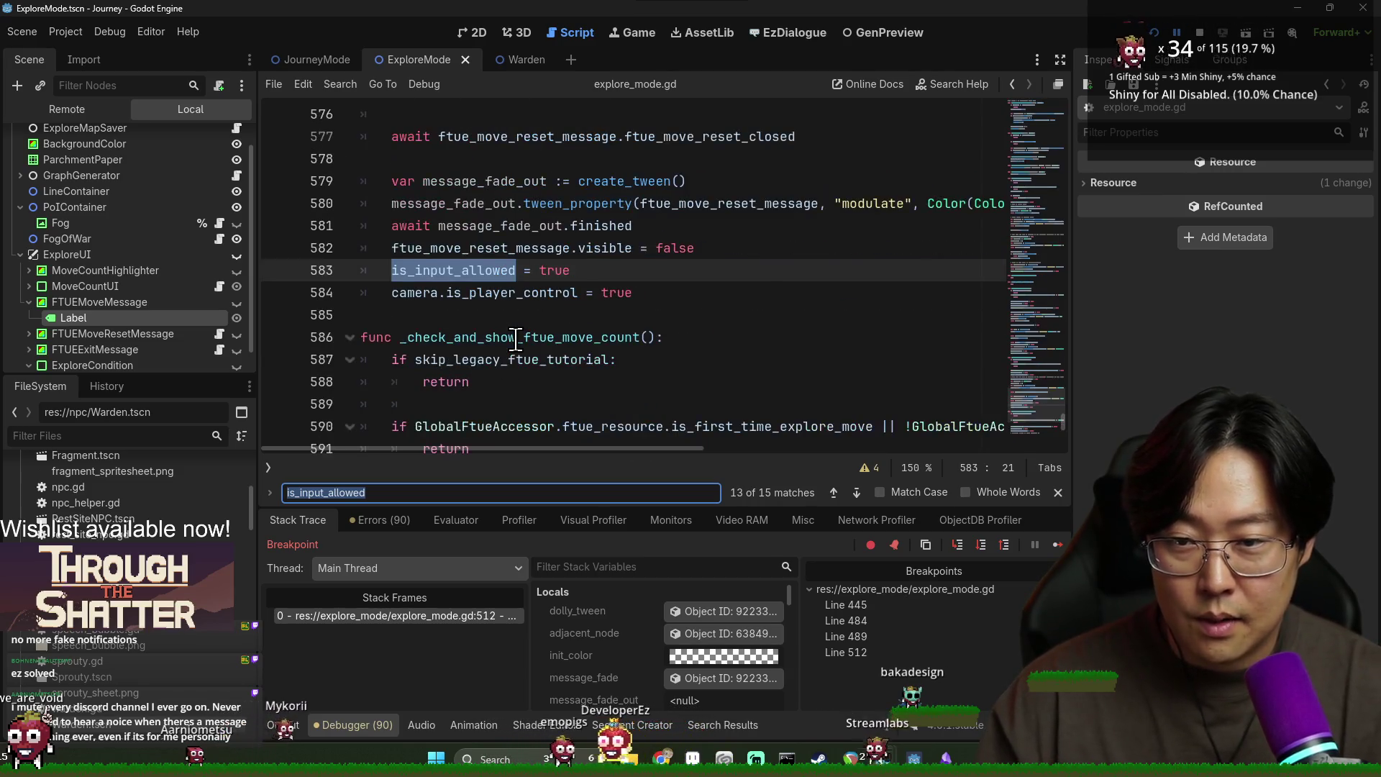
pyautogui.press('Return')
pyautogui.press('Return')
pyautogui.press('Return')
pyautogui.press('Return')
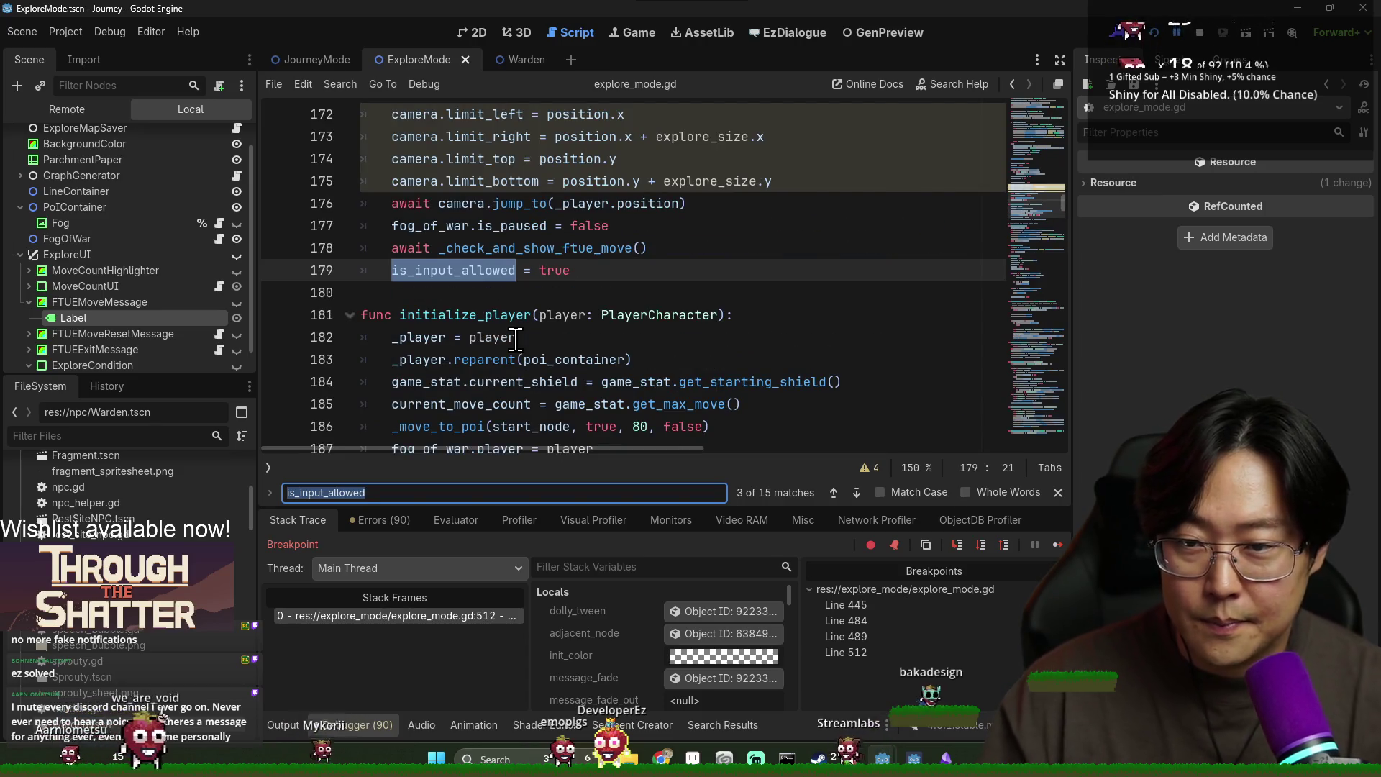
pyautogui.press('Return')
pyautogui.press('Return')
pyautogui.press('Return')
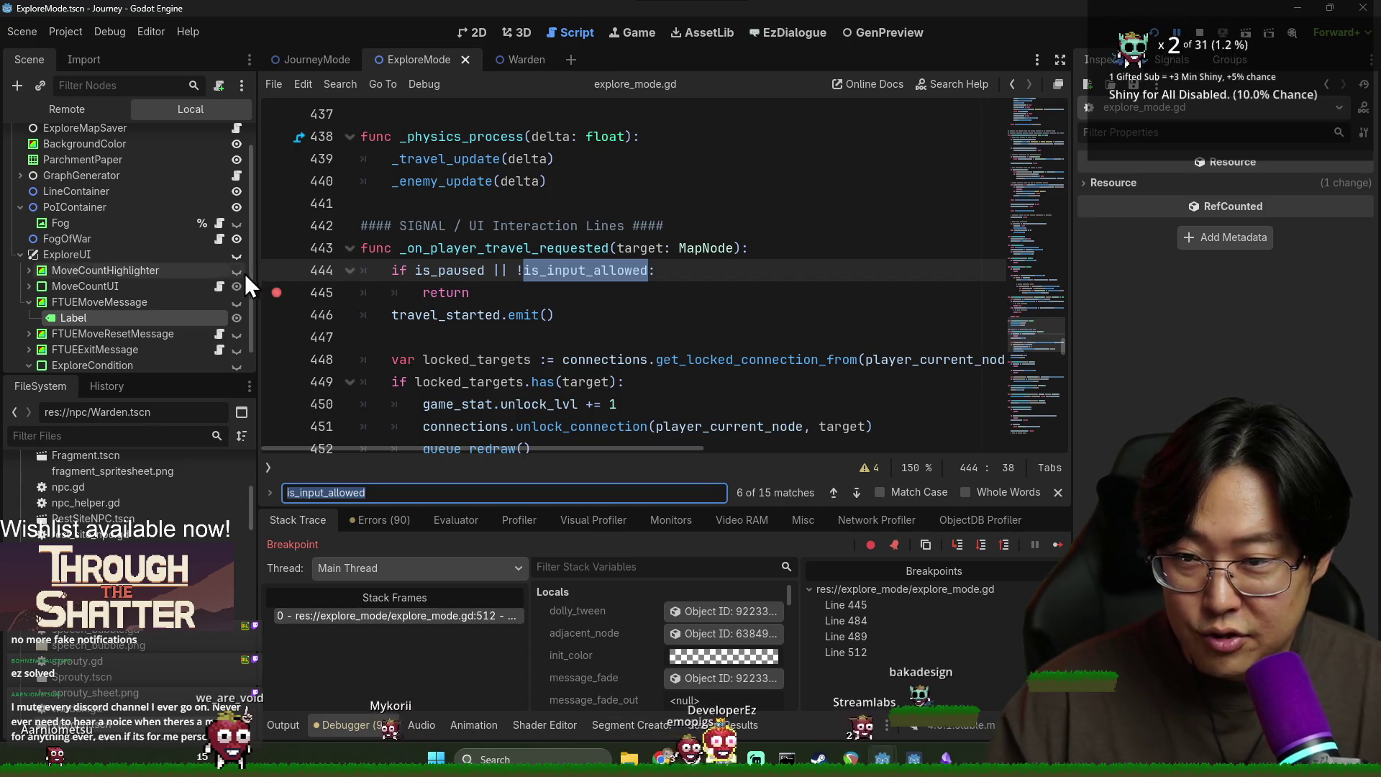
pyautogui.click(276, 270)
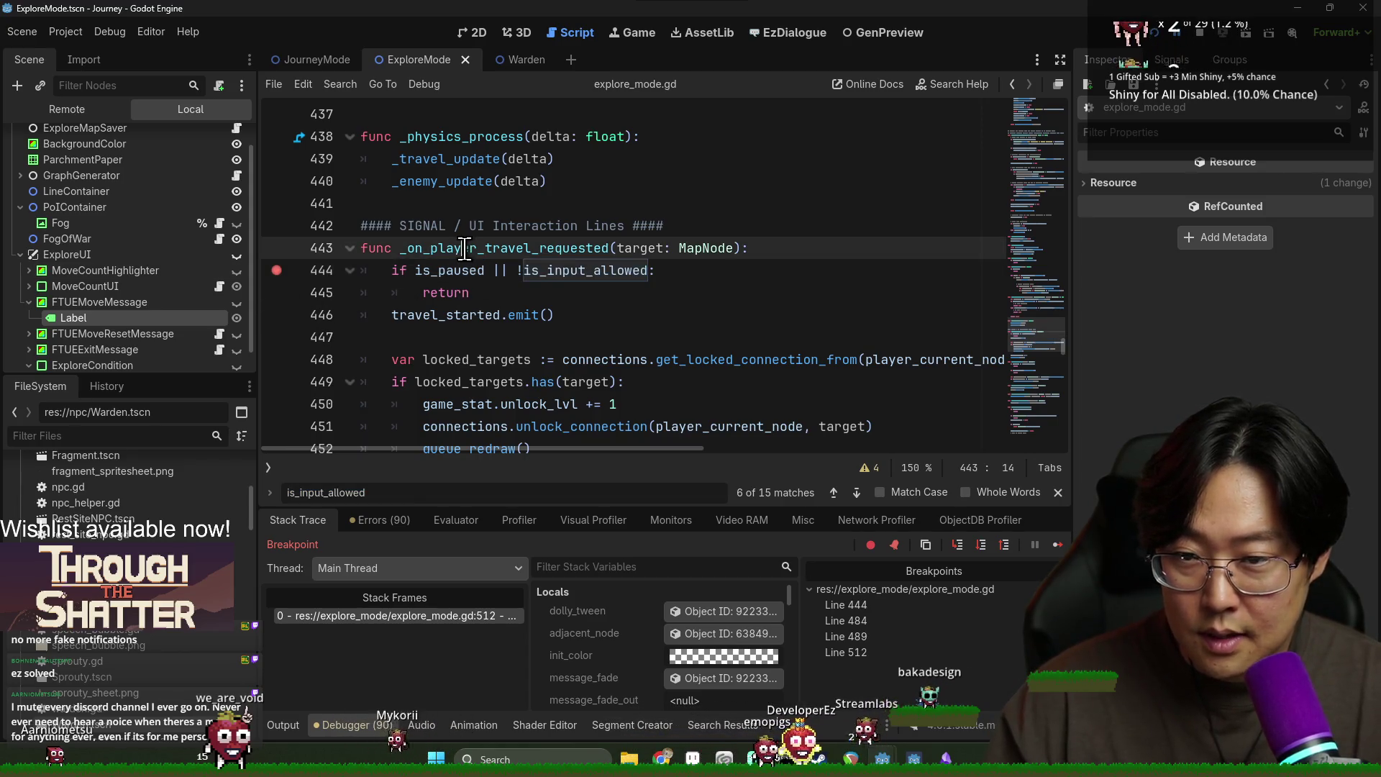
# Step: Trace _on_player_travel_requested into _on_poi_pressed's is_input_allowed check and line 459 return, then resume
pyautogui.doubleClick(511, 248)
pyautogui.hotkey('ctrl', 'f')
pyautogui.scroll(3, 551, 274)
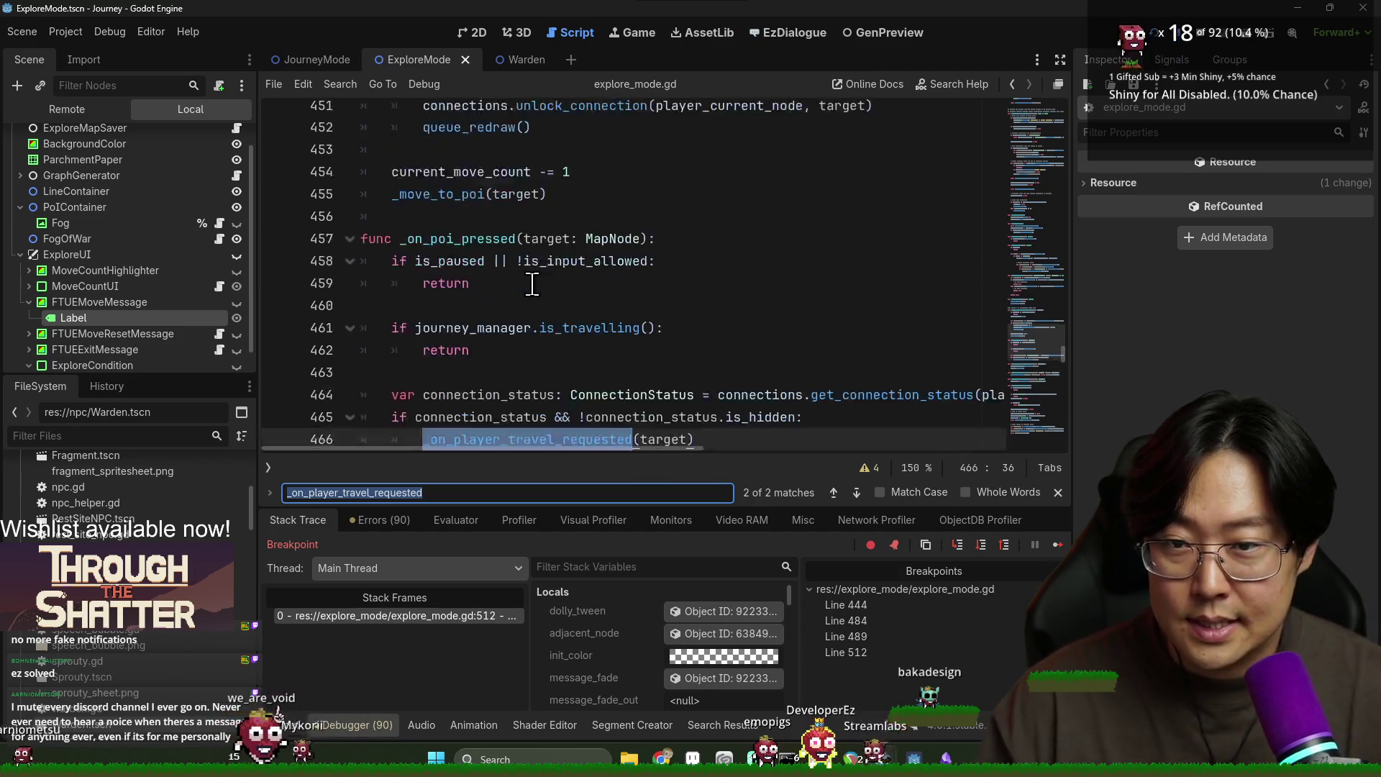
pyautogui.click(426, 271)
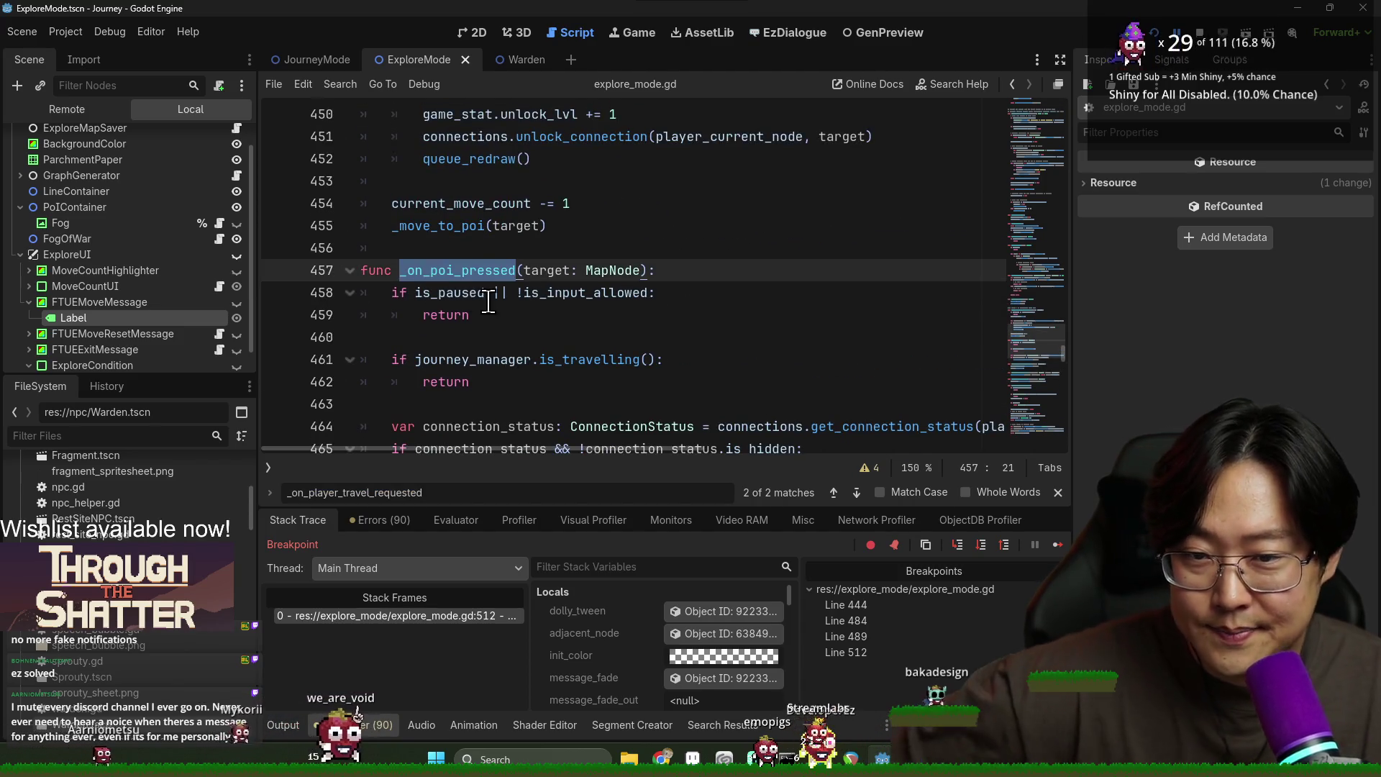
pyautogui.doubleClick(588, 291)
pyautogui.doubleClick(448, 314)
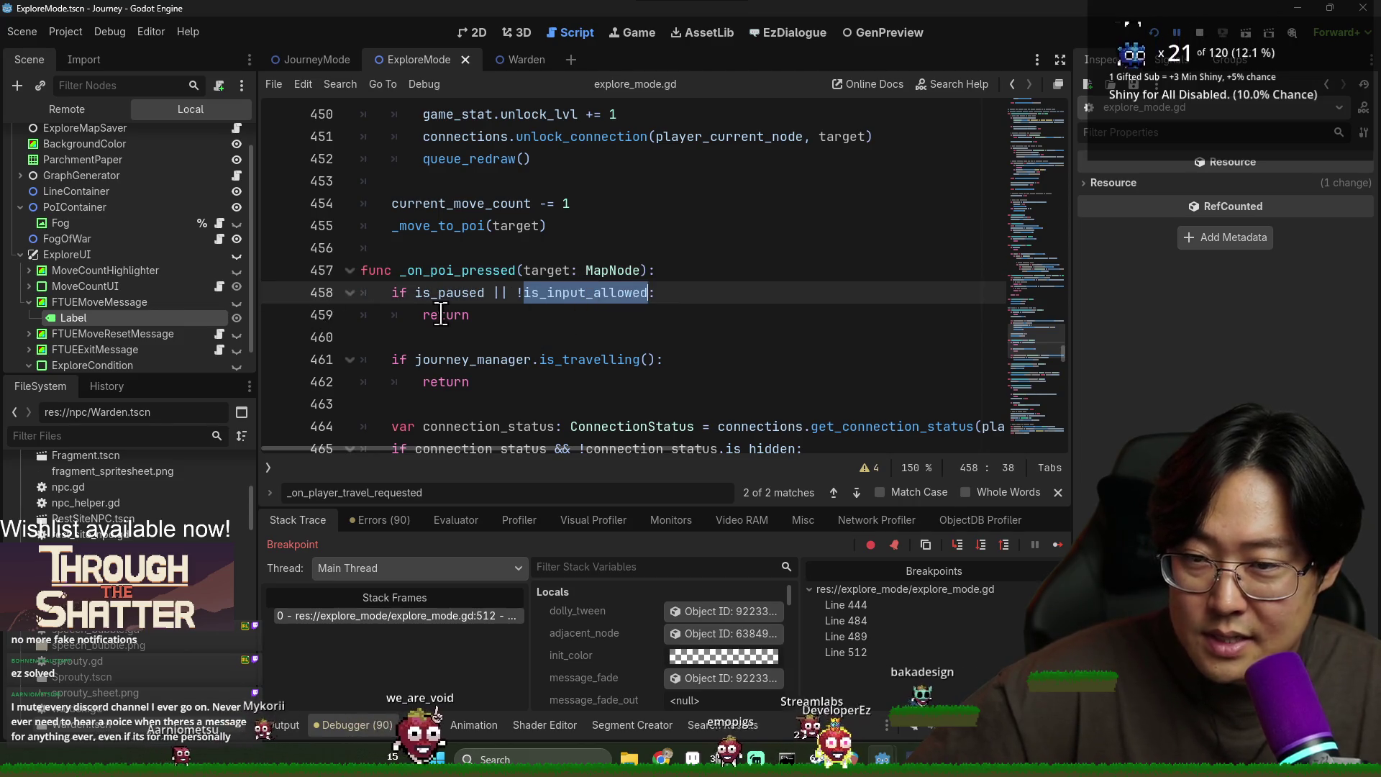
pyautogui.scroll(-1, 374, 302)
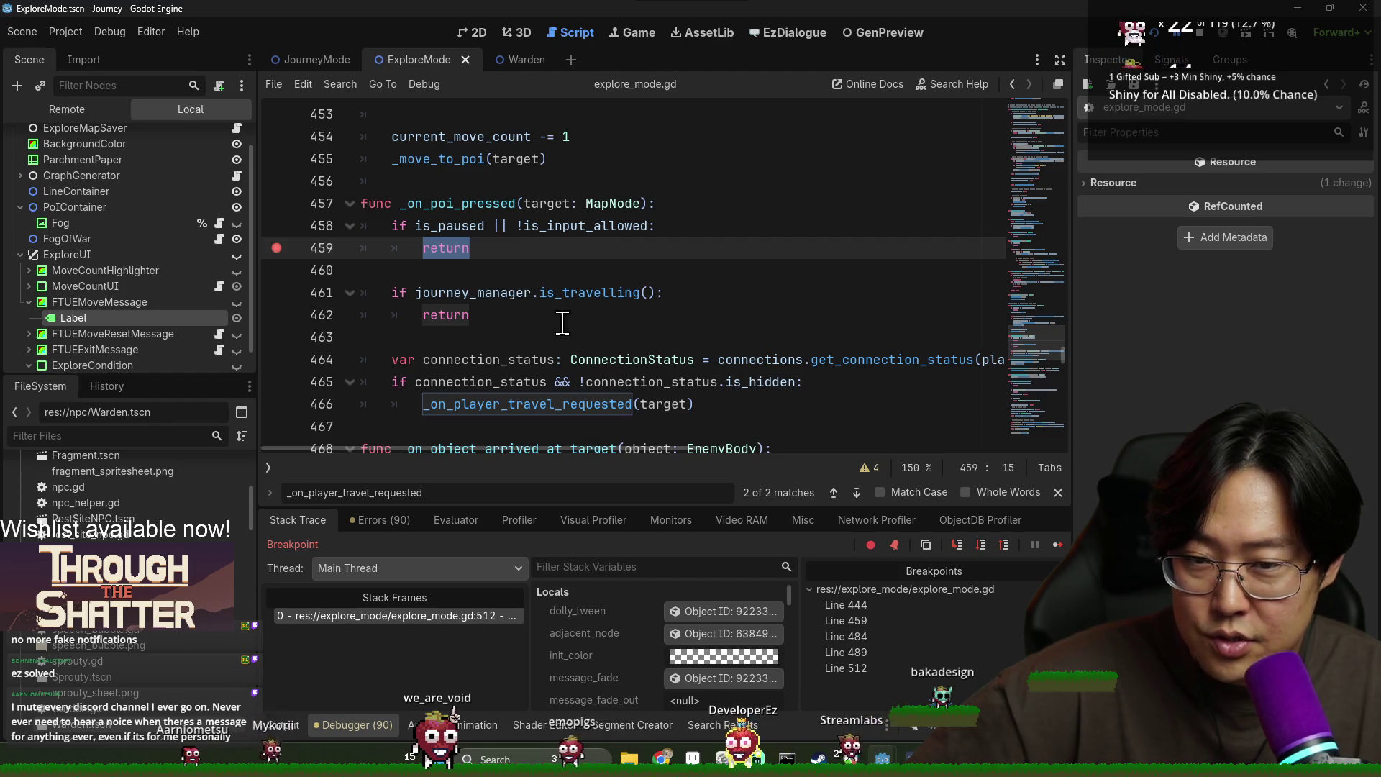
pyautogui.click(494, 300)
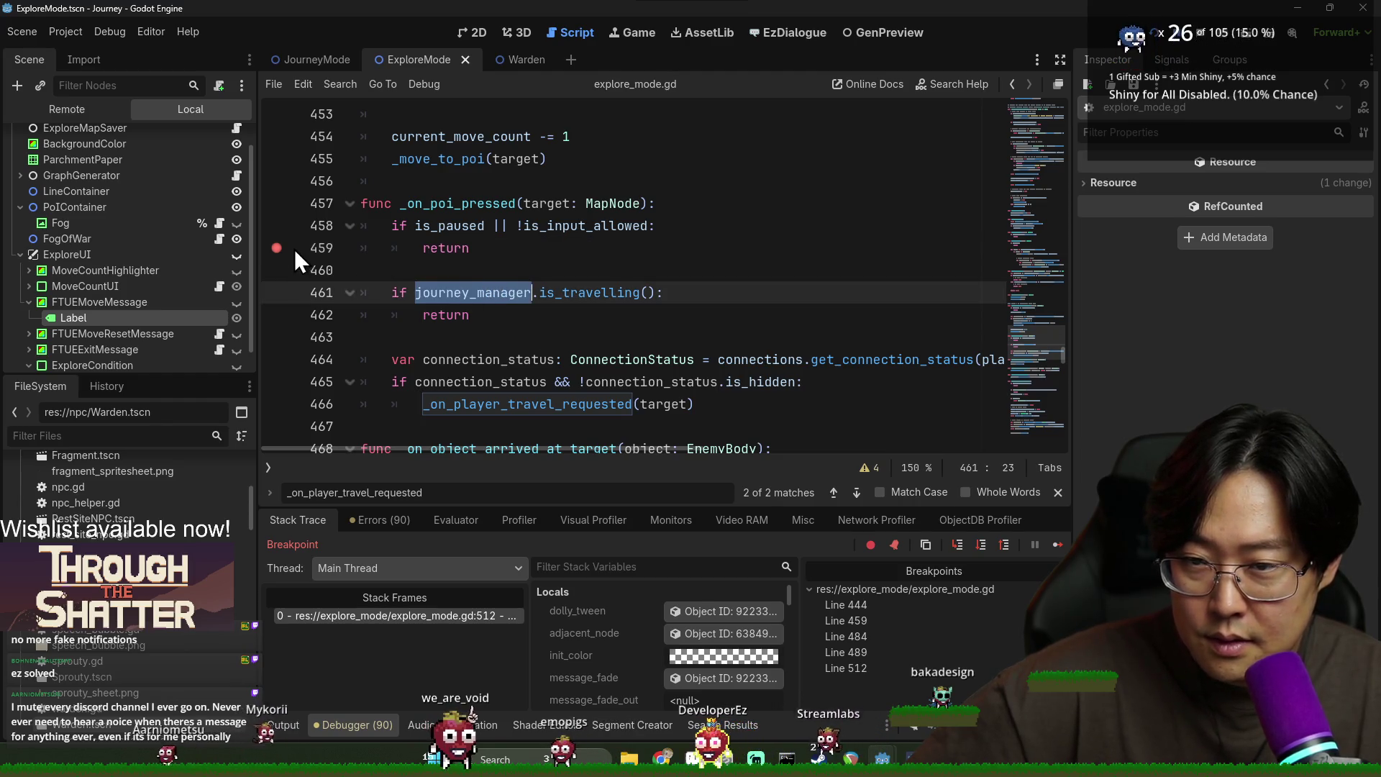
pyautogui.doubleClick(551, 225)
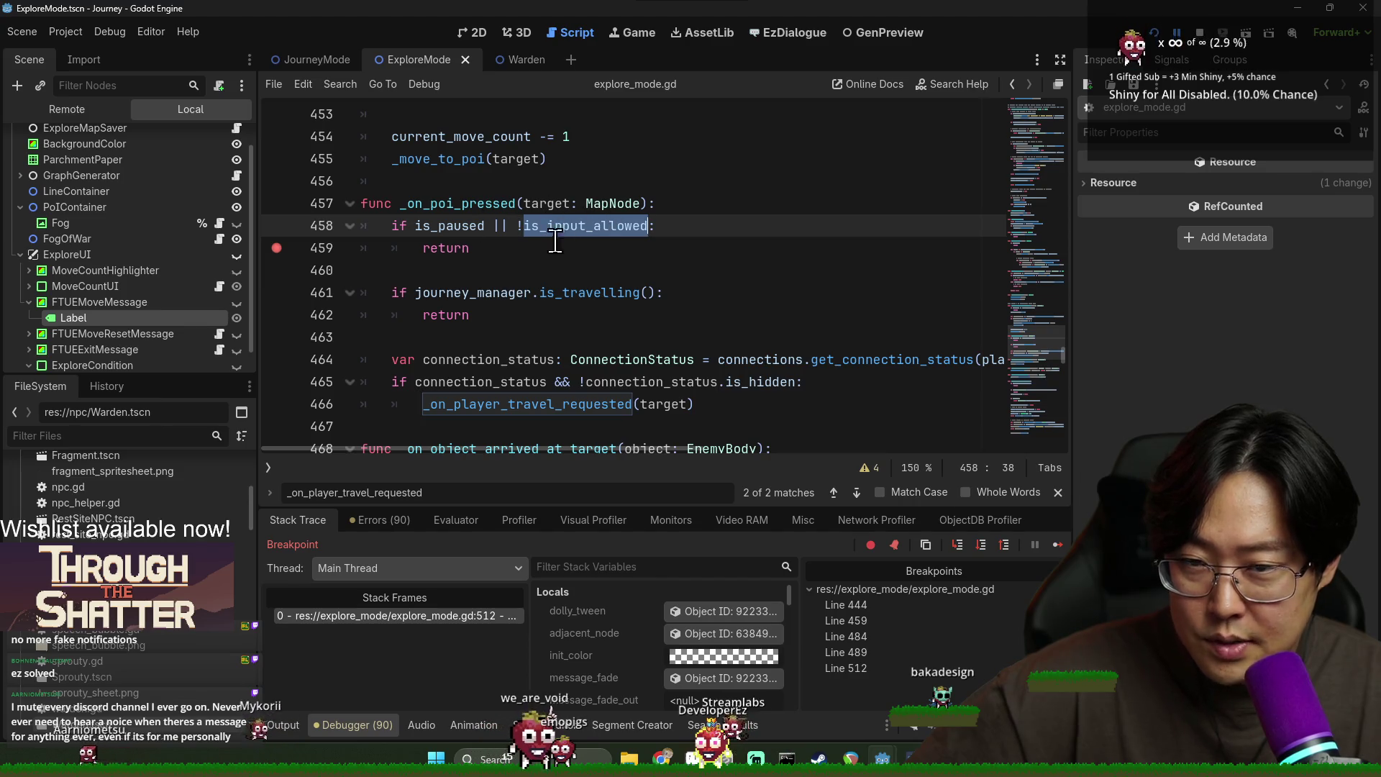
pyautogui.doubleClick(446, 247)
pyautogui.scroll(-2, 537, 395)
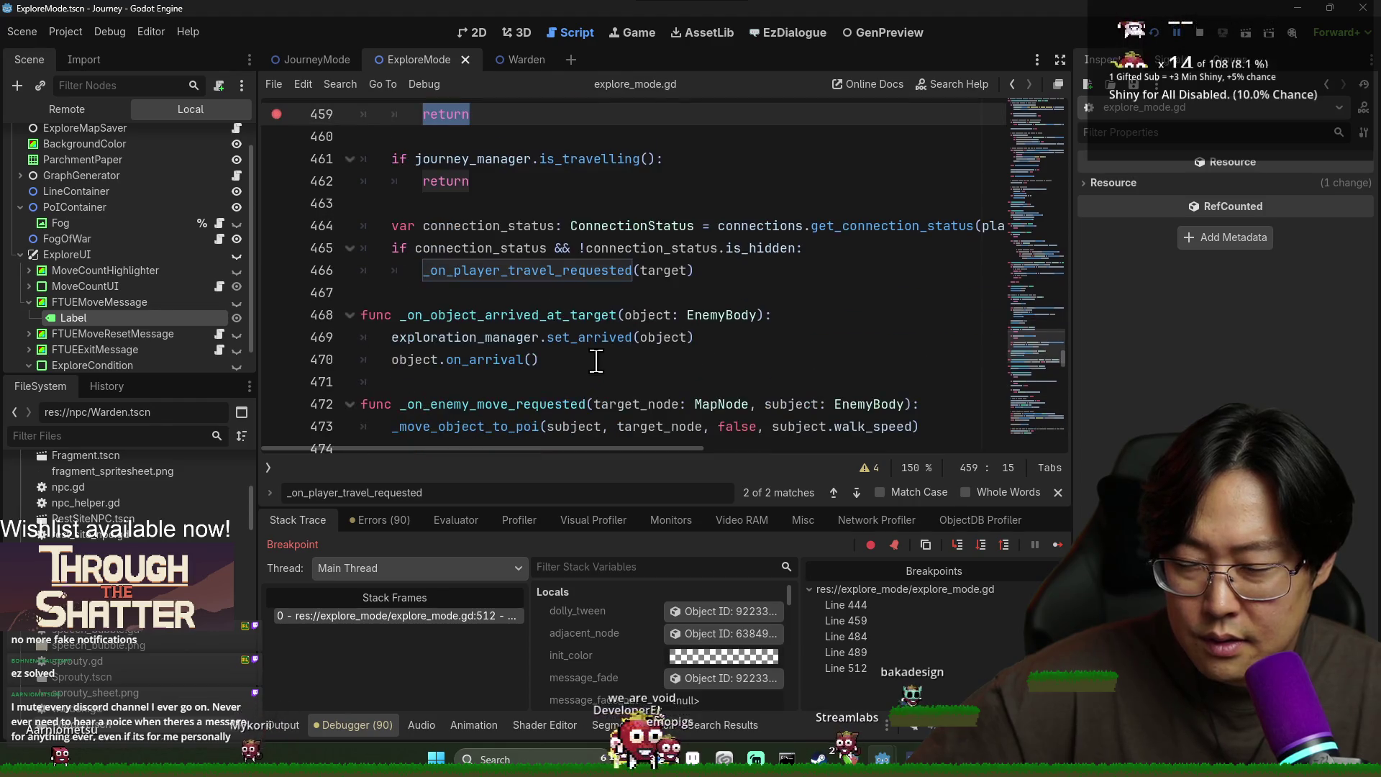
pyautogui.press('F12')
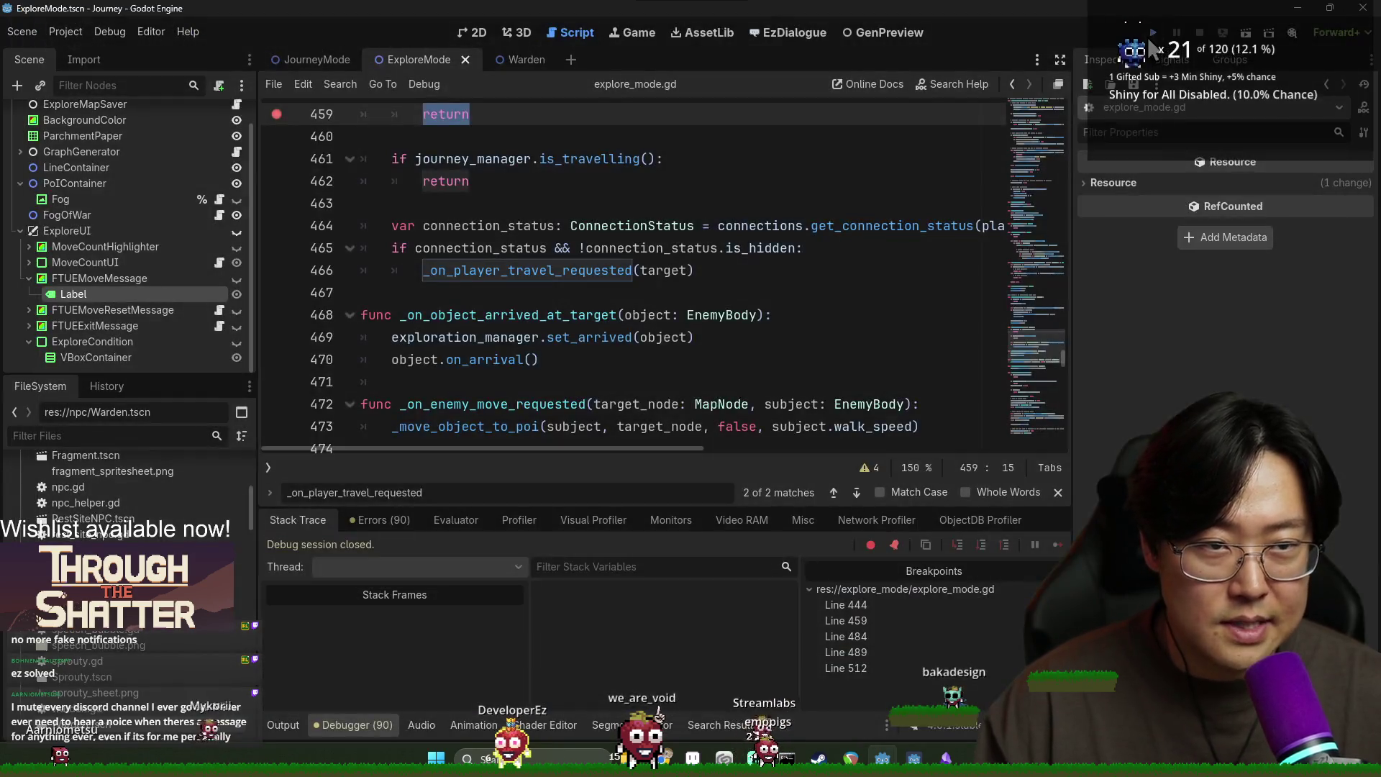
# Step: Bring the Journey game to the front and resume execution past the line 484 breakpoint
pyautogui.click(1198, 28)
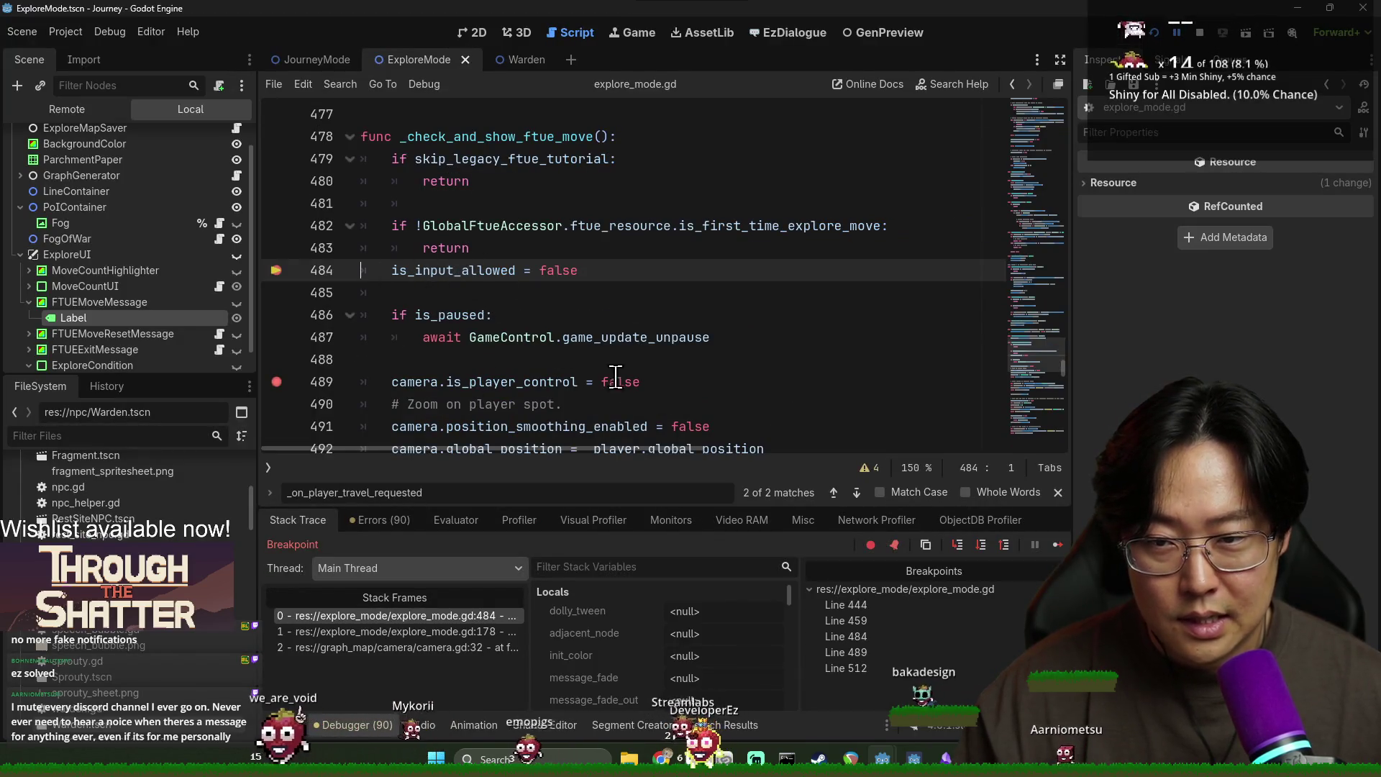
pyautogui.click(1058, 544)
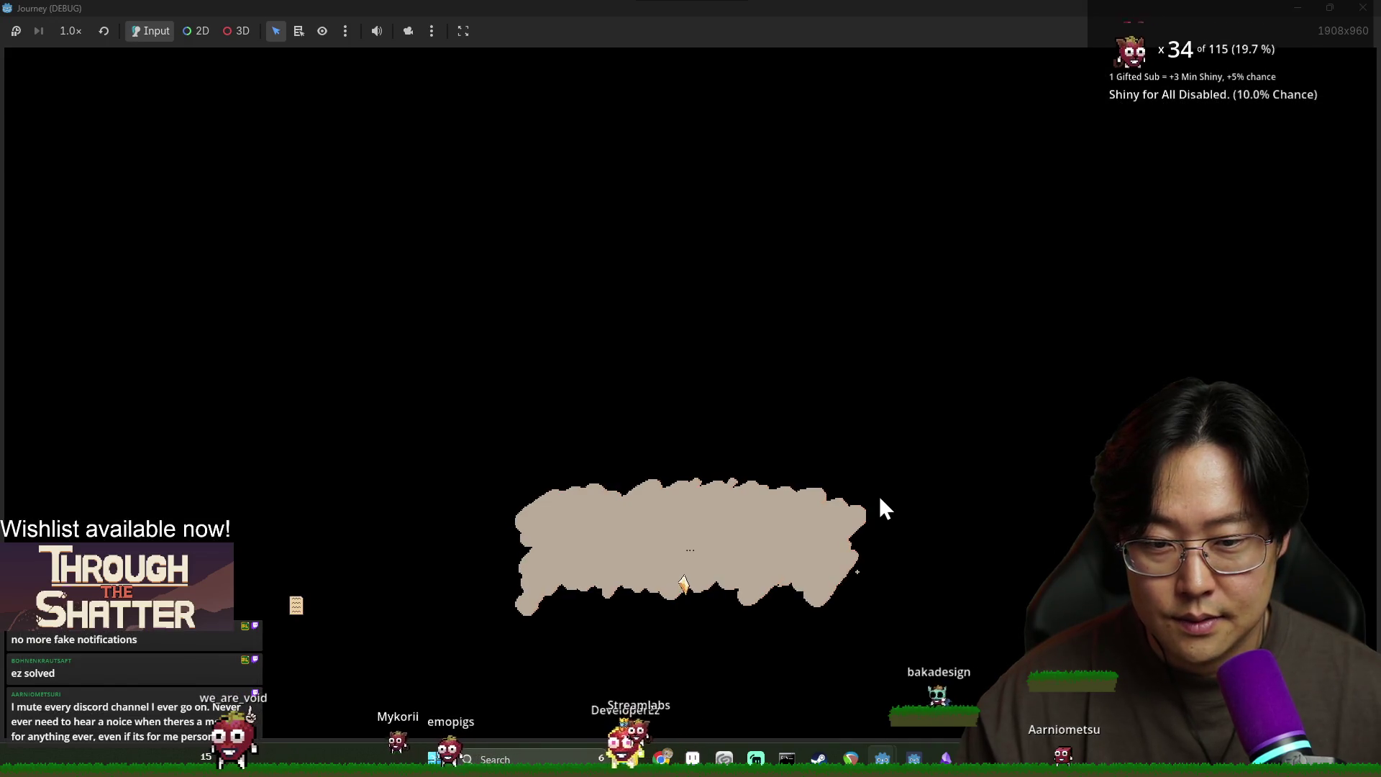
# Step: Advance the dialogue, take the provision, continue past line 489, and request travel to a map node
pyautogui.click(898, 514)
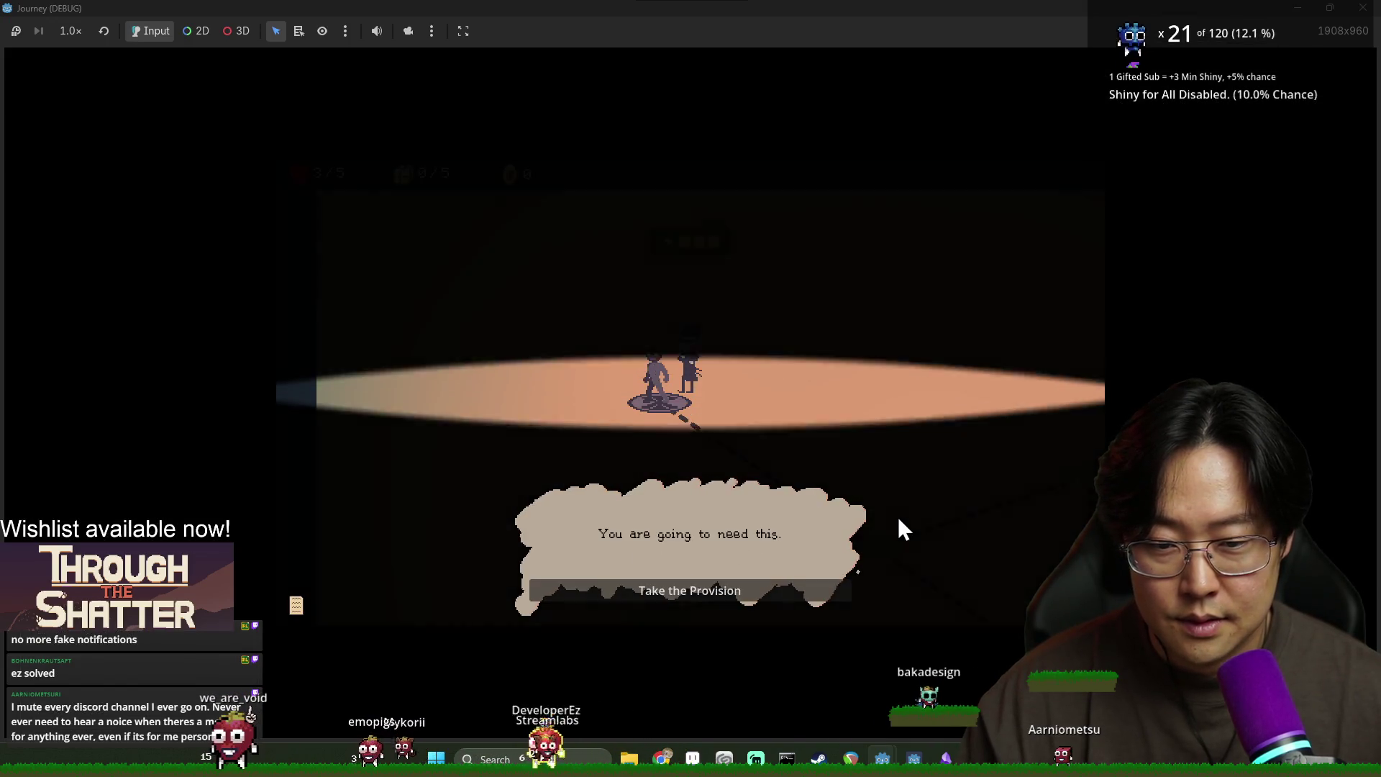
pyautogui.click(813, 584)
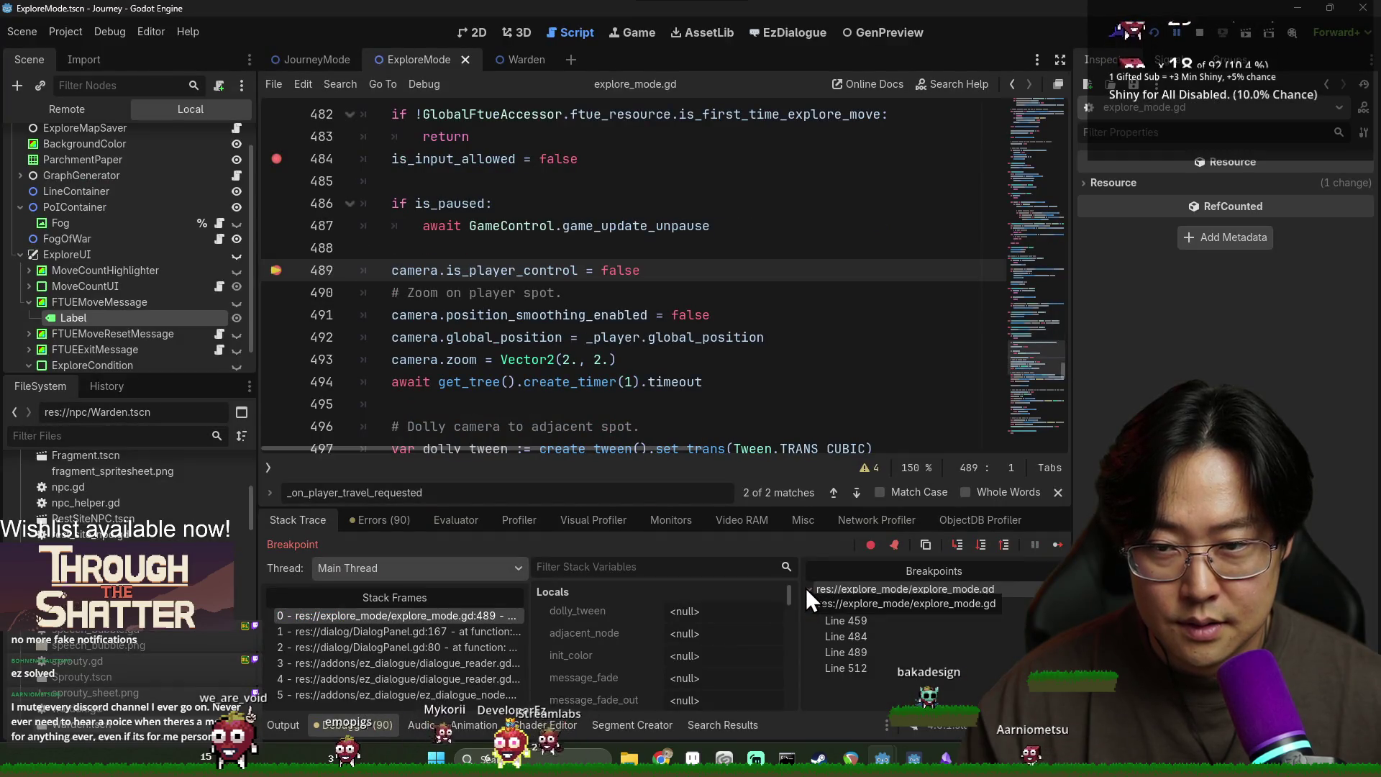
pyautogui.press('F12')
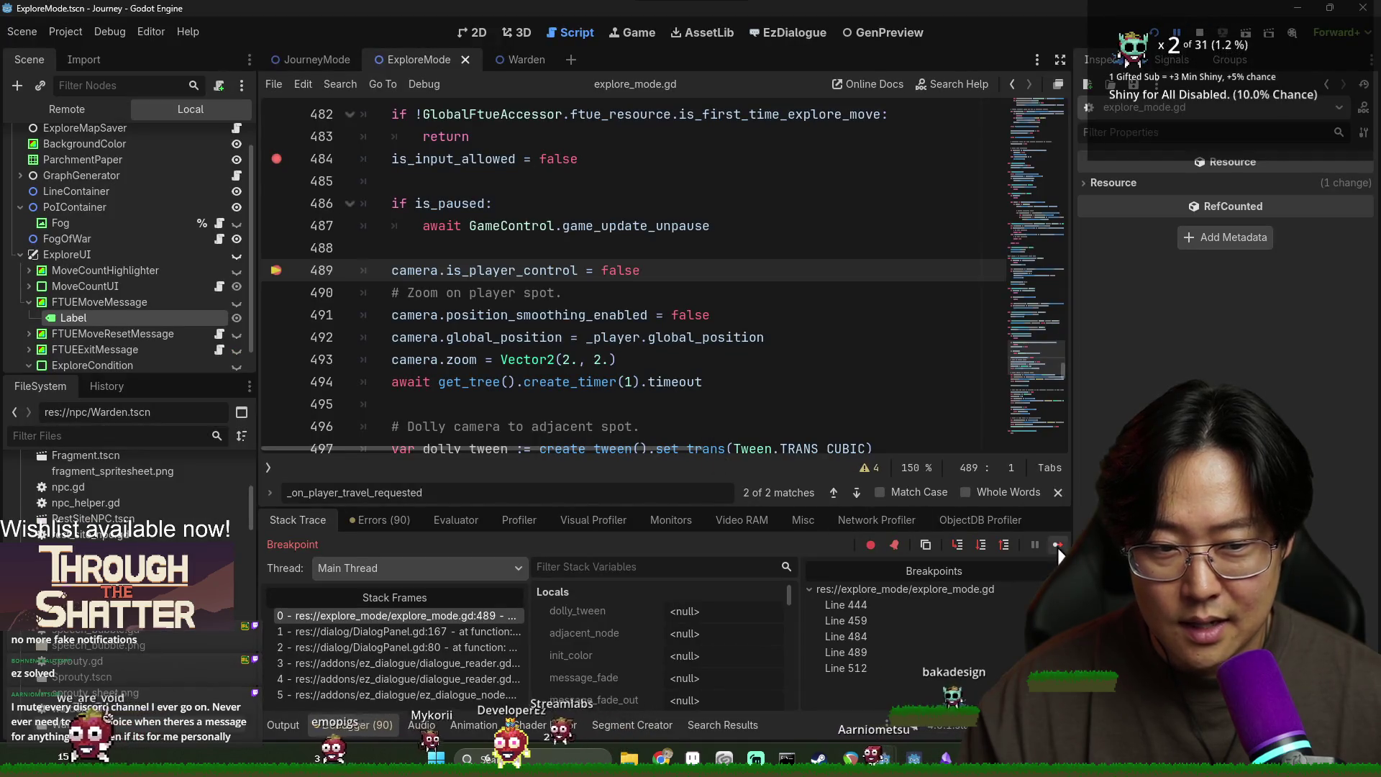
pyautogui.click(1058, 545)
pyautogui.click(706, 466)
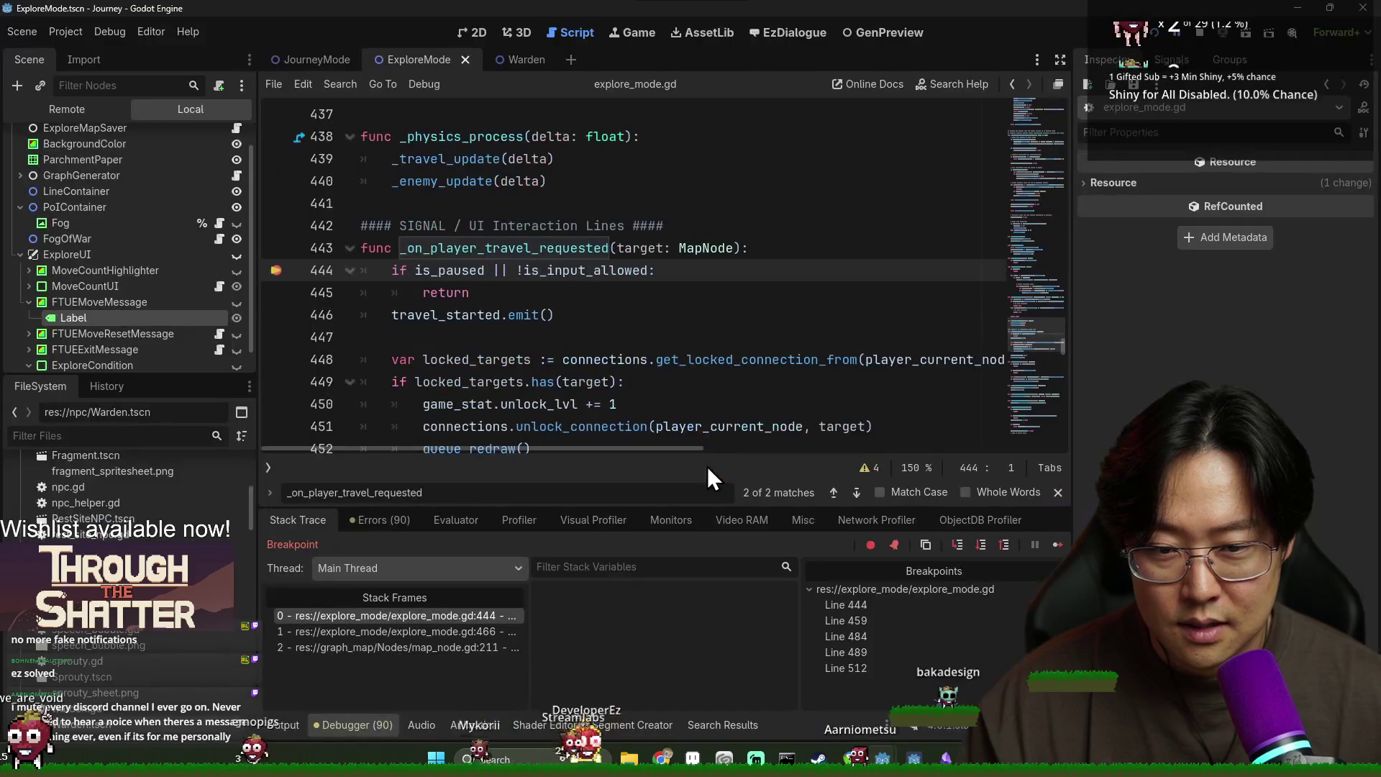
pyautogui.moveTo(544, 272)
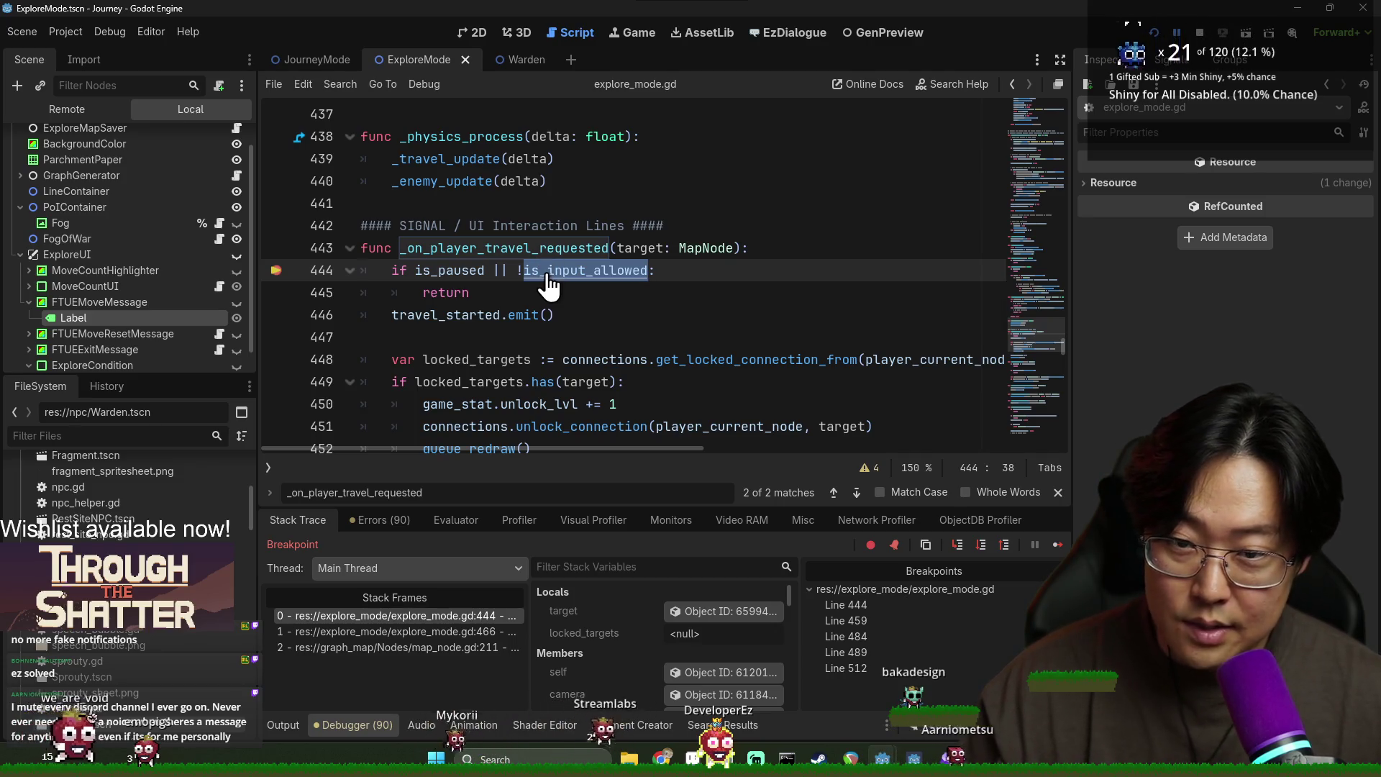
# Step: Jump to the is_input_allowed declaration, find its line 179 use, and add a breakpoint there
pyautogui.keyDown('ctrl'); pyautogui.click(540, 271); pyautogui.keyUp('ctrl')
pyautogui.doubleClick(462, 269)
pyautogui.hotkey('ctrl', 'f')
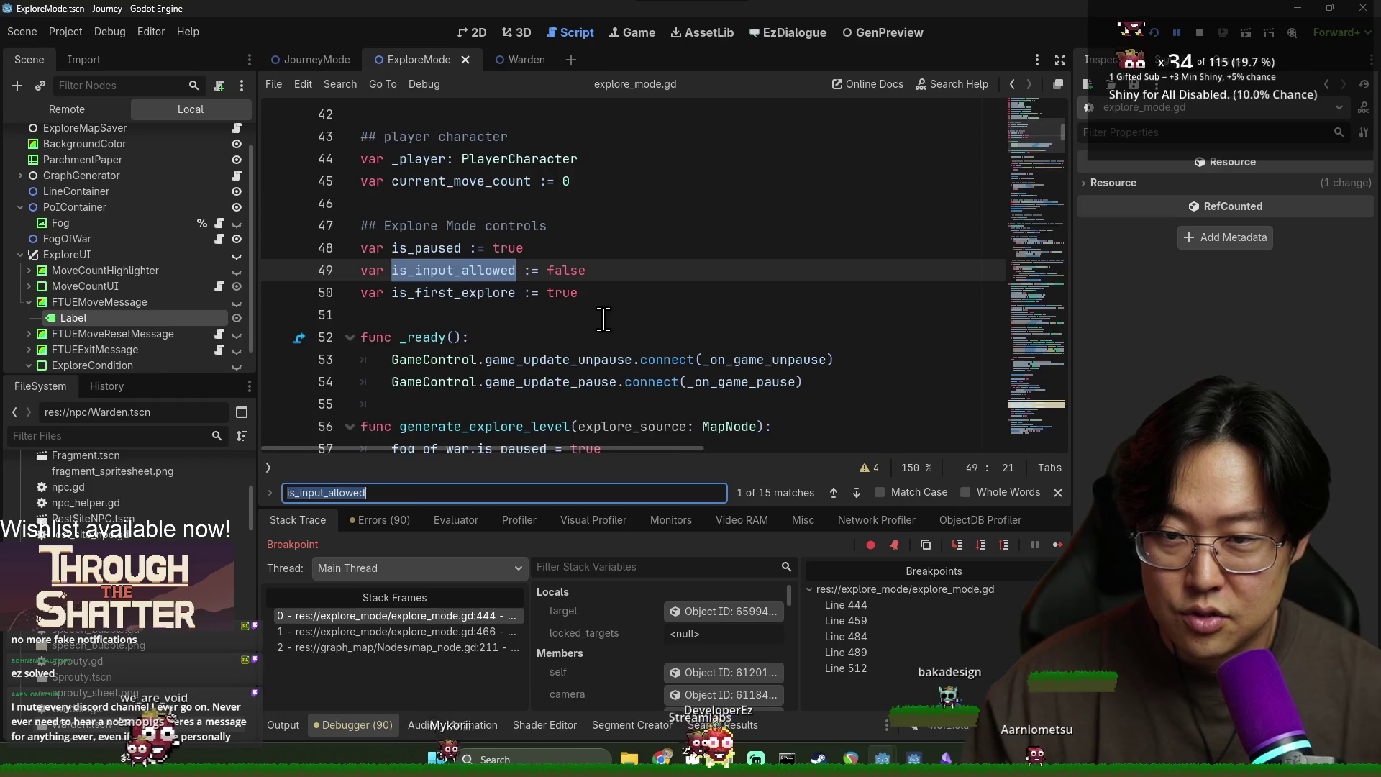
pyautogui.press('Return')
pyautogui.press('Return')
pyautogui.scroll(9, 549, 336)
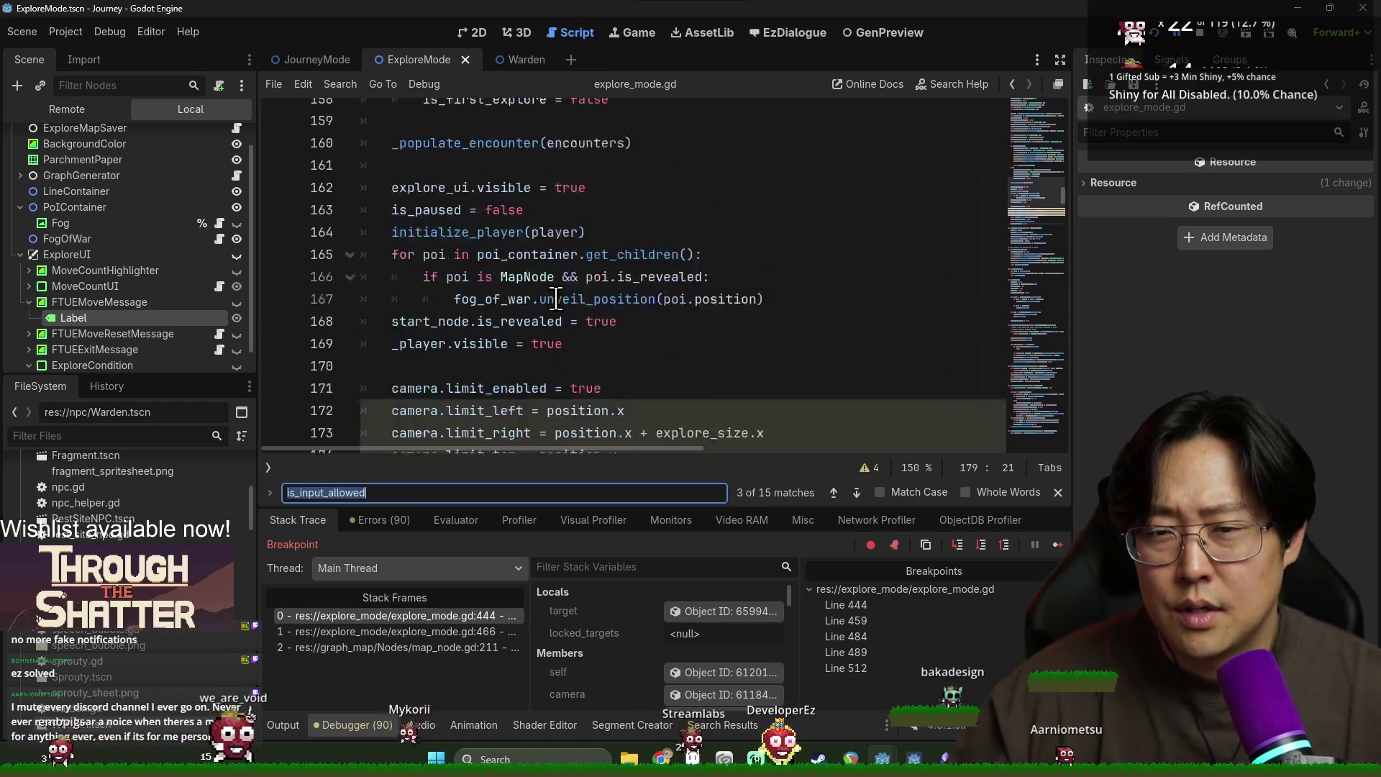
pyautogui.scroll(10, 548, 336)
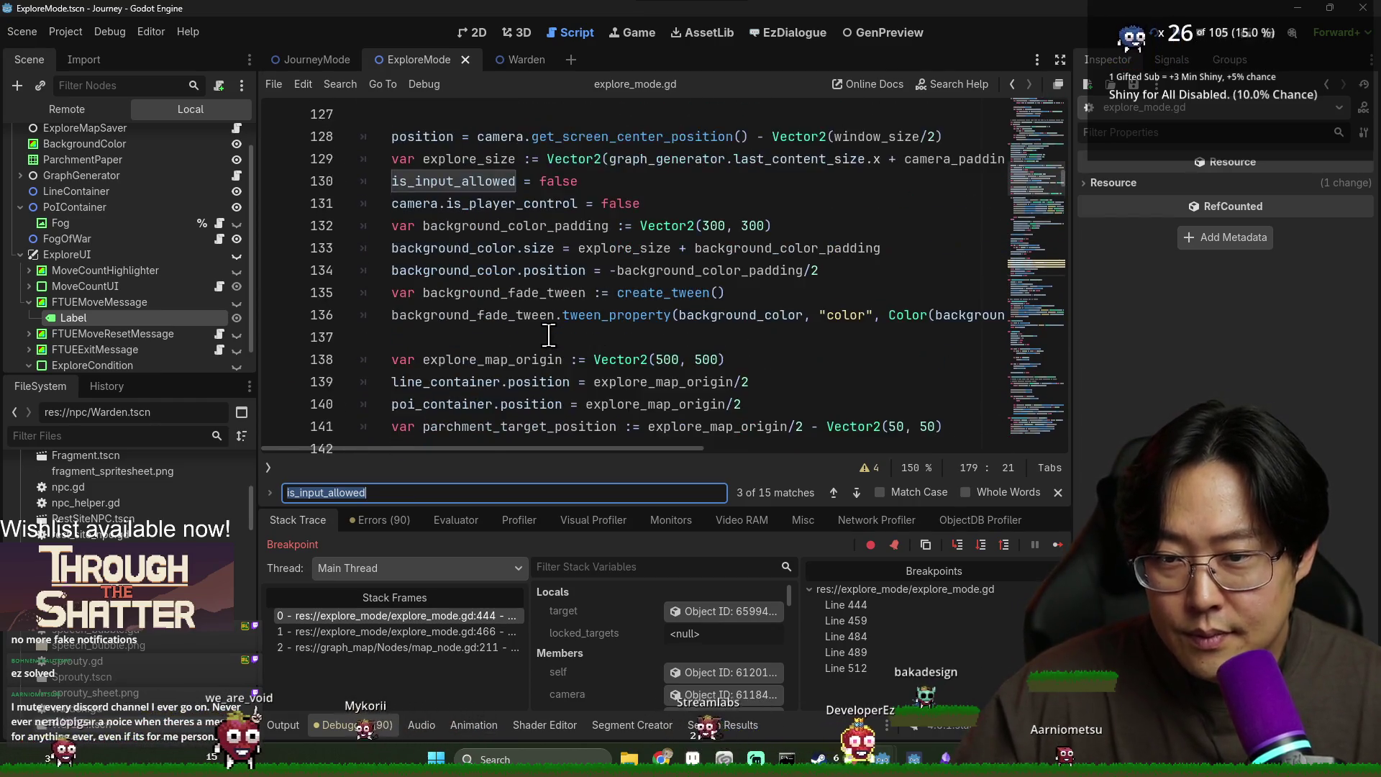
pyautogui.scroll(-17, 549, 336)
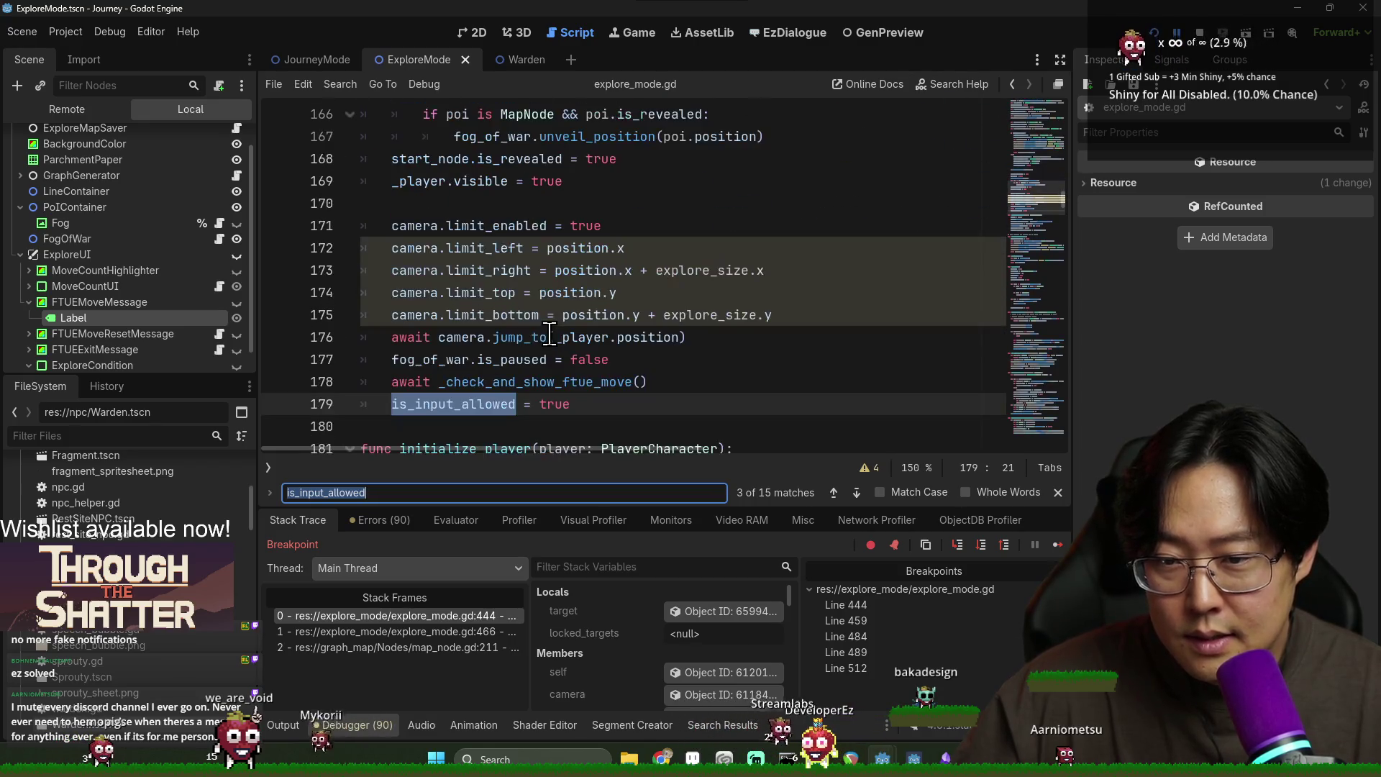
pyautogui.doubleClick(487, 382)
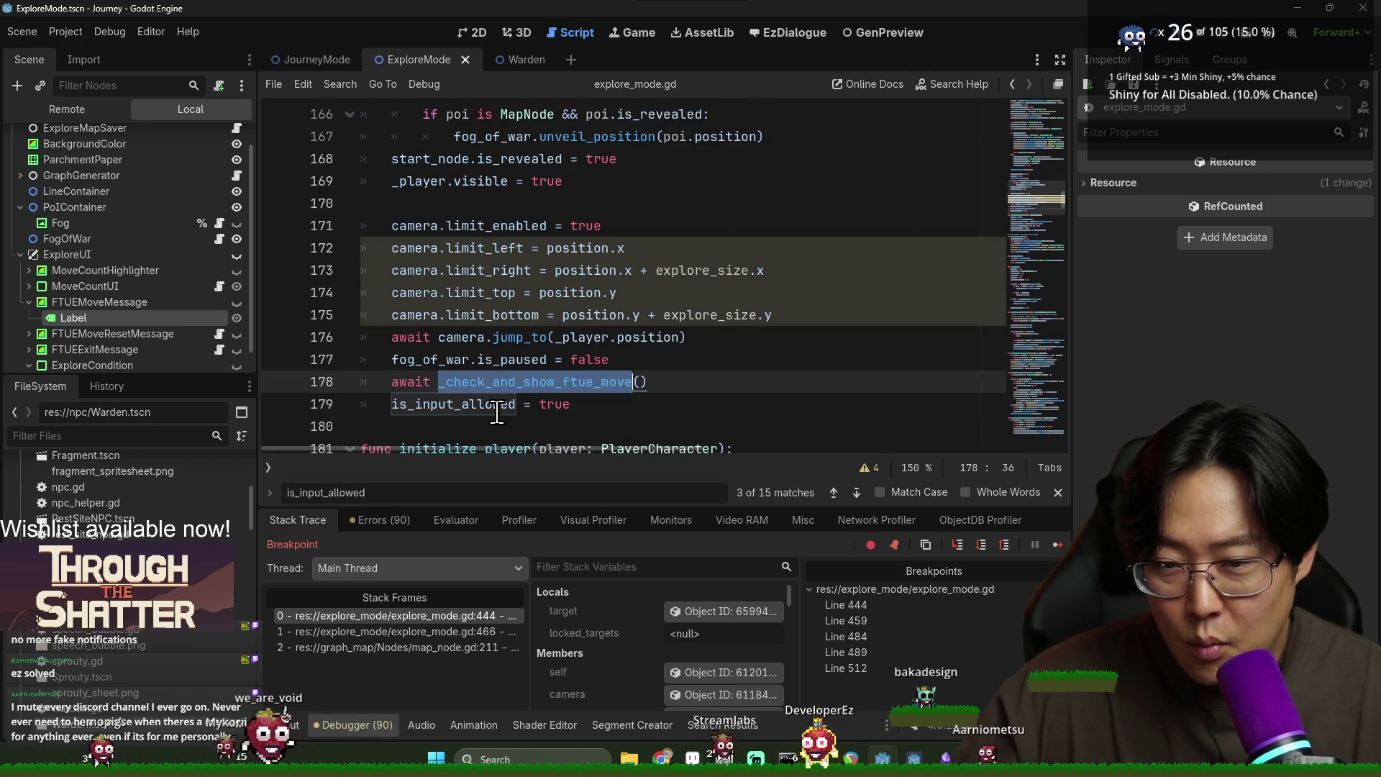
pyautogui.click(277, 404)
# Step: Review the _check_and_show_ftue_move definition and stop the running game
pyautogui.keyDown('ctrl'); pyautogui.click(498, 382); pyautogui.keyUp('ctrl')
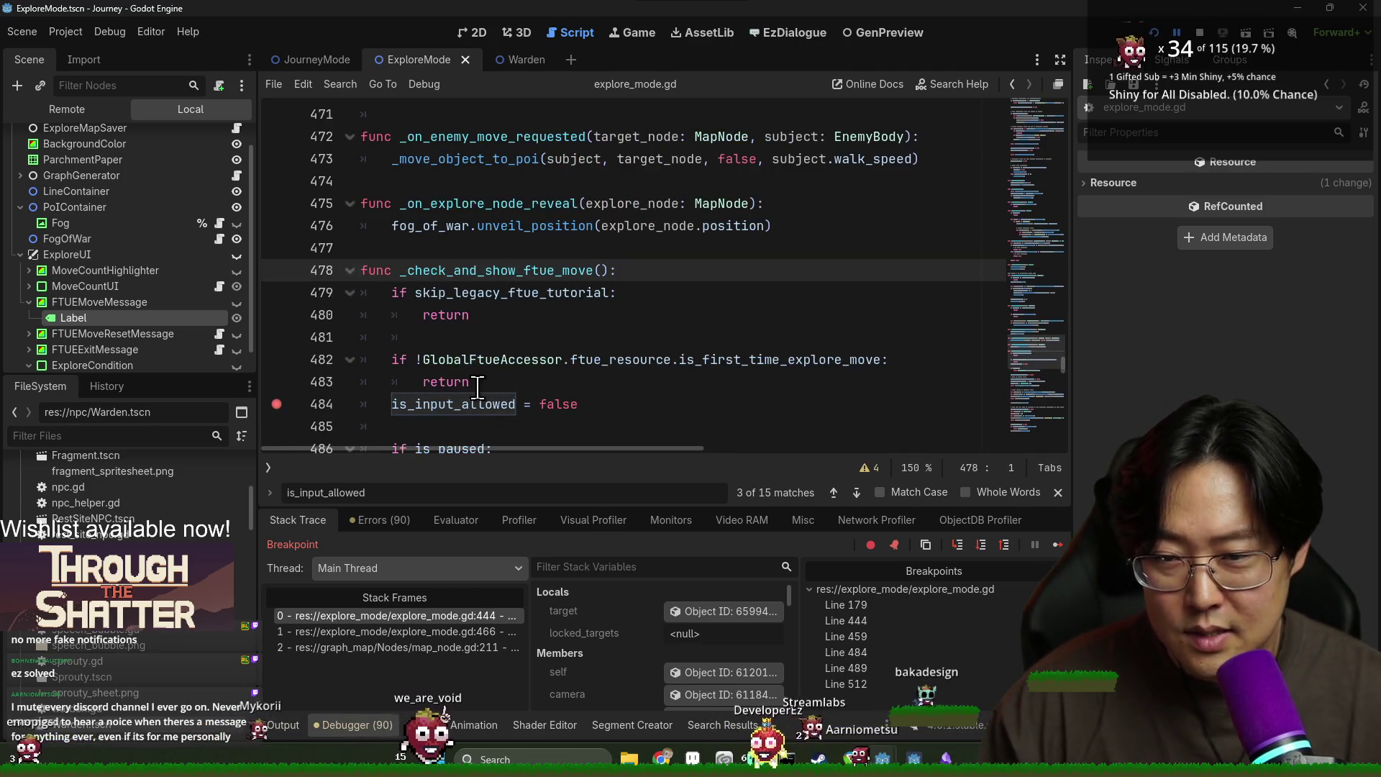
pyautogui.scroll(-5, 468, 377)
pyautogui.scroll(5, 458, 376)
pyautogui.scroll(-2, 468, 380)
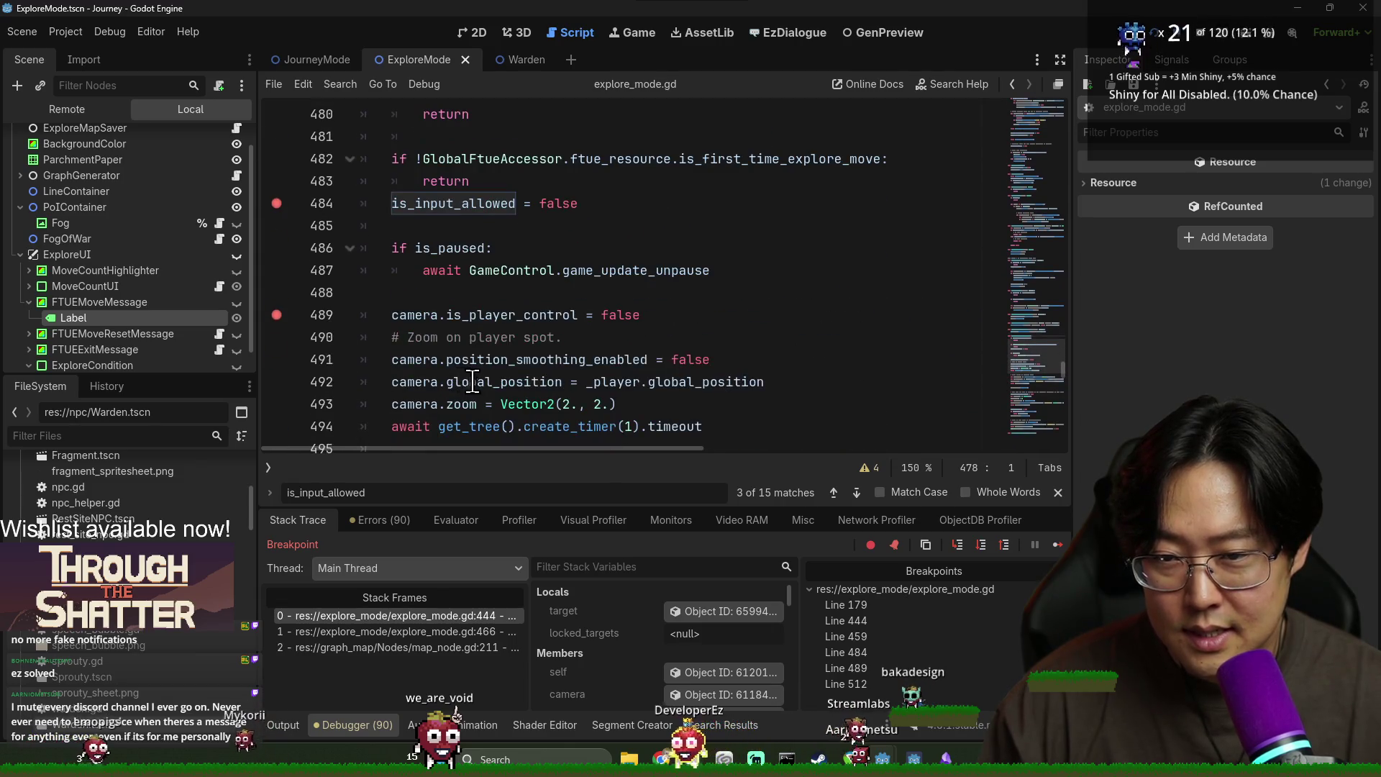
pyautogui.scroll(1, 471, 379)
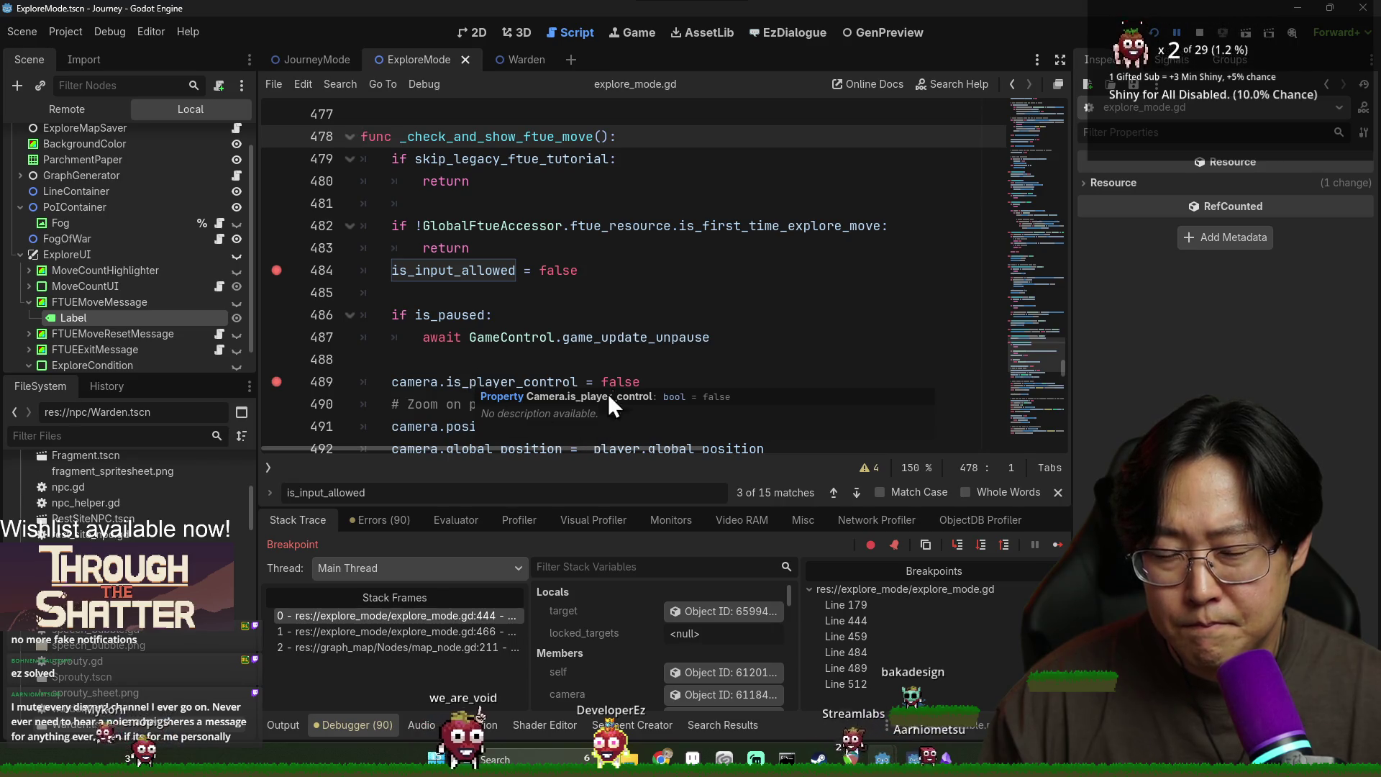
pyautogui.click(1199, 36)
# Step: Relaunch Journey and enter the cave location on the world map
pyautogui.click(1154, 32)
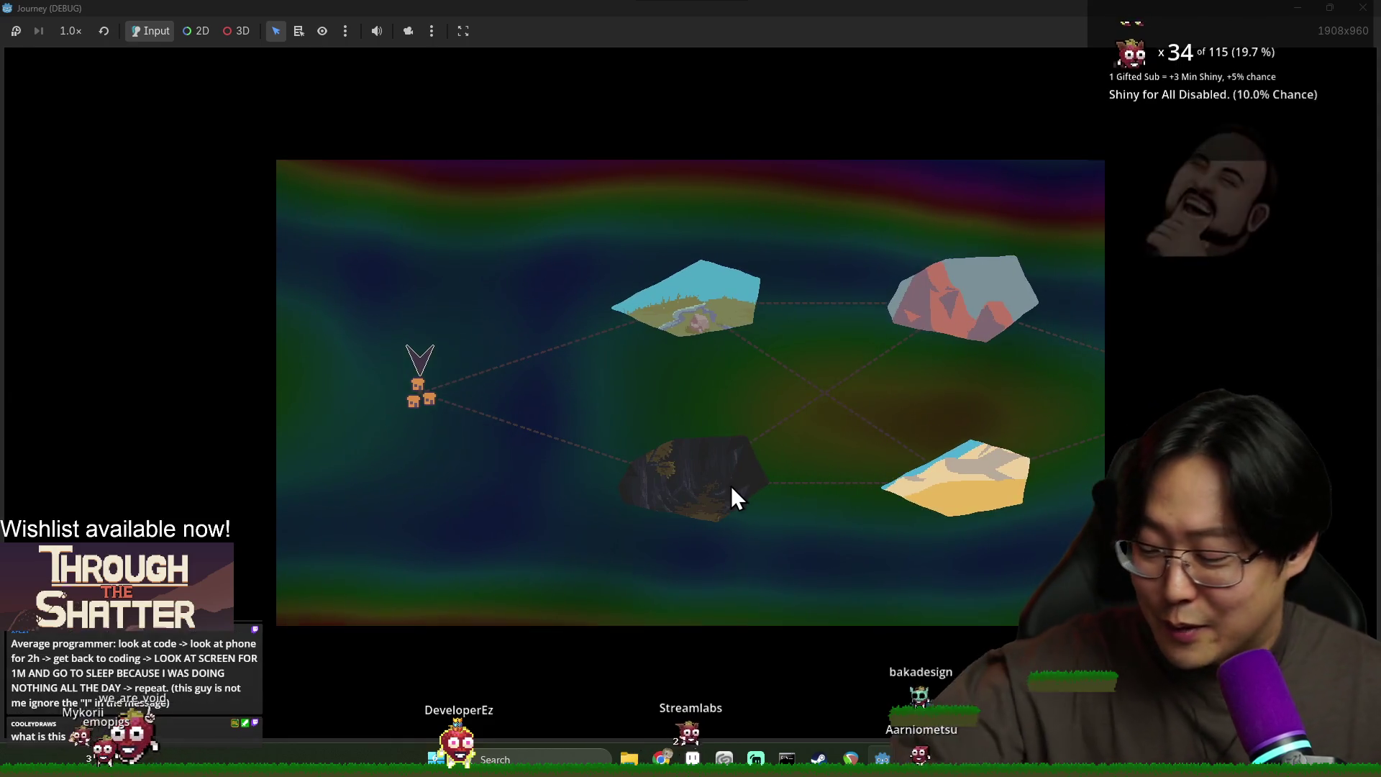
pyautogui.click(644, 488)
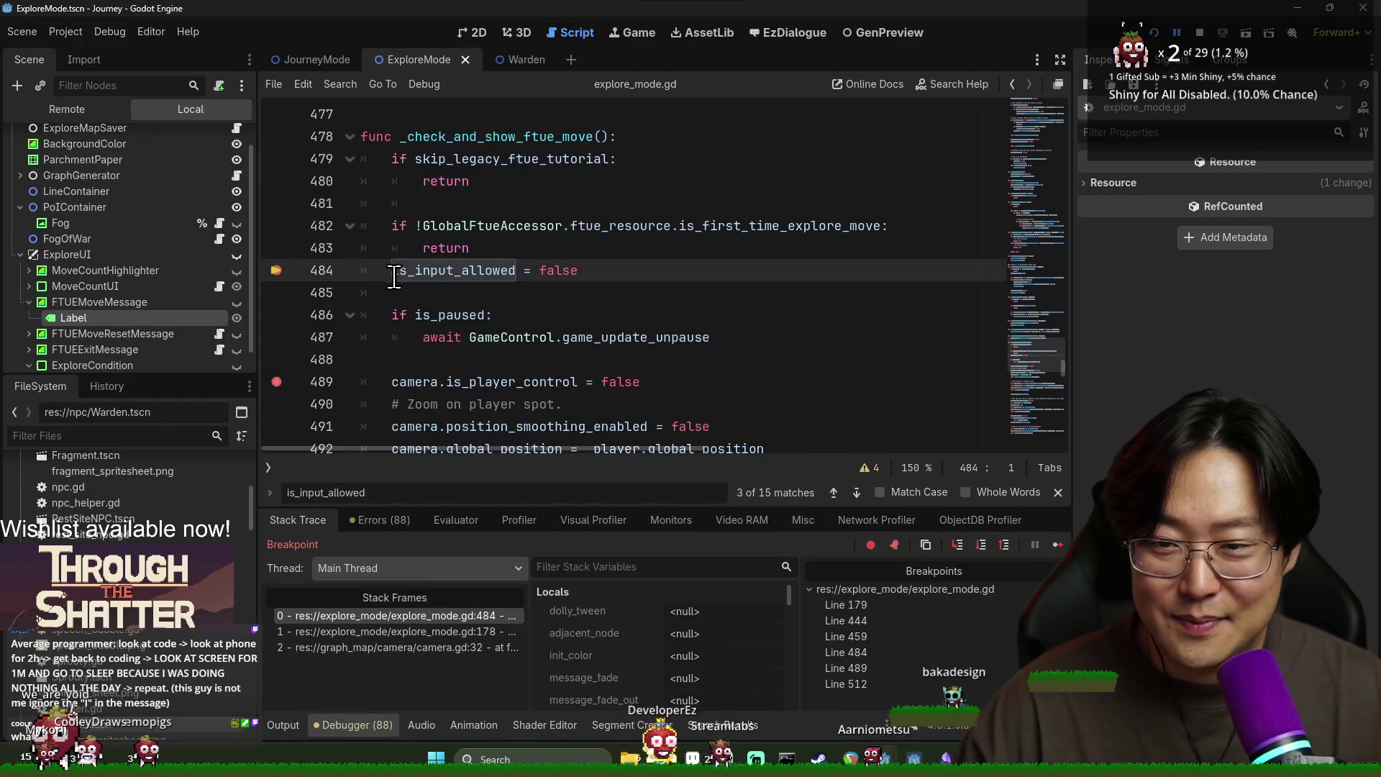
# Step: Resume the game and search the script for _check_and_show_ftue_move to find its call site
pyautogui.moveTo(469, 269)
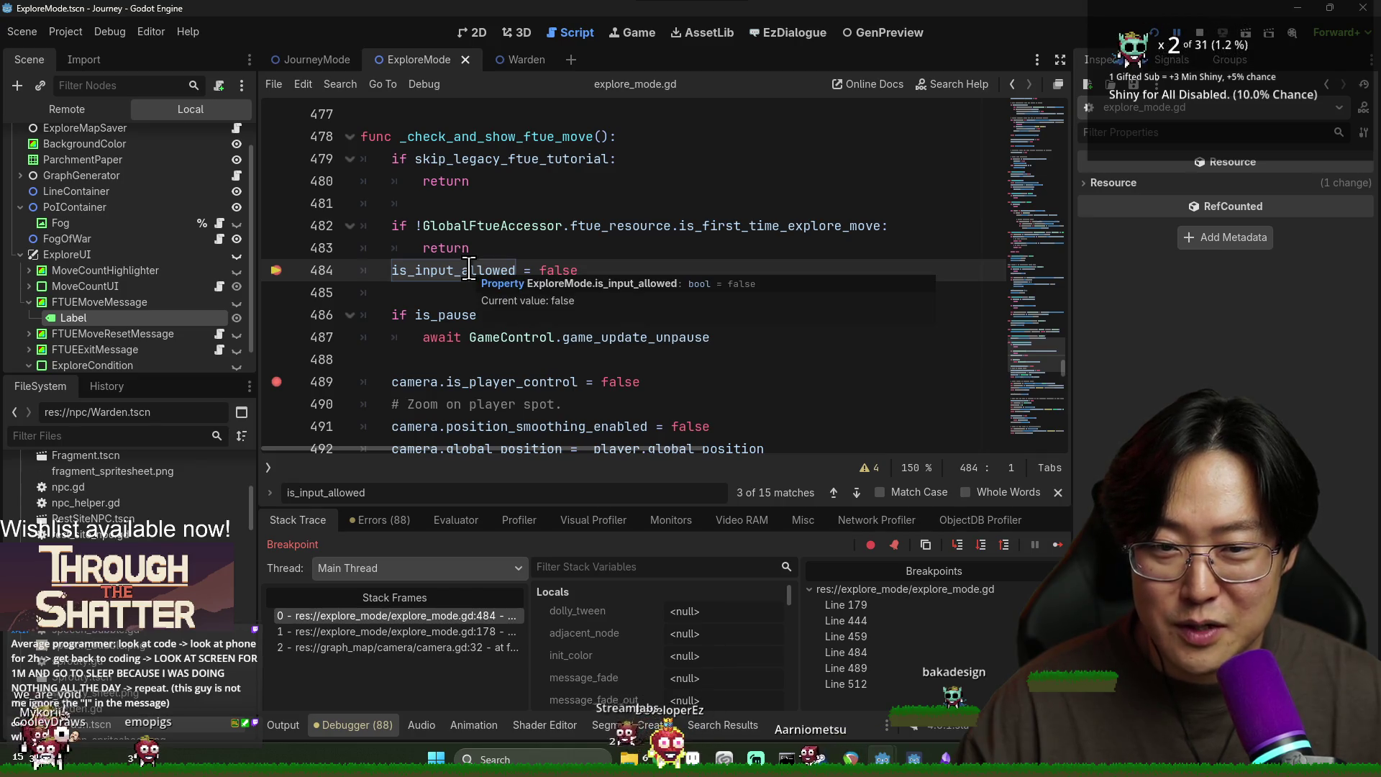
pyautogui.press('F12')
pyautogui.scroll(1, 491, 215)
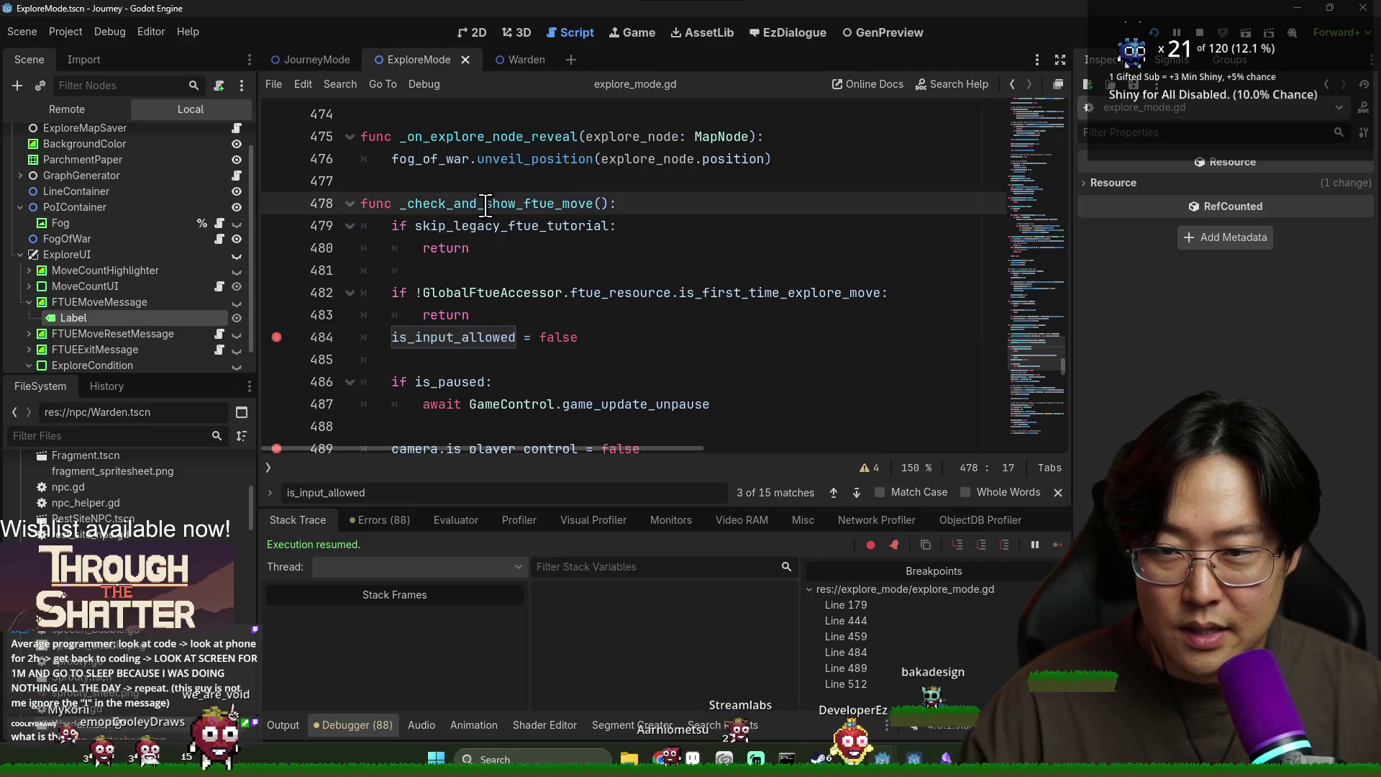
pyautogui.doubleClick(491, 207)
pyautogui.hotkey('ctrl', 'f')
pyautogui.press('Return')
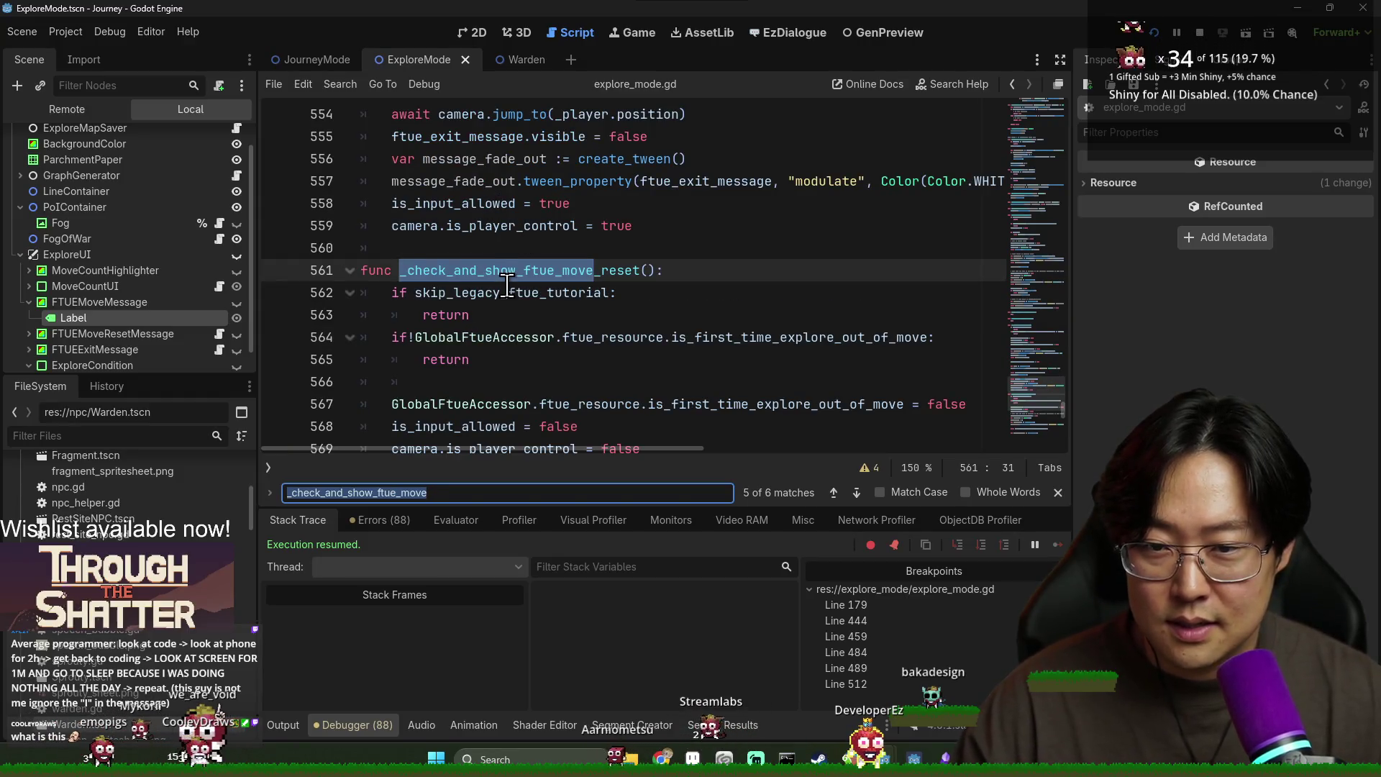
pyautogui.press('Return')
pyautogui.press('Return')
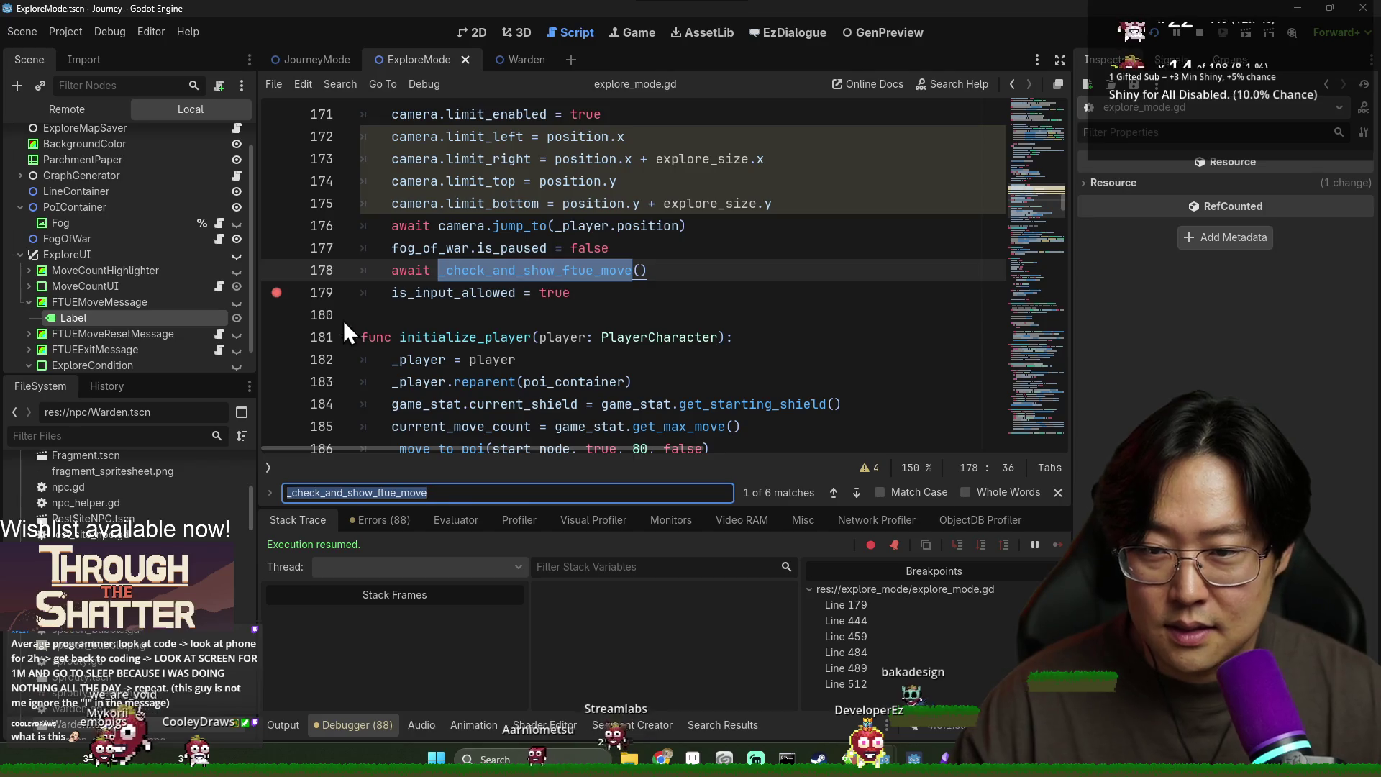
# Step: Search for is_input_allowed usages and add a breakpoint on line 390 where input is re-enabled
pyautogui.doubleClick(468, 299)
pyautogui.hotkey('ctrl', 'f')
pyautogui.press('Return')
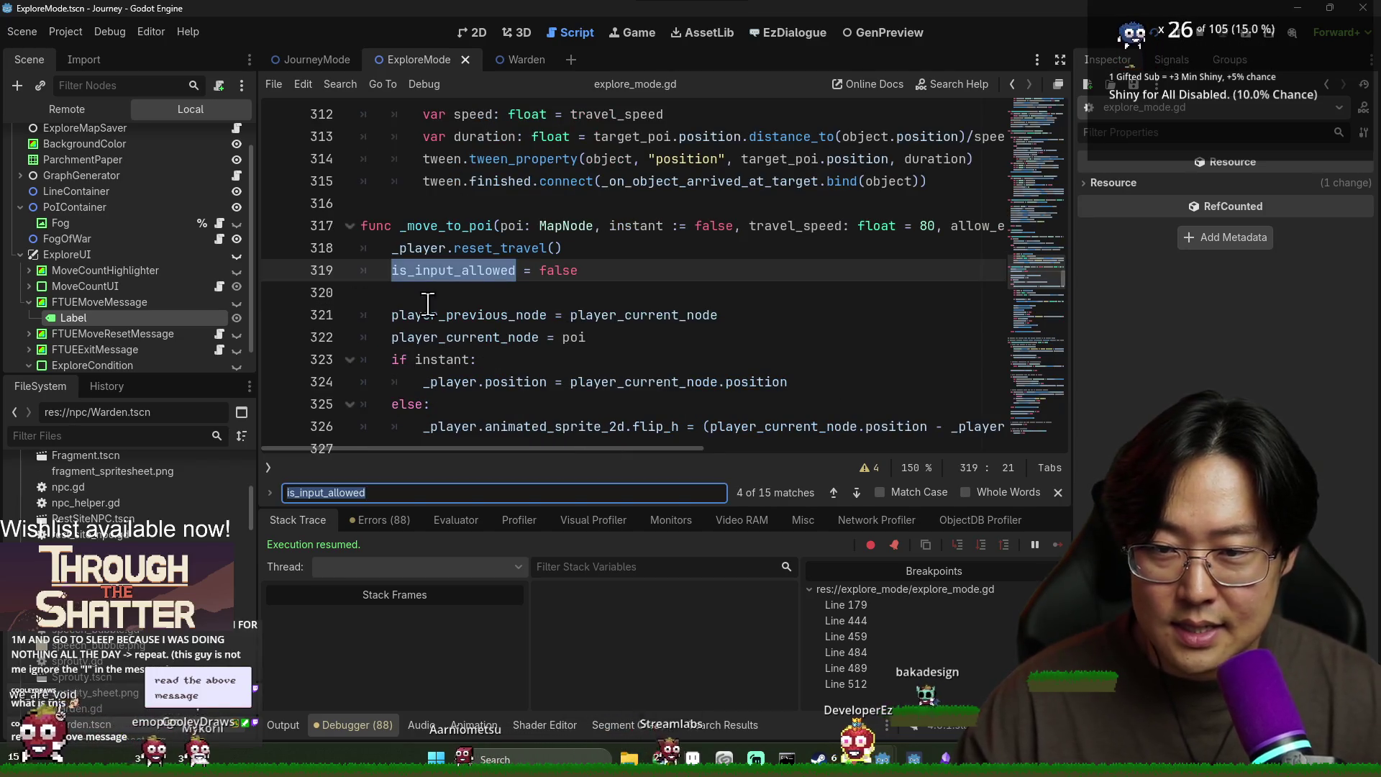
pyautogui.press('Return')
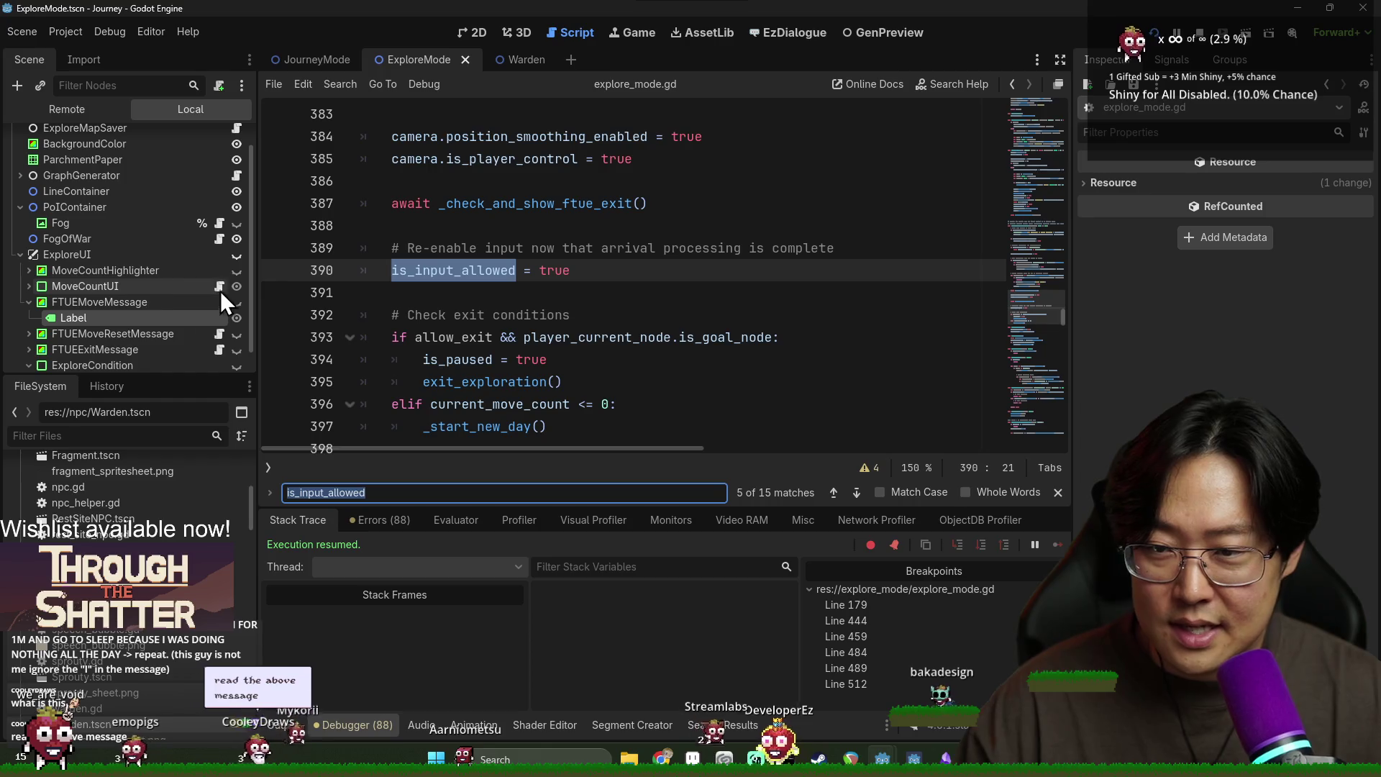
pyautogui.click(277, 270)
# Step: Step through the remaining is_input_allowed matches to its declaration on line 49
pyautogui.press('F3')
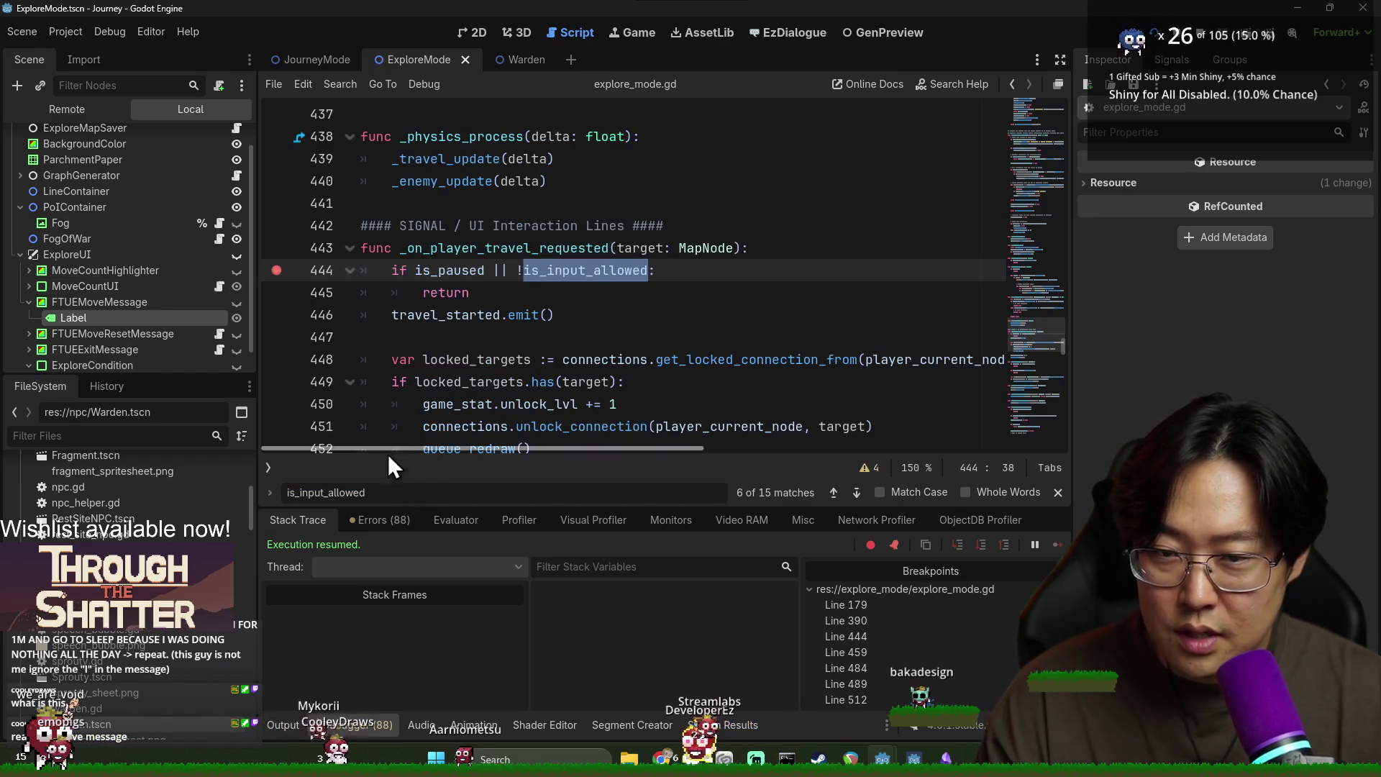
pyautogui.press('F3')
pyautogui.press('Return')
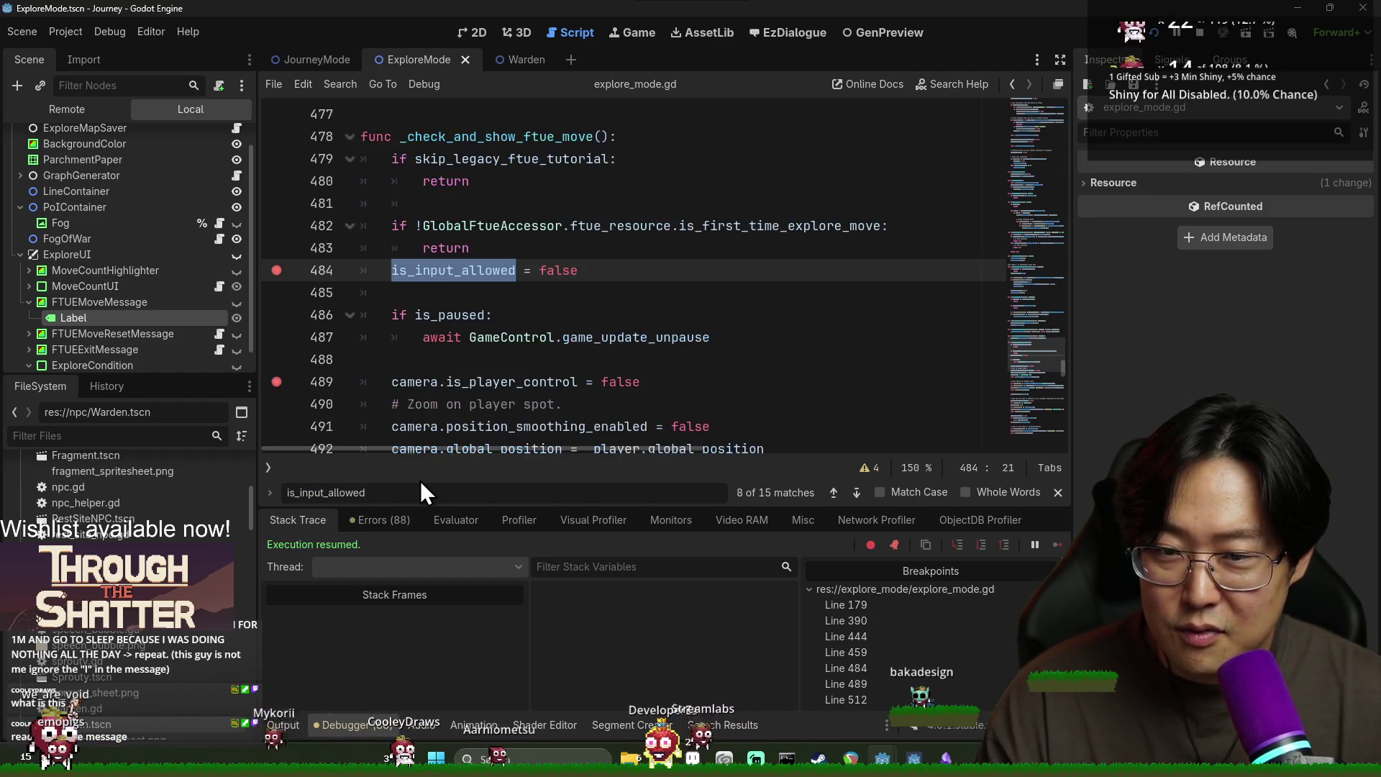
pyautogui.press('Return')
pyautogui.press('Return')
pyautogui.press('Return')
pyautogui.press('Return')
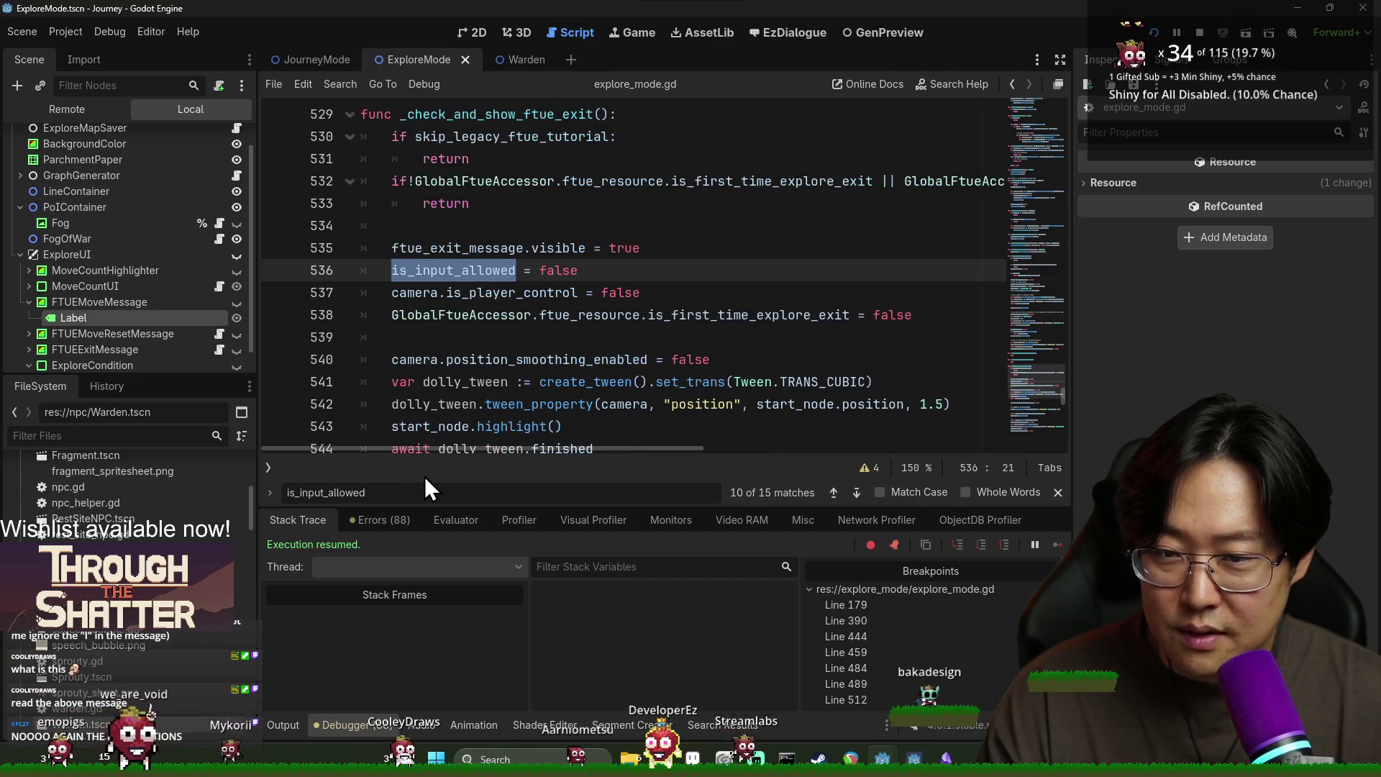
pyautogui.keyDown('ctrl'); pyautogui.click(465, 271); pyautogui.keyUp('ctrl')
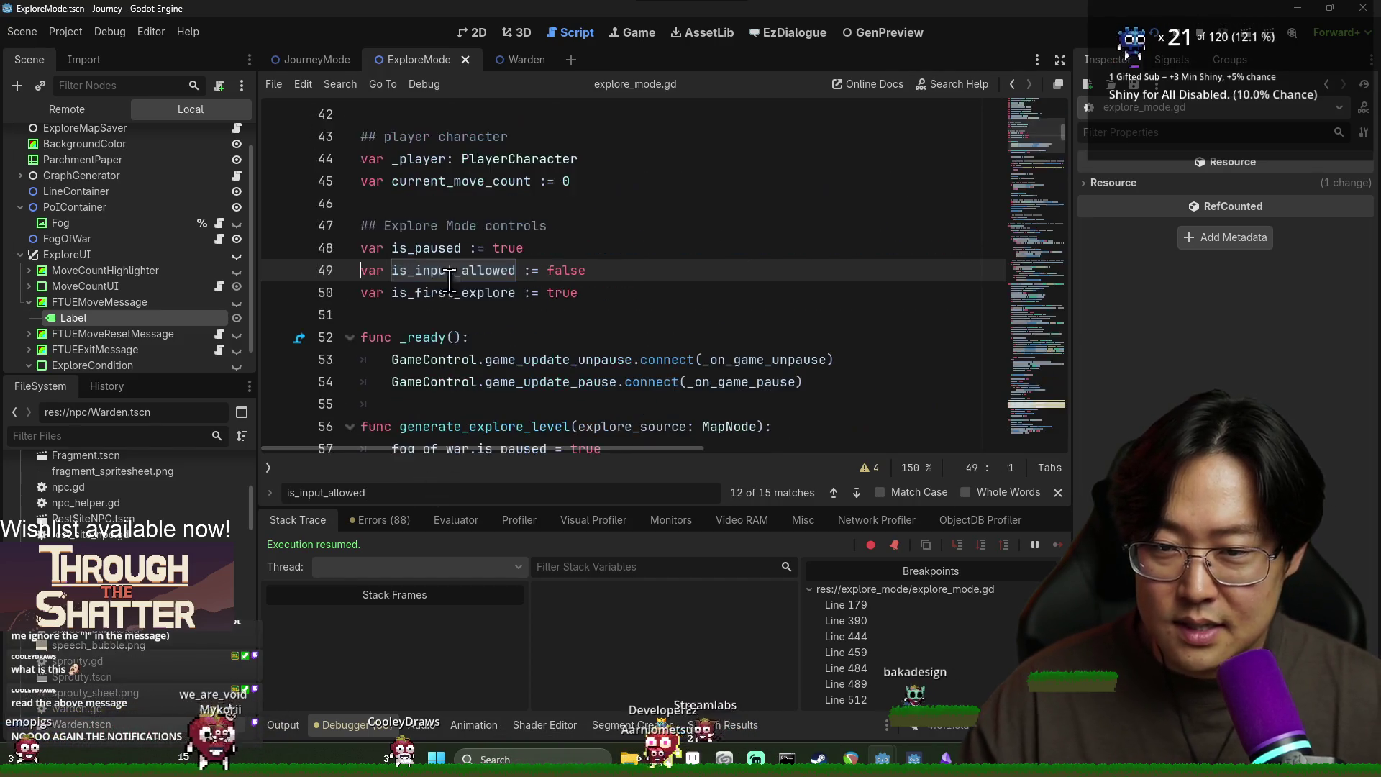
# Step: Give line 49 a setter 'set(_value): is_input_allowed = _value', break on line 51, and save
pyautogui.click(608, 274)
pyautogui.write(':')
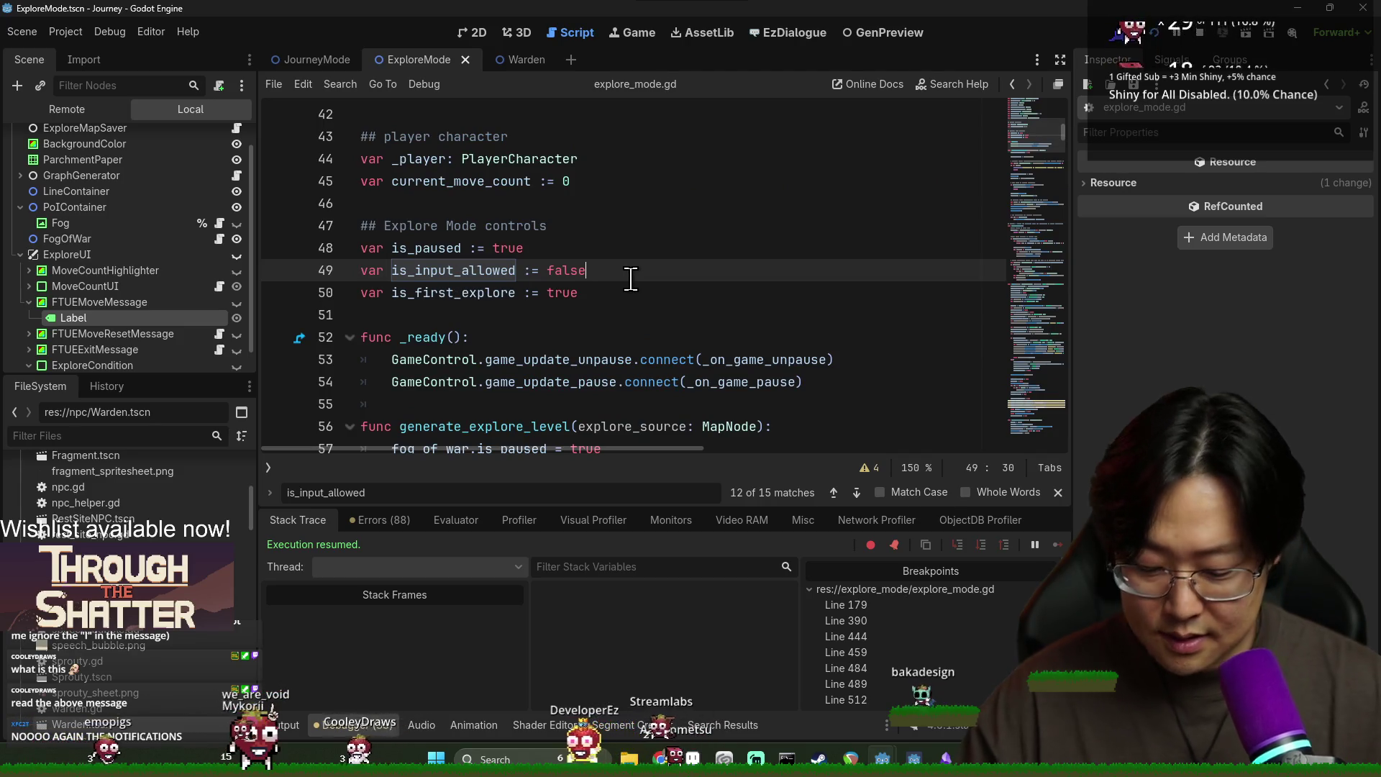
pyautogui.press('Return')
pyautogui.write('set(_value')
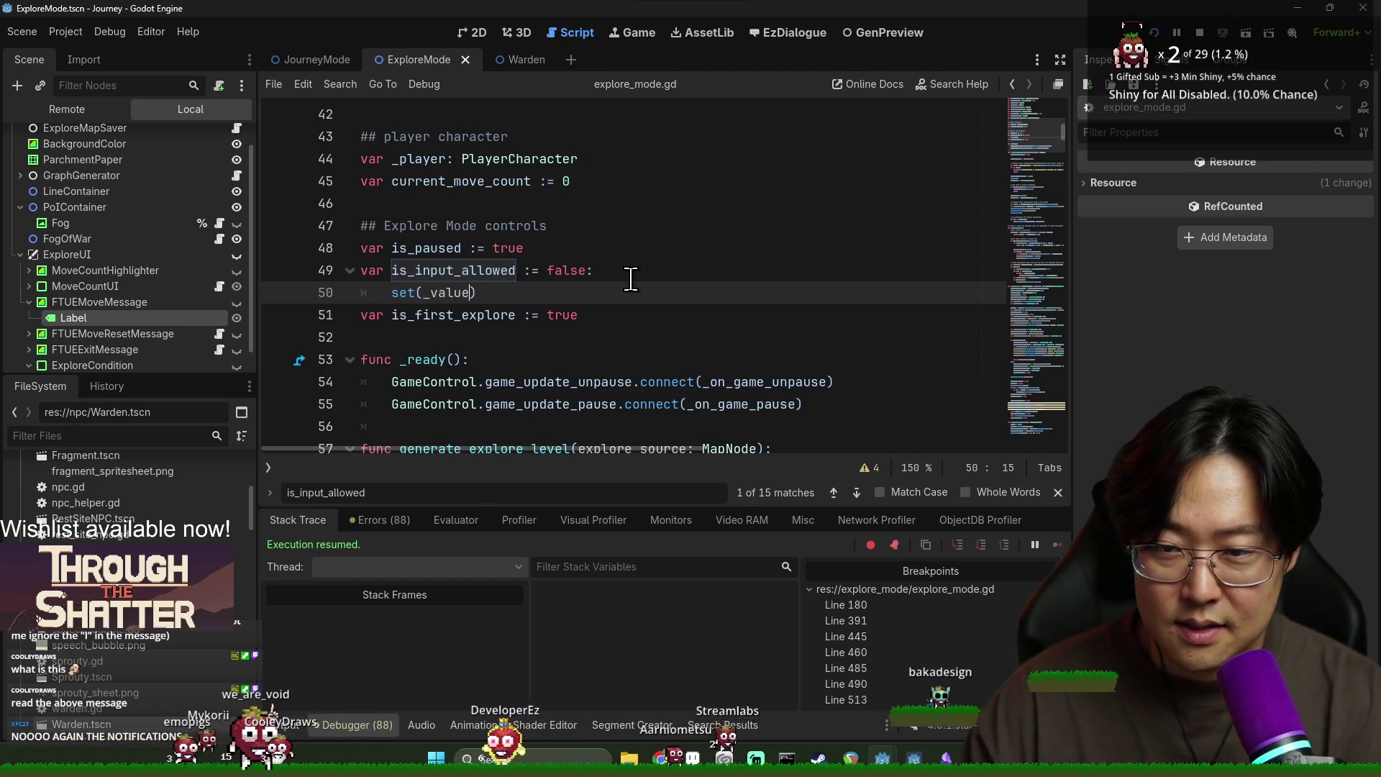
pyautogui.write('):')
pyautogui.press('Return')
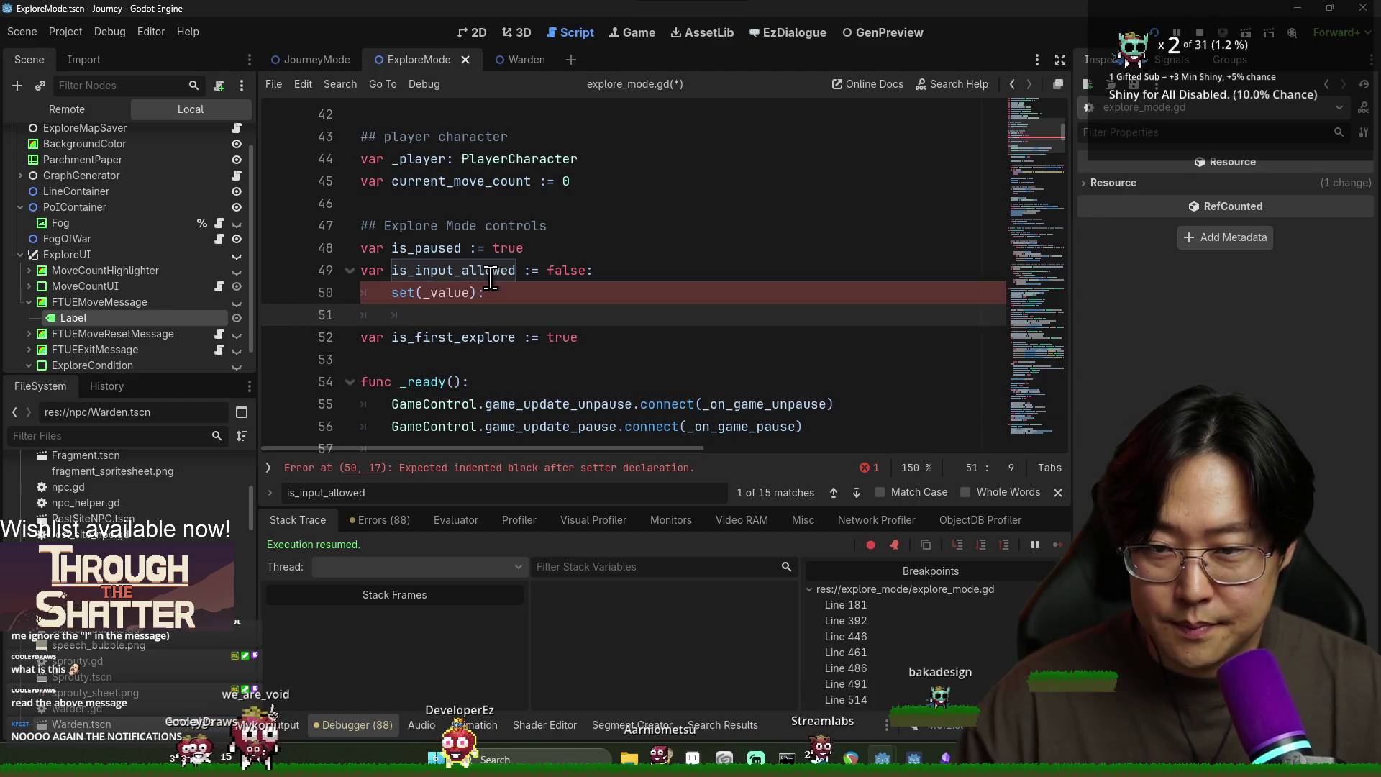
pyautogui.write('is_input_allowed = _value')
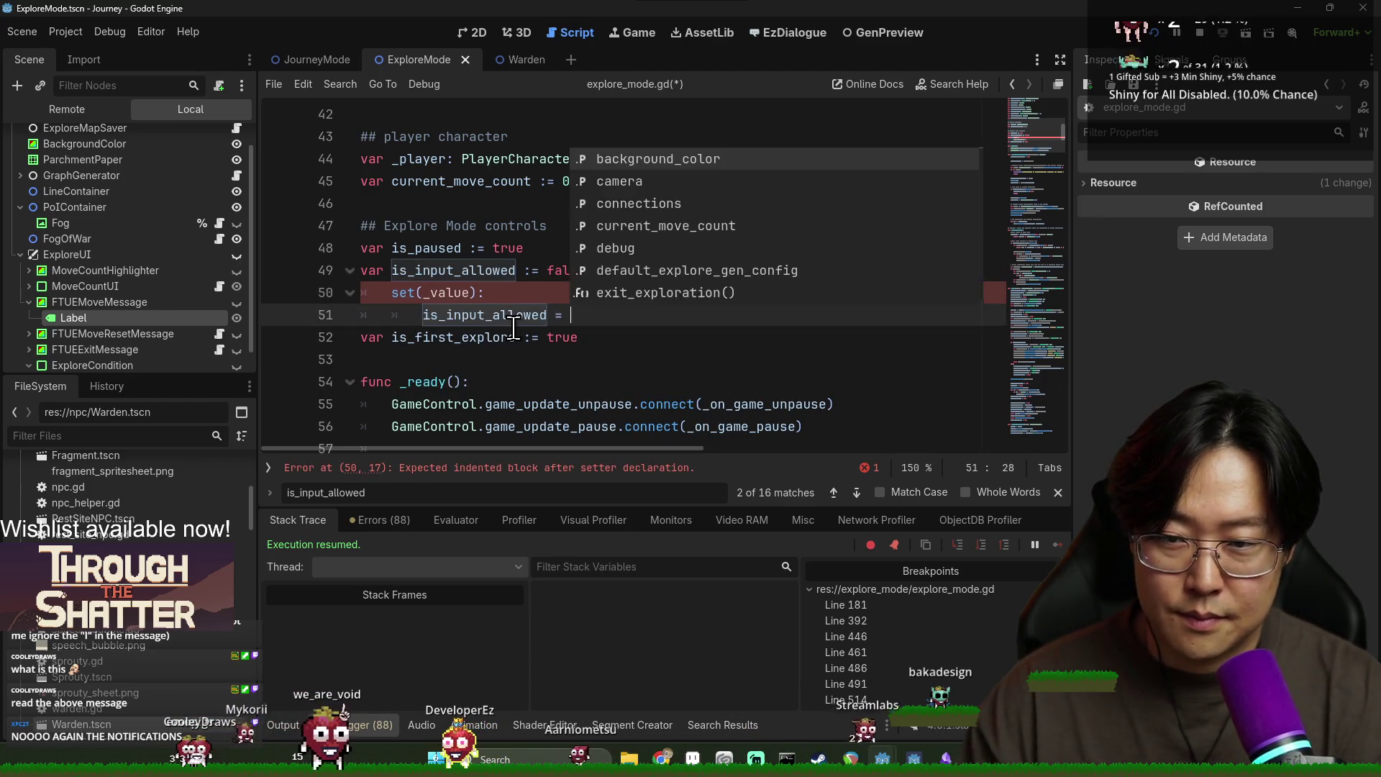
pyautogui.click(276, 315)
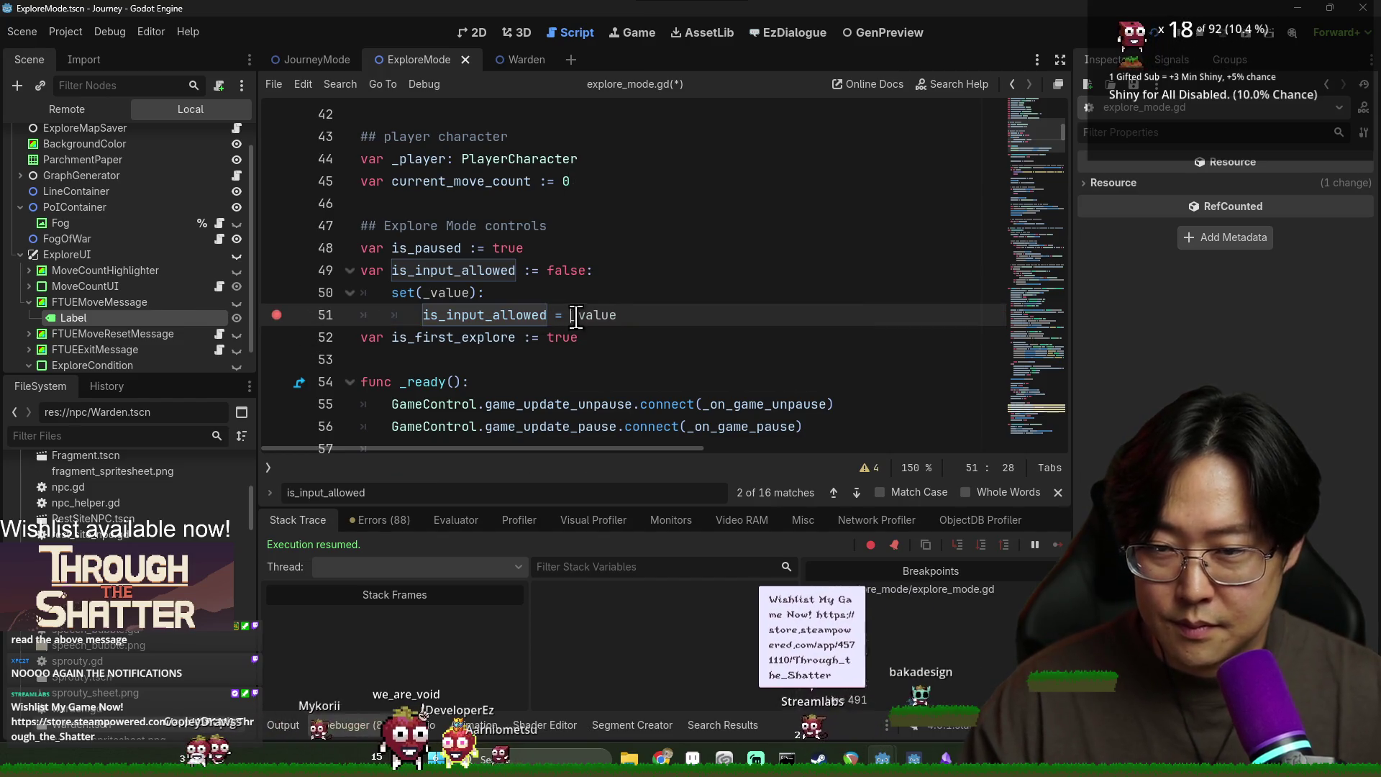
pyautogui.hotkey('ctrl', 's')
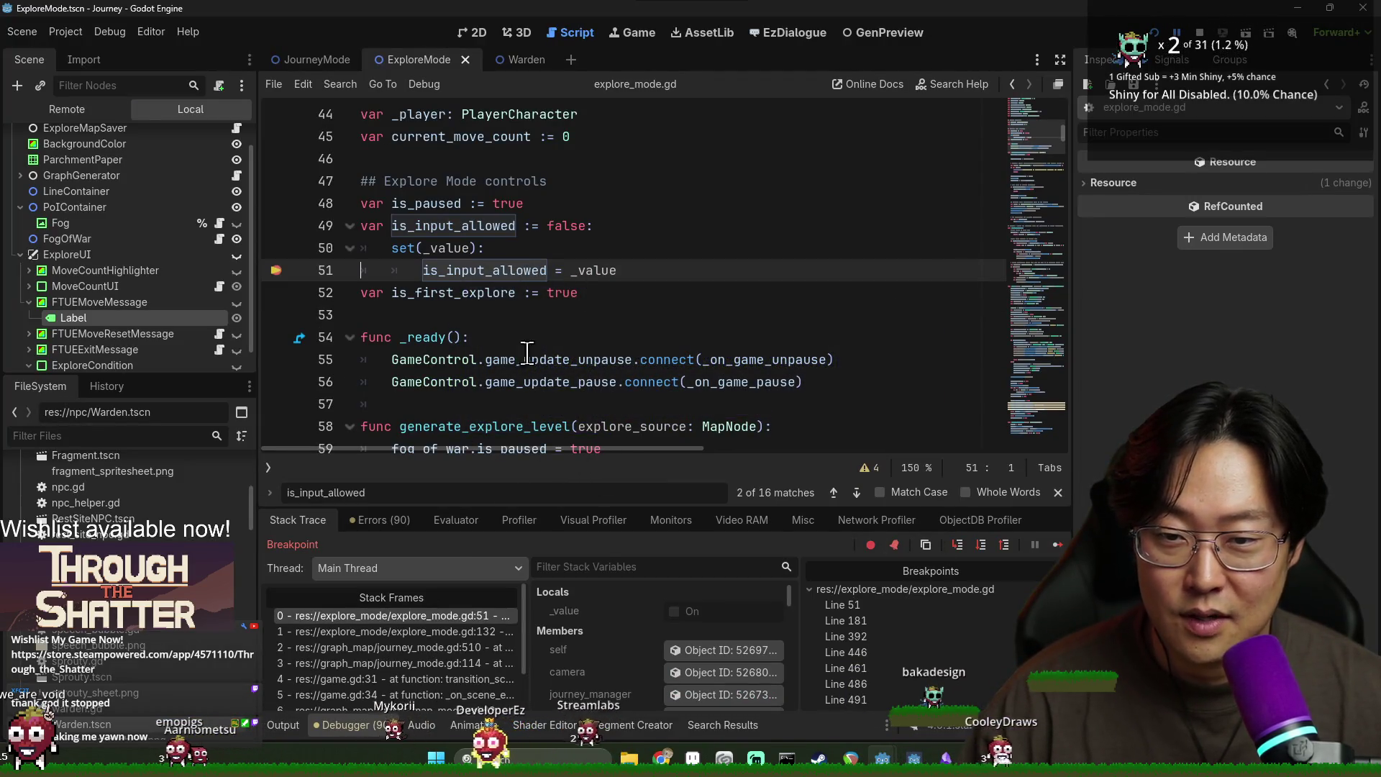
# Step: Inspect the setter's callers at lines 132 and 321, resuming between breakpoint hits
pyautogui.click(451, 633)
pyautogui.scroll(4, 503, 323)
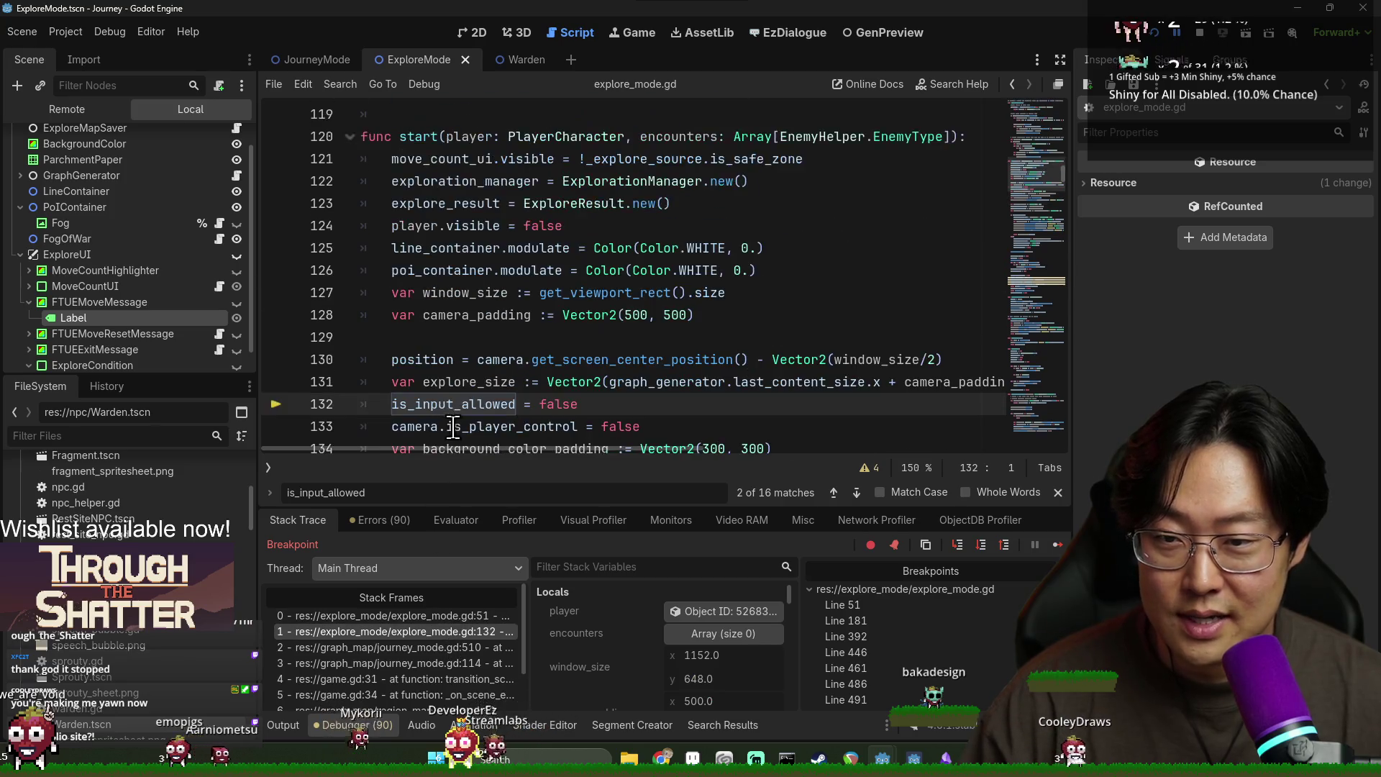
pyautogui.scroll(-2, 504, 323)
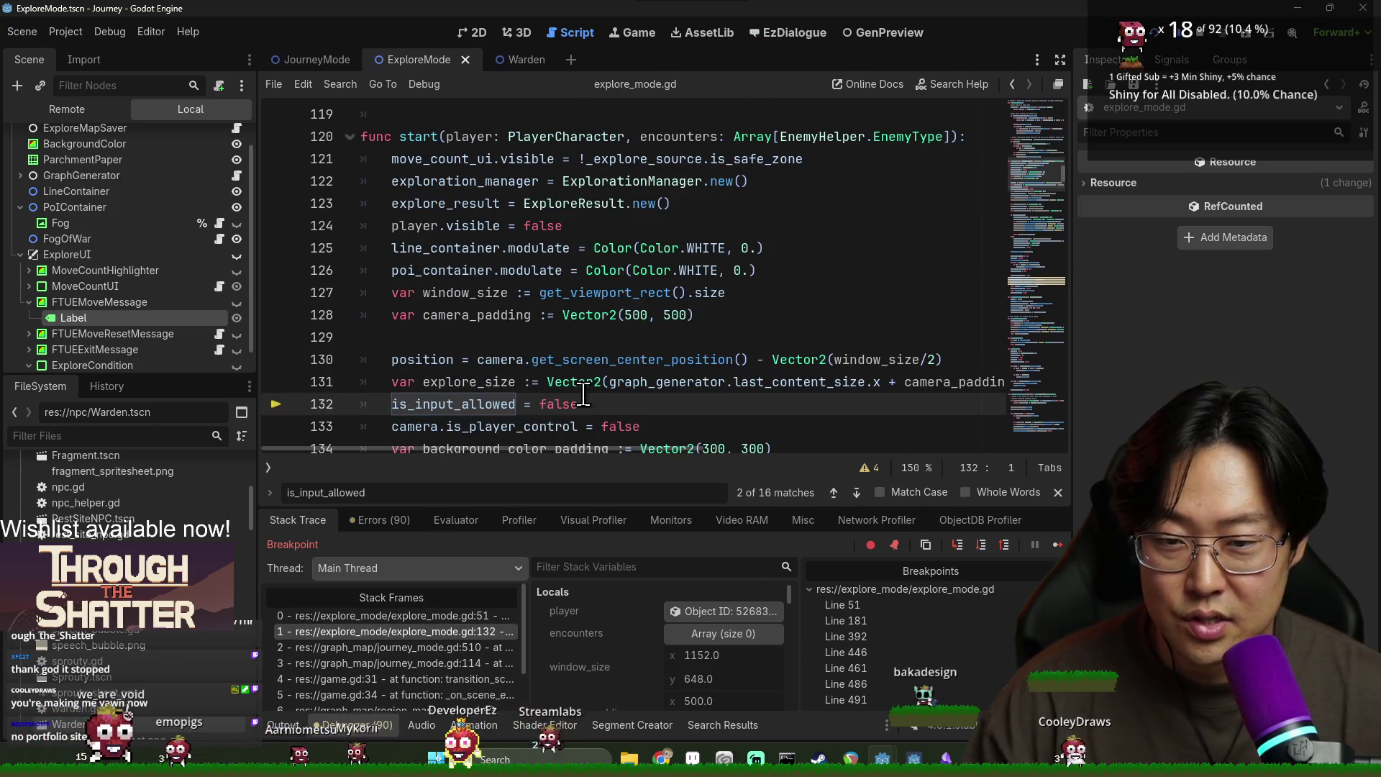
pyautogui.press('F12')
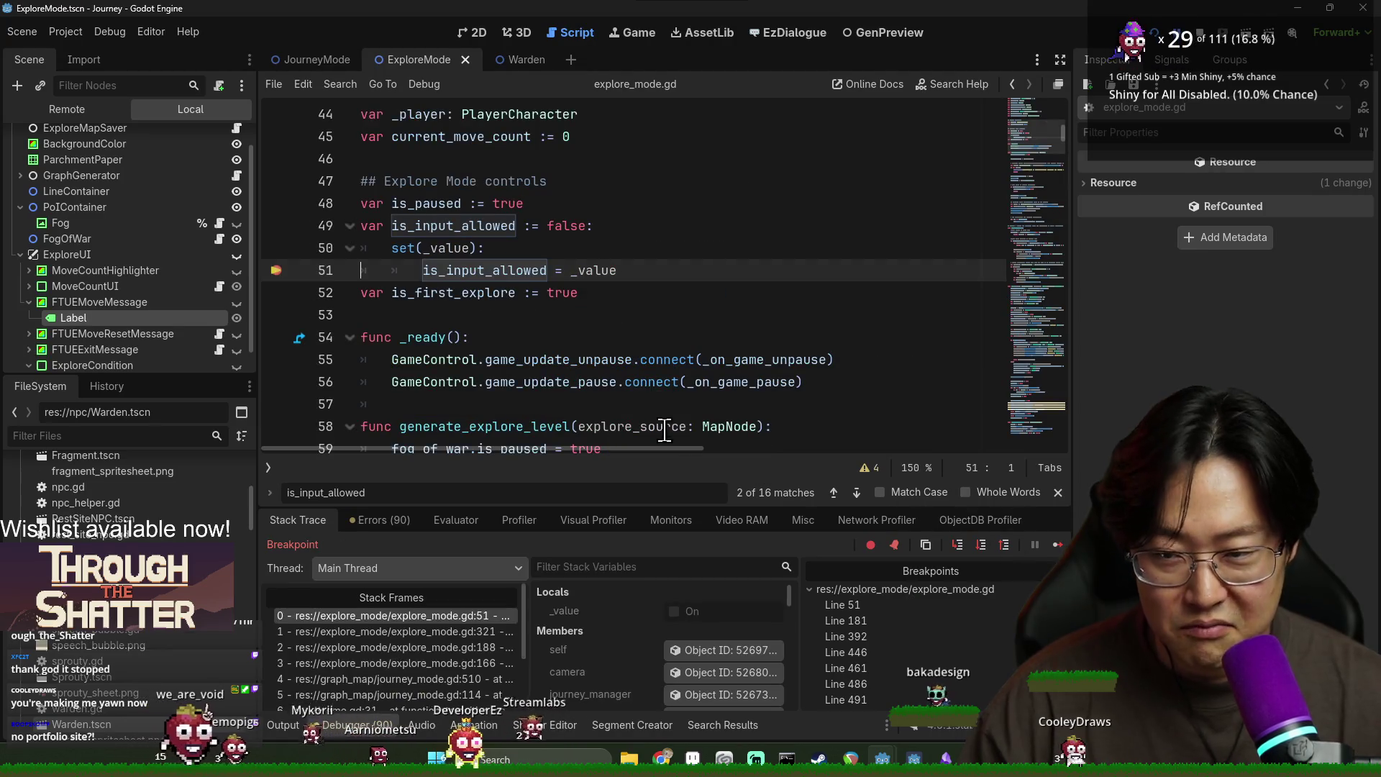
pyautogui.moveTo(505, 264)
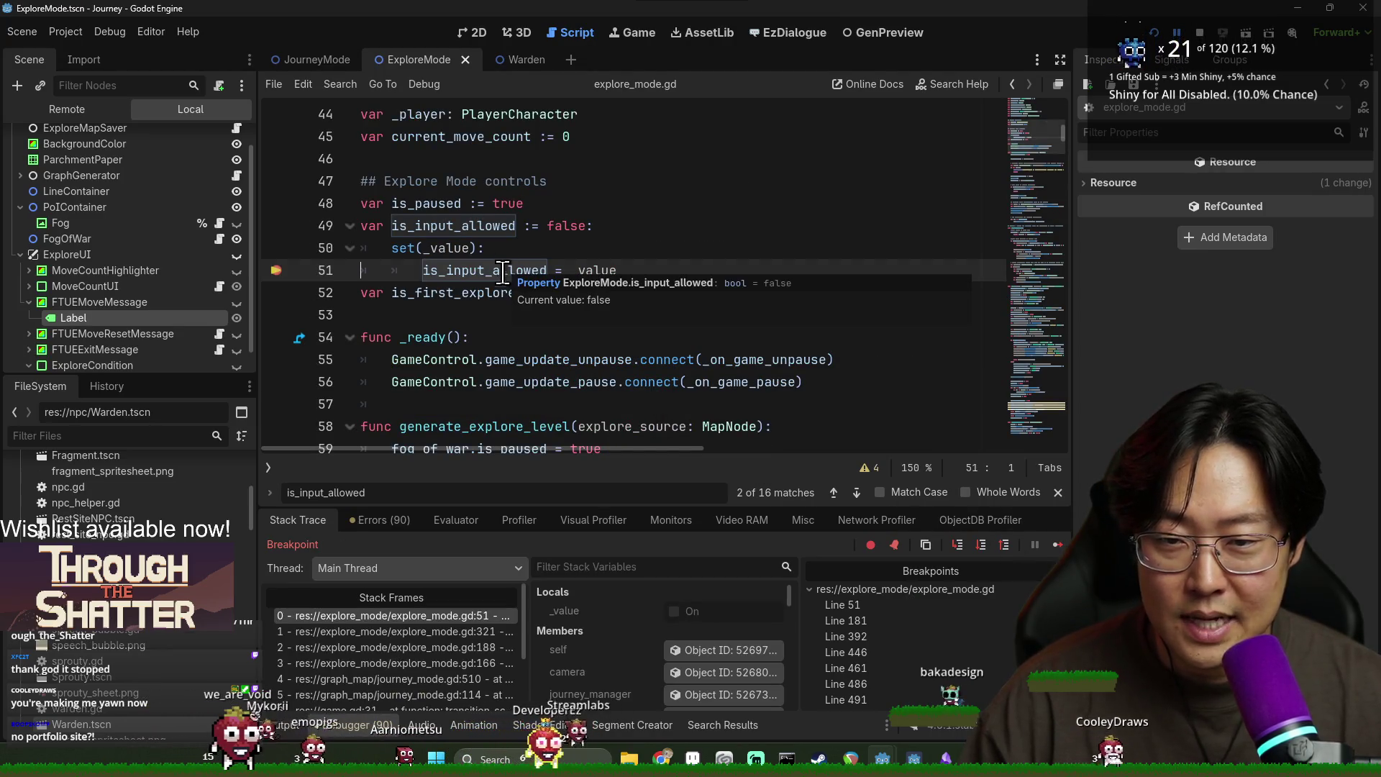
pyautogui.click(438, 631)
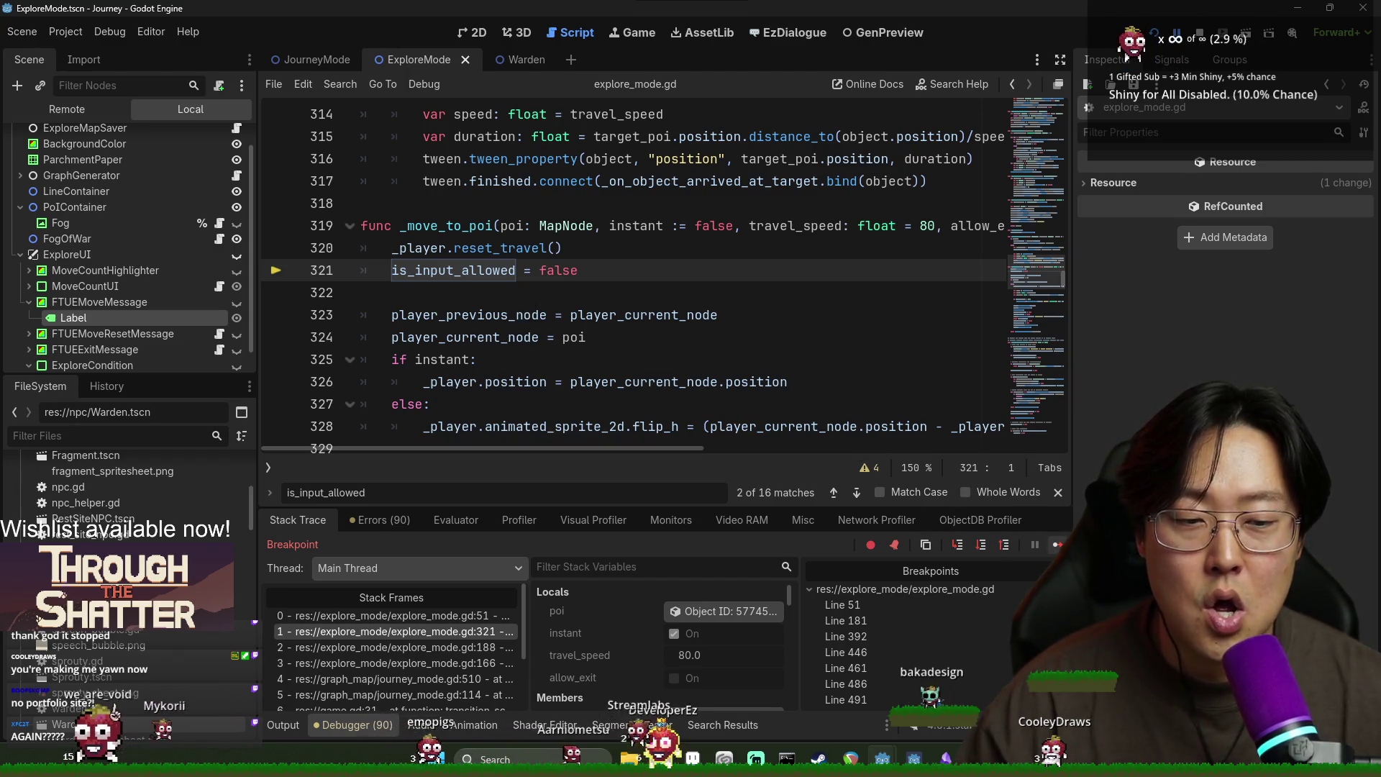
pyautogui.press('F12')
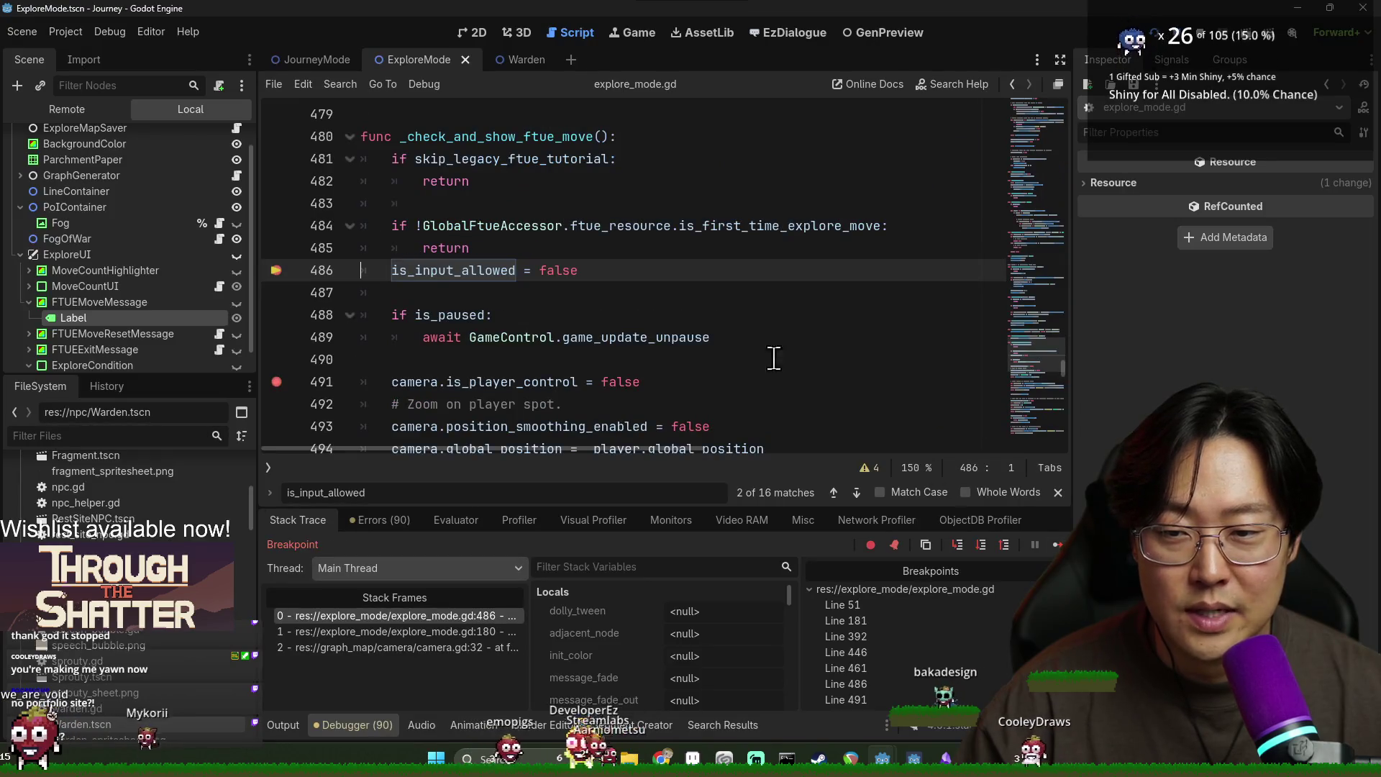
# Step: Remove the line 486 breakpoint, check callers at lines 180 and 486, then resume
pyautogui.press('F9')
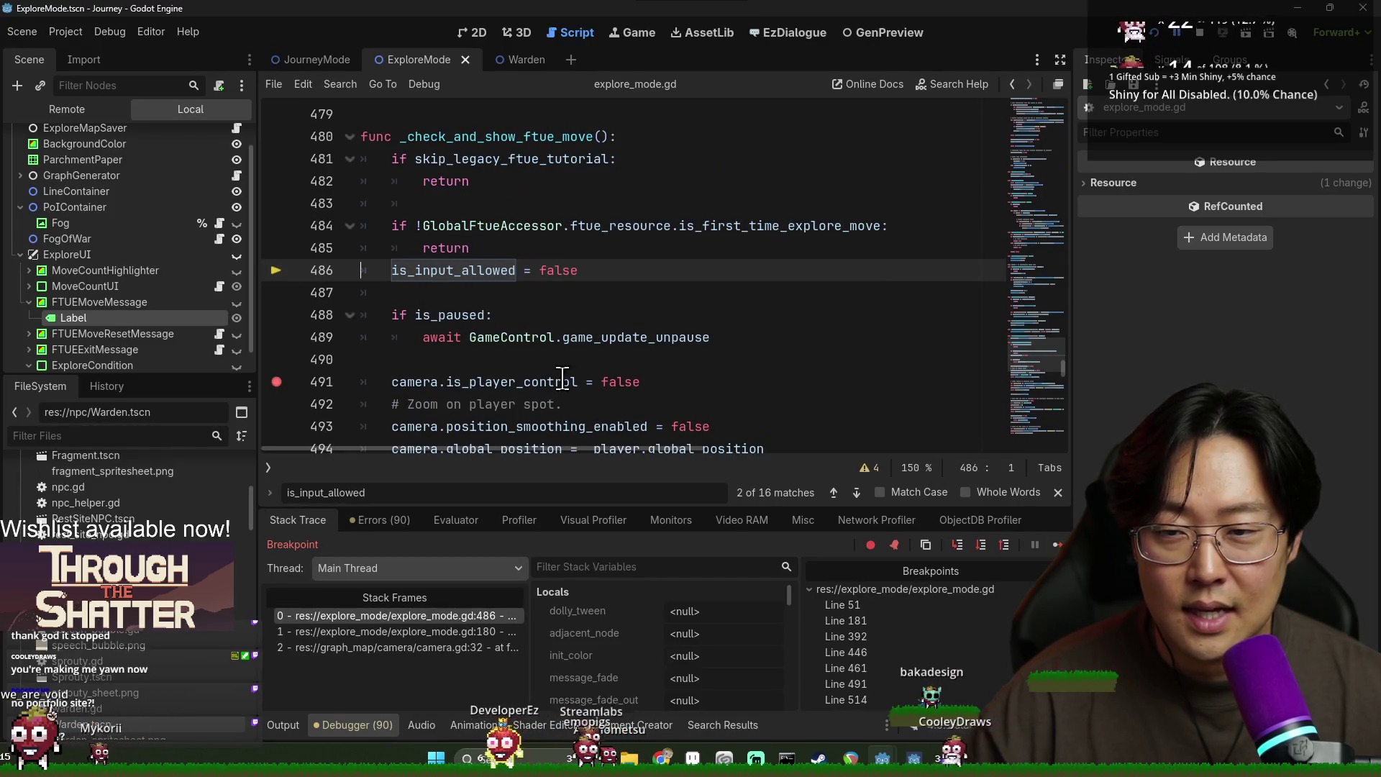
pyautogui.click(1055, 544)
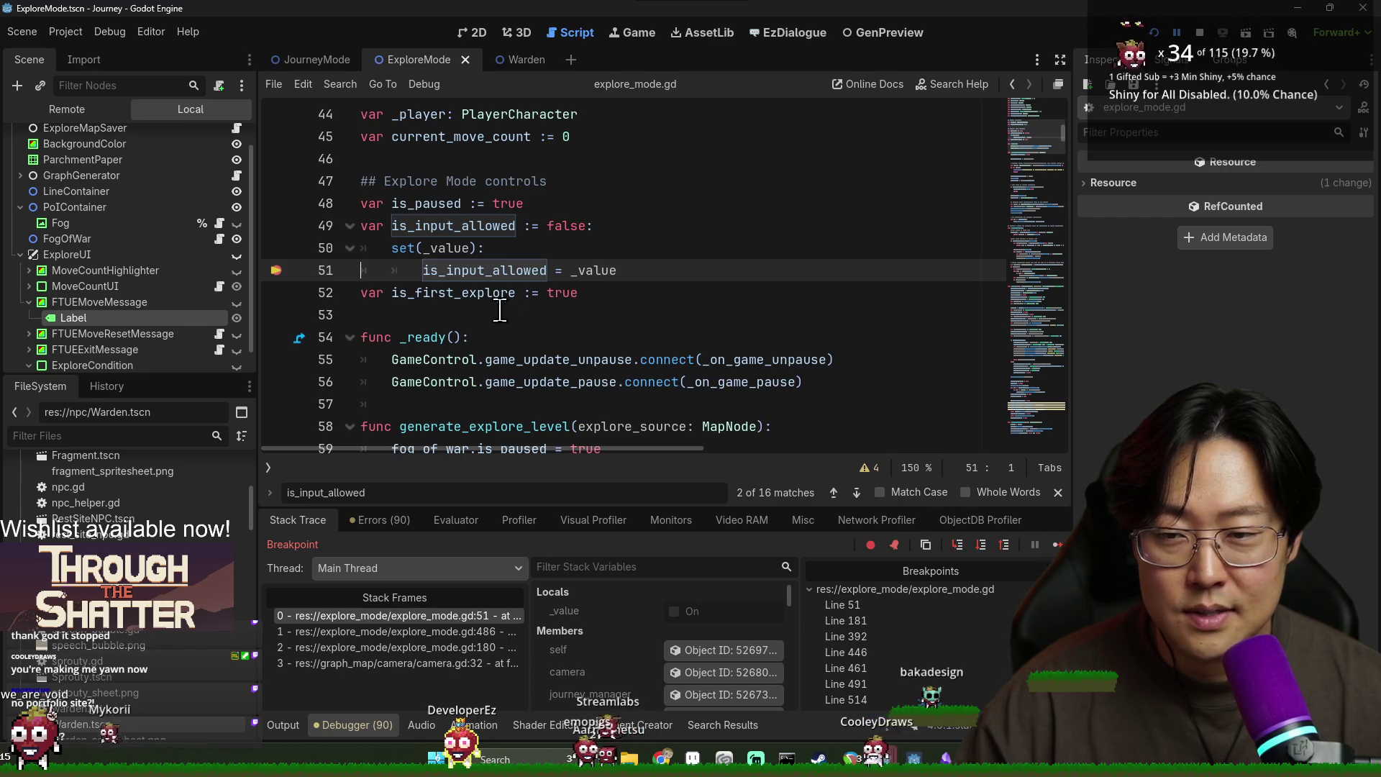
pyautogui.click(403, 646)
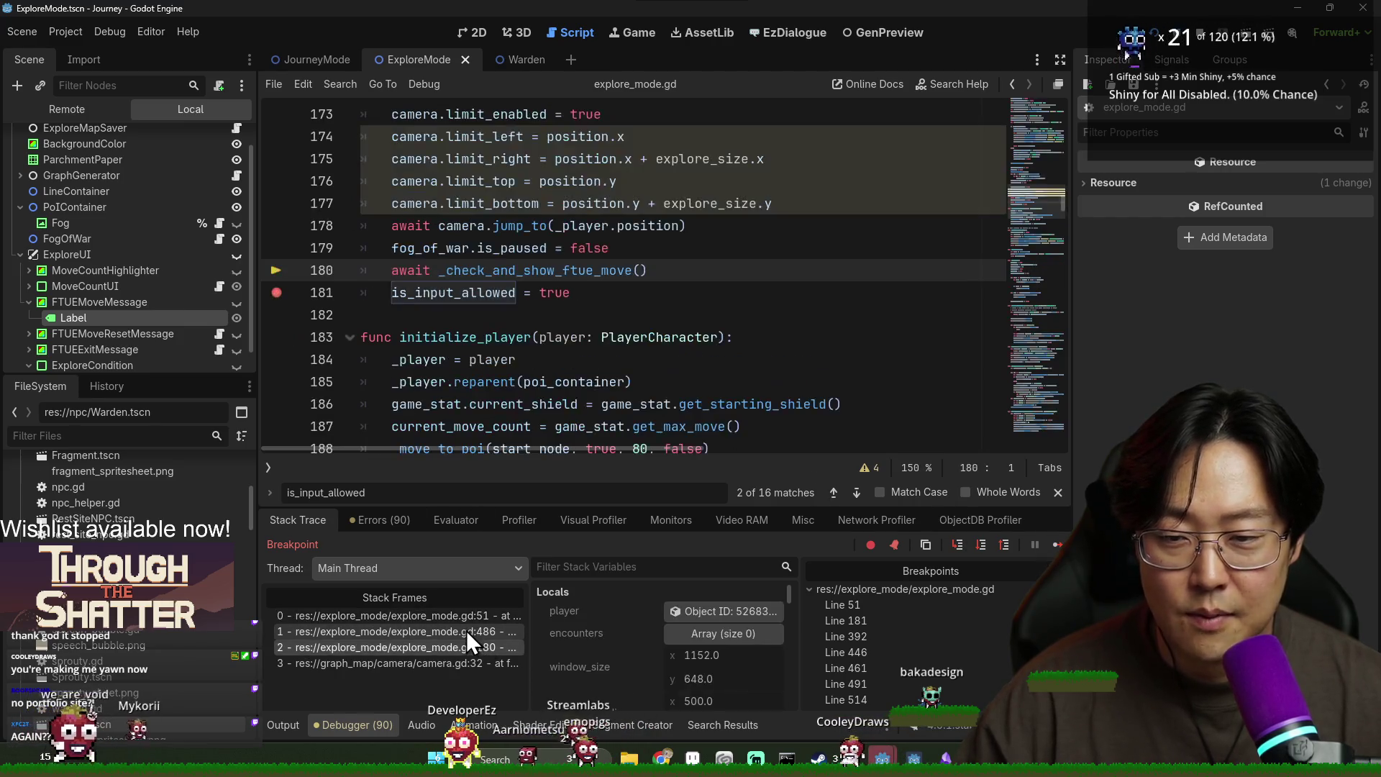
pyautogui.click(403, 630)
pyautogui.press('F12')
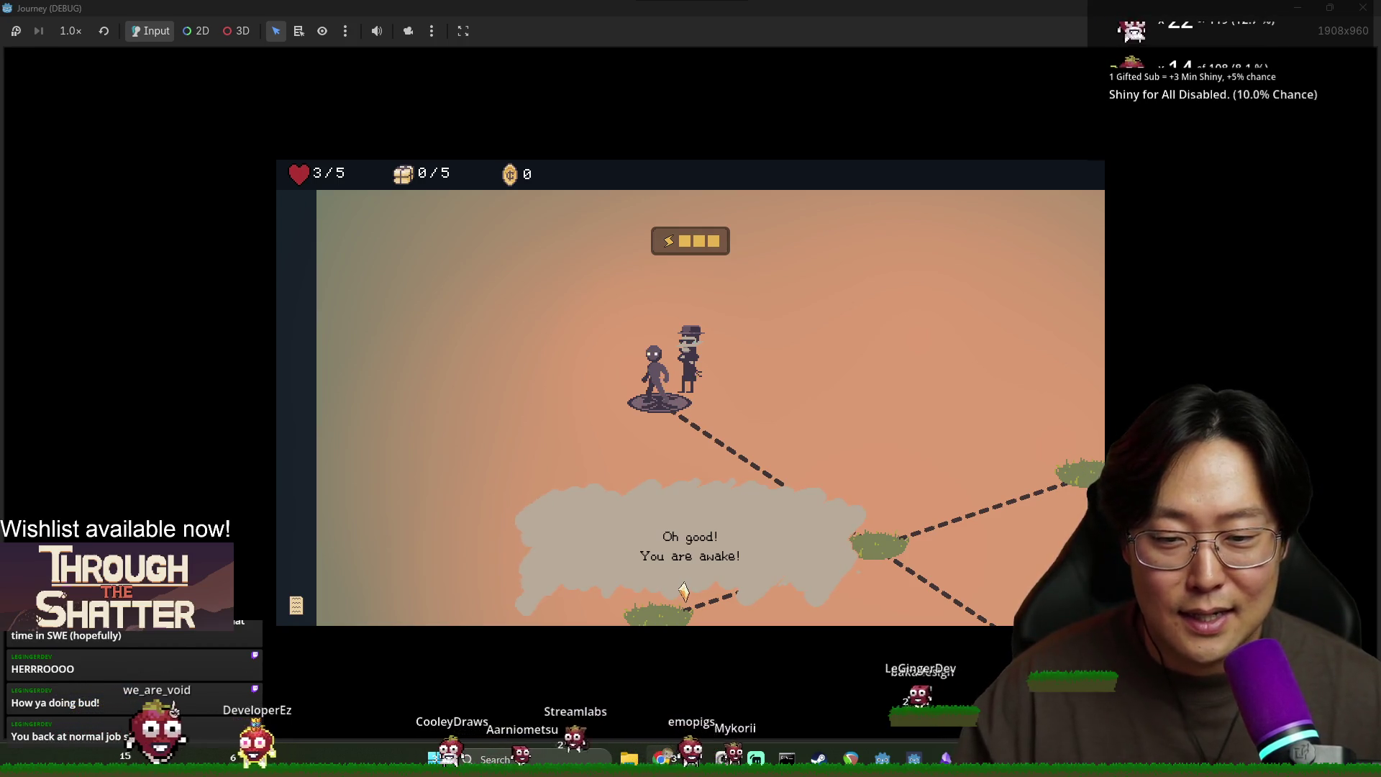
# Step: Advance through the opening dialogue and choose 'Take the Provision' to reach the line 491 breakpoint
pyautogui.click(906, 529)
pyautogui.click(909, 529)
pyautogui.click(925, 537)
pyautogui.click(927, 538)
pyautogui.click(764, 591)
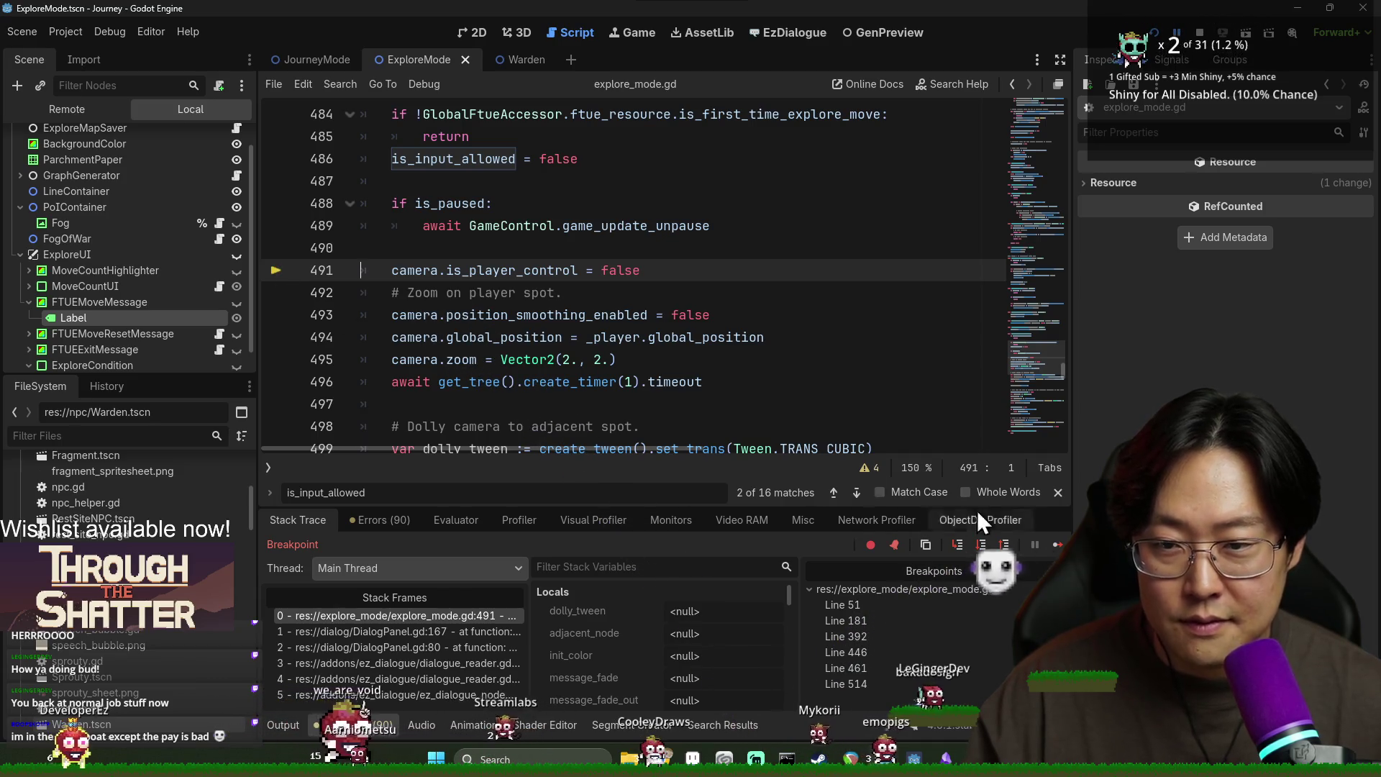
pyautogui.scroll(3, 638, 367)
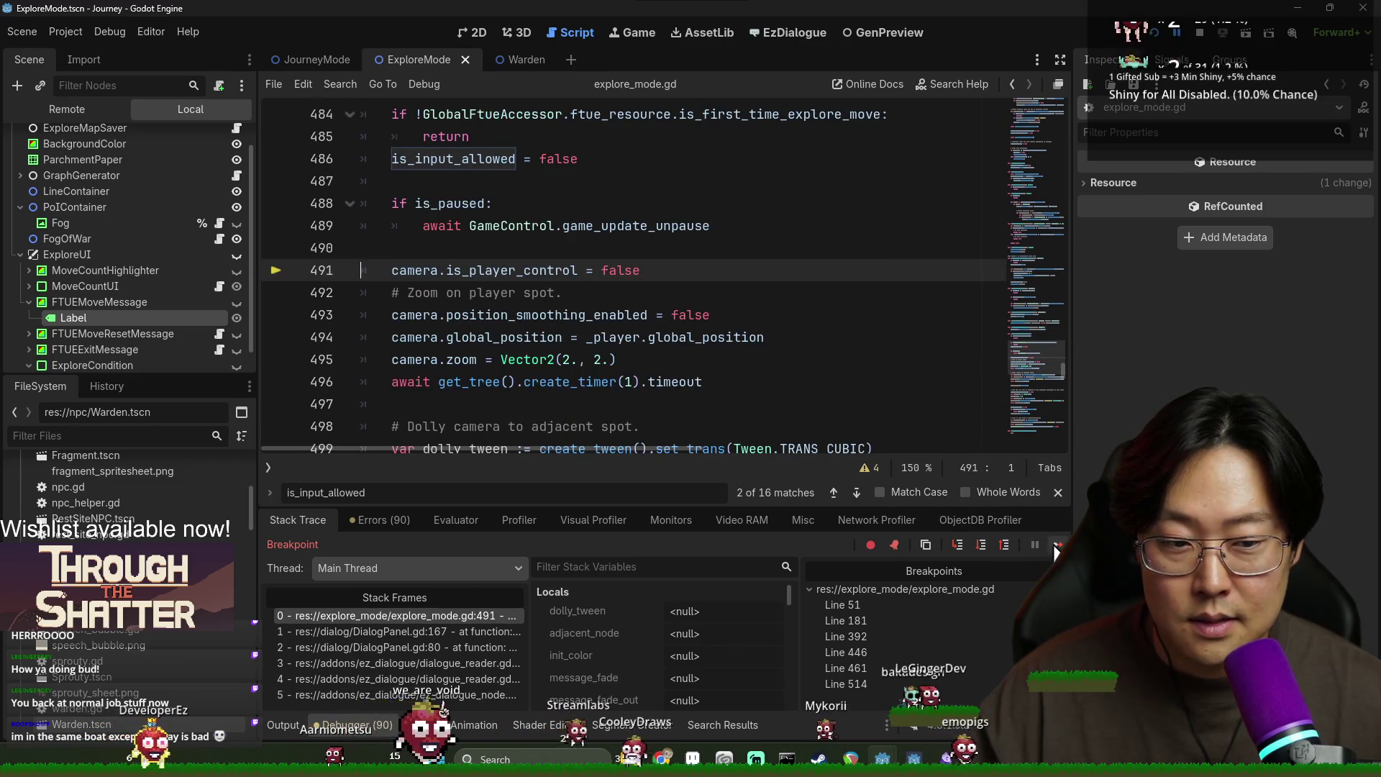
pyautogui.click(1048, 543)
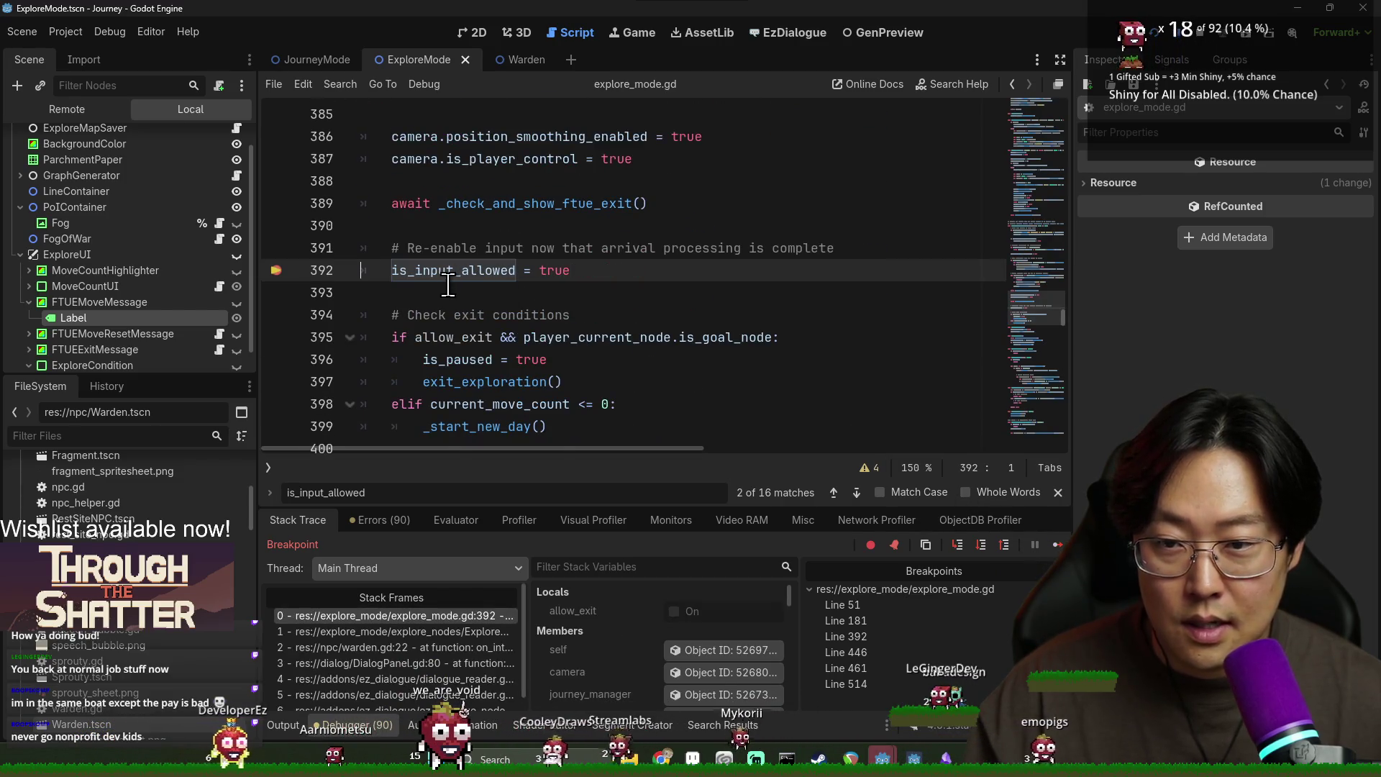
pyautogui.scroll(3, 455, 343)
pyautogui.hotkey('alt', 'Tab')
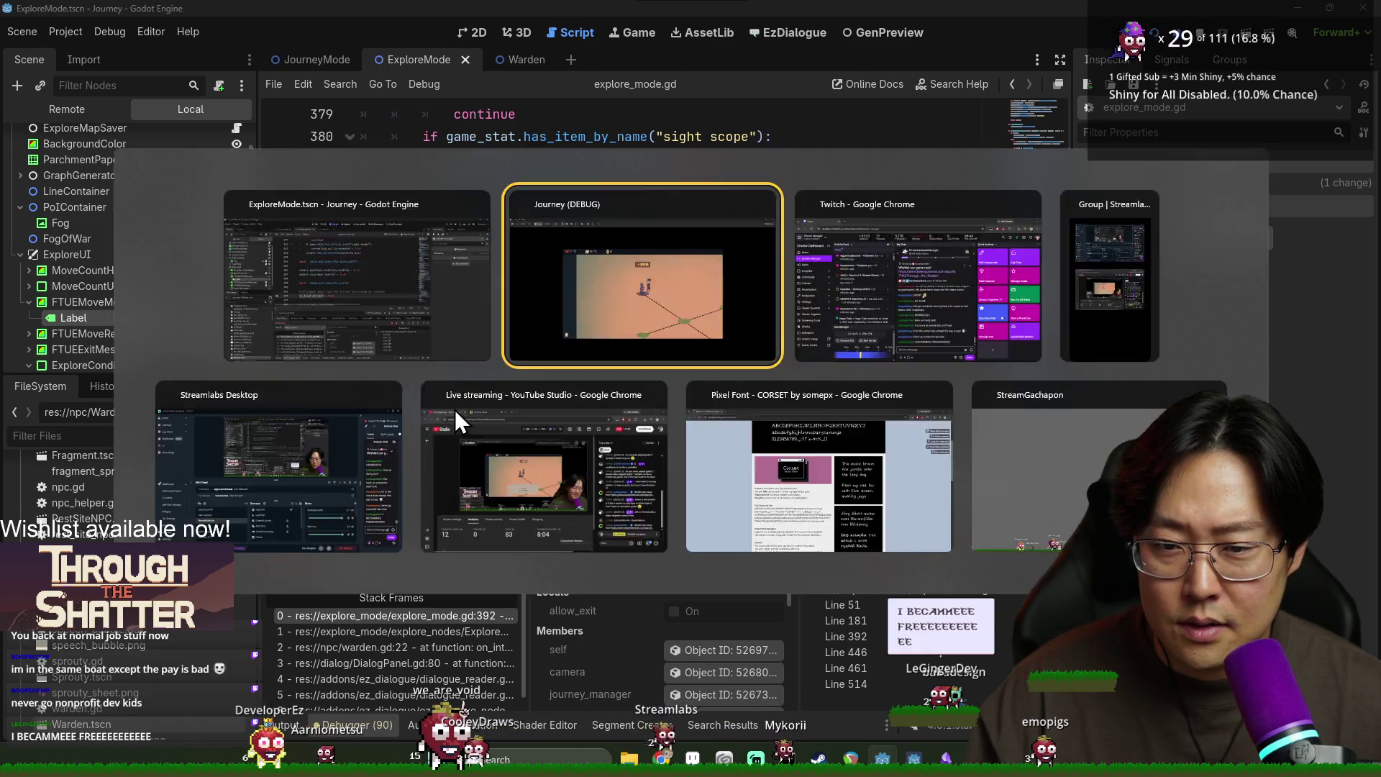
pyautogui.hotkey('alt', 'Tab')
pyautogui.scroll(5, 454, 409)
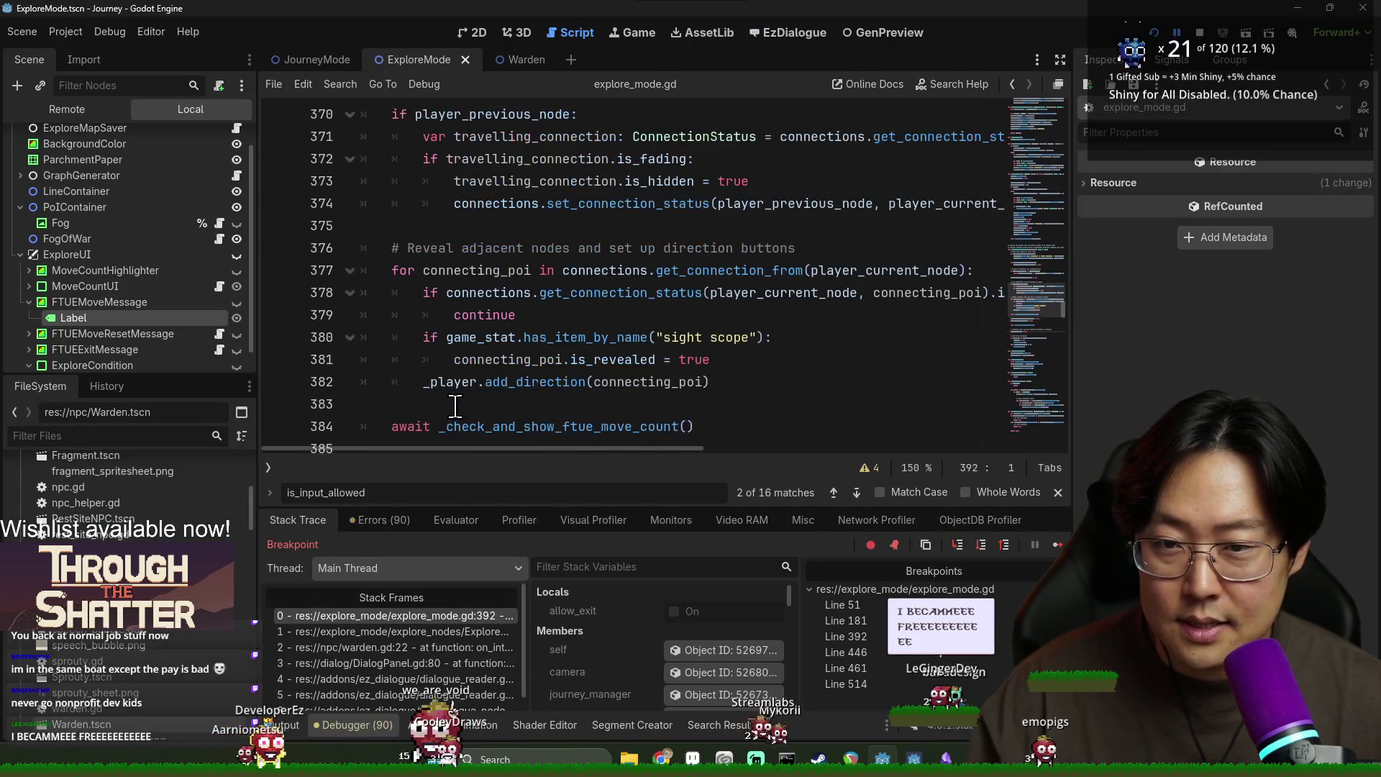
pyautogui.scroll(-5, 464, 424)
pyautogui.scroll(10, 469, 424)
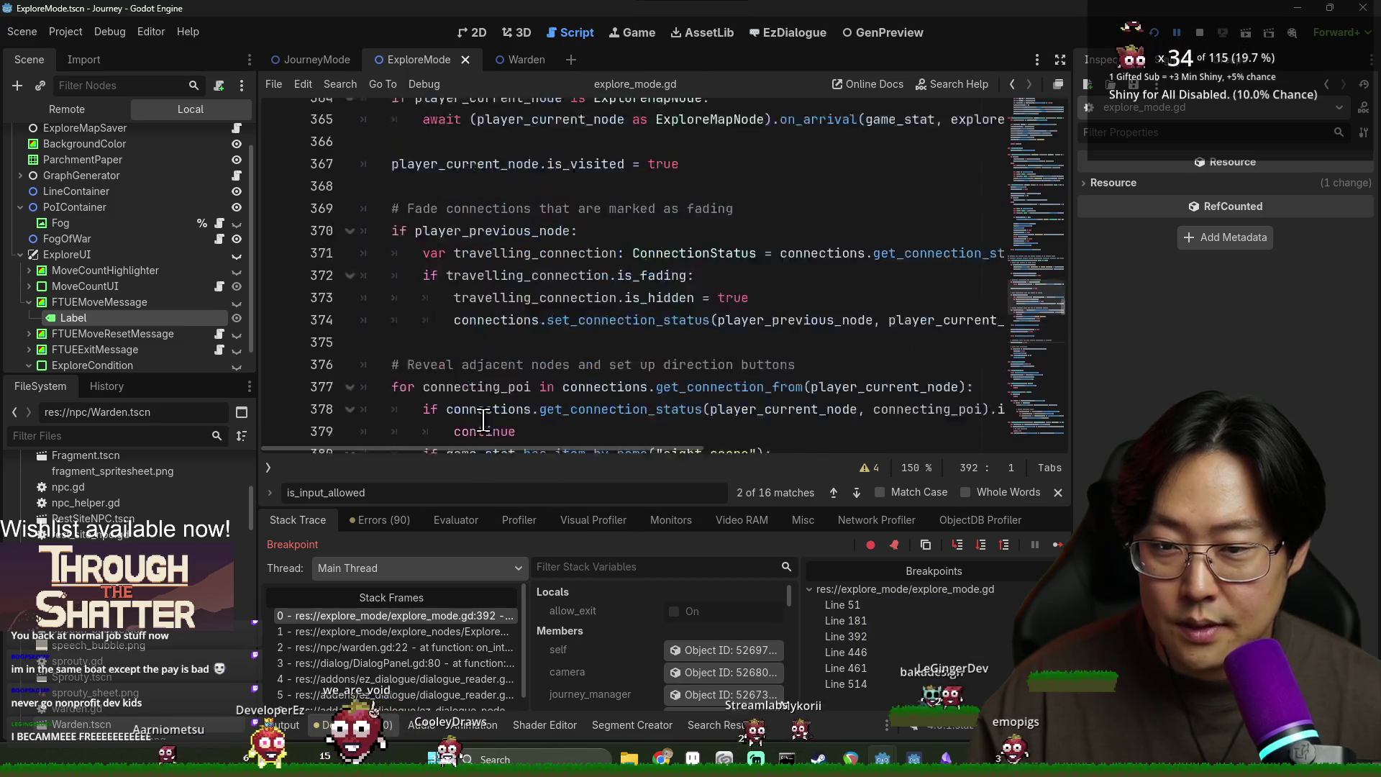
pyautogui.scroll(-5, 459, 404)
pyautogui.scroll(5, 458, 405)
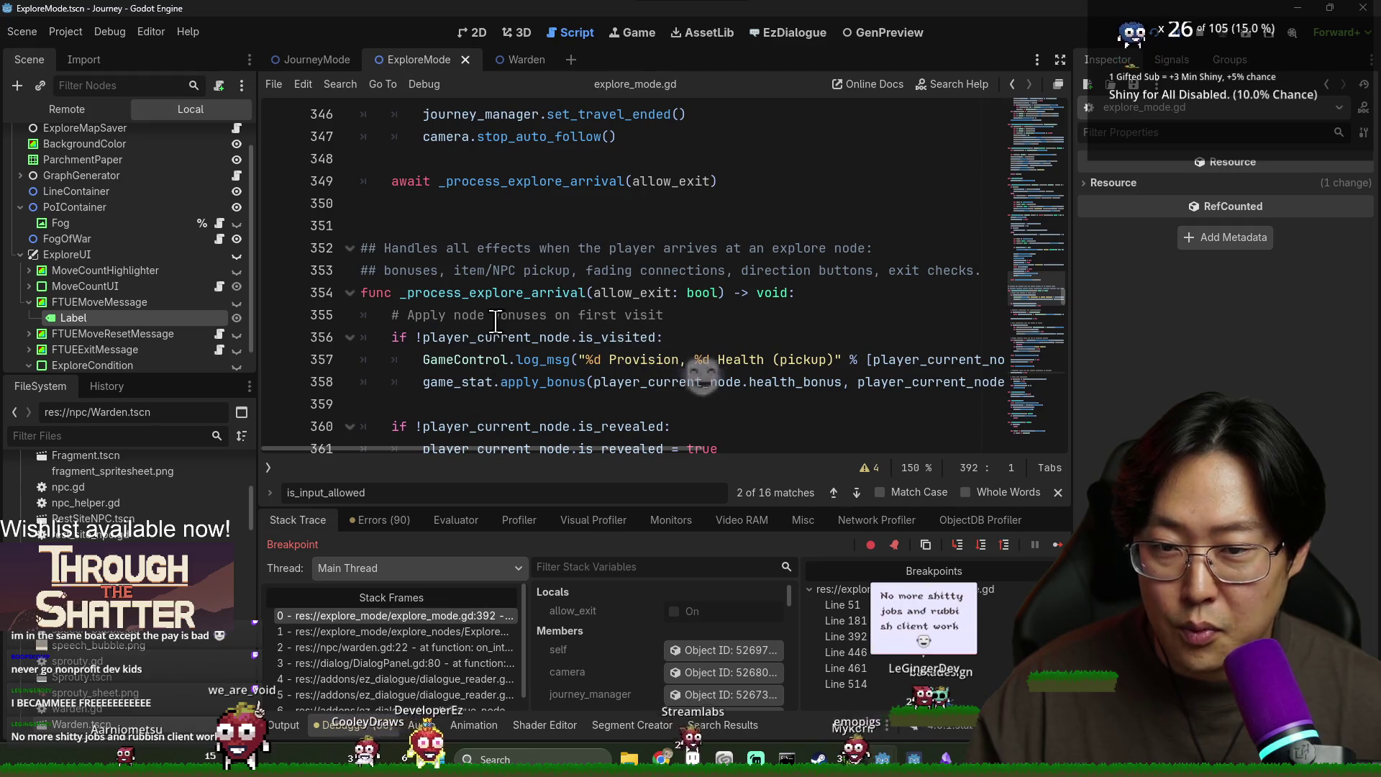
pyautogui.scroll(-1, 575, 306)
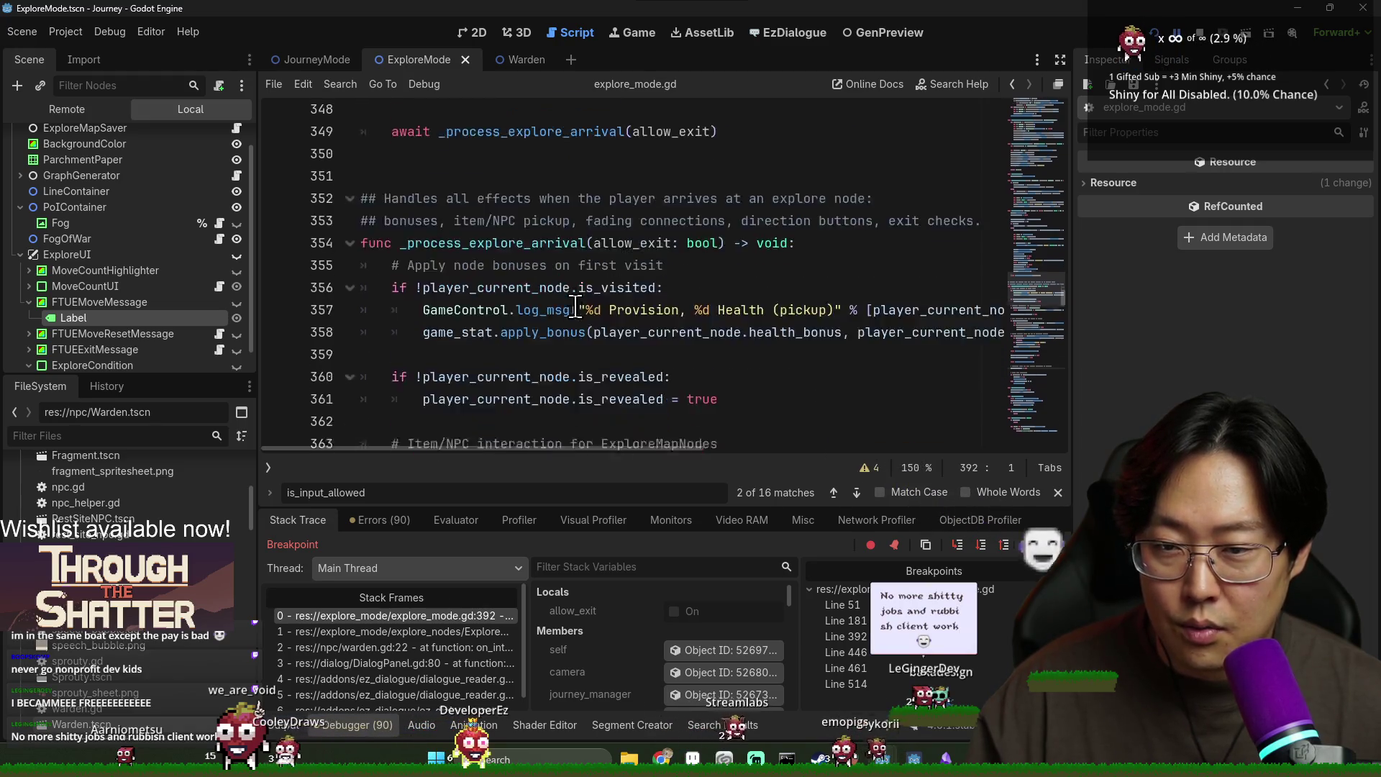
pyautogui.scroll(-10, 575, 306)
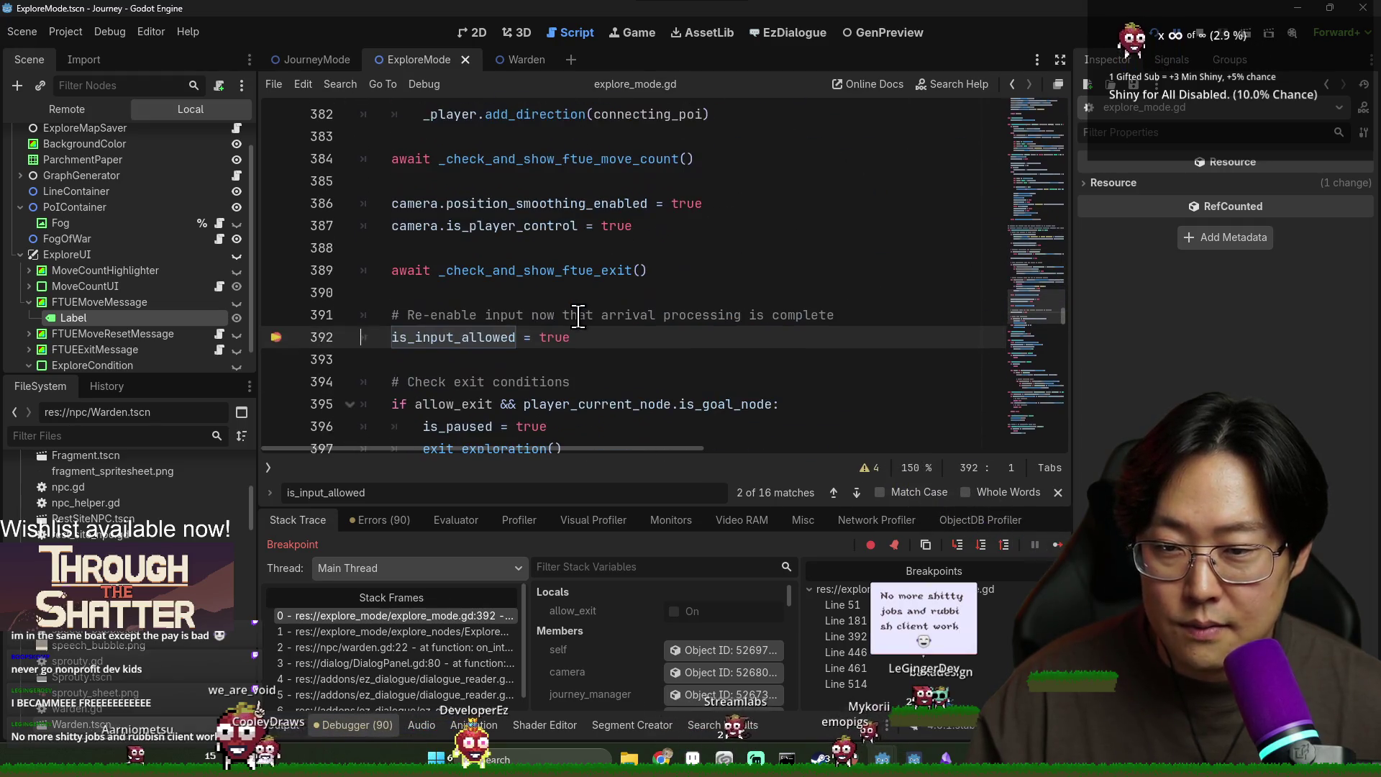
pyautogui.doubleClick(509, 271)
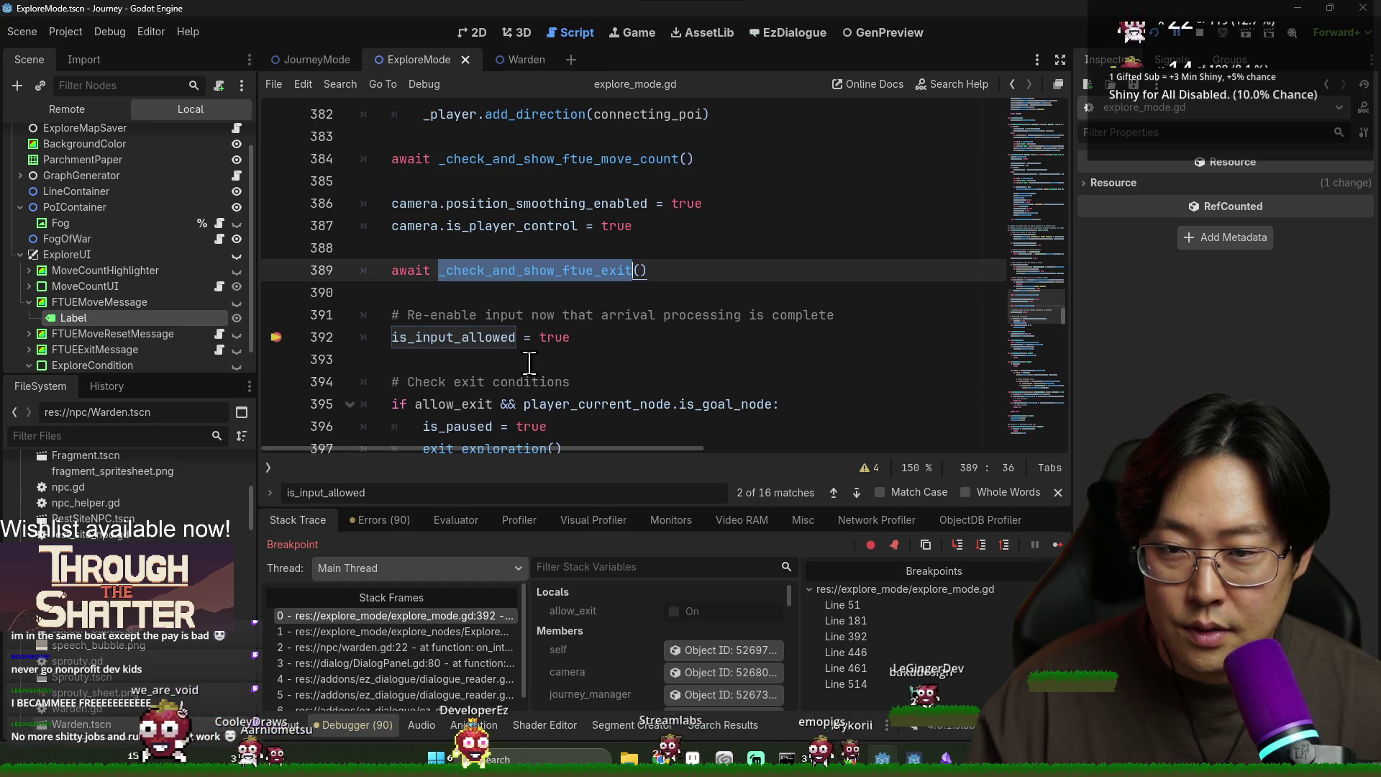
pyautogui.click(418, 631)
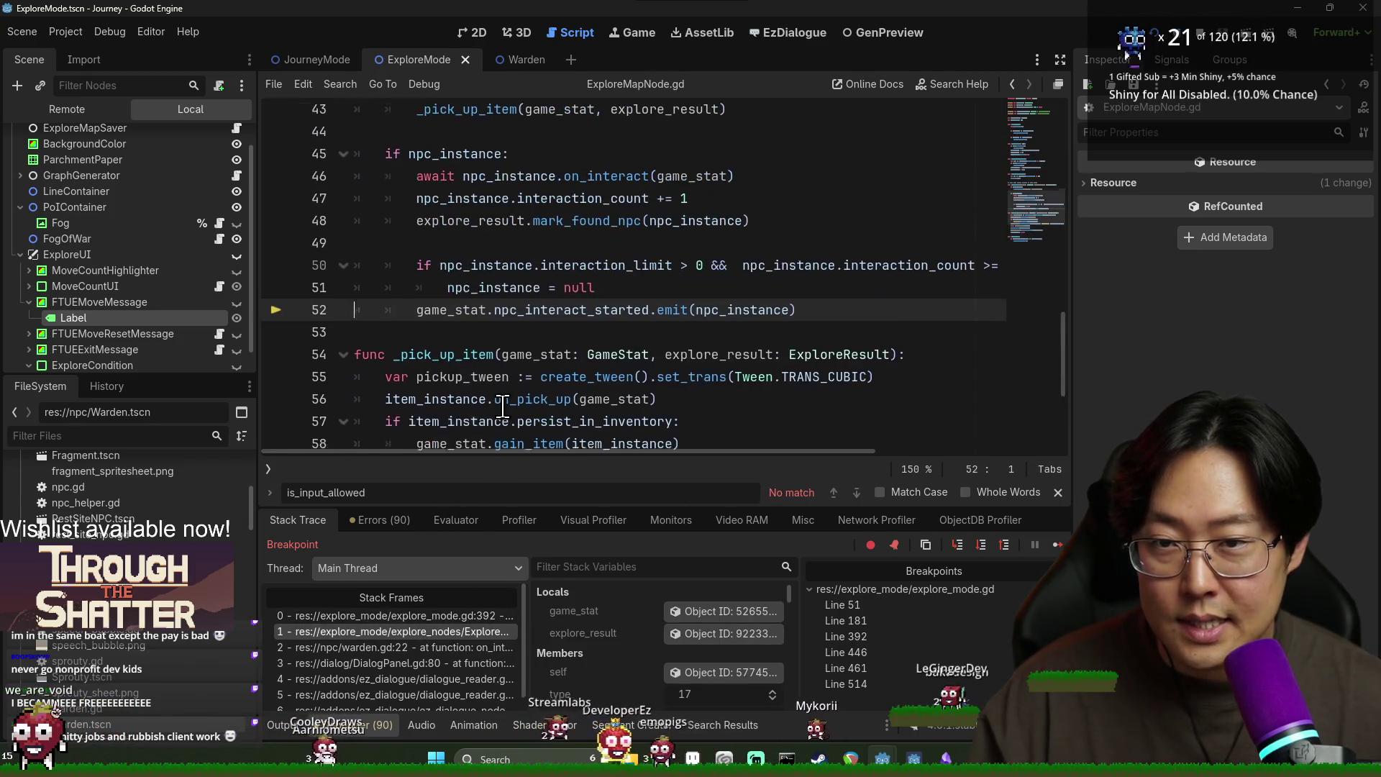
pyautogui.scroll(1, 554, 354)
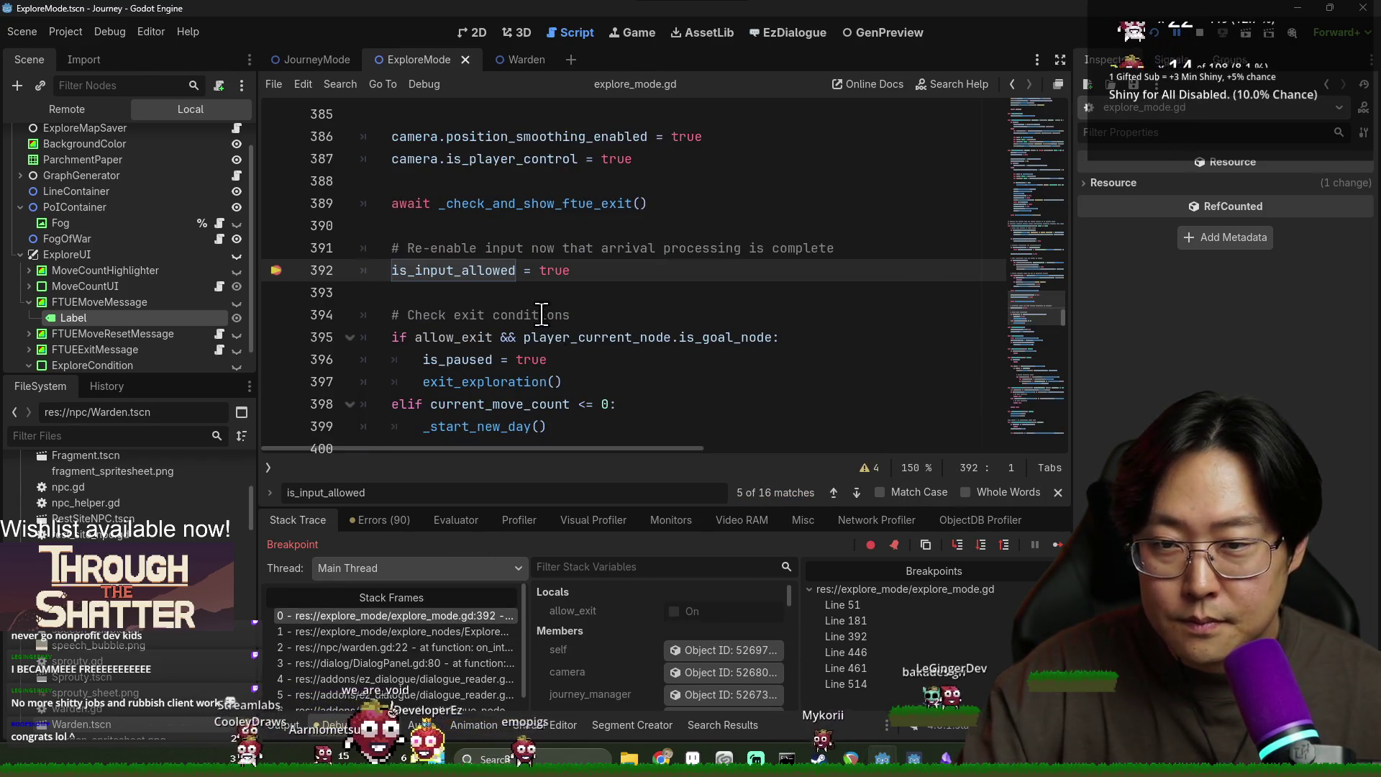
# Step: Stop the running Journey debug session
pyautogui.click(1199, 33)
pyautogui.scroll(3, 489, 397)
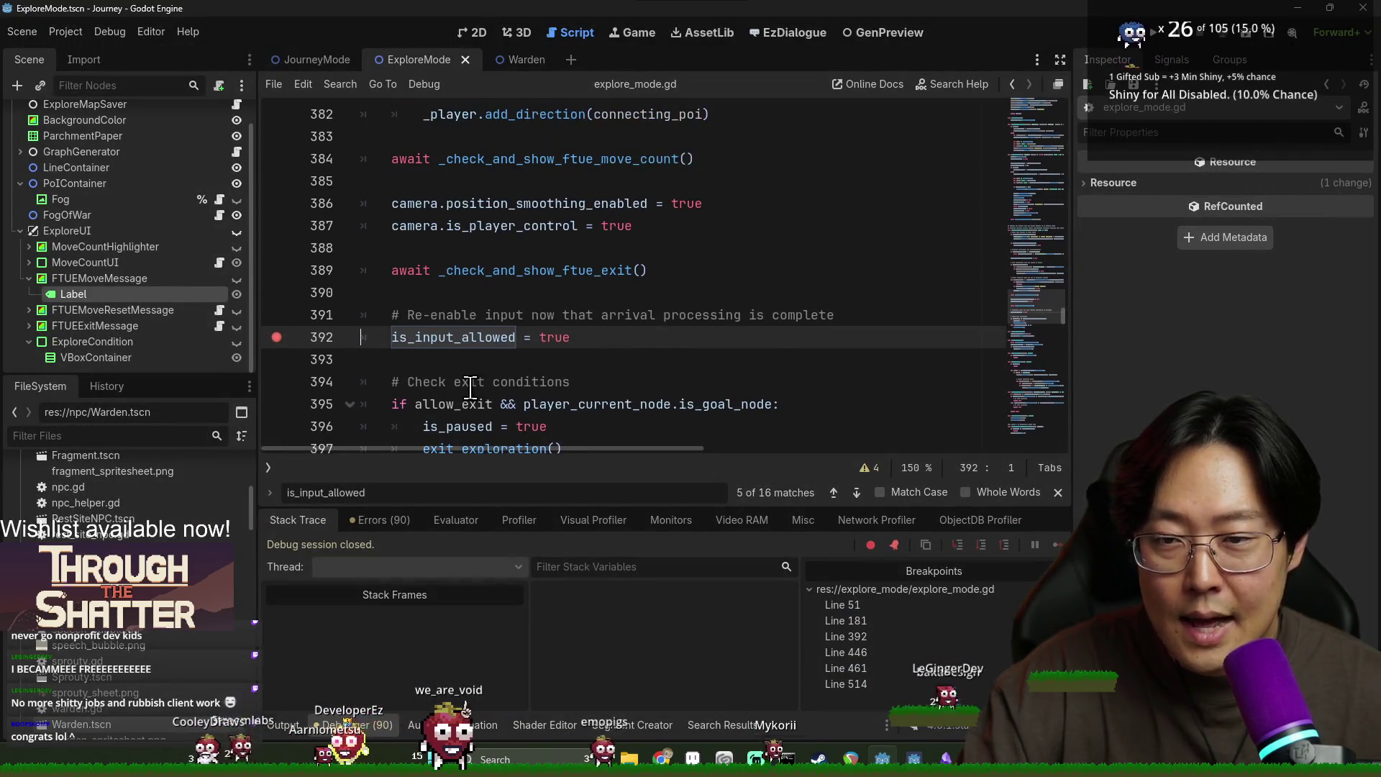
pyautogui.scroll(-2, 495, 381)
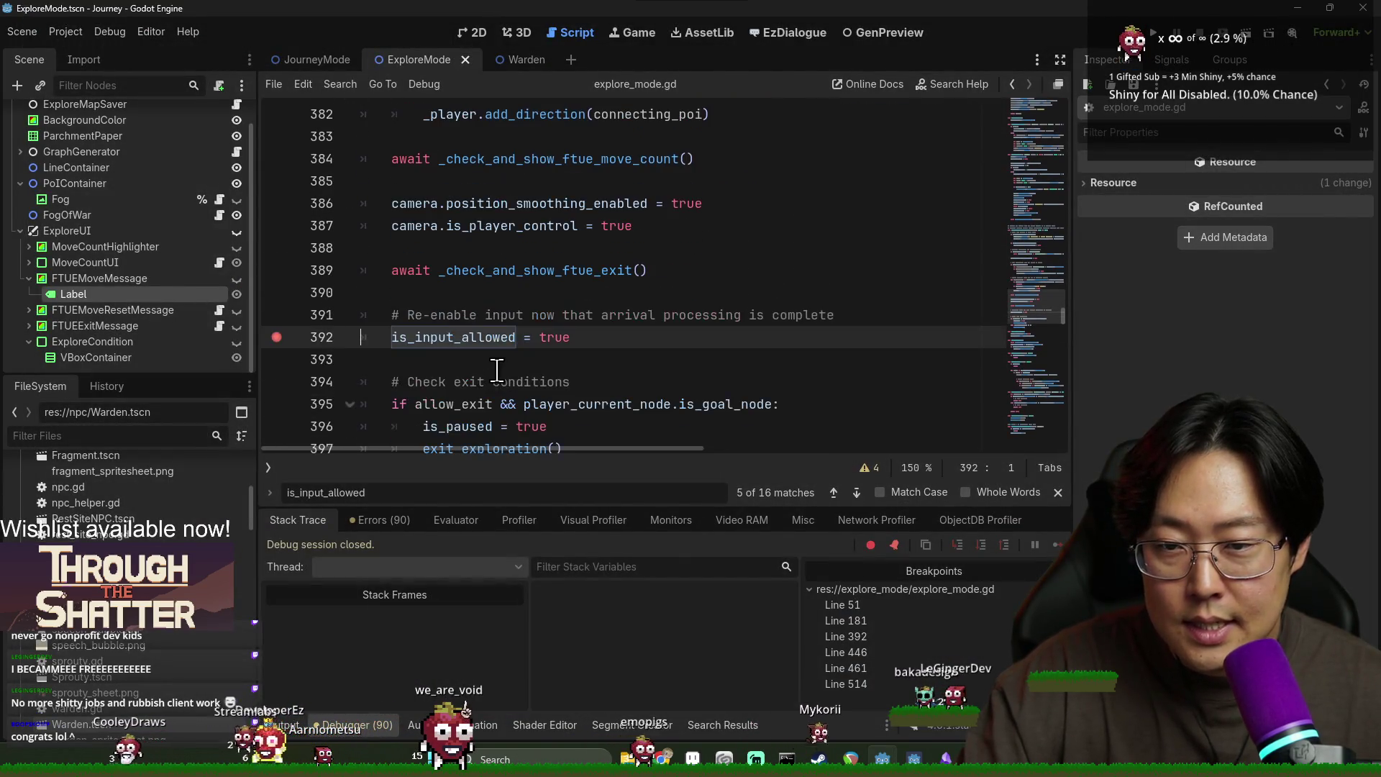
pyautogui.scroll(2, 496, 371)
pyautogui.scroll(-2, 499, 366)
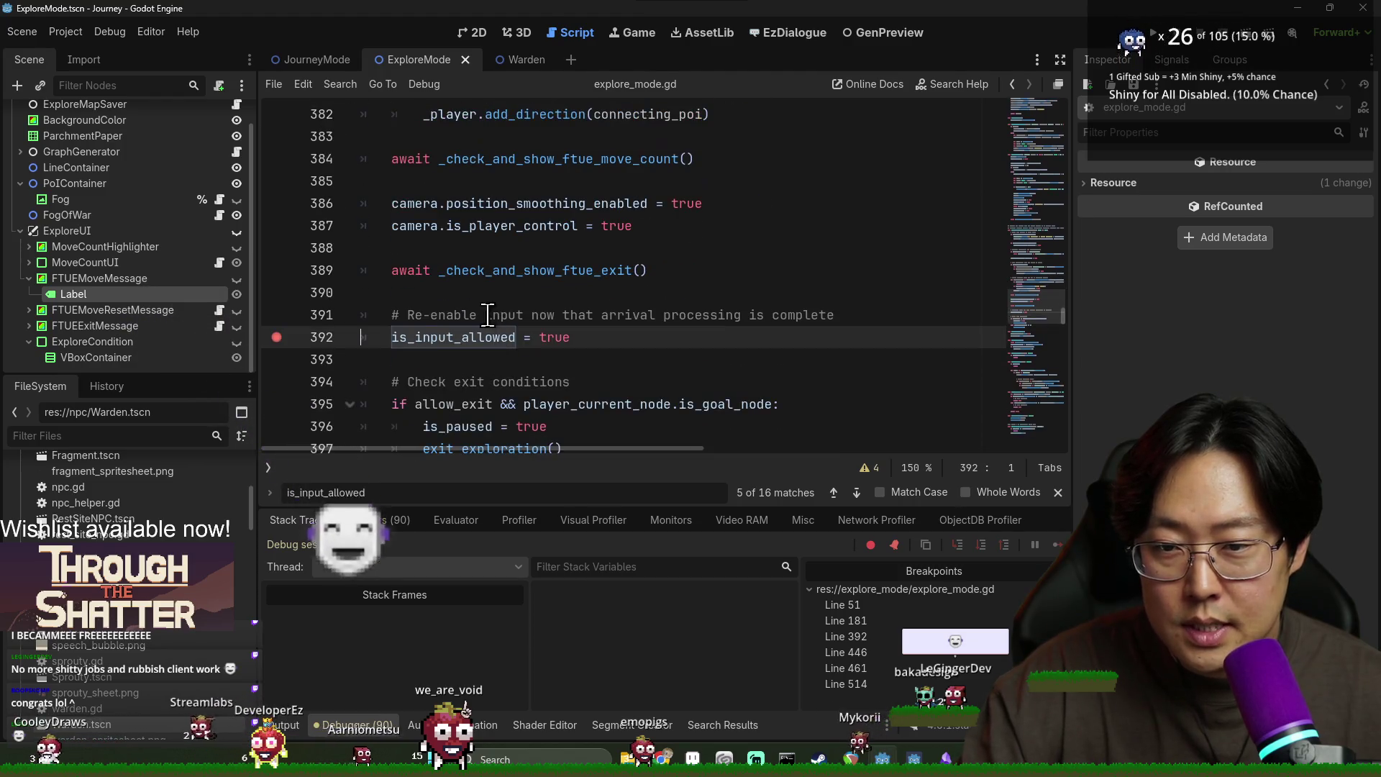
# Step: Review the arrival code around lines 371–392, highlighting travelling_connection, connecting_poi, _process_explore_arrival and is_input_allowed
pyautogui.doubleClick(483, 271)
pyautogui.scroll(1, 489, 288)
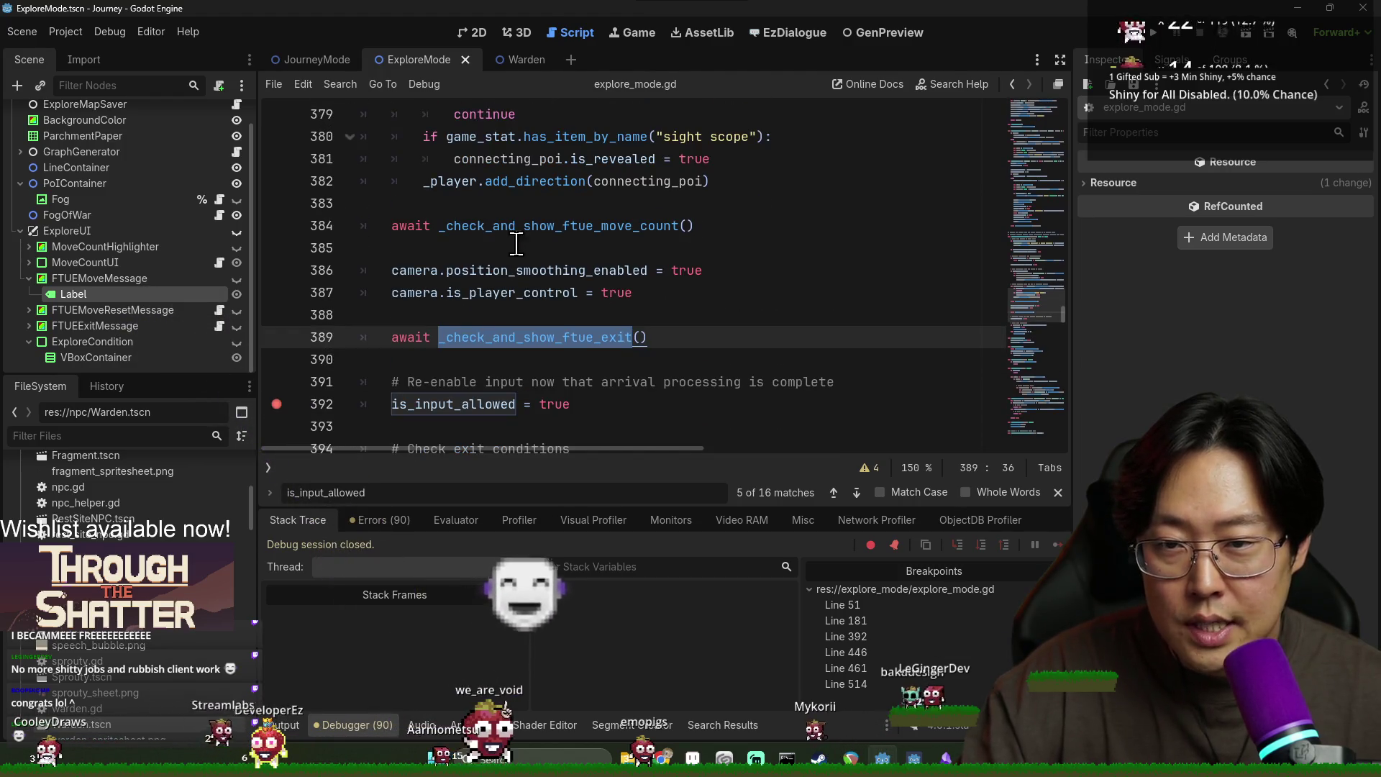
pyautogui.scroll(1, 493, 306)
pyautogui.scroll(-2, 496, 313)
pyautogui.scroll(6, 497, 310)
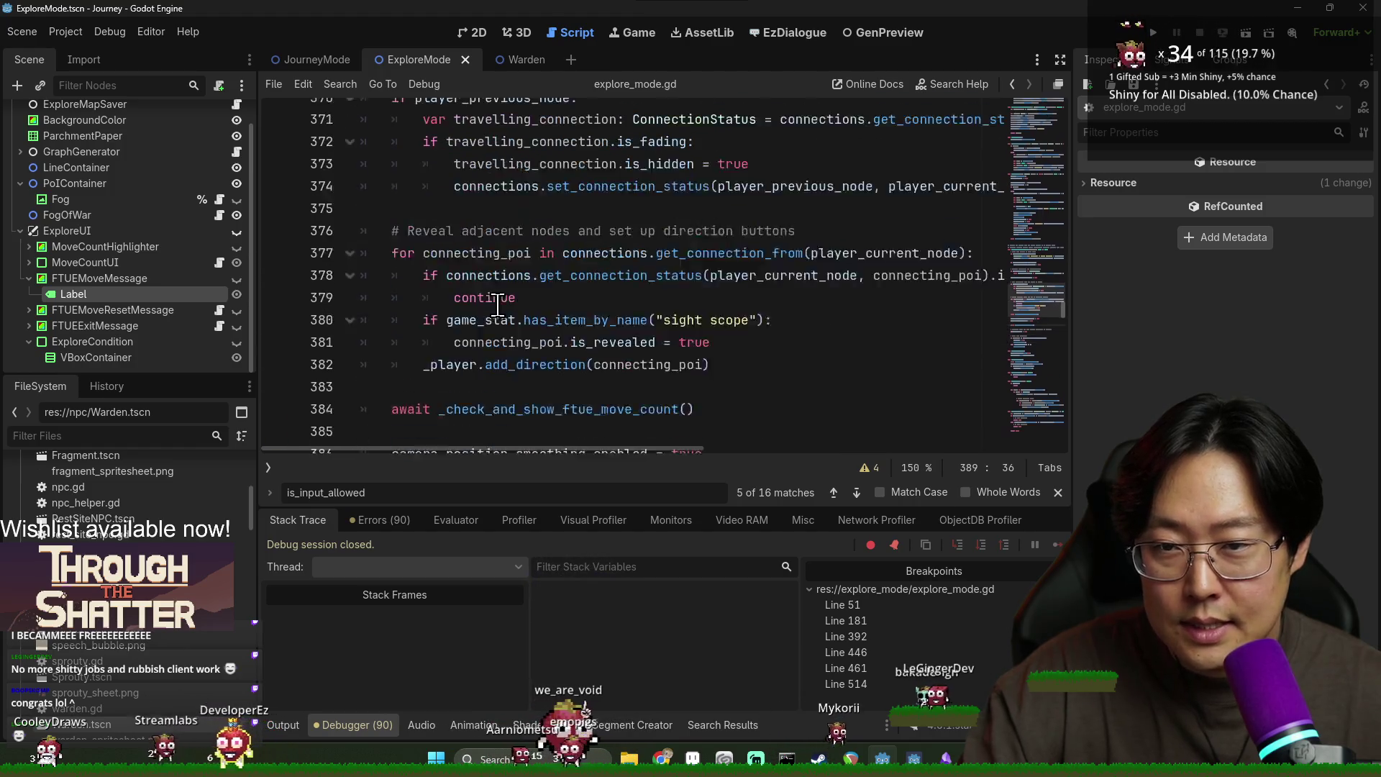
pyautogui.doubleClick(482, 266)
pyautogui.scroll(-2, 497, 273)
pyautogui.doubleClick(497, 270)
pyautogui.scroll(4, 503, 298)
pyautogui.scroll(3, 504, 298)
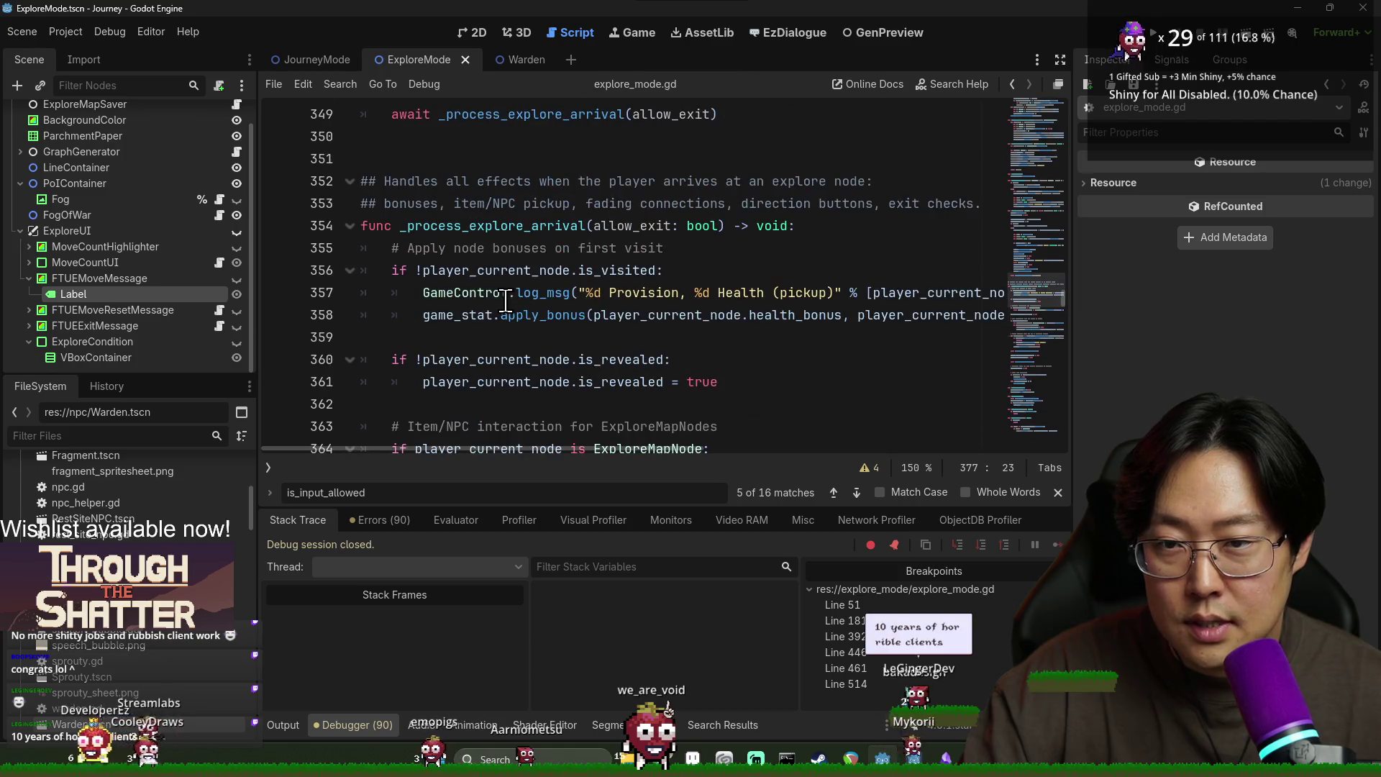
pyautogui.doubleClick(481, 238)
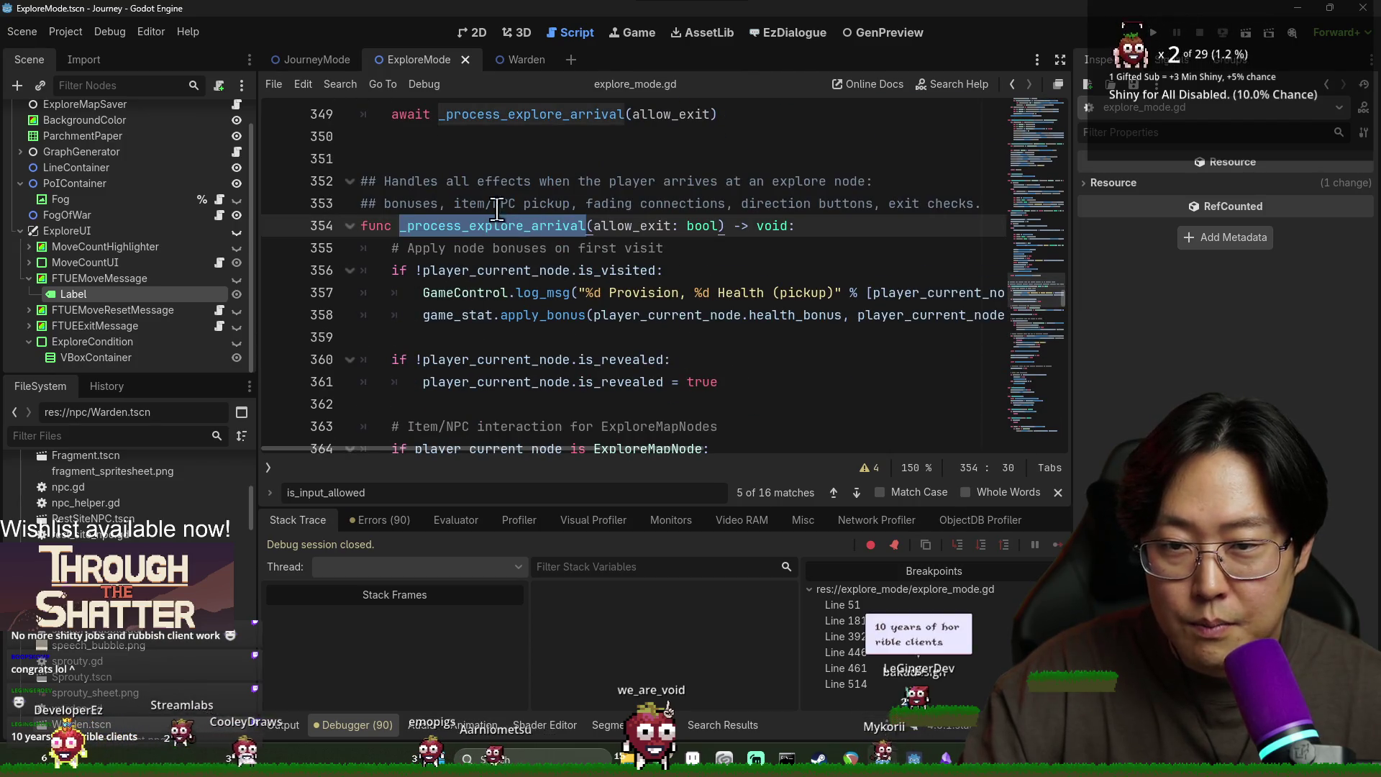
pyautogui.scroll(-12, 489, 287)
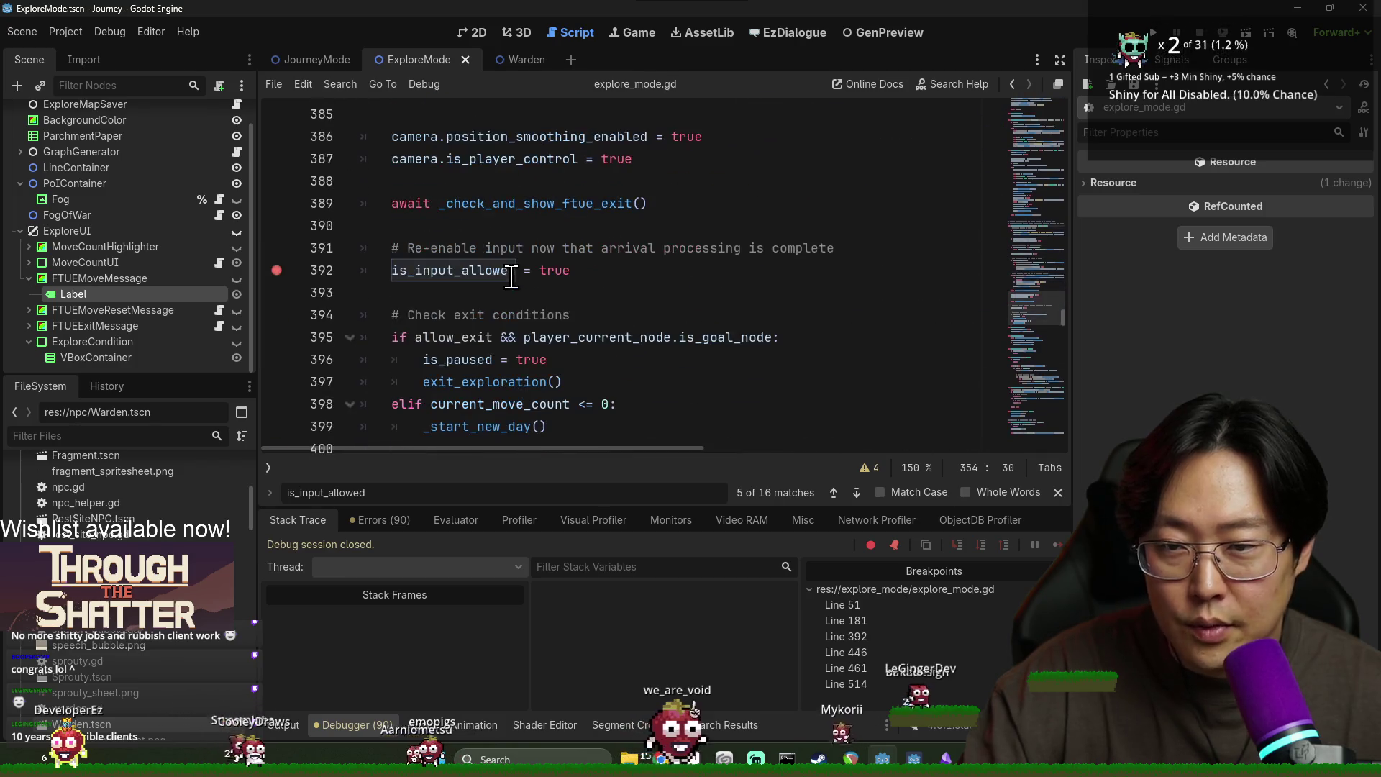
pyautogui.doubleClick(453, 247)
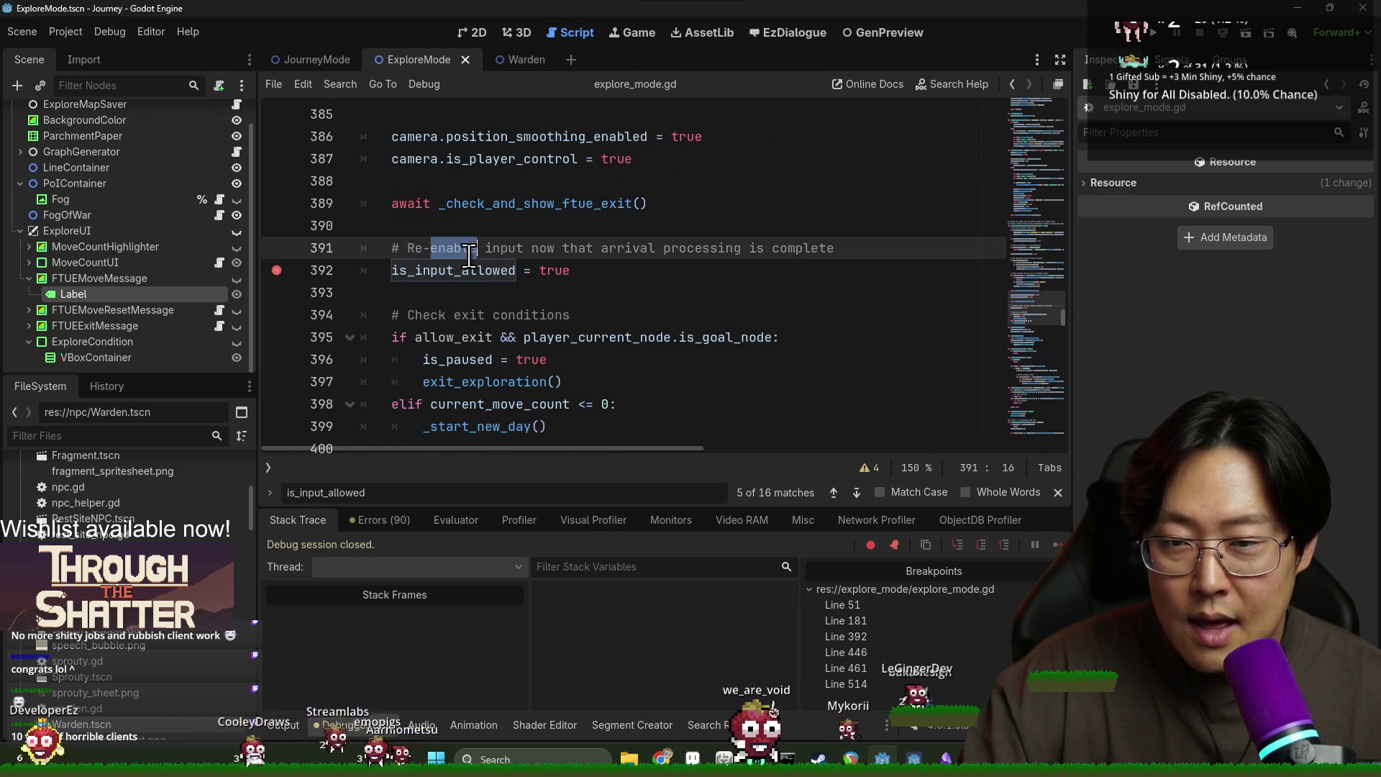
pyautogui.click(540, 274)
pyautogui.doubleClick(476, 273)
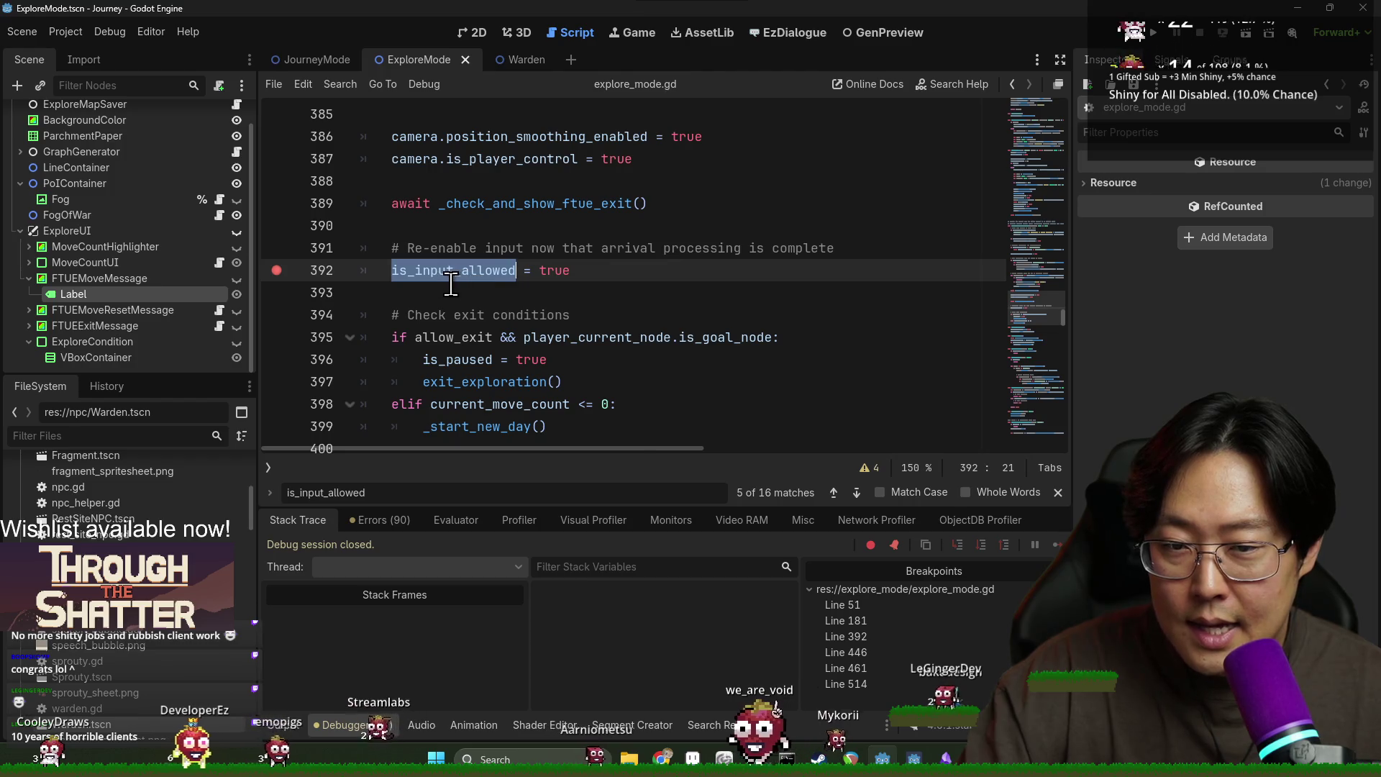
# Step: Remove the line 392 breakpoint and return to the top-of-file variable declarations
pyautogui.scroll(-1, 456, 283)
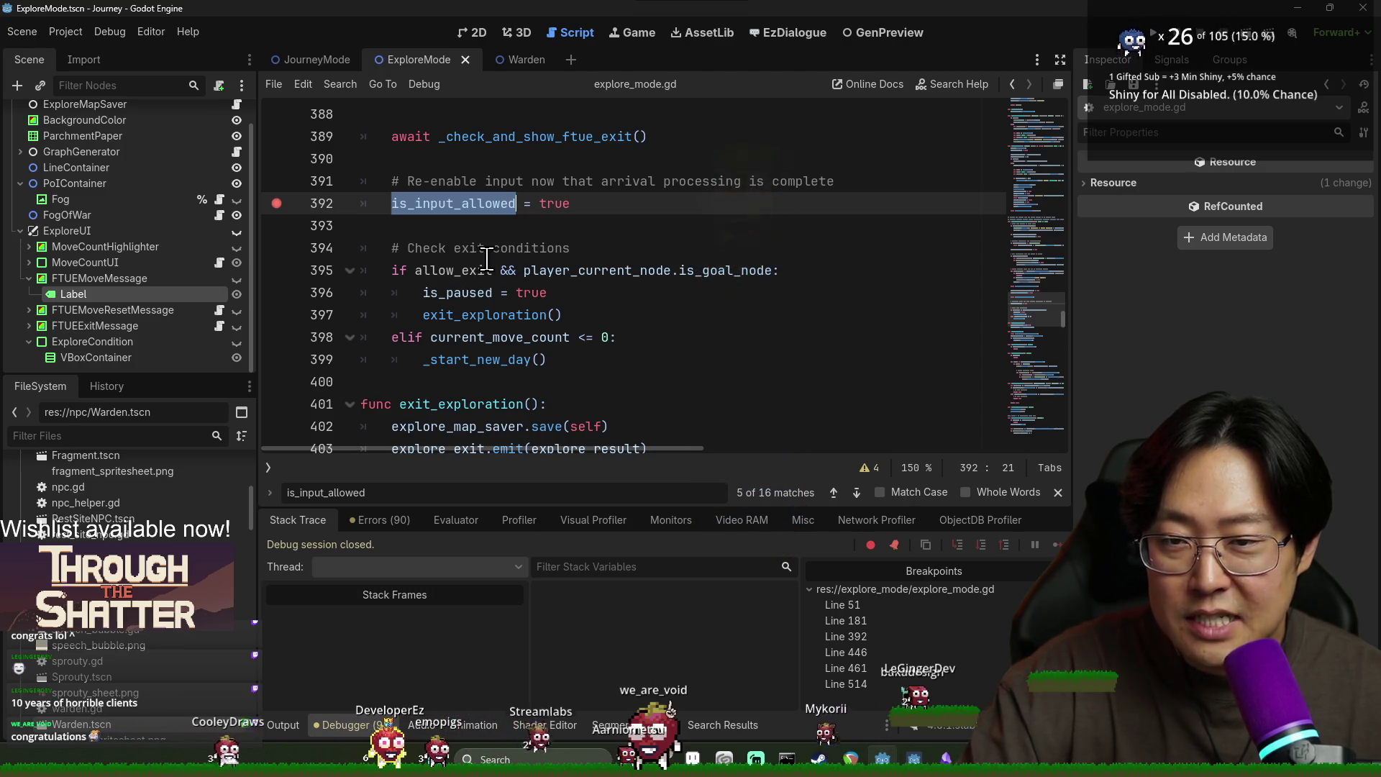
pyautogui.scroll(-7, 468, 225)
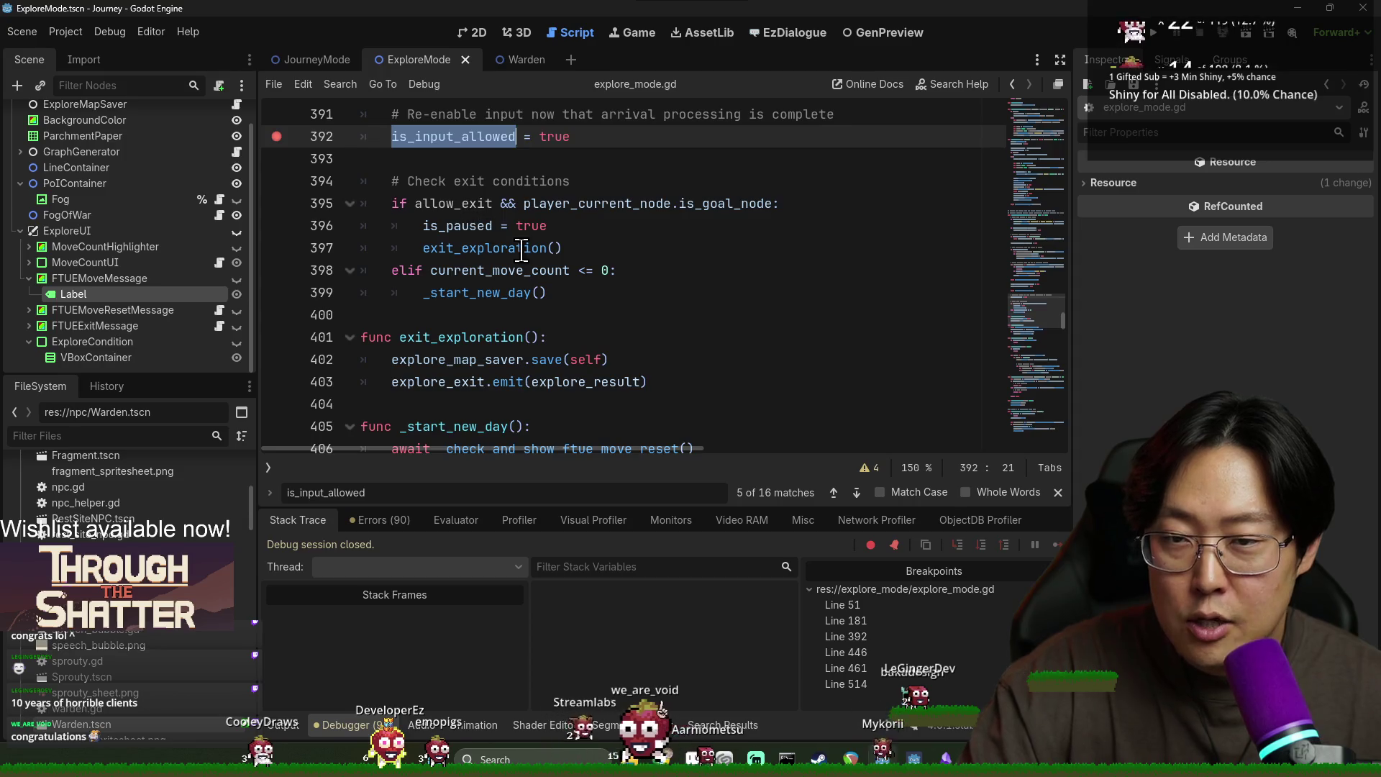
pyautogui.scroll(10, 698, 327)
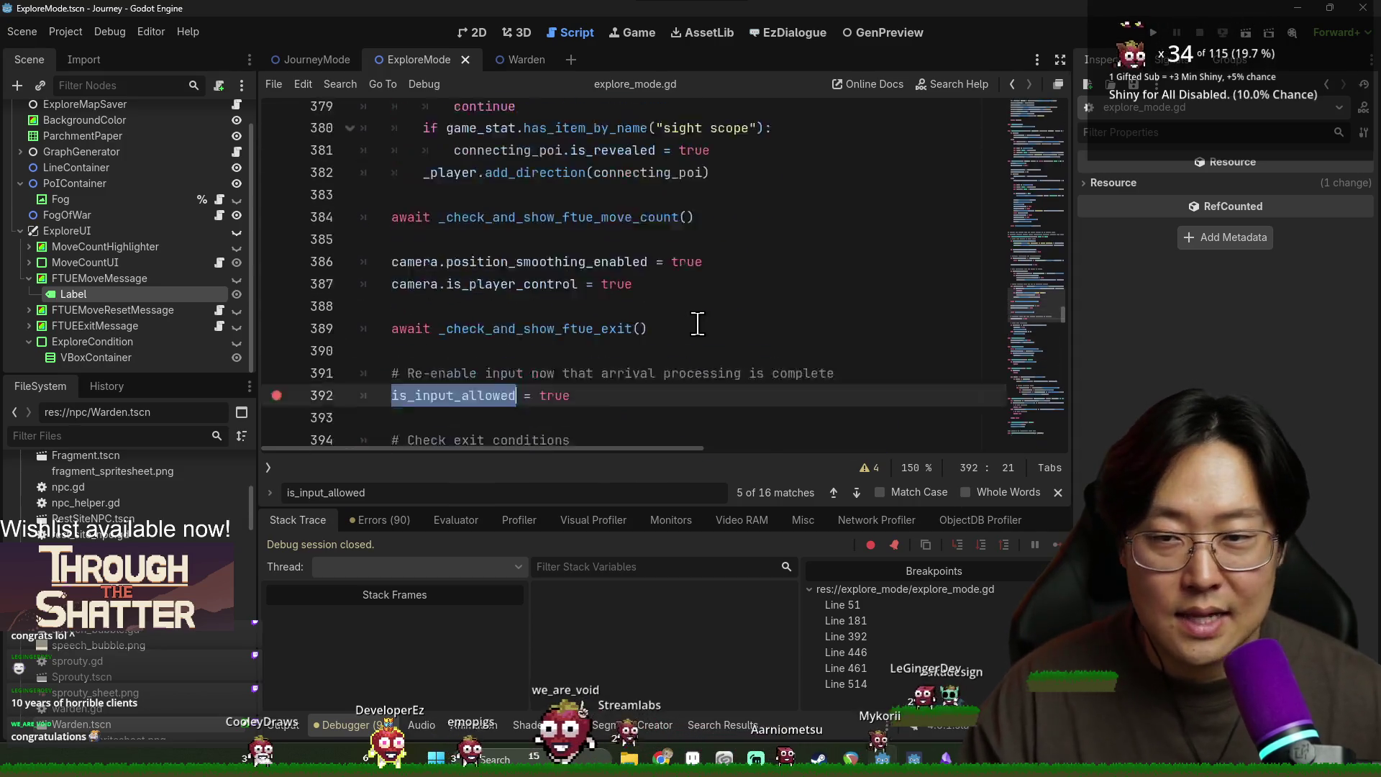
pyautogui.scroll(-2, 697, 324)
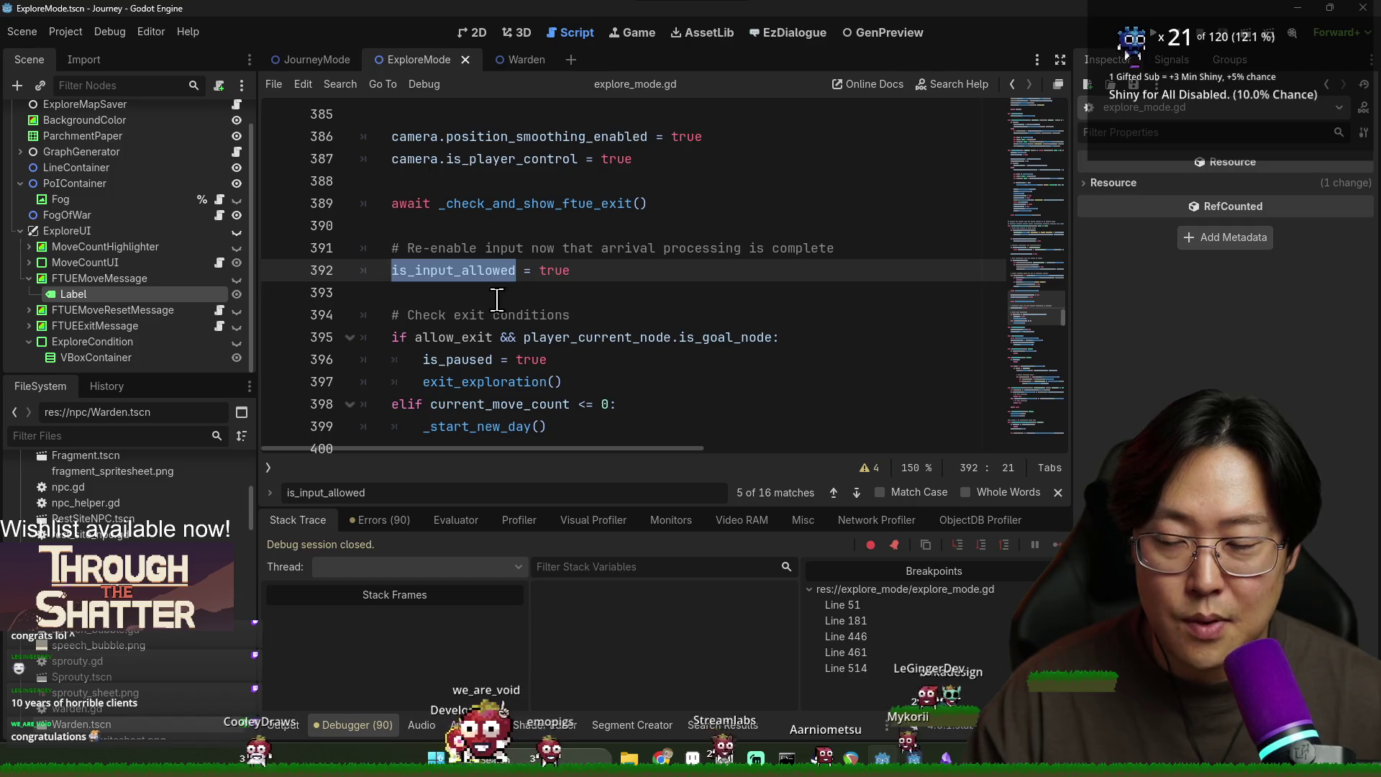
pyautogui.click(364, 295)
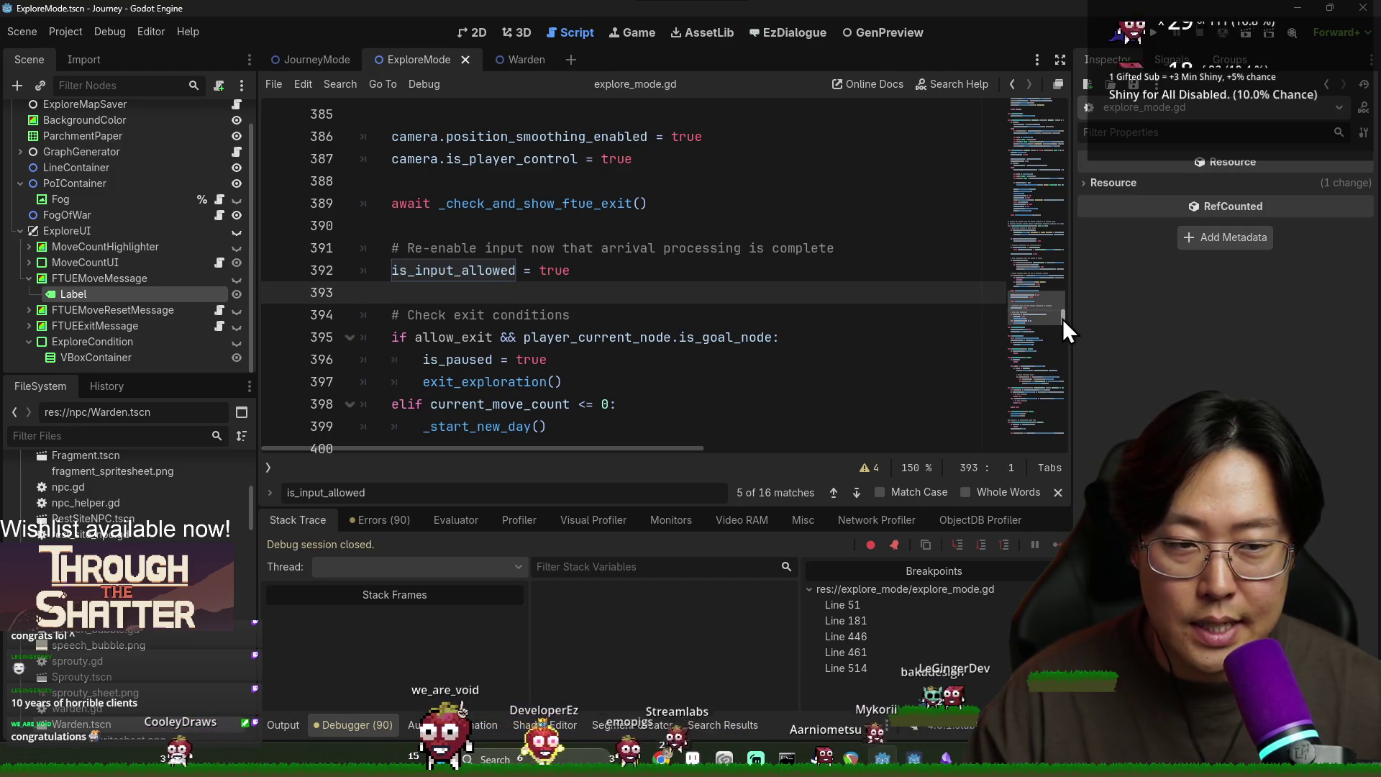
pyautogui.scroll(11, 899, 308)
pyautogui.scroll(-14, 907, 323)
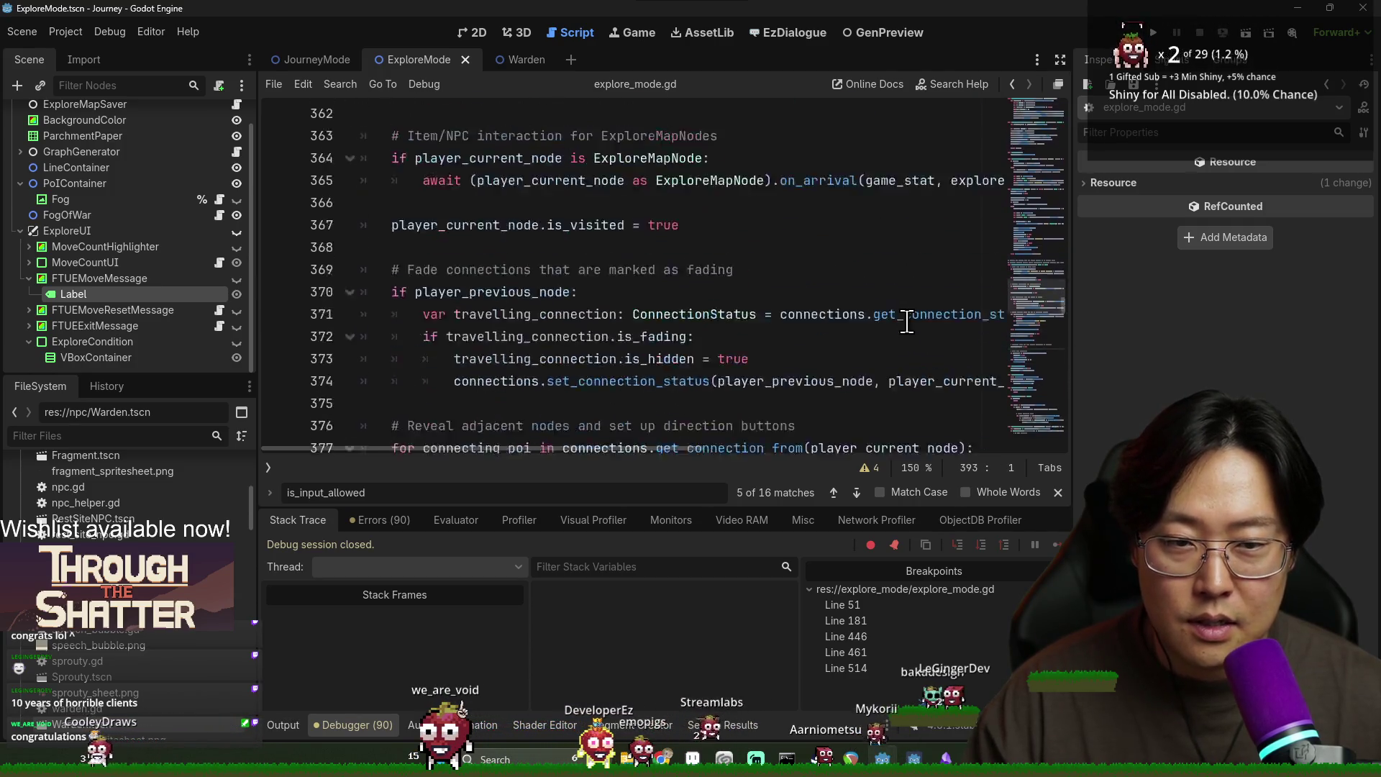
pyautogui.scroll(-7, 907, 323)
pyautogui.scroll(10, 792, 327)
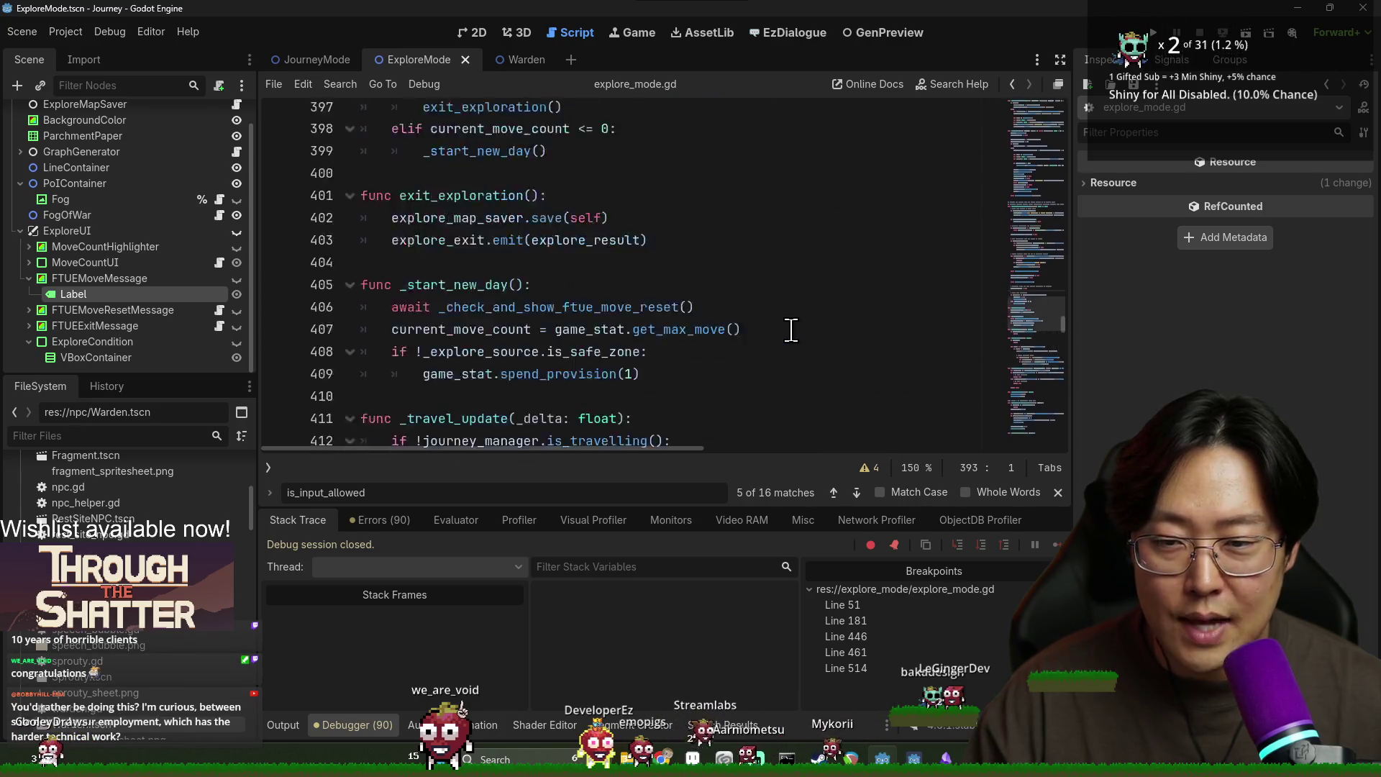
pyautogui.moveTo(1064, 338); pyautogui.dragTo(1061, 136)
pyautogui.scroll(7, 712, 302)
pyautogui.scroll(-2, 706, 289)
pyautogui.click(706, 288)
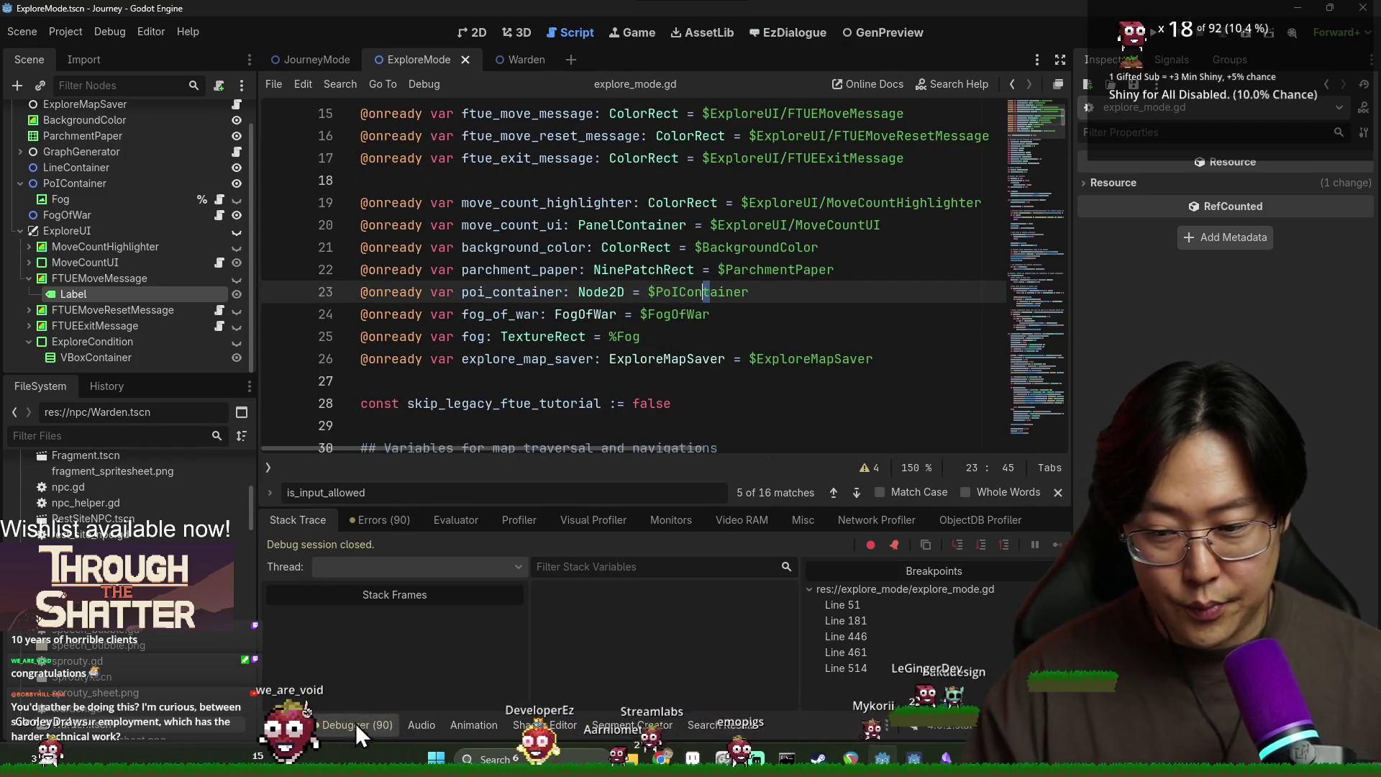
# Step: Hide the debugger panel and search the script for 'start(' down to line 181
pyautogui.hotkey('ctrl', 'j')
pyautogui.hotkey('ctrl', 'f')
pyautogui.write('start(')
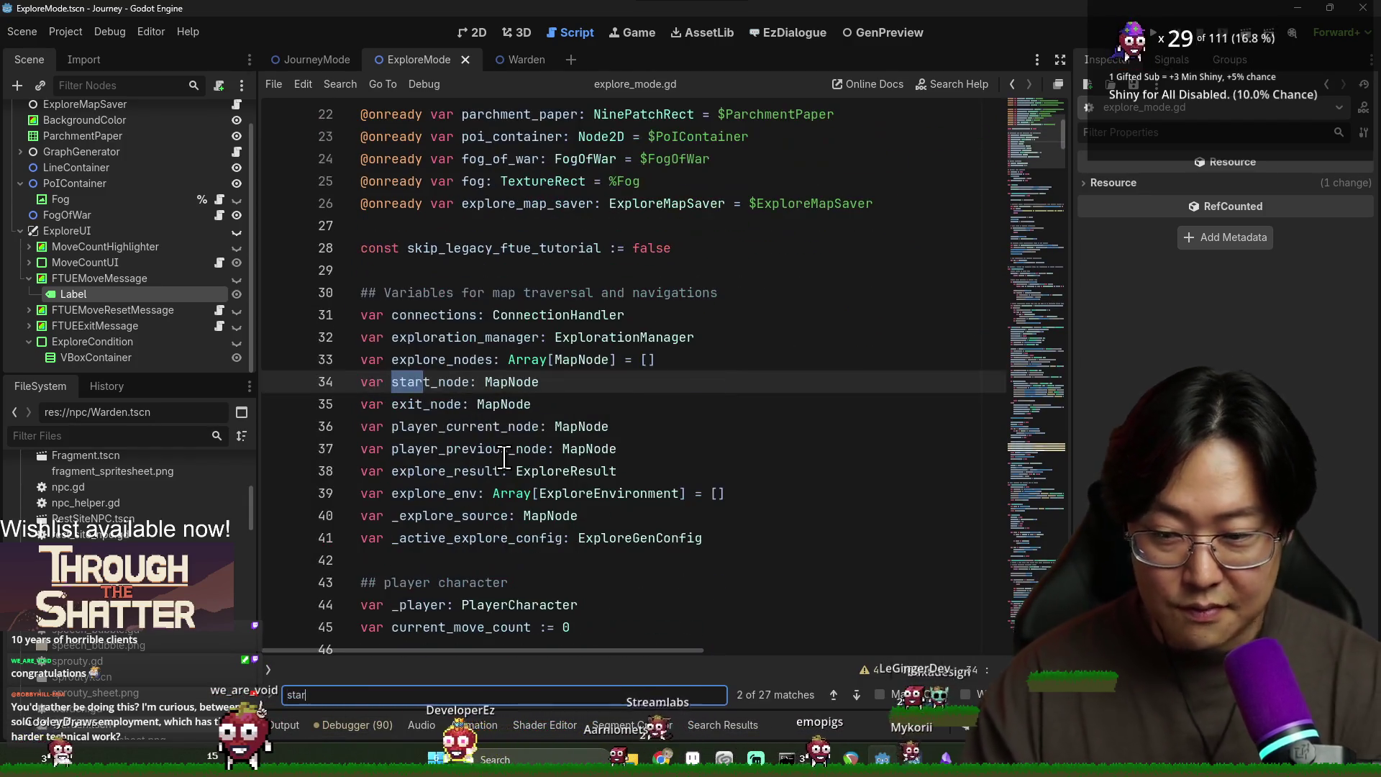
pyautogui.scroll(-15, 494, 446)
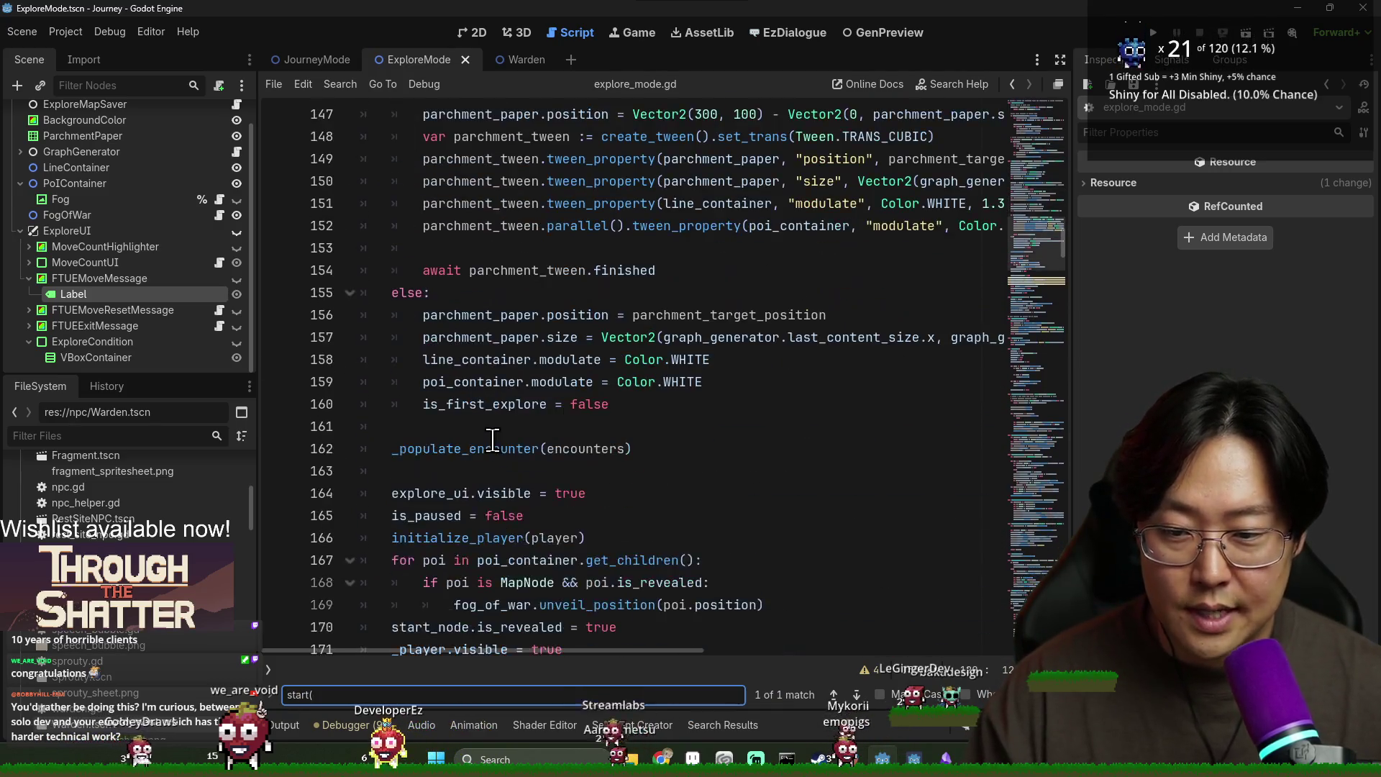
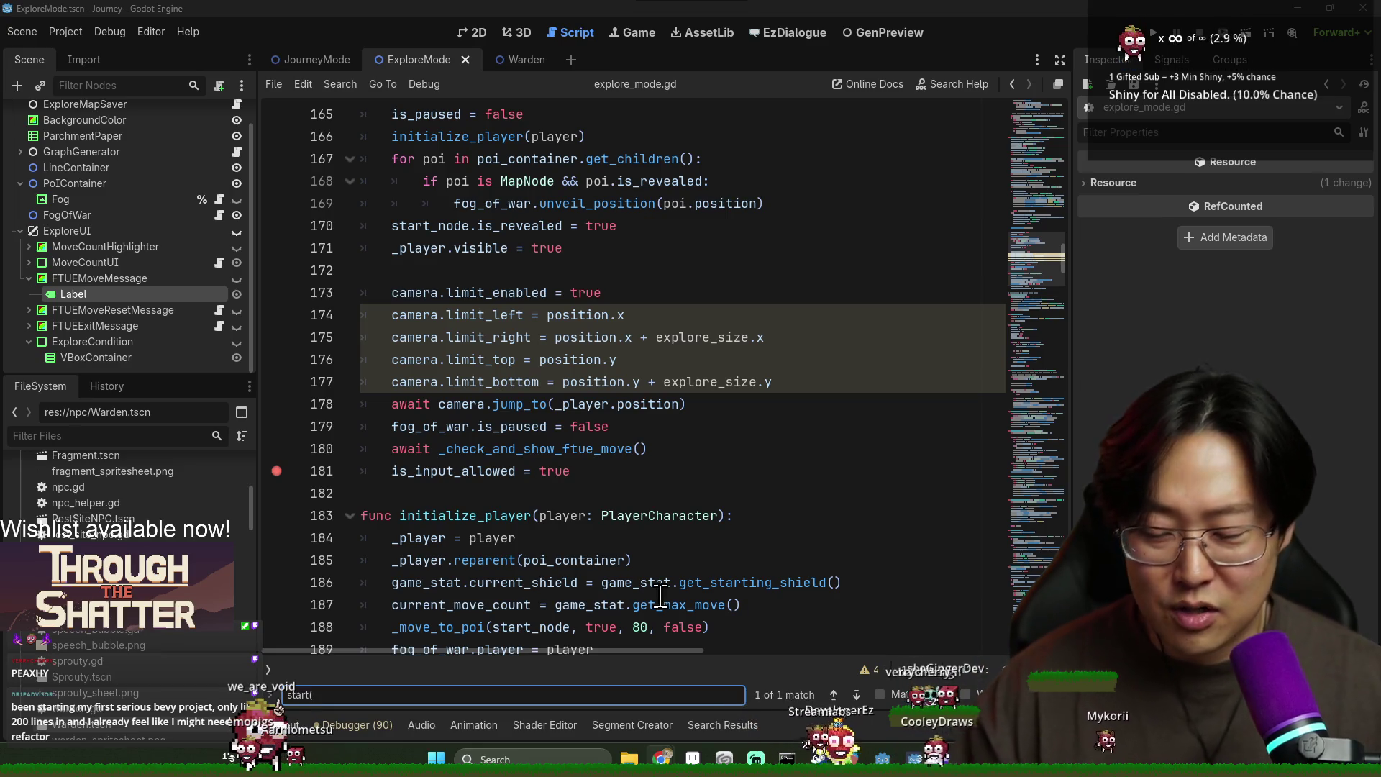
# Step: Close the find bar and return to the initialize_player code at line 185
pyautogui.click(561, 560)
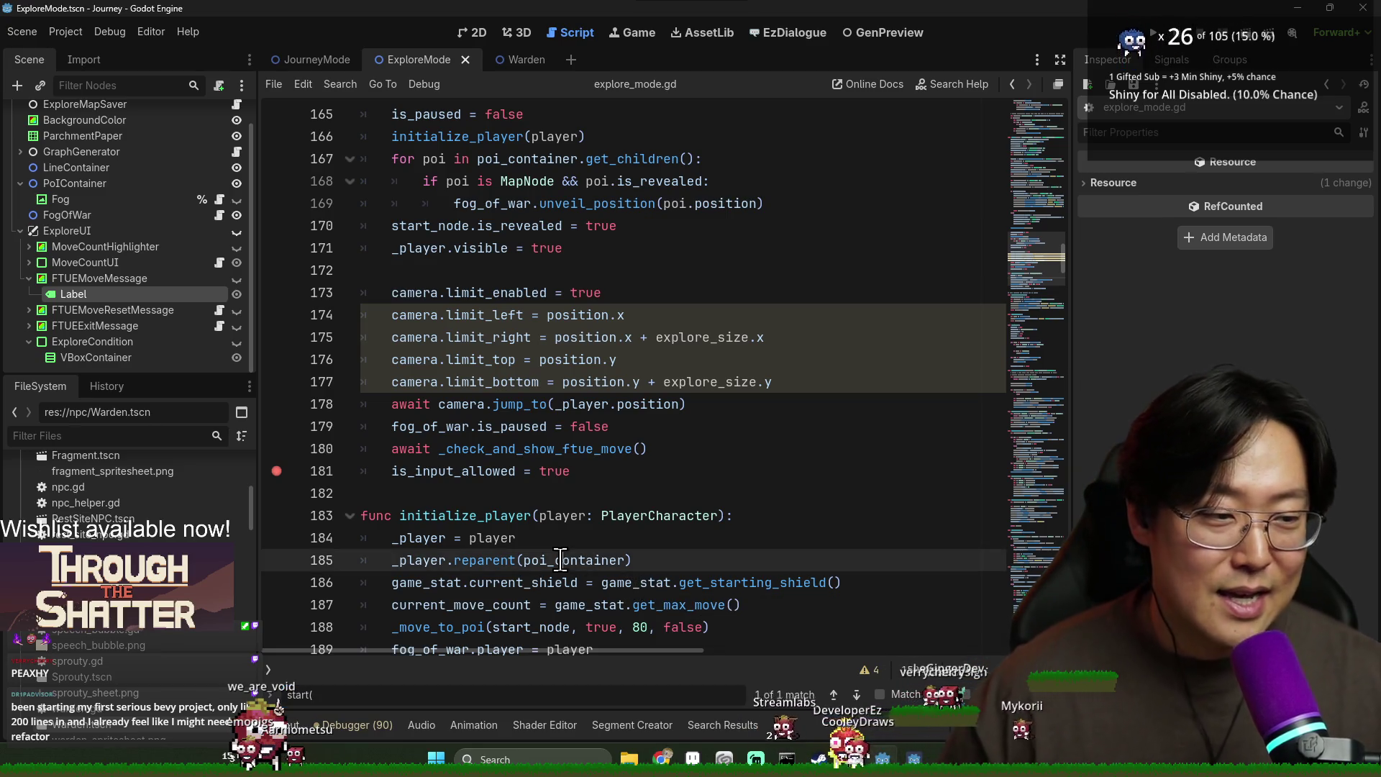
pyautogui.press('Escape')
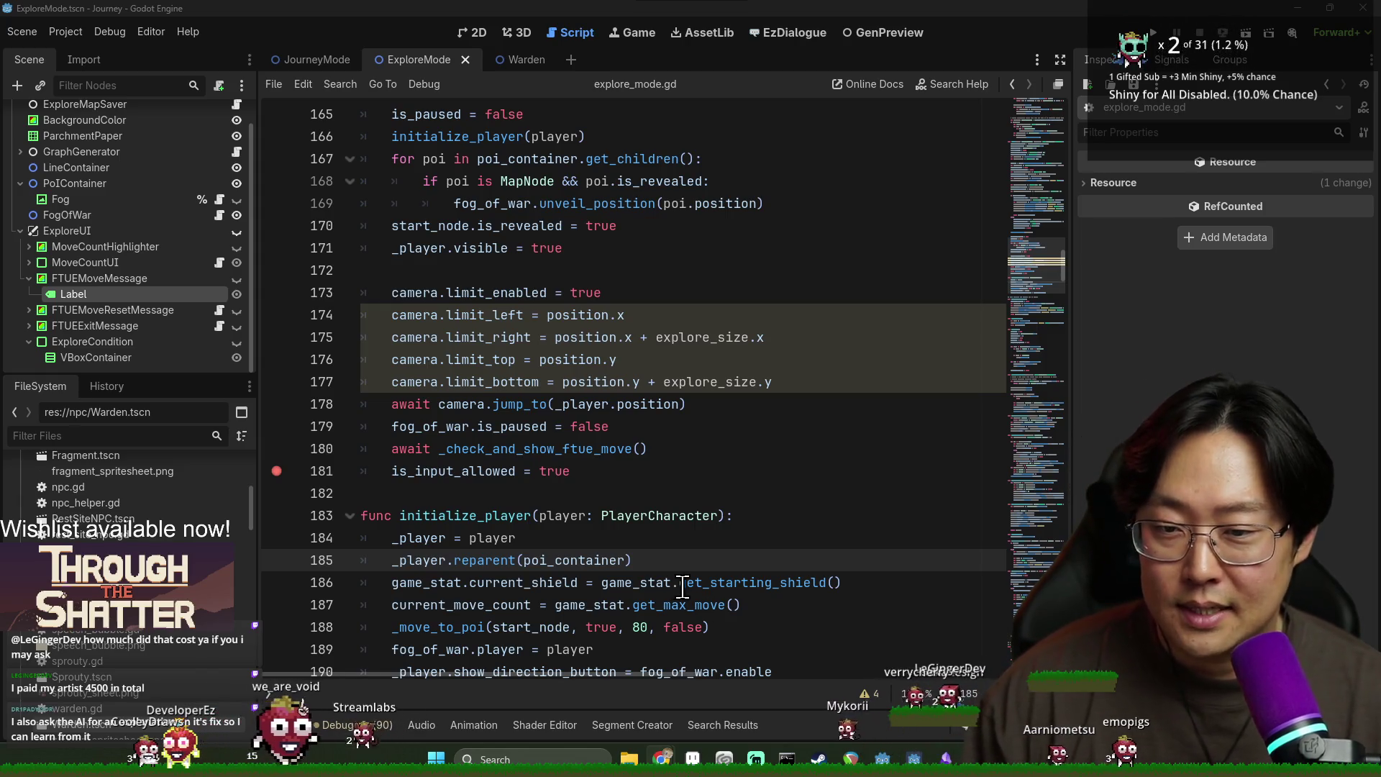
pyautogui.click(546, 426)
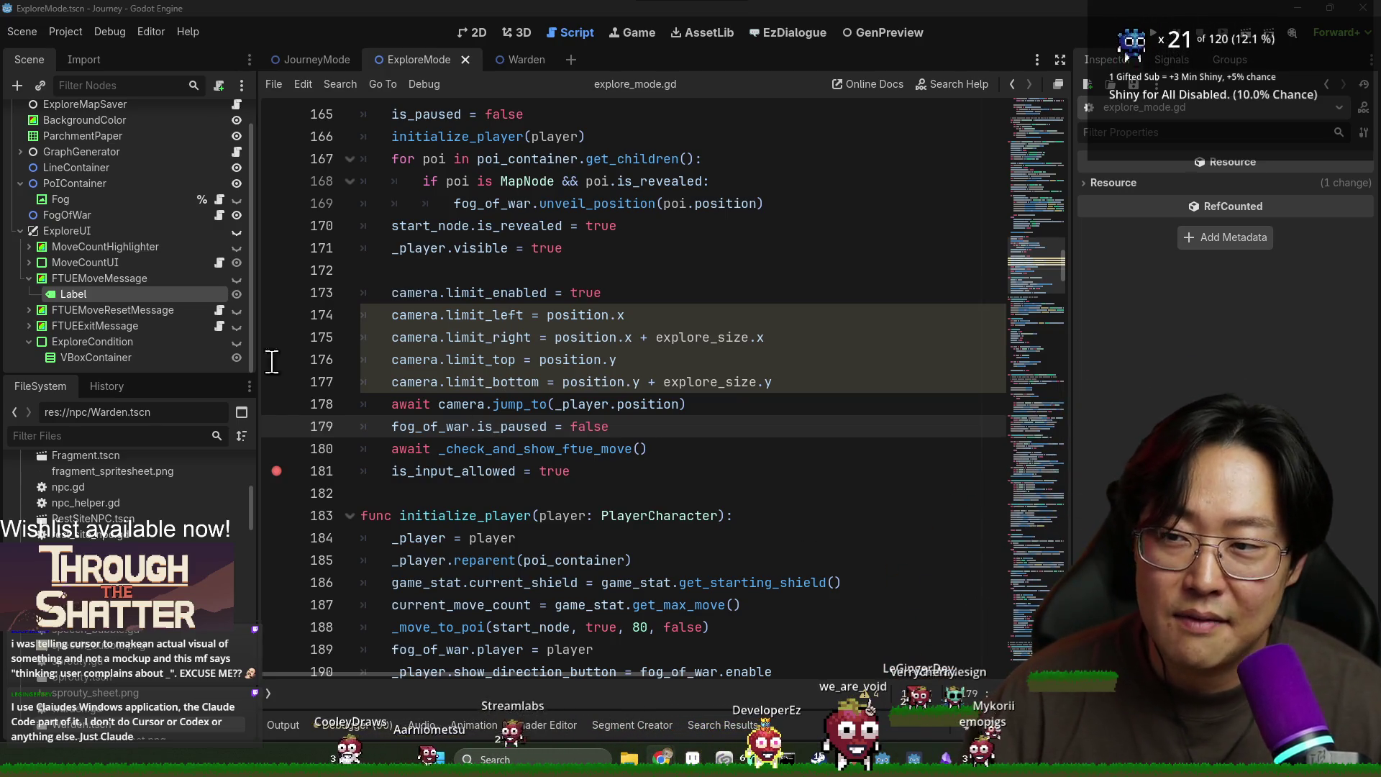
pyautogui.scroll(2, 154, 325)
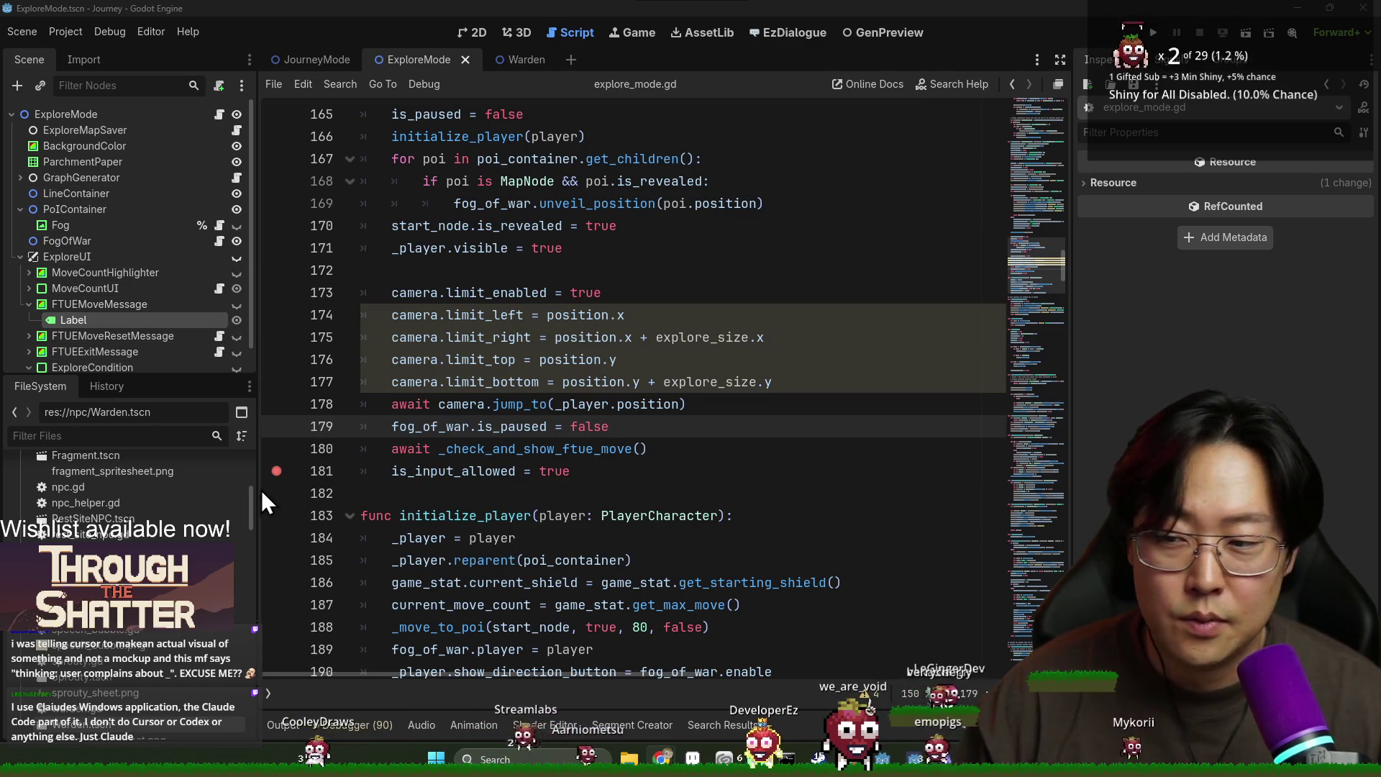
pyautogui.scroll(10, 144, 490)
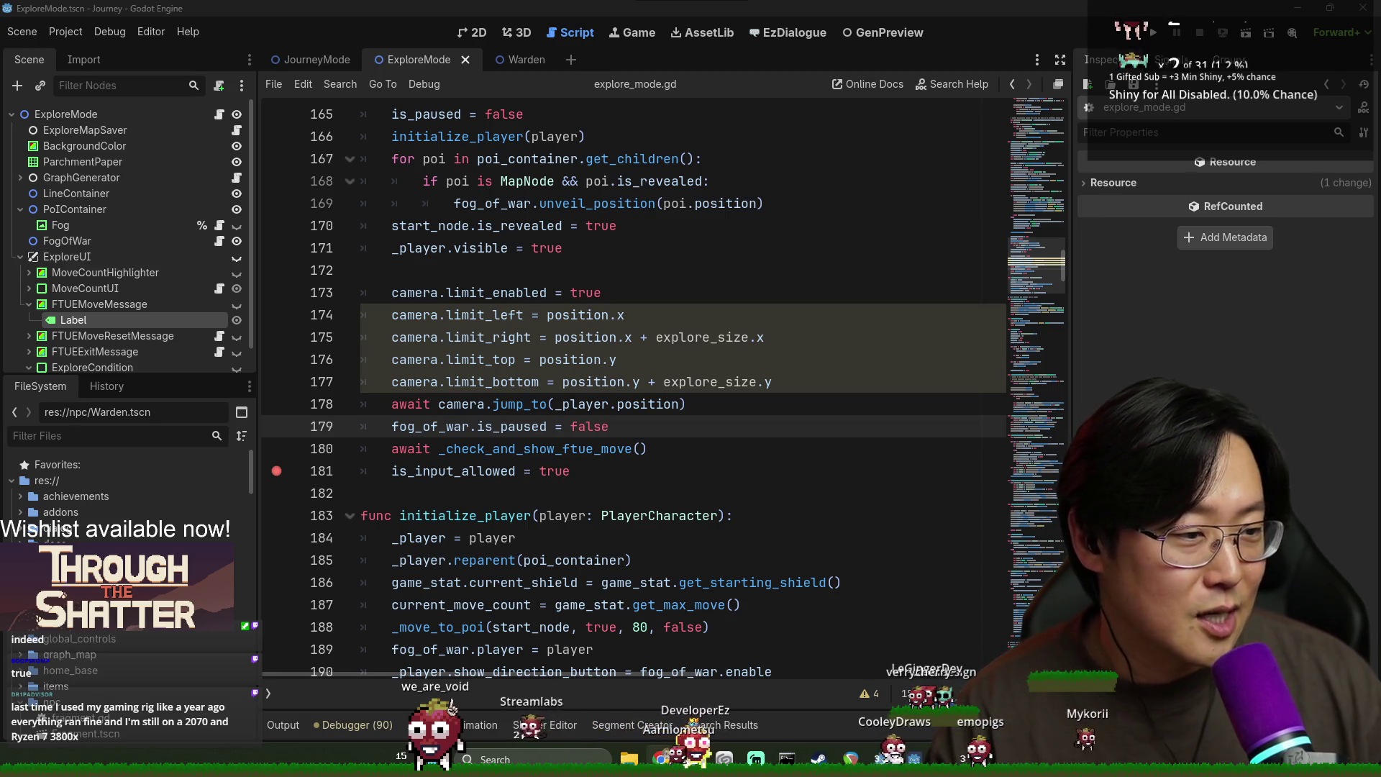
# Step: Place the caret at line 184 in initialize_player to begin editing
pyautogui.click(798, 539)
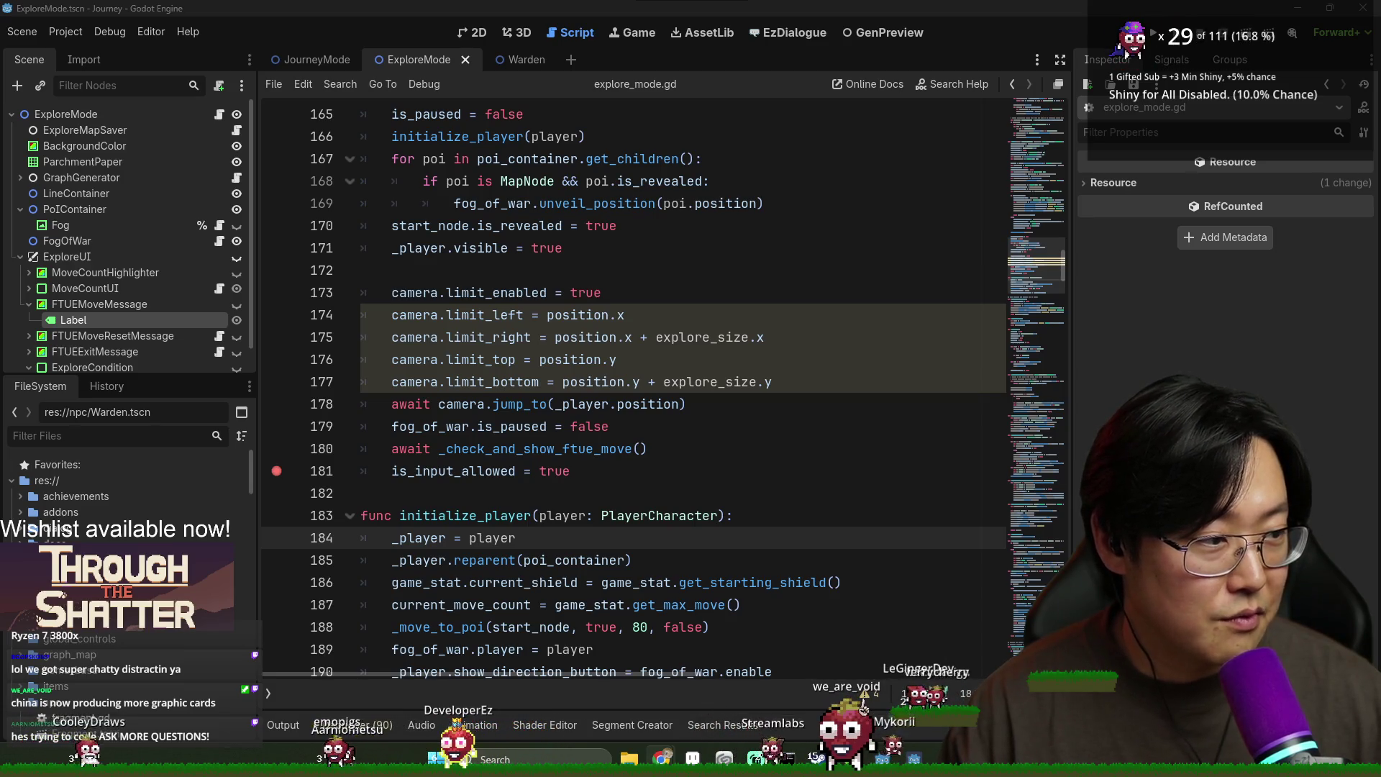
# Step: Save the scene and script, then review the FTUE move check and is_input_allowed lines
pyautogui.click(443, 447)
pyautogui.hotkey('ctrl', 's')
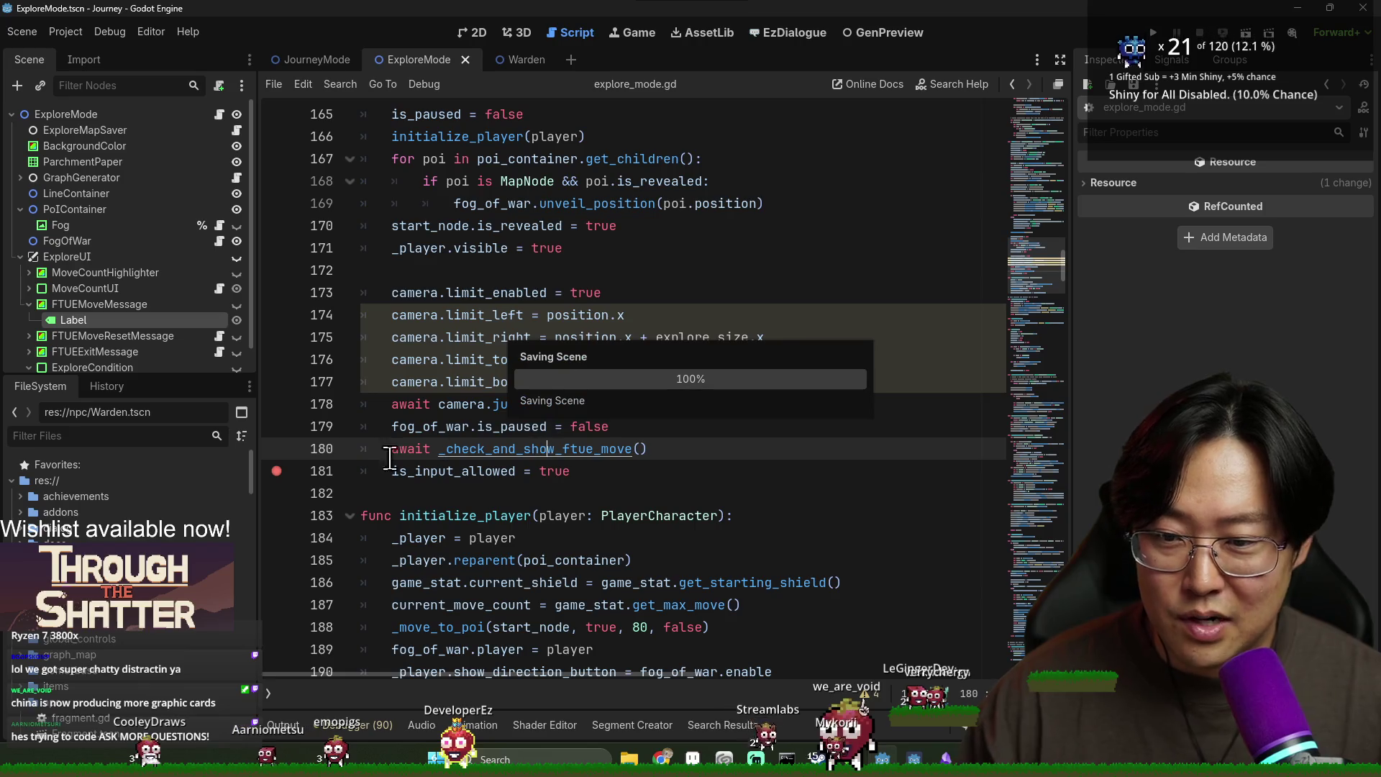
pyautogui.click(483, 472)
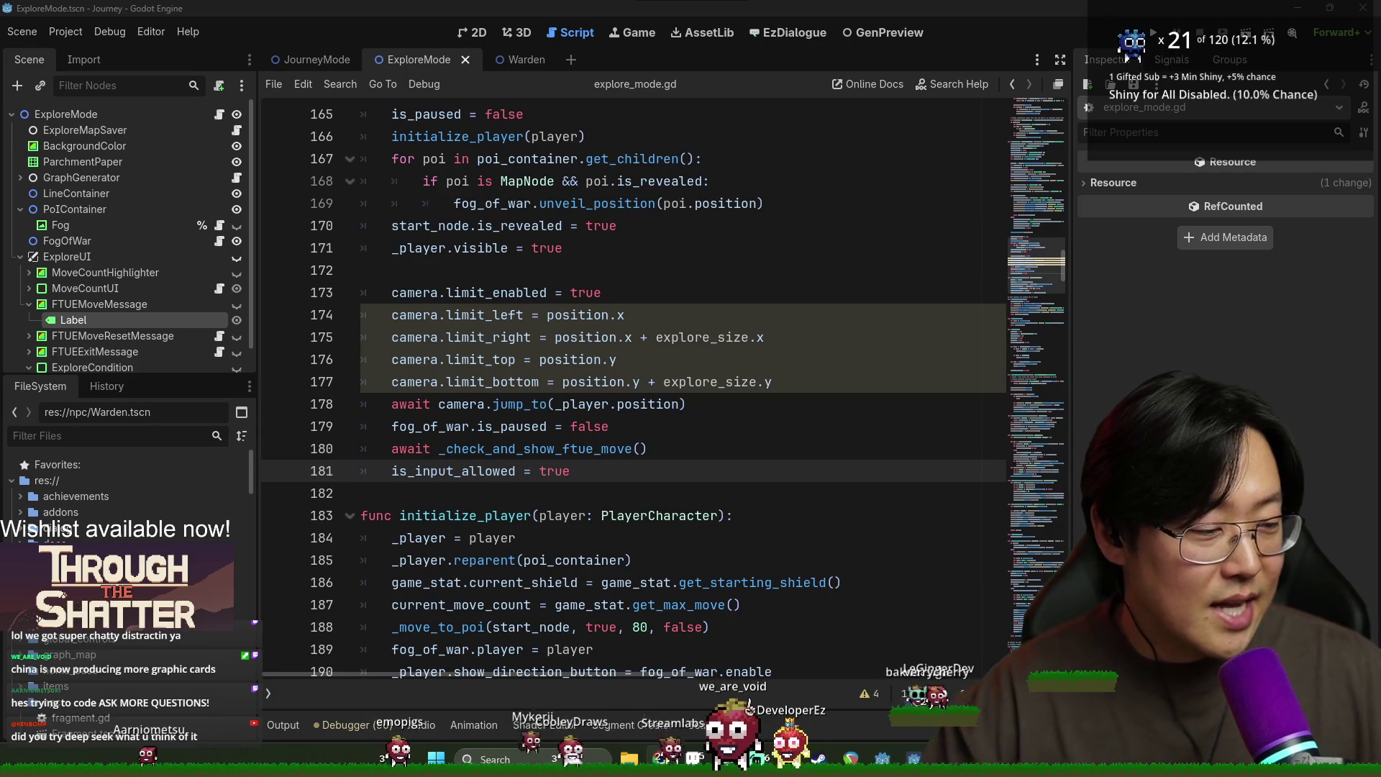
pyautogui.scroll(1, 640, 490)
pyautogui.scroll(-1, 640, 489)
# Step: Delete the 'await _check_and_show_ftue_move()' line and save the script
pyautogui.tripleClick(511, 450)
pyautogui.scroll(1, 511, 450)
pyautogui.scroll(-4, 511, 460)
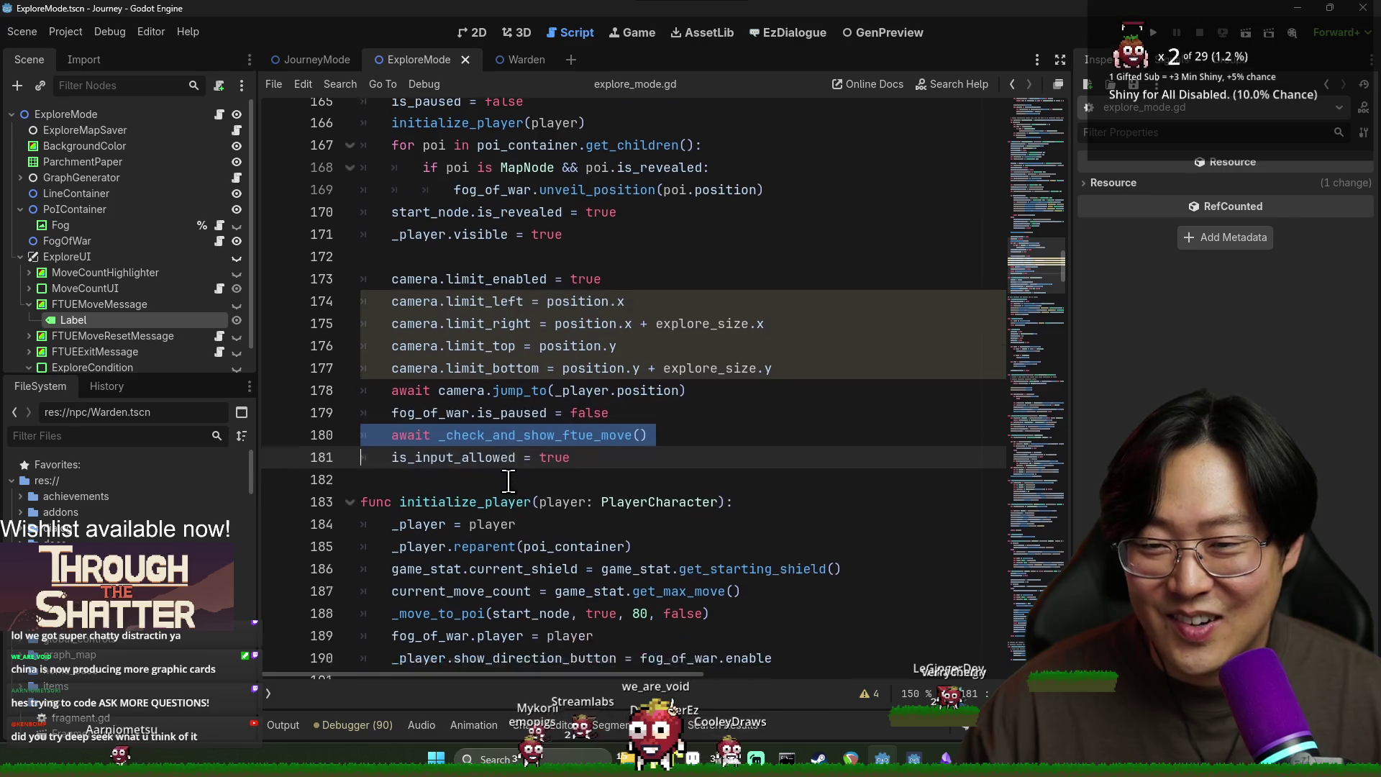
pyautogui.scroll(2, 518, 397)
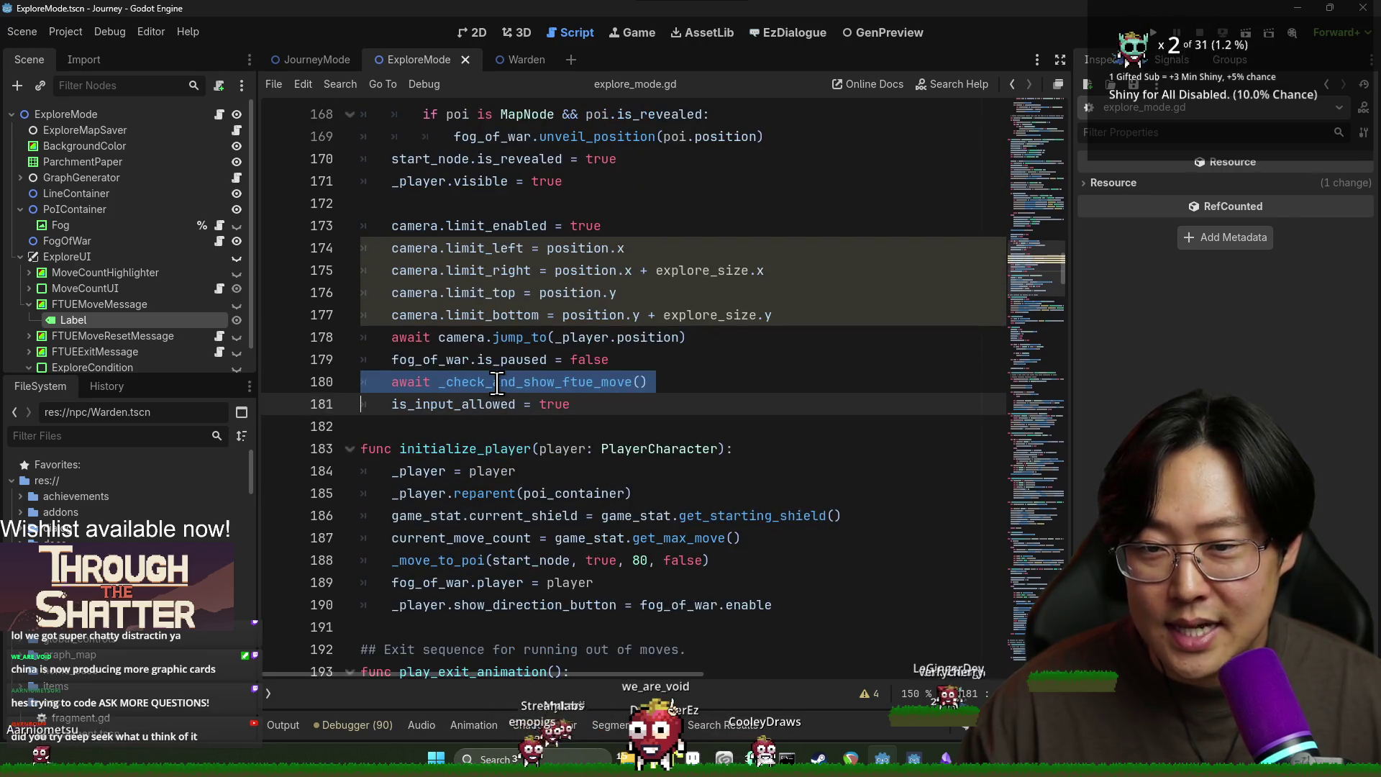
pyautogui.press('BackSpace')
pyautogui.hotkey('ctrl', 's')
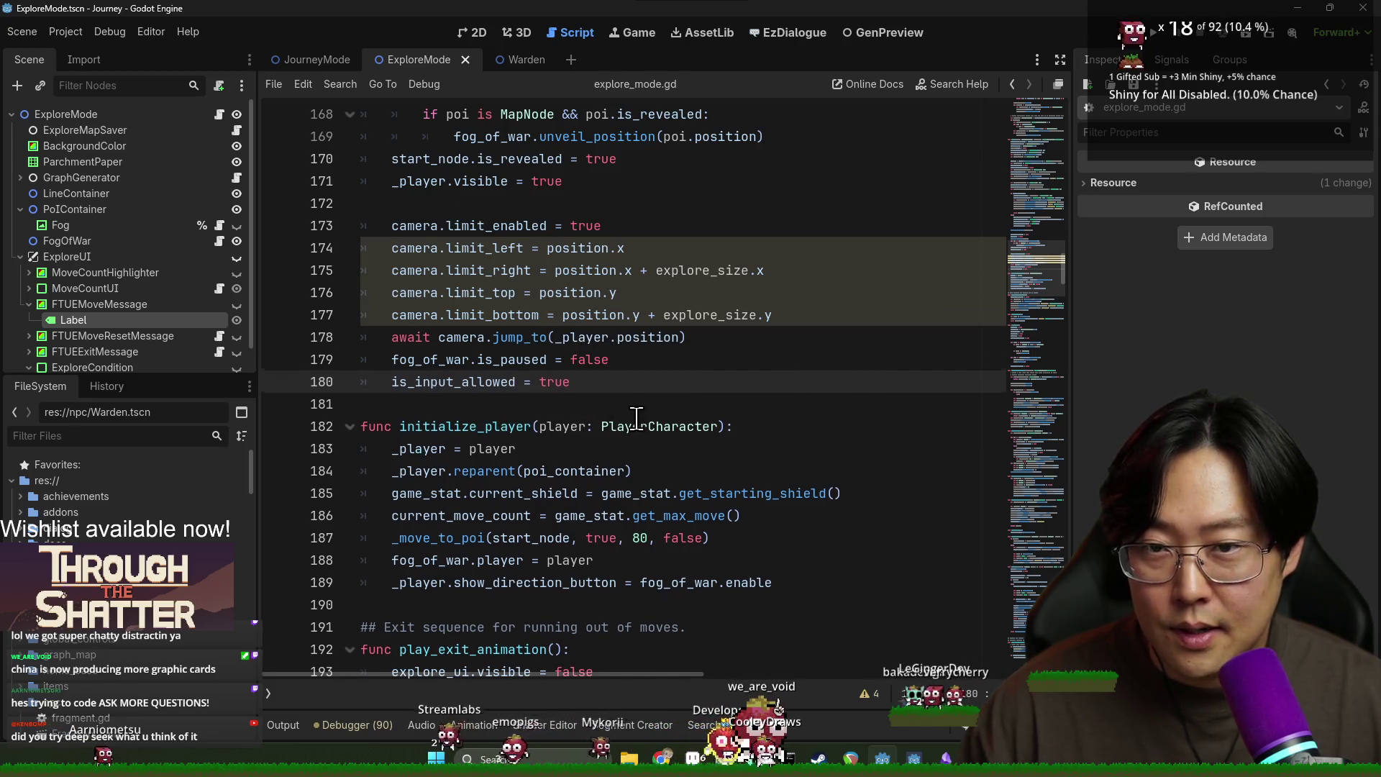
pyautogui.scroll(-20, 637, 417)
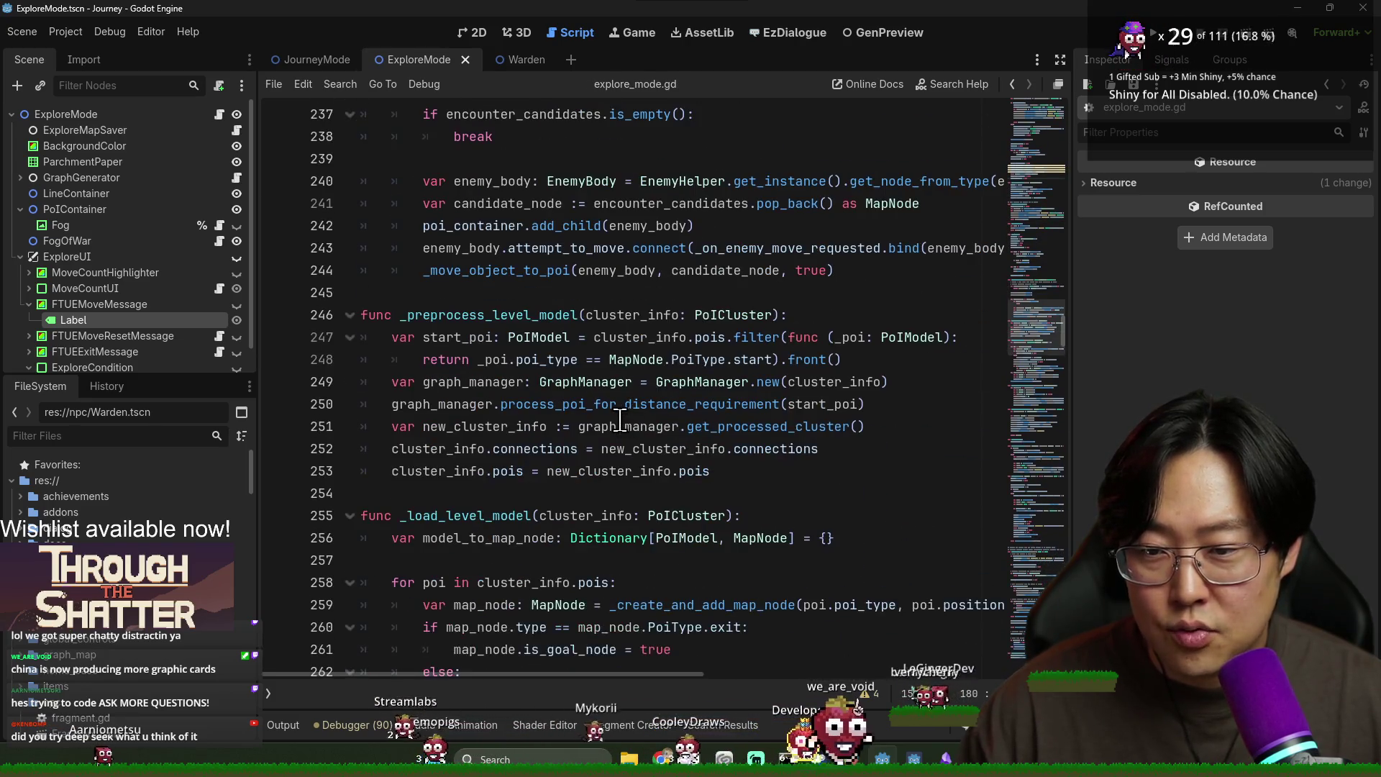
# Step: Search the script for 'arrival' to locate the _process_explore_arrival camera code
pyautogui.hotkey('ctrl', 'f')
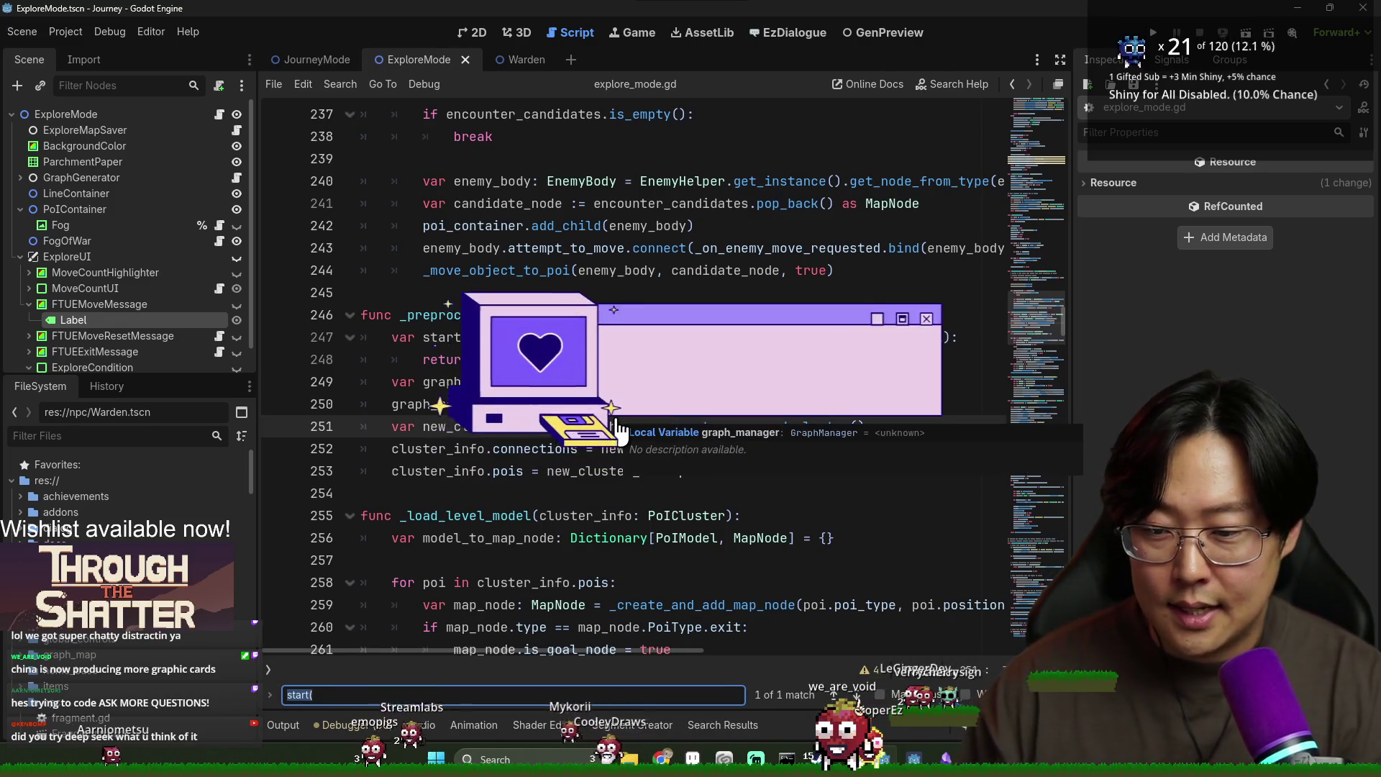
pyautogui.press('BackSpace')
pyautogui.scroll(-5, 617, 430)
pyautogui.write('arrival')
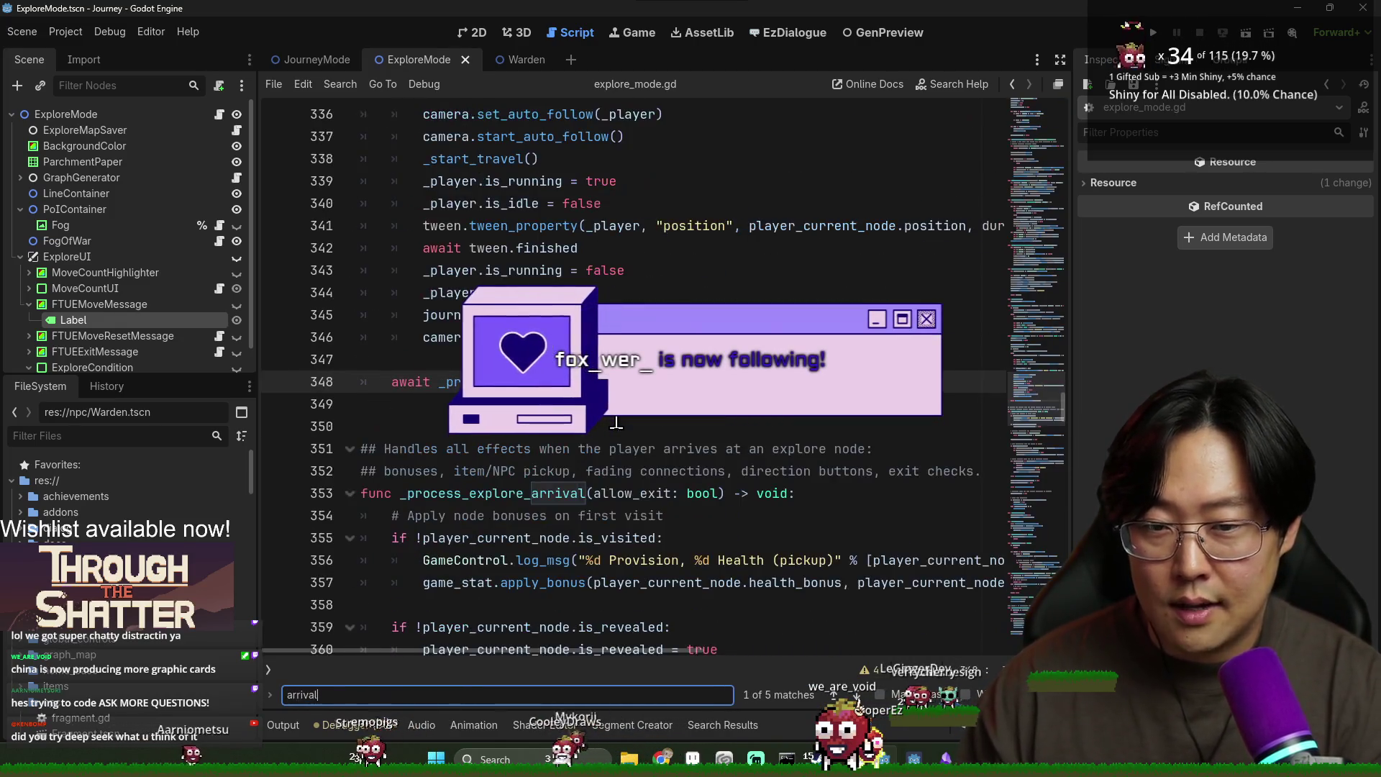
pyautogui.doubleClick(468, 493)
pyautogui.scroll(-2, 467, 492)
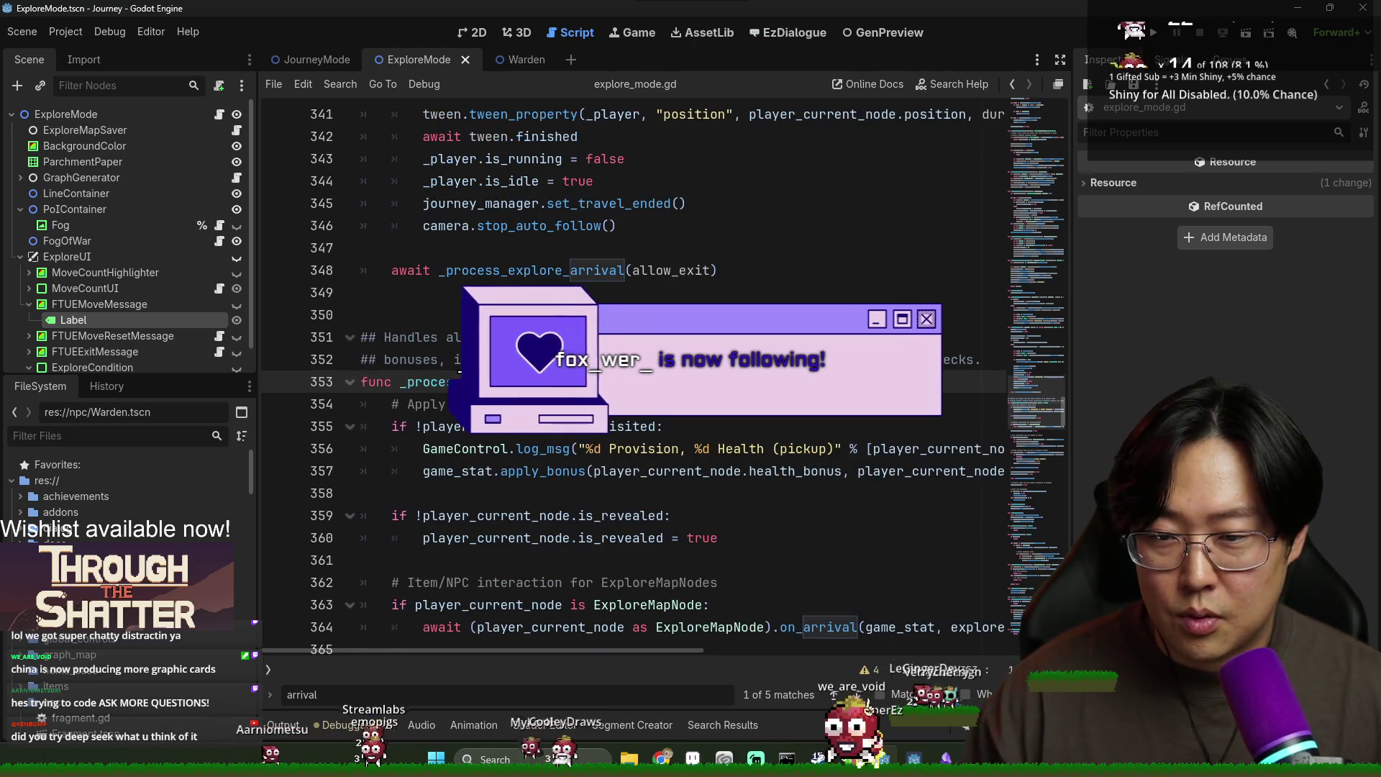
pyautogui.doubleClick(450, 276)
pyautogui.scroll(-7, 498, 405)
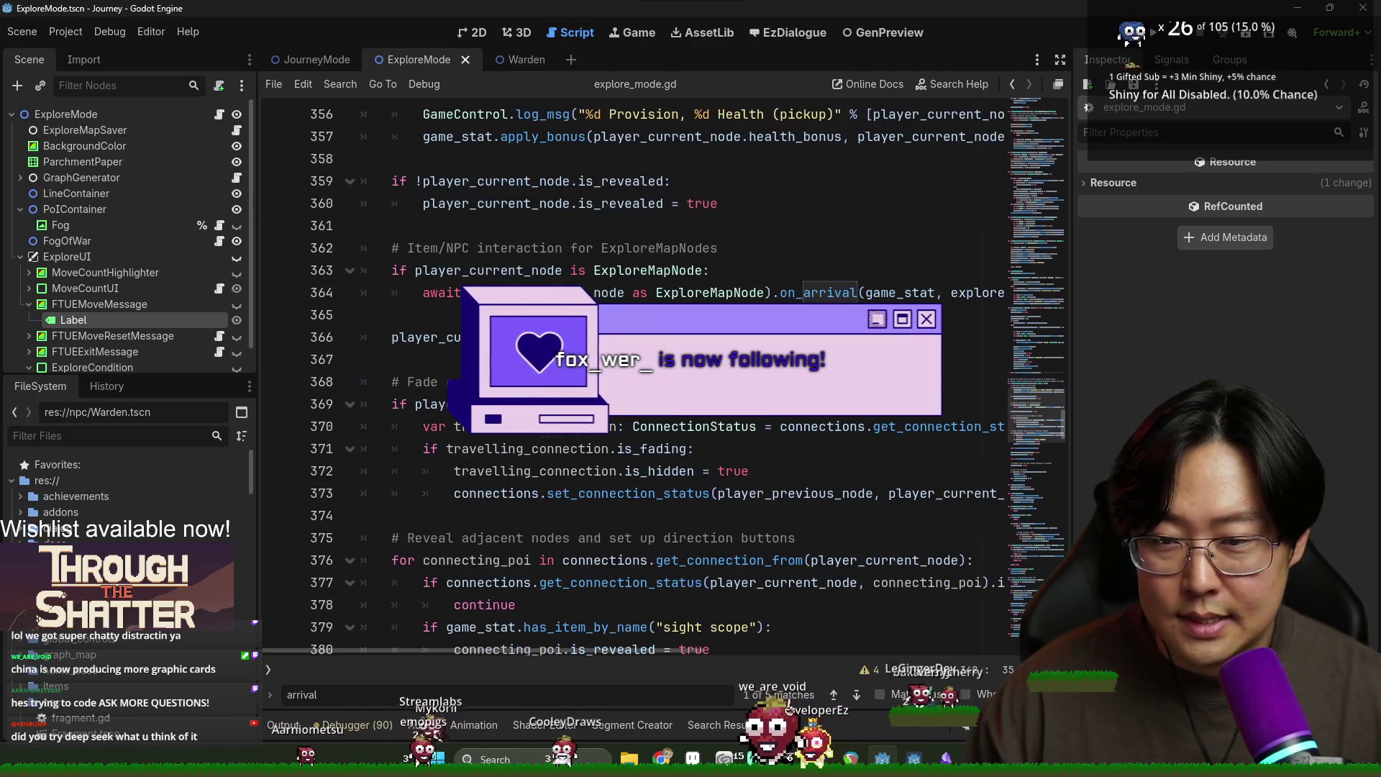
pyautogui.scroll(-4, 496, 403)
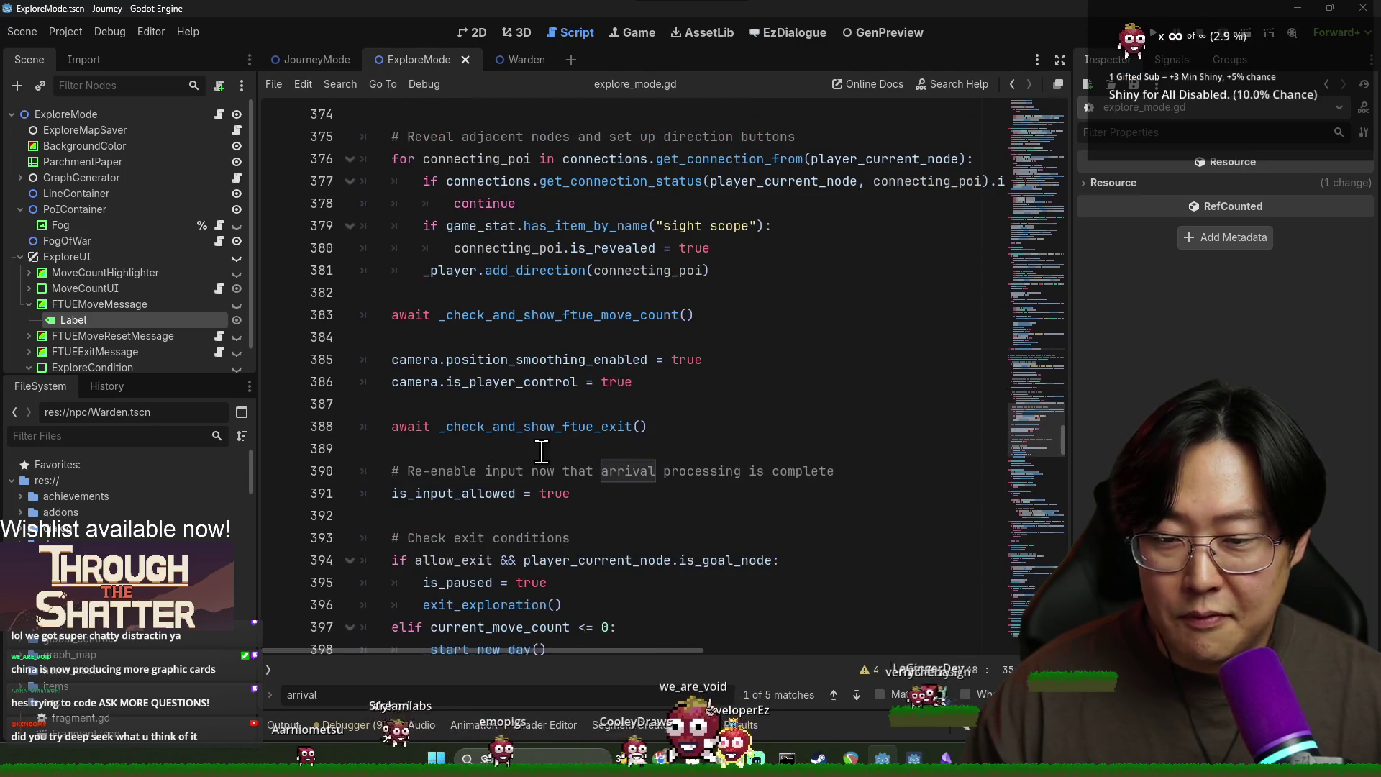
pyautogui.doubleClick(489, 385)
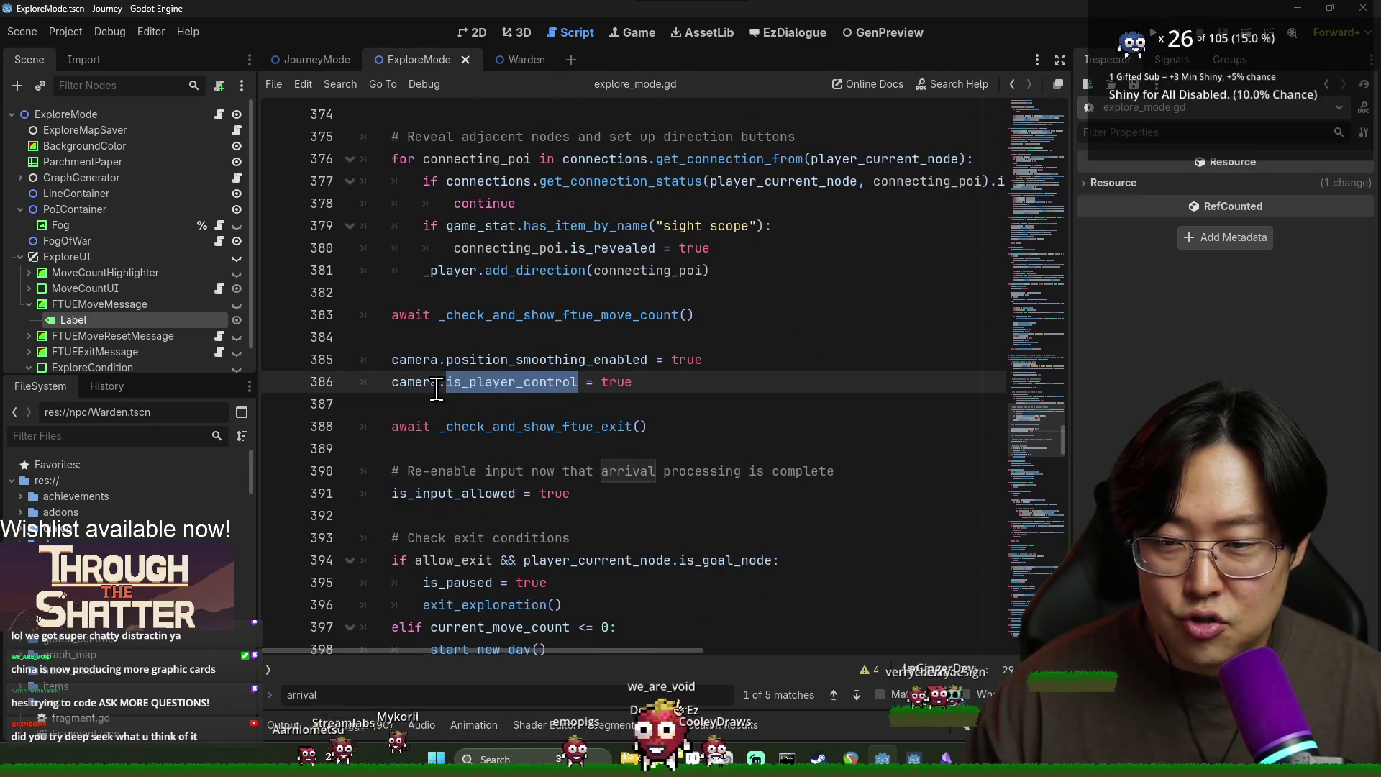
# Step: Paste 'await _check_and_show_ftue_move()' after the camera smoothing line 385 and save
pyautogui.doubleClick(402, 383)
pyautogui.click(768, 363)
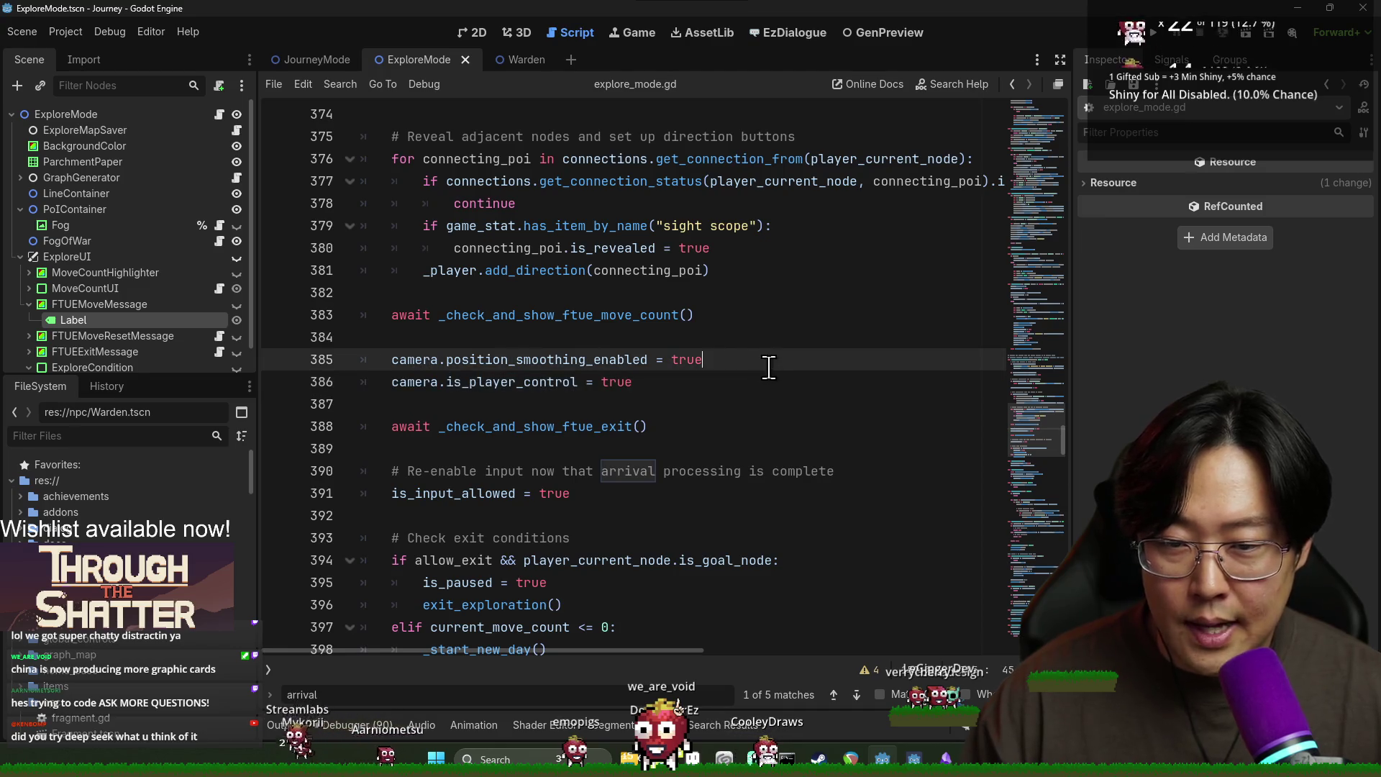
pyautogui.press('Return')
pyautogui.write('await _check_and_show_ftue_move()')
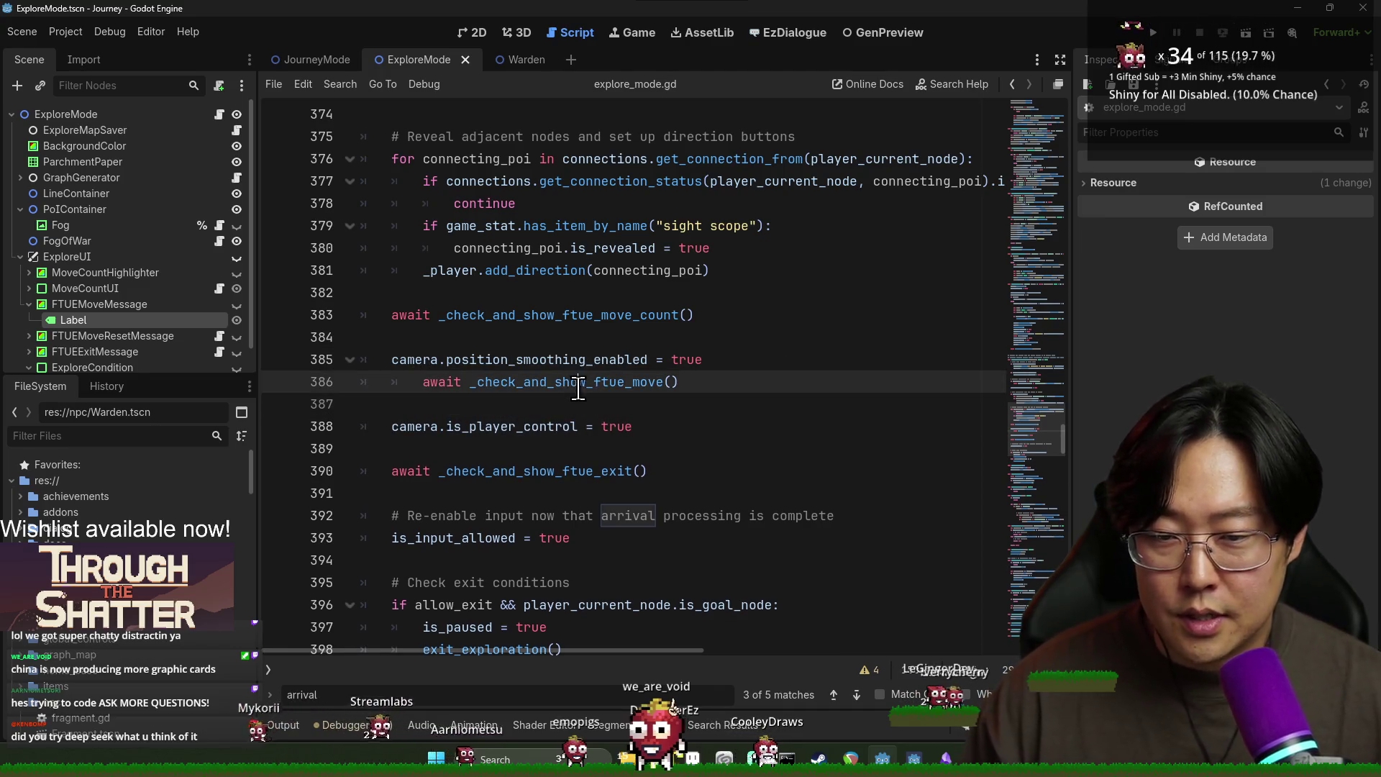
pyautogui.press('BackSpace')
pyautogui.hotkey('ctrl', 's')
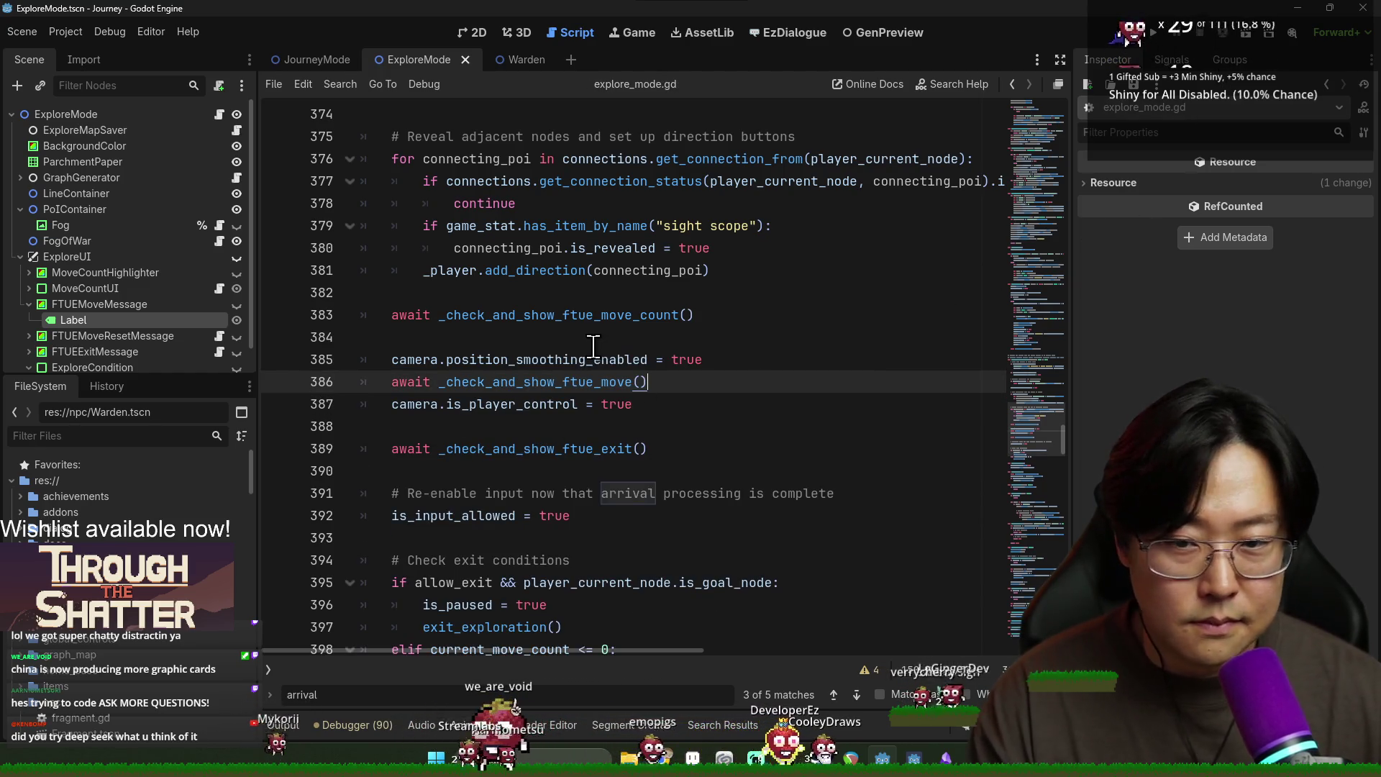
# Step: Remove the 'if is_paused:' wait block from _check_and_show_ftue_move, save, and run the game
pyautogui.keyDown('ctrl'); pyautogui.click(575, 383); pyautogui.keyUp('ctrl')
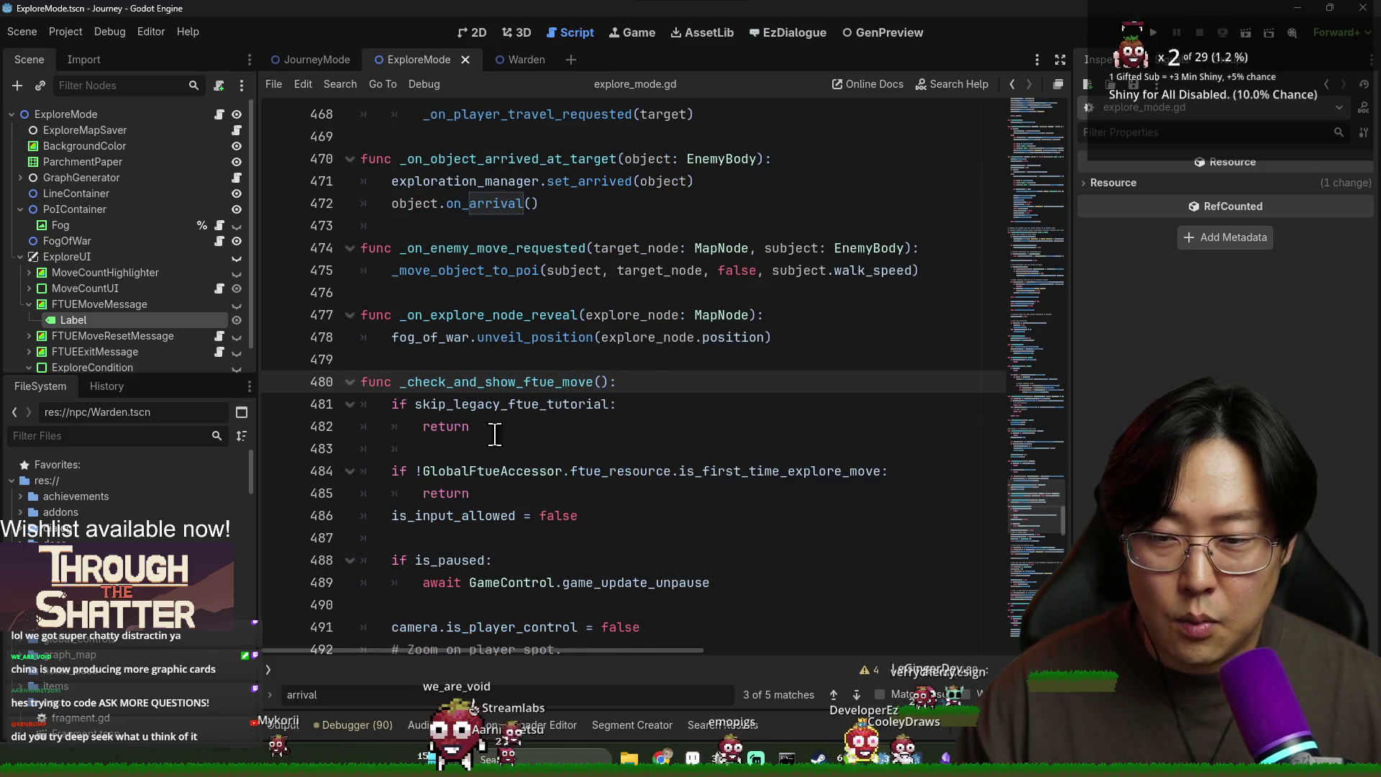
pyautogui.click(466, 410)
pyautogui.keyDown('shift'); pyautogui.click(505, 475); pyautogui.keyUp('shift')
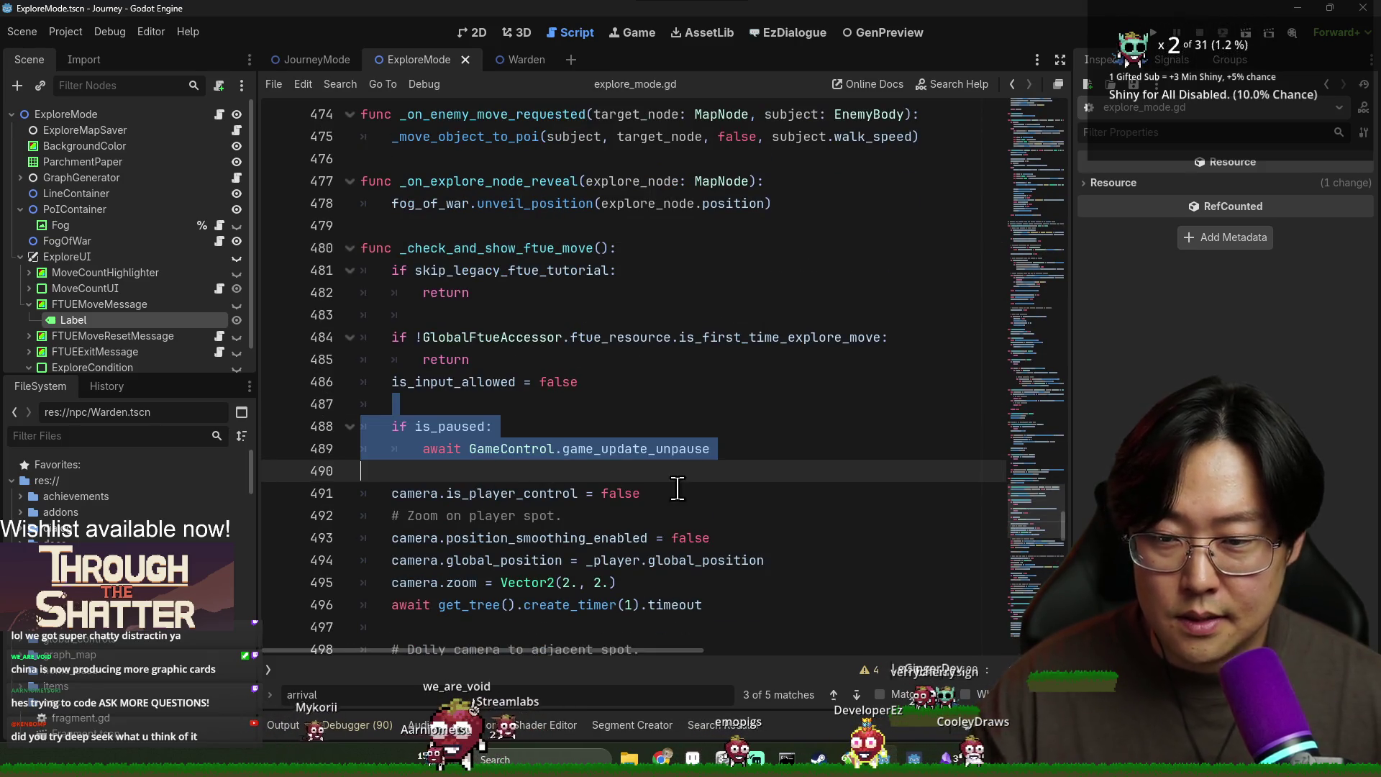
pyautogui.write('\\')
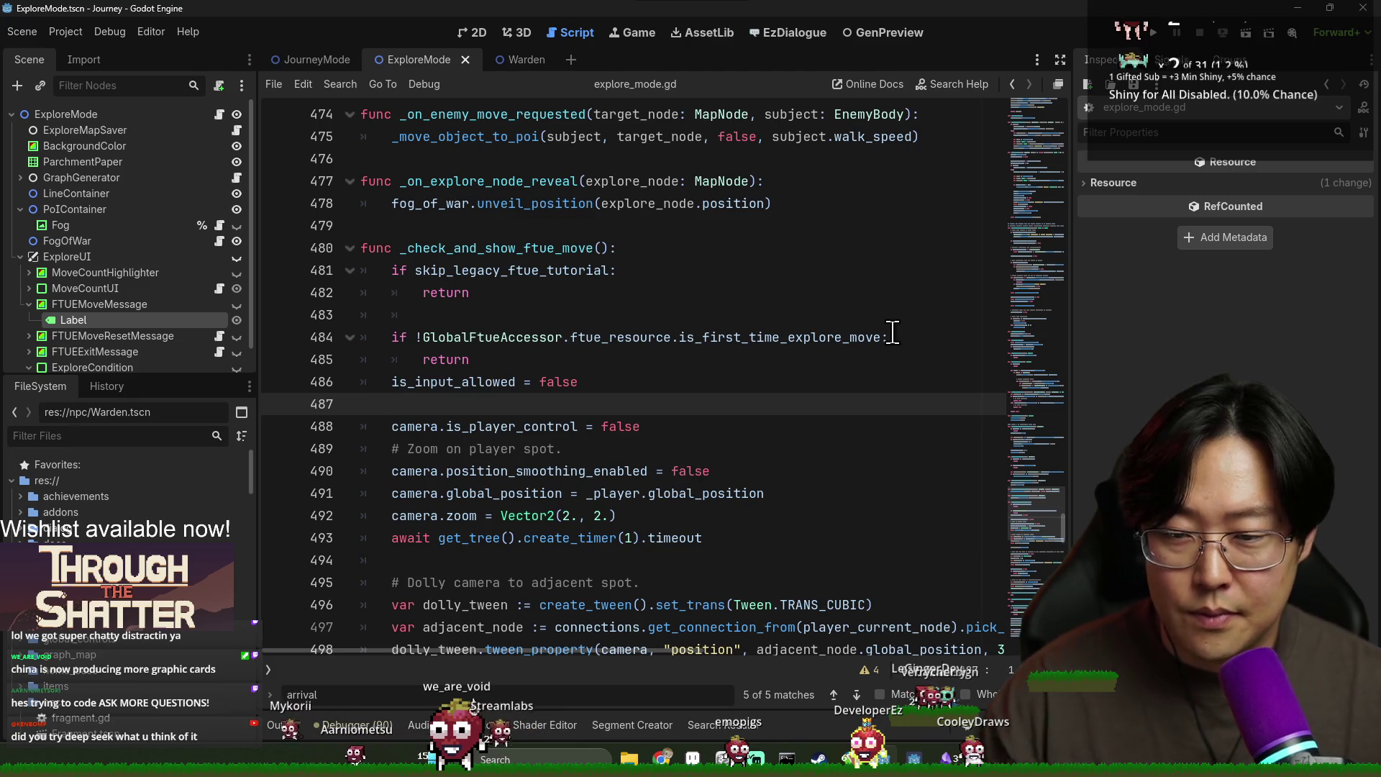
pyautogui.hotkey('ctrl', 's')
pyautogui.hotkey('shift', 'Up')
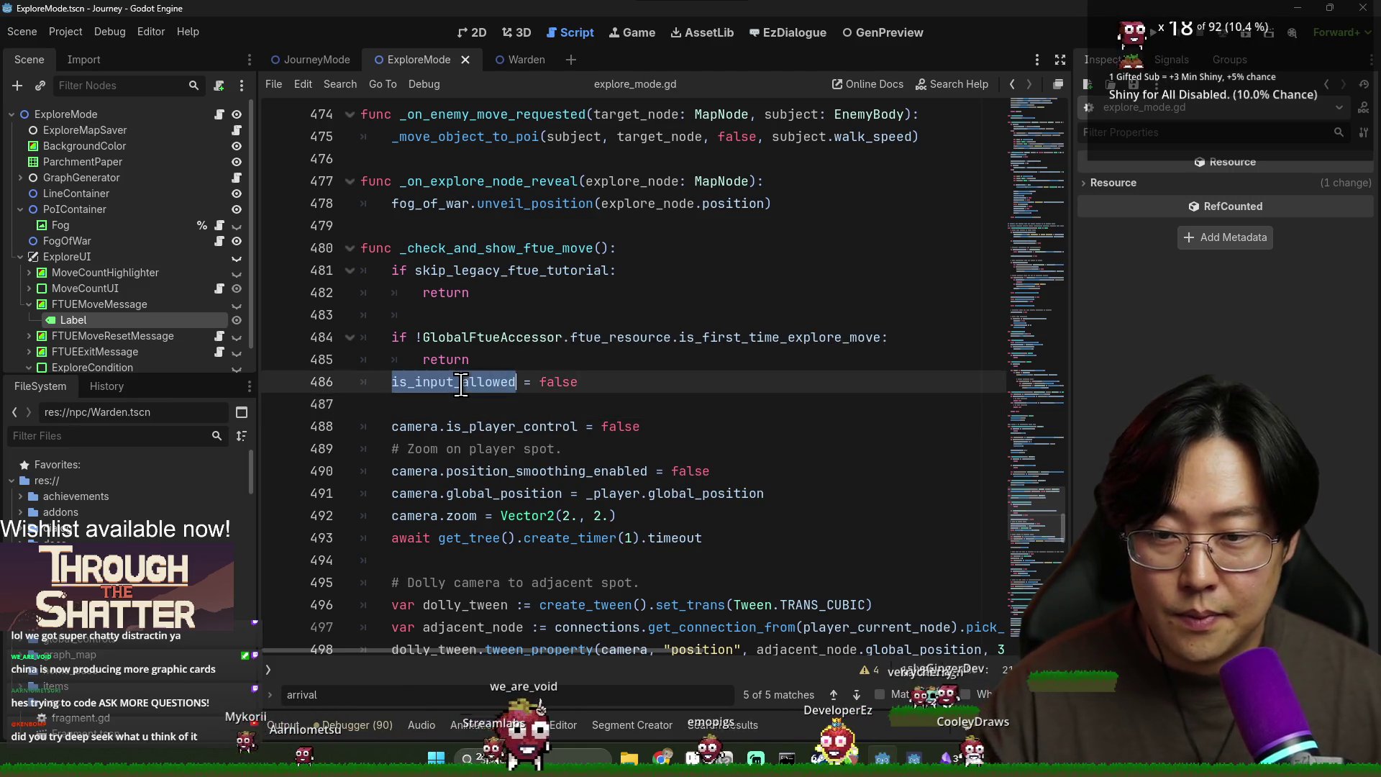
pyautogui.press('BackSpace')
pyautogui.moveTo(856, 270); pyautogui.dragTo(856, 249)
pyautogui.click(1155, 34)
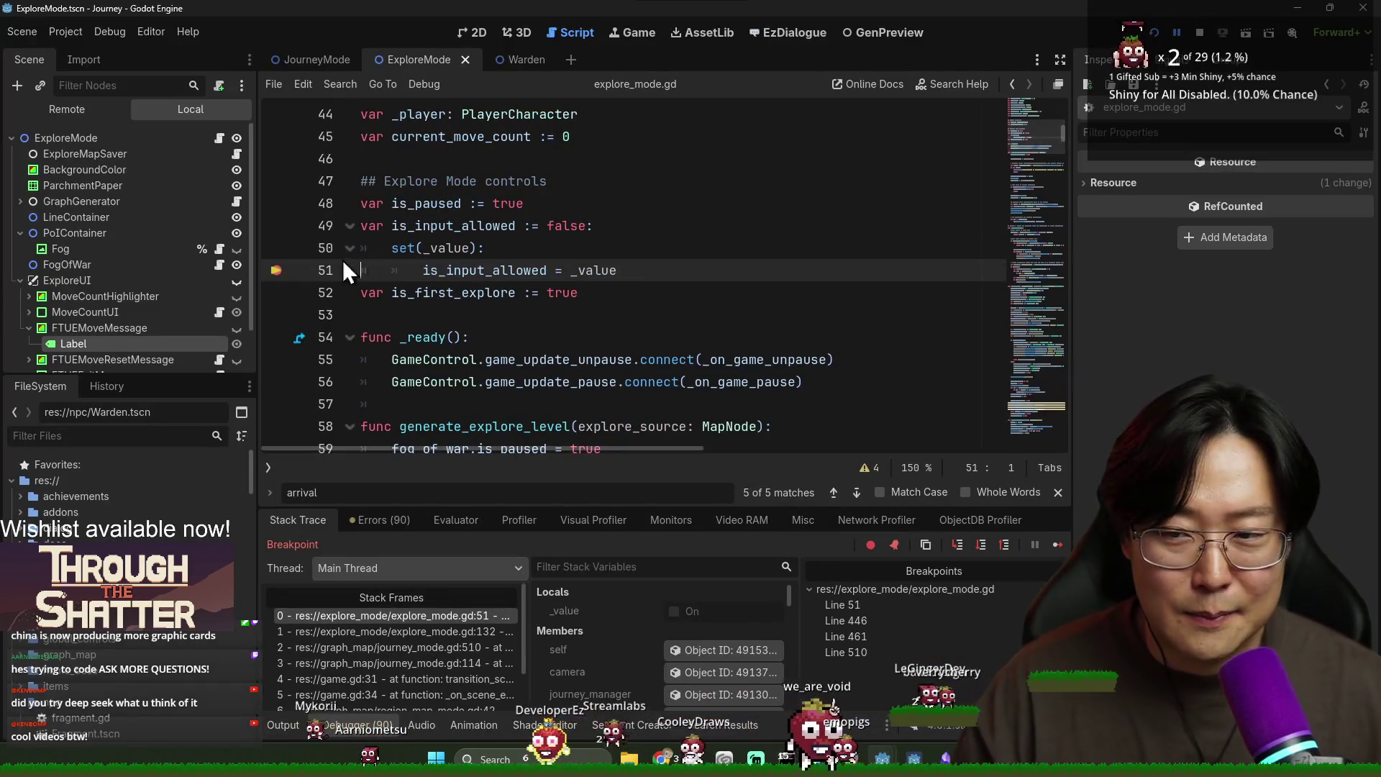
# Step: Continue past the line 51 is_input_allowed breakpoint with F12
pyautogui.press('F12')
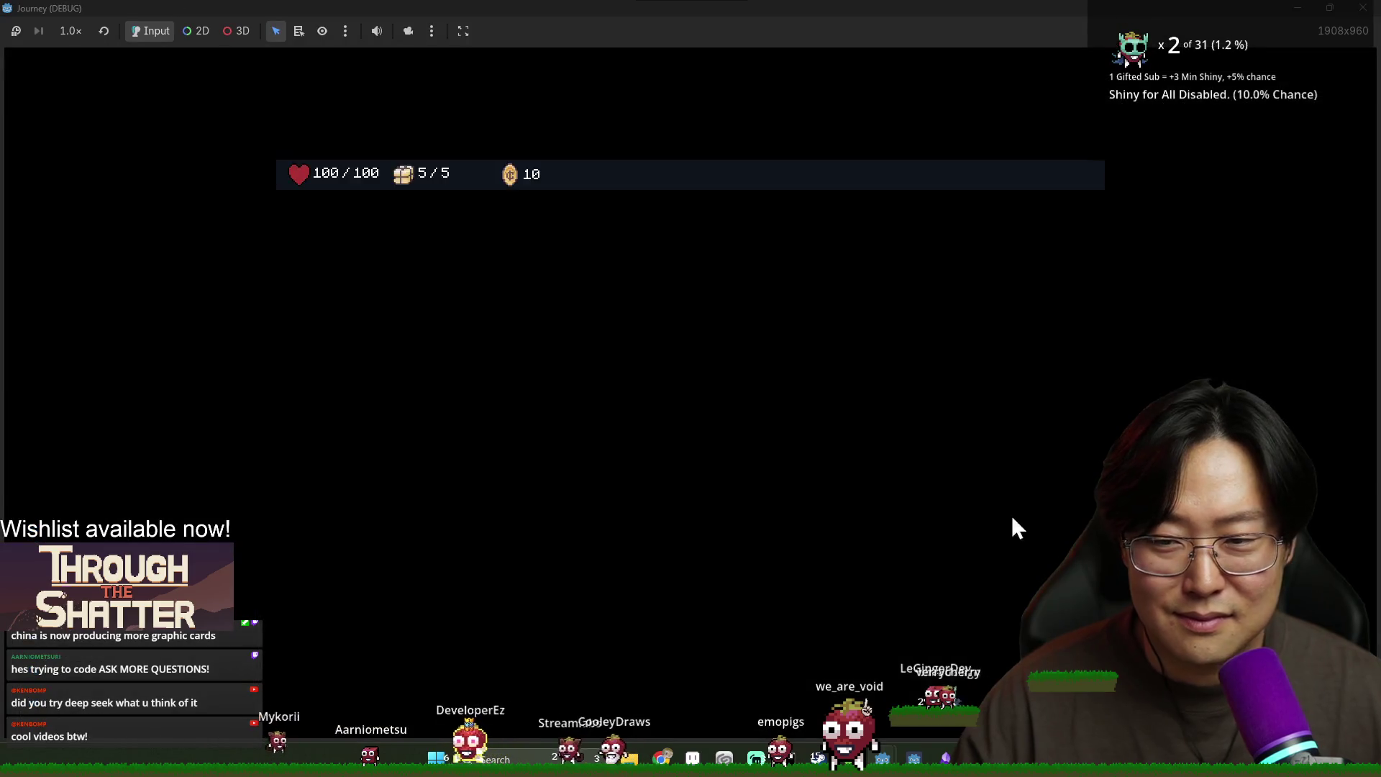
# Step: Play through the opening cutscene, accept the provision, and travel to the centre map node
pyautogui.click(753, 553)
pyautogui.click(761, 554)
pyautogui.click(802, 553)
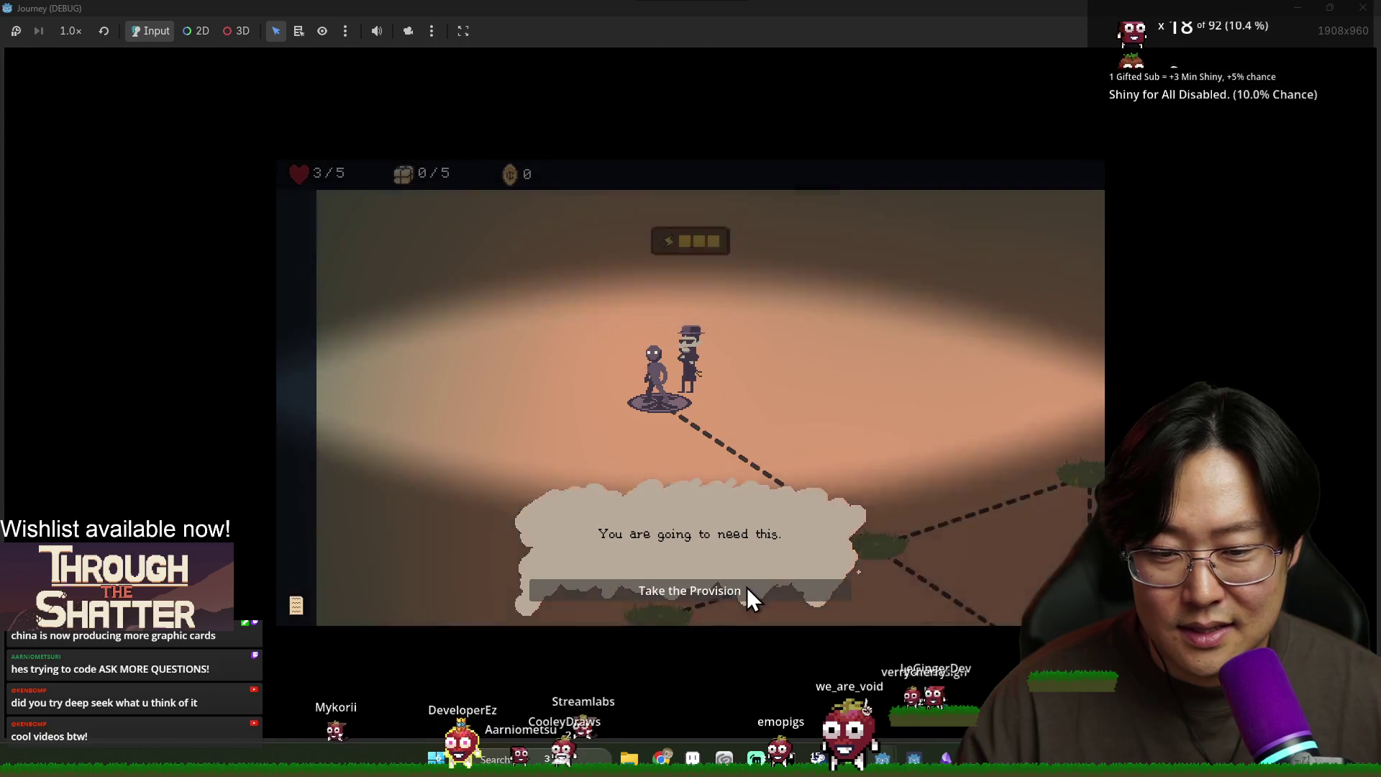
pyautogui.click(747, 589)
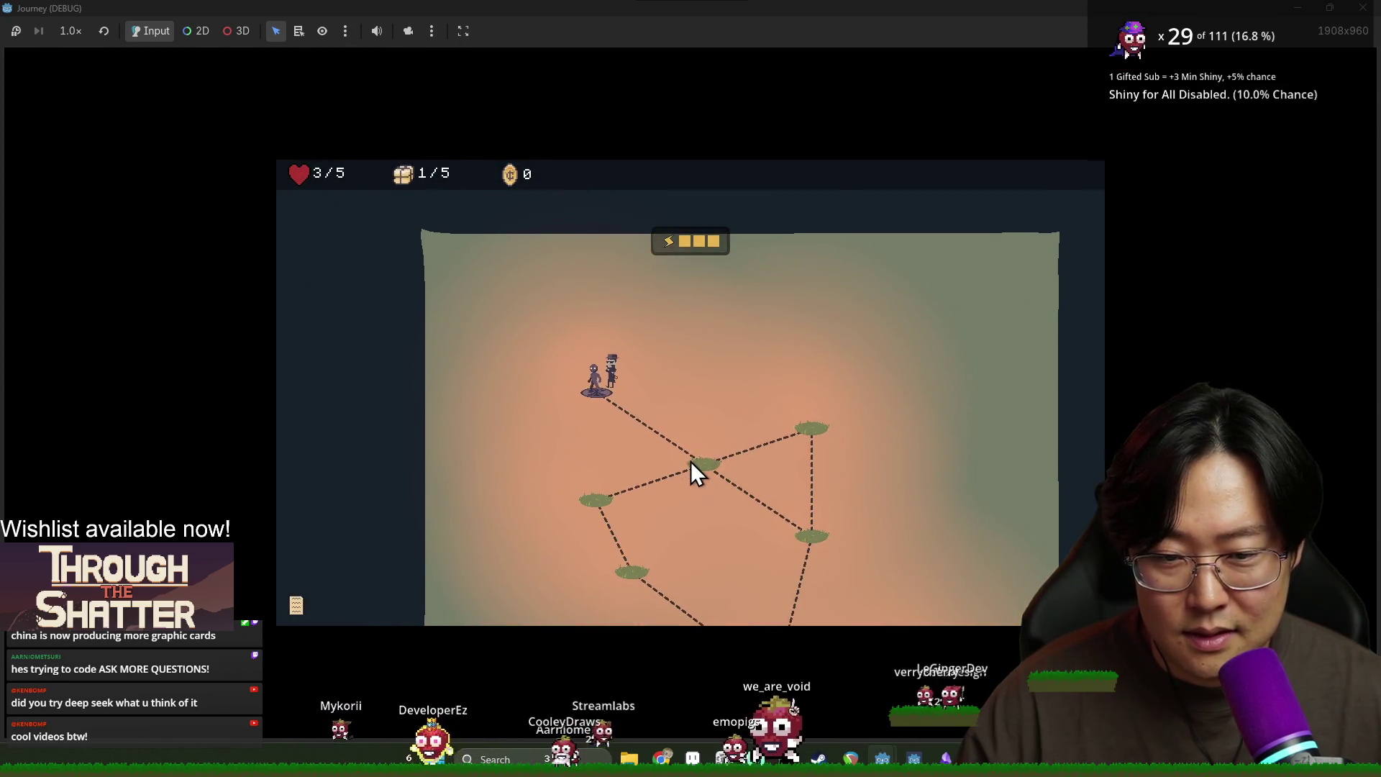
pyautogui.click(692, 464)
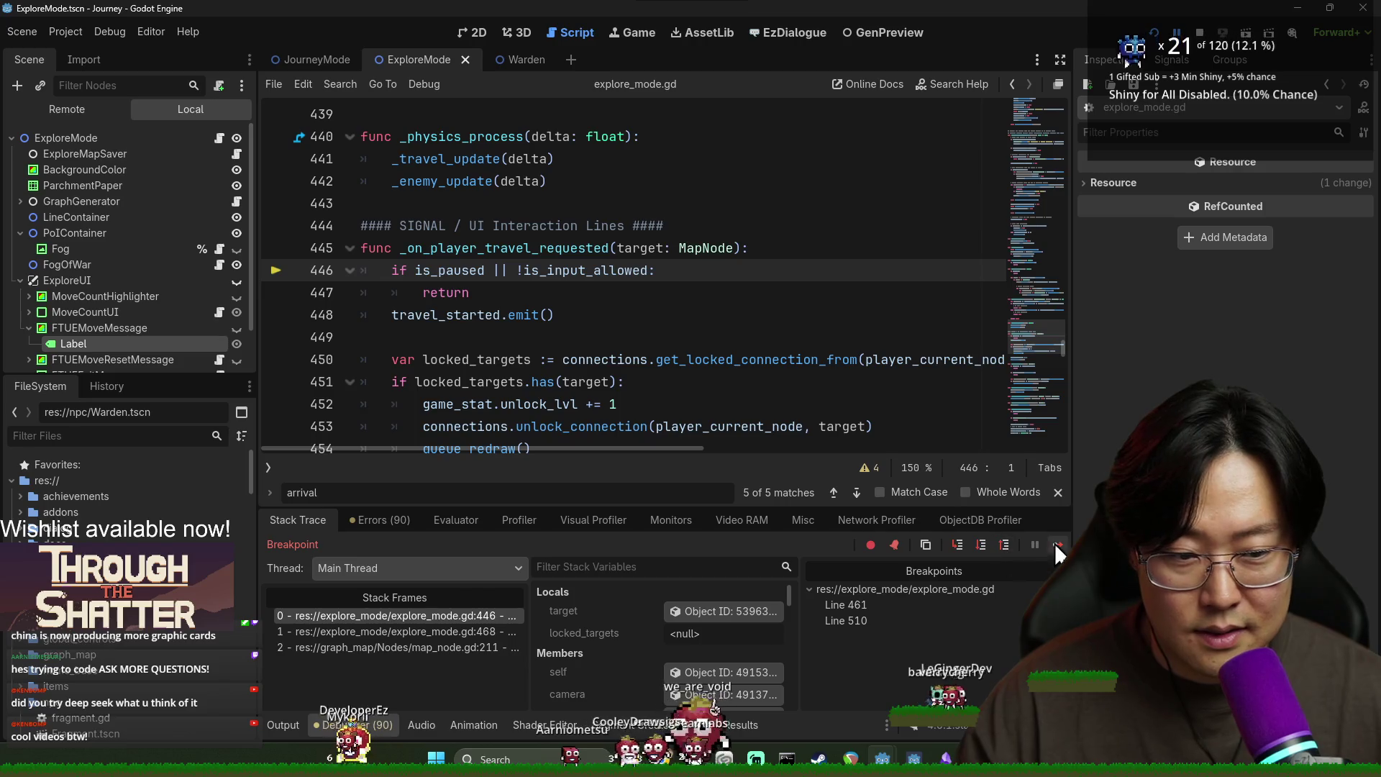
# Step: Switch between editor and game, travel to the centre node again, then return to the editor
pyautogui.hotkey('alt', 'Tab')
pyautogui.hotkey('alt', 'Tab')
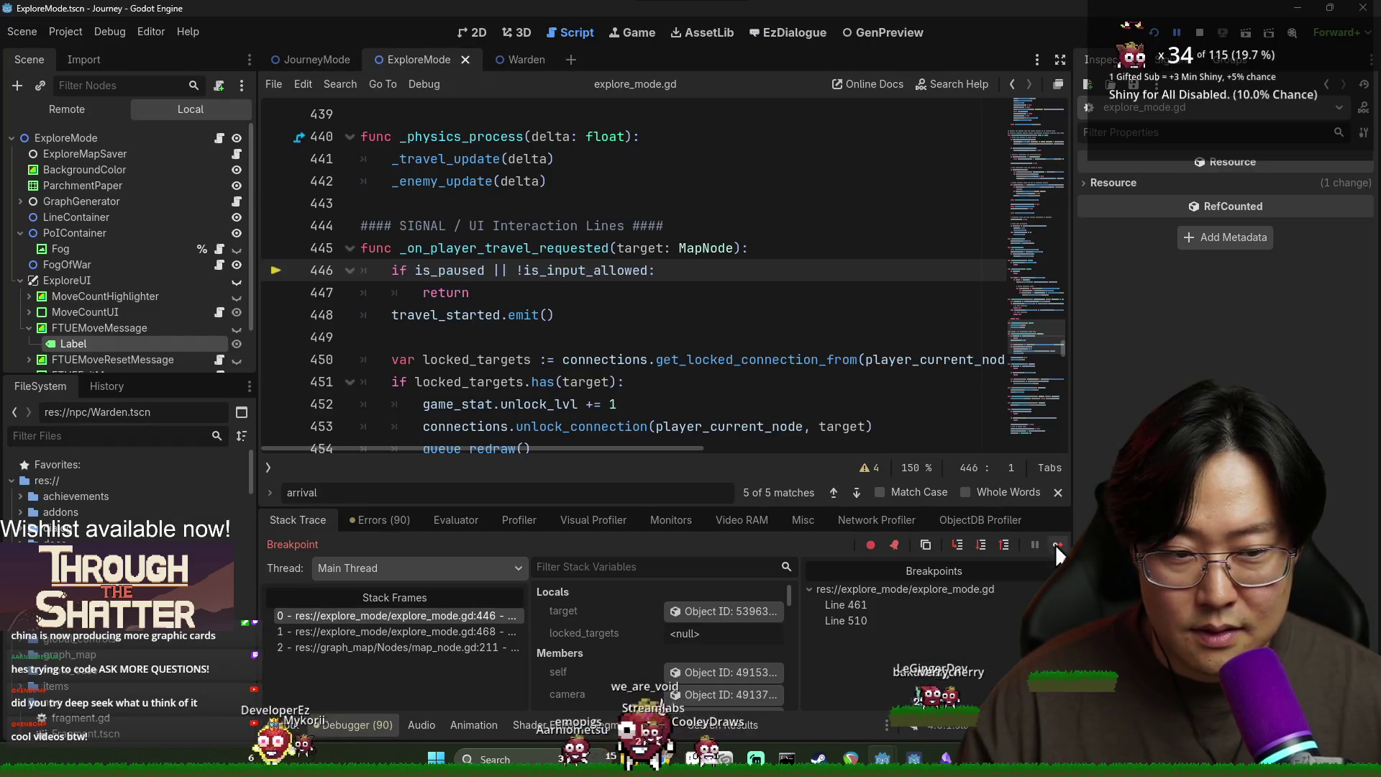
pyautogui.hotkey('alt', 'Tab')
pyautogui.click(745, 472)
pyautogui.hotkey('alt', 'Tab')
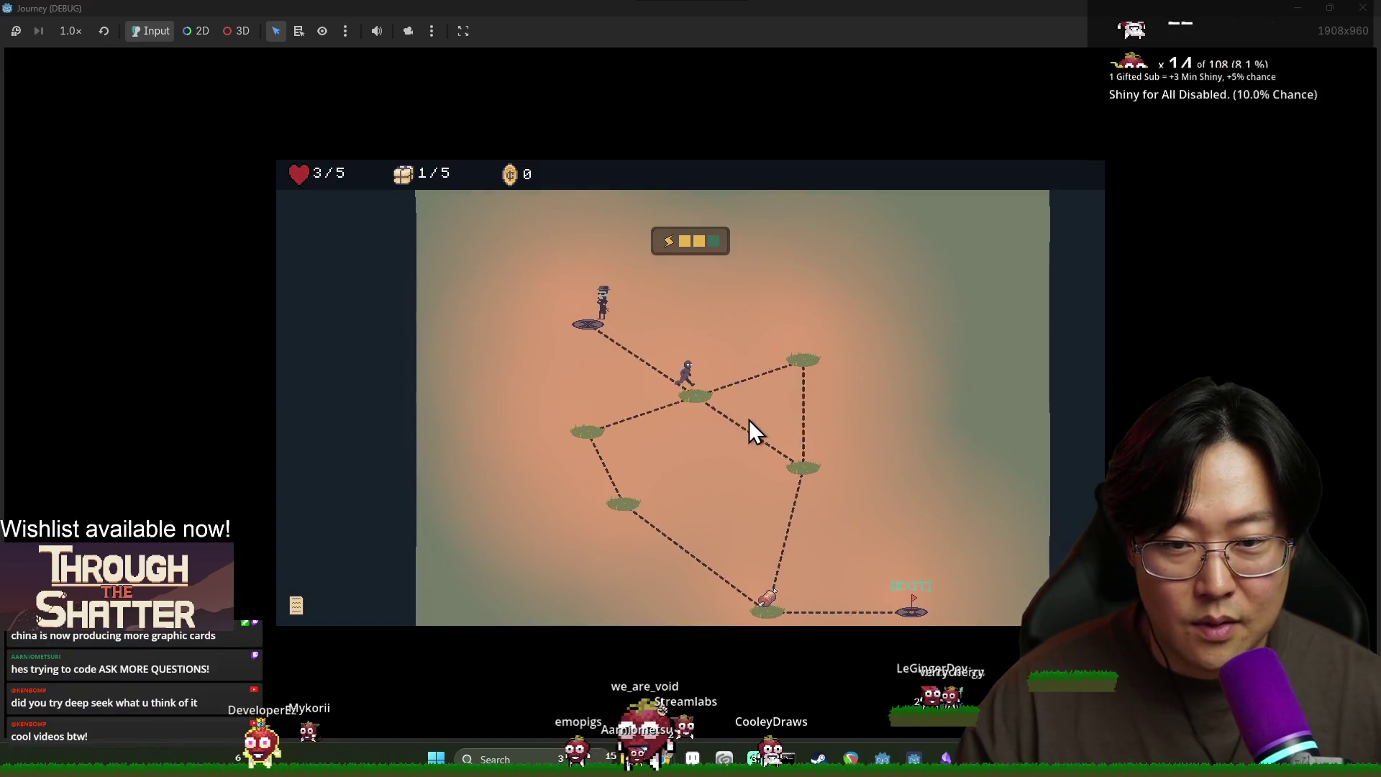
pyautogui.click(707, 404)
pyautogui.hotkey('alt', 'Tab')
pyautogui.hotkey('alt', 'Tab')
pyautogui.hotkey('alt', 'Tab')
pyautogui.press('F5')
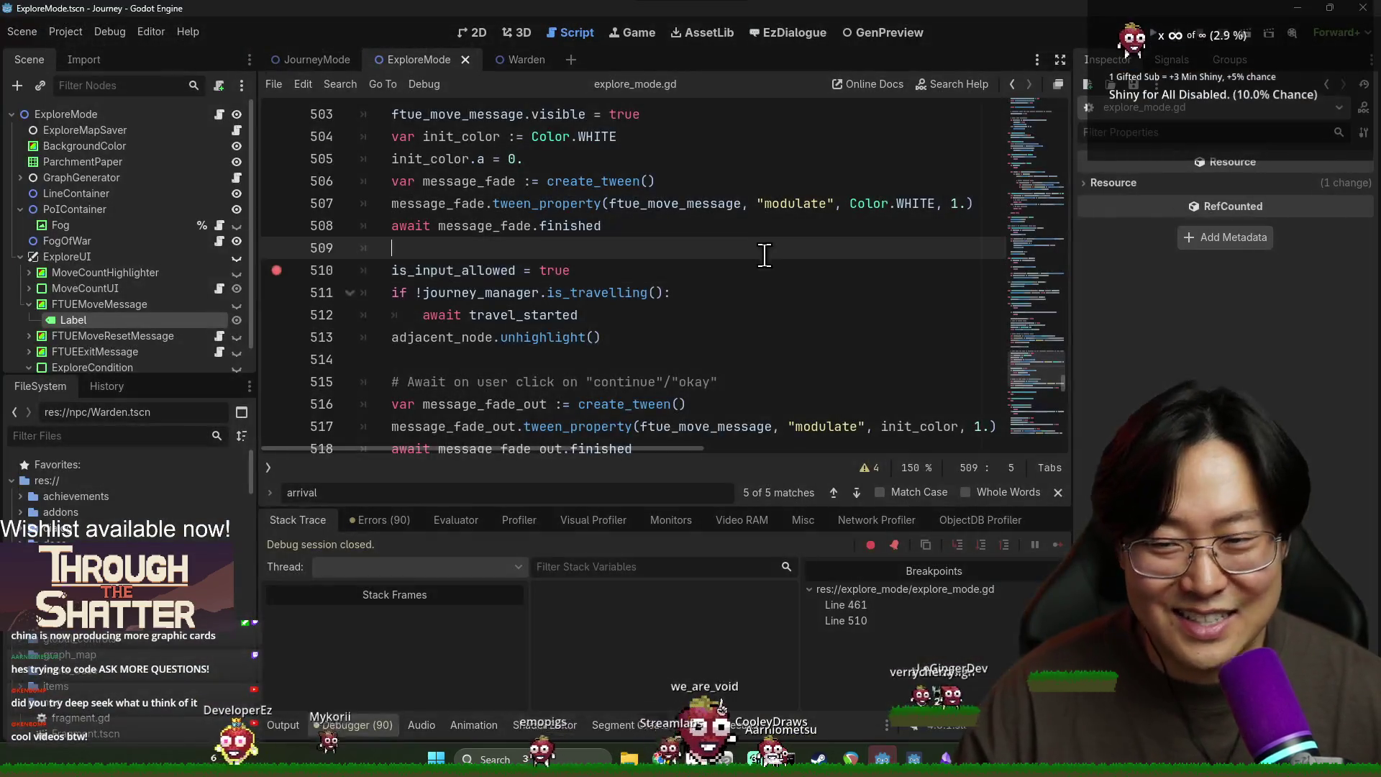
# Step: Remove the breakpoint on line 510 and save the script and scene
pyautogui.click(276, 270)
pyautogui.scroll(1, 523, 312)
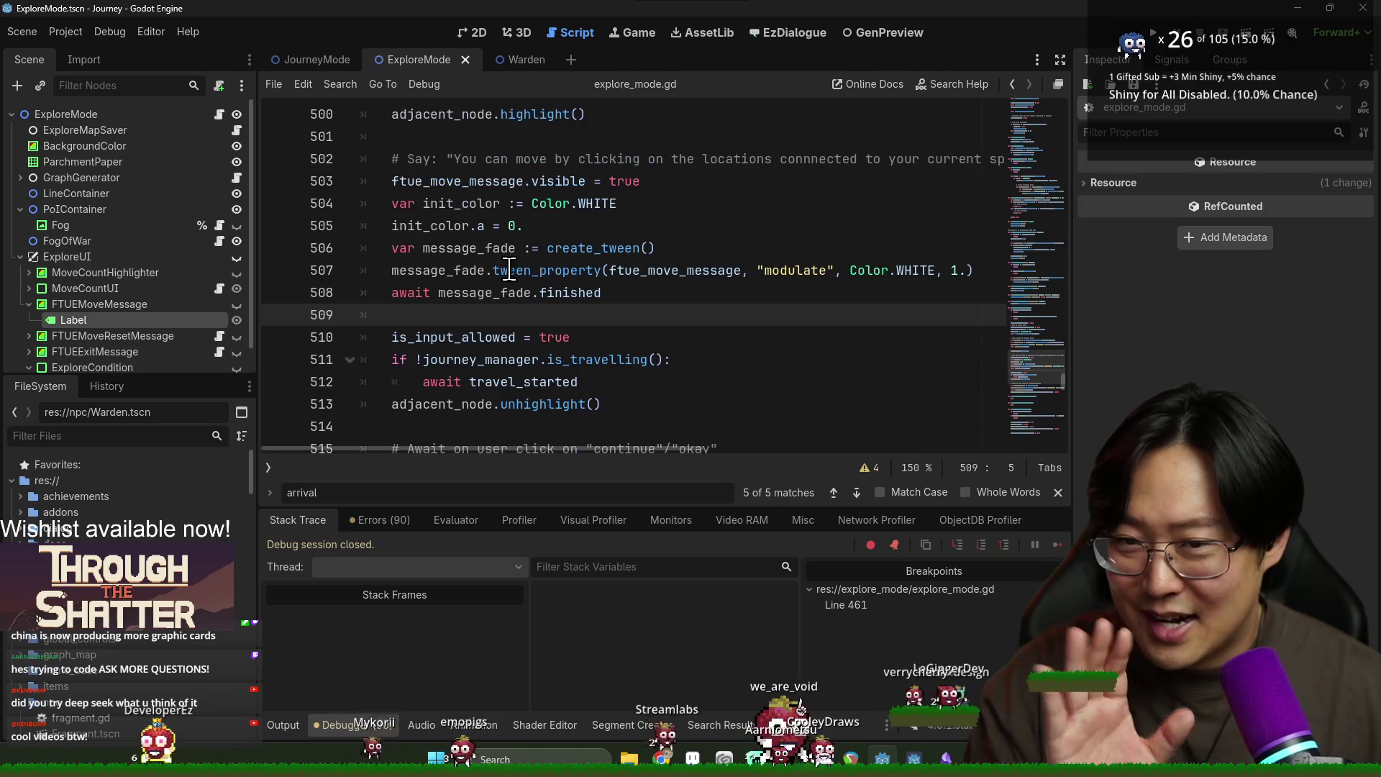
pyautogui.scroll(1, 523, 311)
pyautogui.scroll(-8, 518, 308)
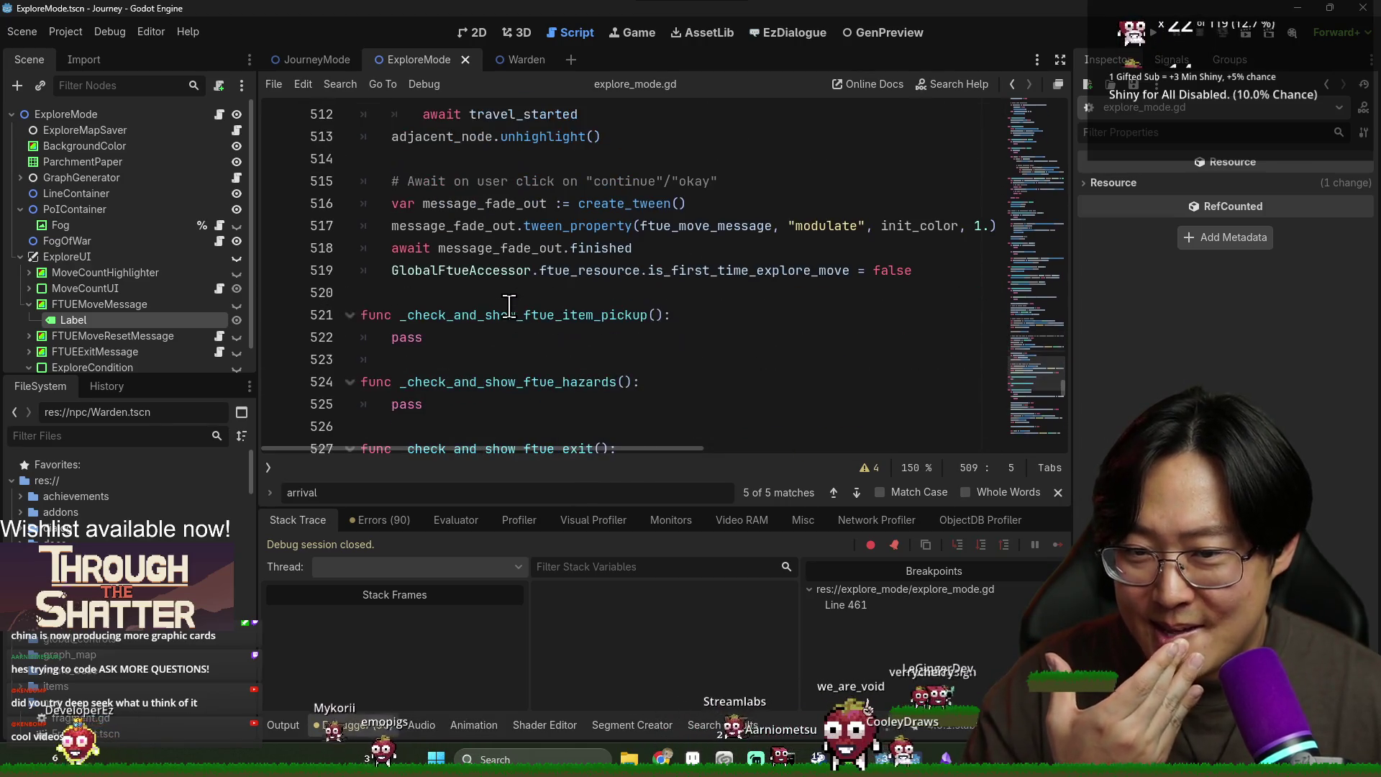
pyautogui.scroll(-3, 512, 305)
pyautogui.scroll(2, 513, 302)
pyautogui.press('F5')
# Step: Search the script for 'handle', then 'arriva', to reach the _process_explore_arrival definition
pyautogui.doubleClick(516, 181)
pyautogui.scroll(-1, 614, 300)
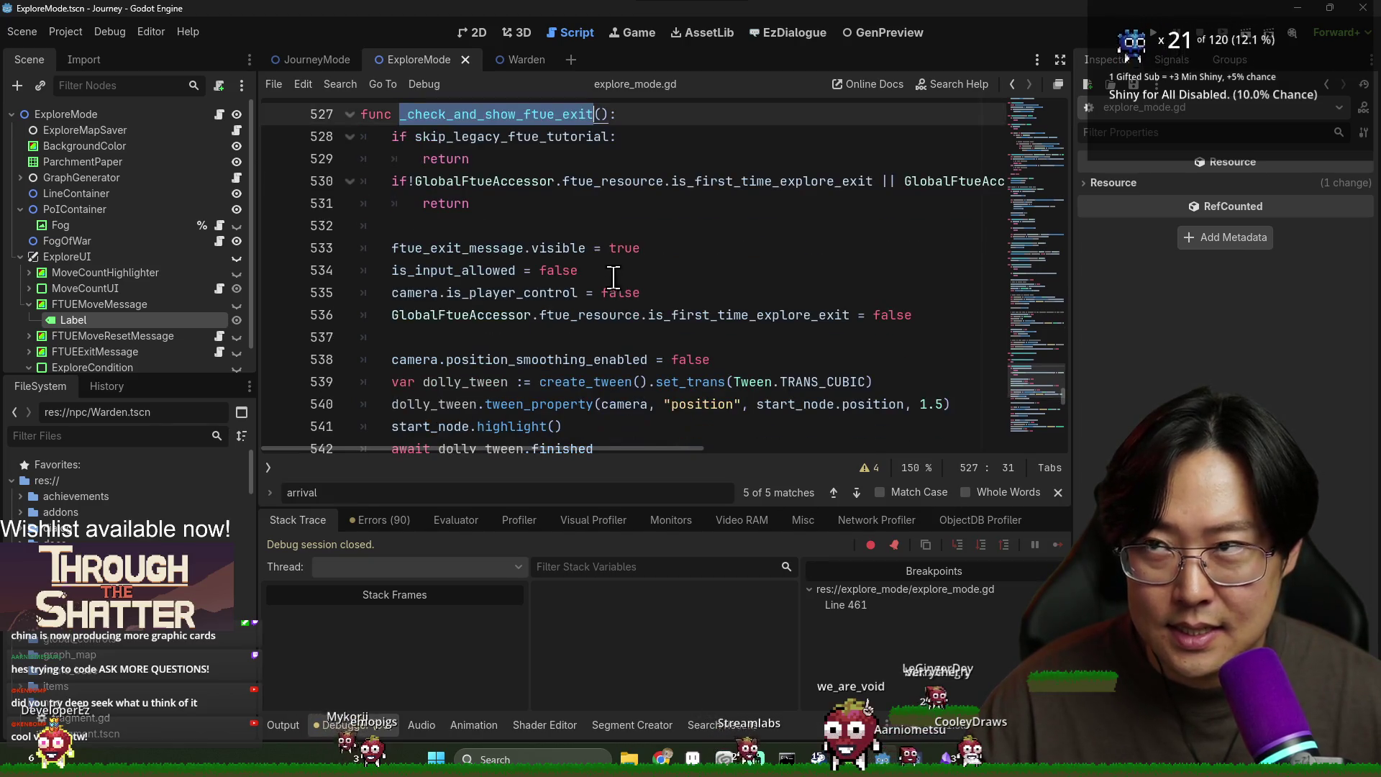
pyautogui.scroll(10, 607, 265)
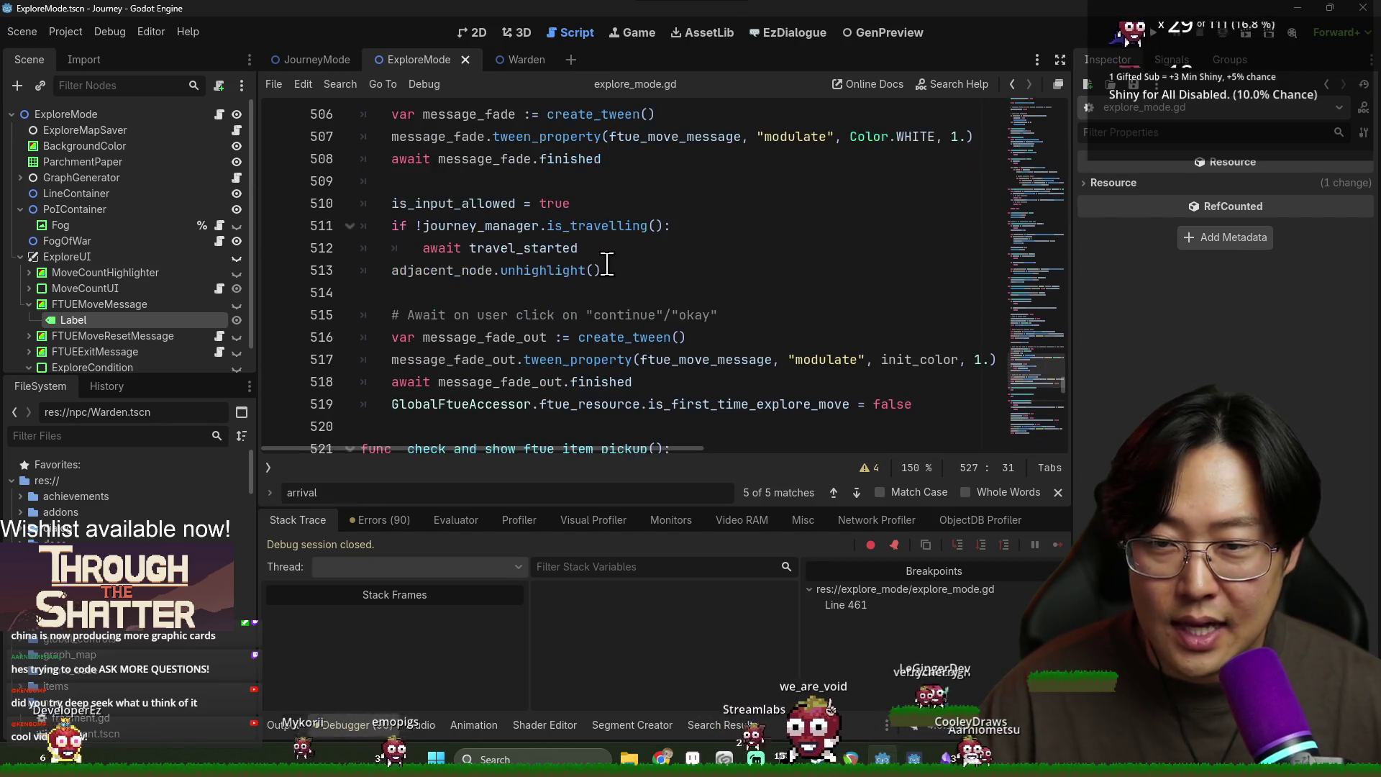
pyautogui.scroll(1, 607, 265)
pyautogui.click(607, 264)
pyautogui.hotkey('ctrl', 'f')
pyautogui.write('handle')
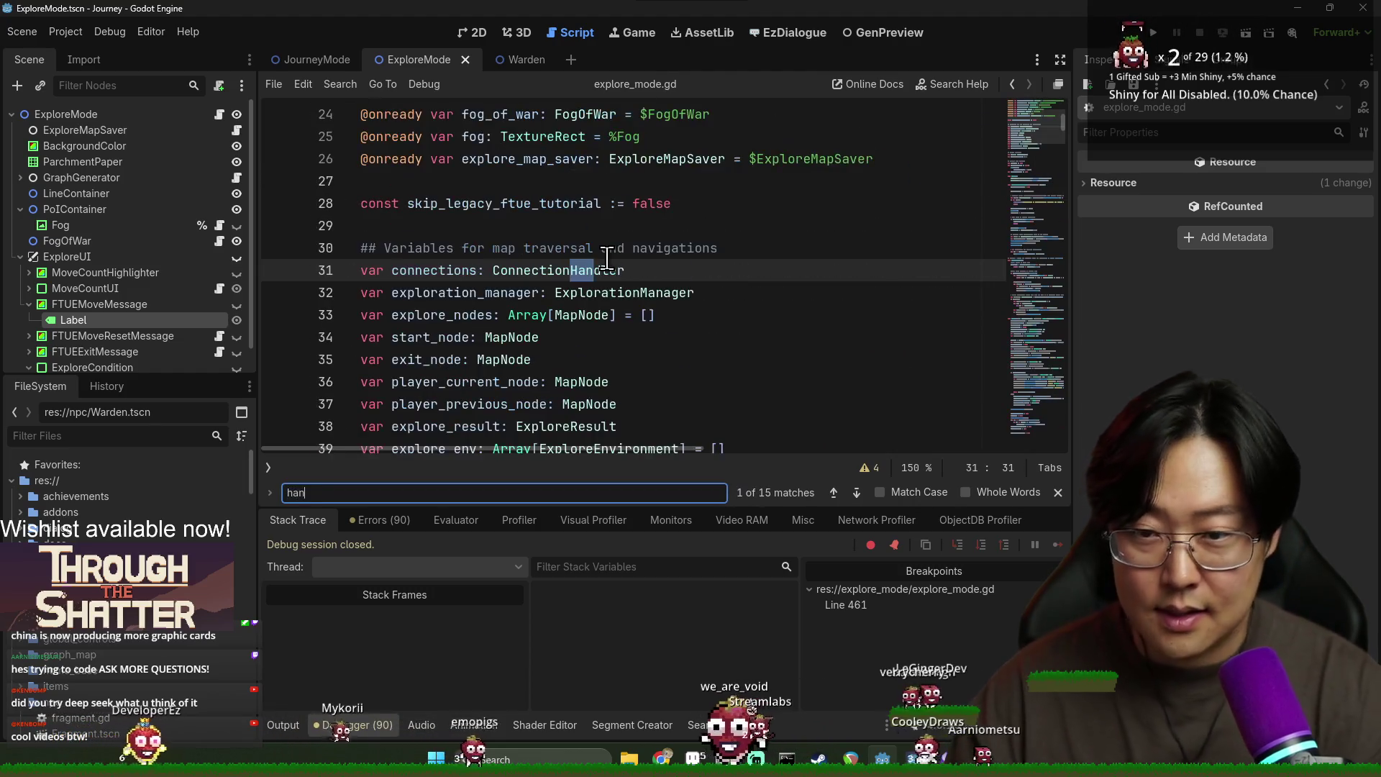
pyautogui.hotkey('ctrl', 'a')
pyautogui.write('arriva')
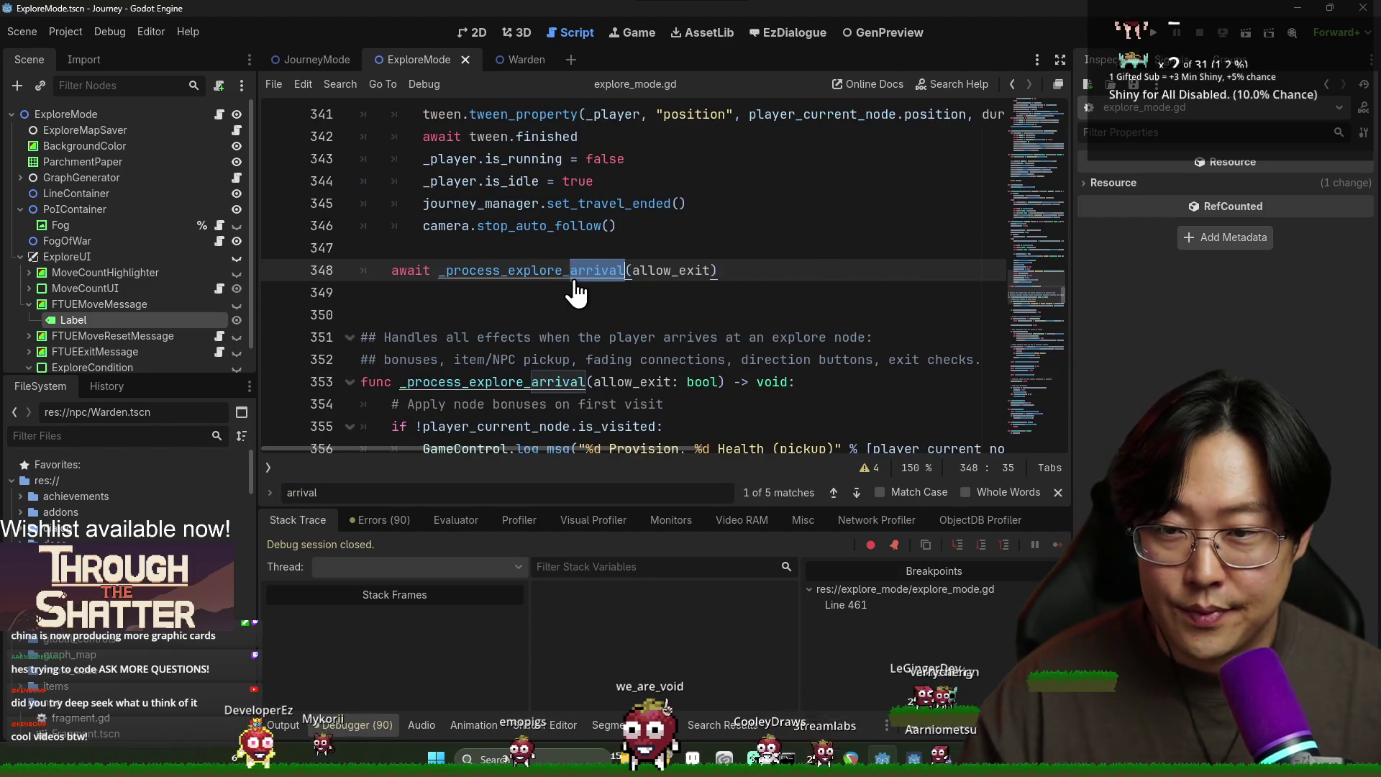
pyautogui.keyDown('ctrl'); pyautogui.click(576, 280); pyautogui.keyUp('ctrl')
# Step: Review the is_player_control, FTUE exit await and is_input_allowed lines 387–392
pyautogui.scroll(-7, 548, 323)
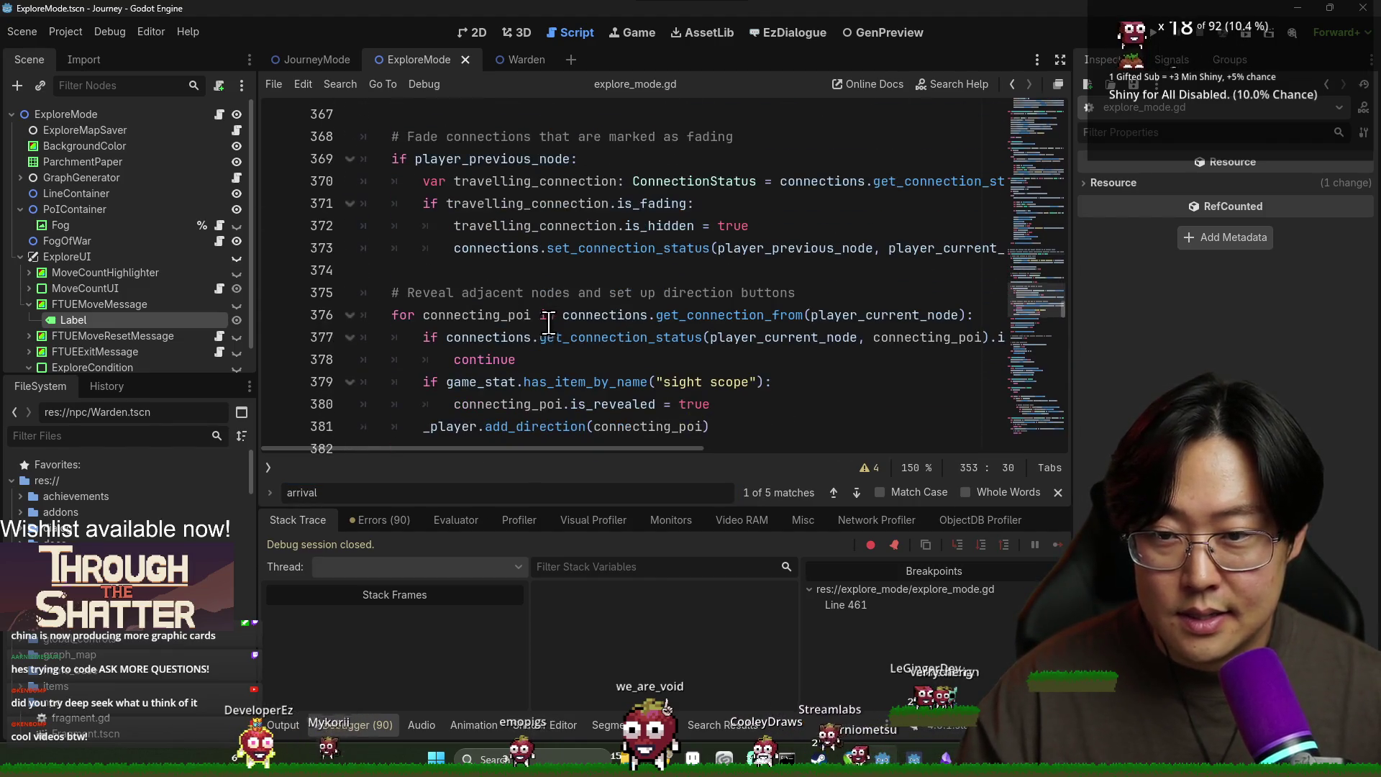
pyautogui.scroll(-4, 550, 324)
pyautogui.doubleClick(512, 404)
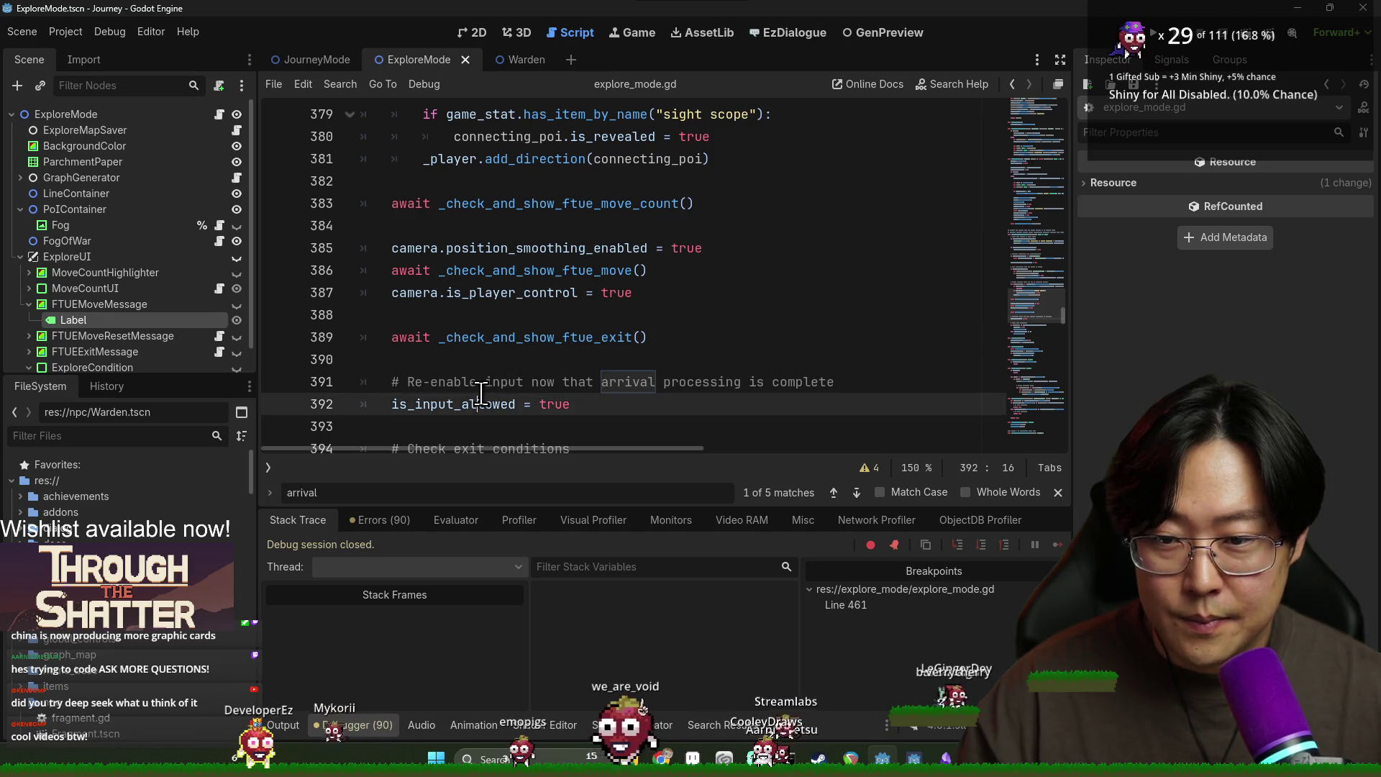
pyautogui.click(502, 338)
pyautogui.doubleClick(502, 338)
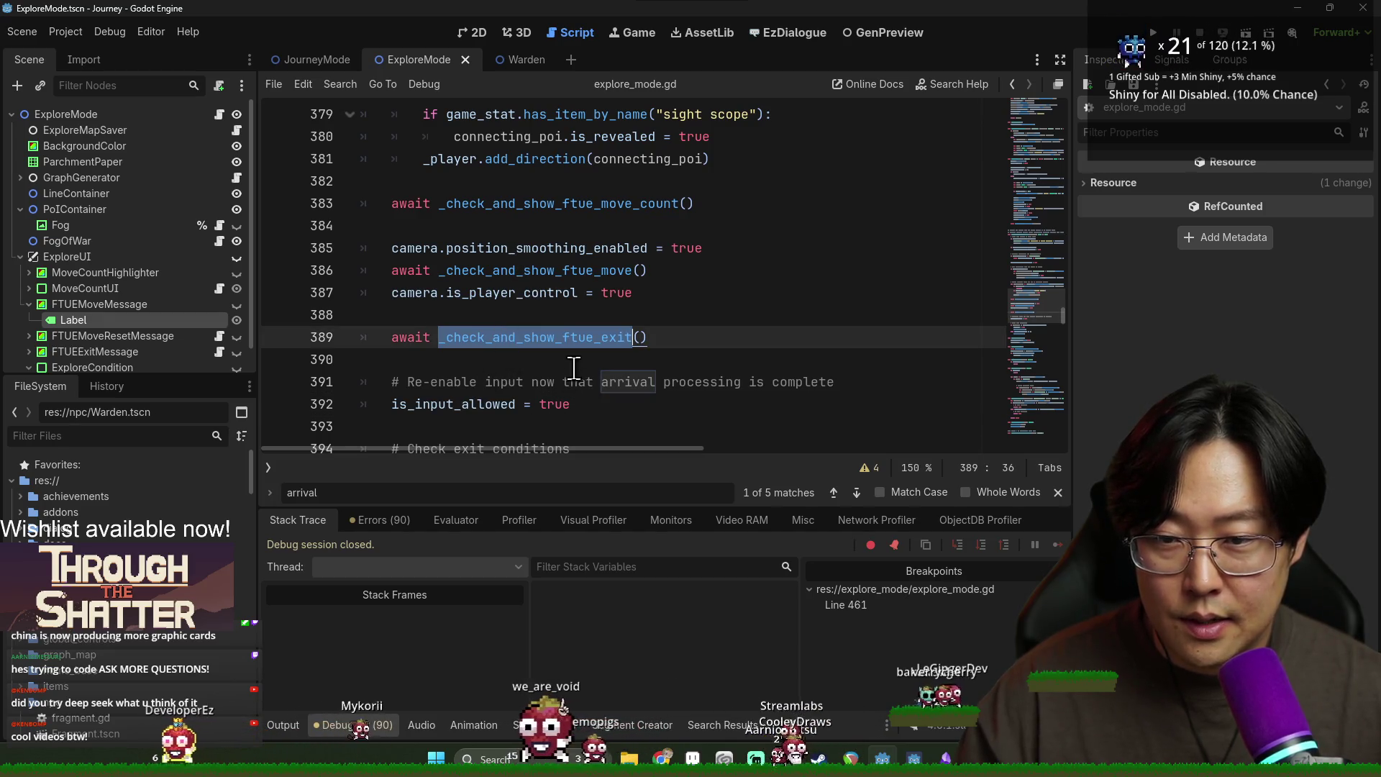
pyautogui.scroll(-1, 547, 352)
pyautogui.click(490, 231)
pyautogui.doubleClick(491, 232)
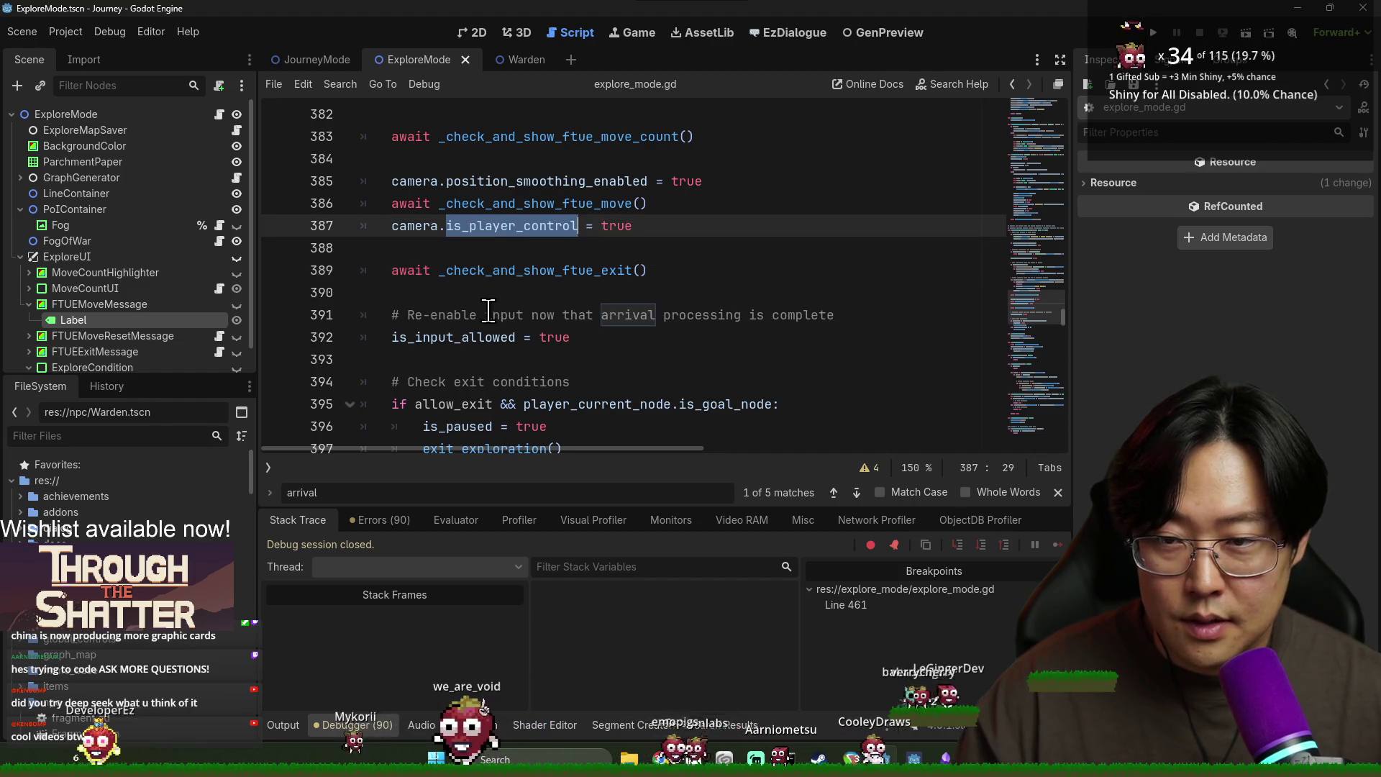
pyautogui.doubleClick(472, 346)
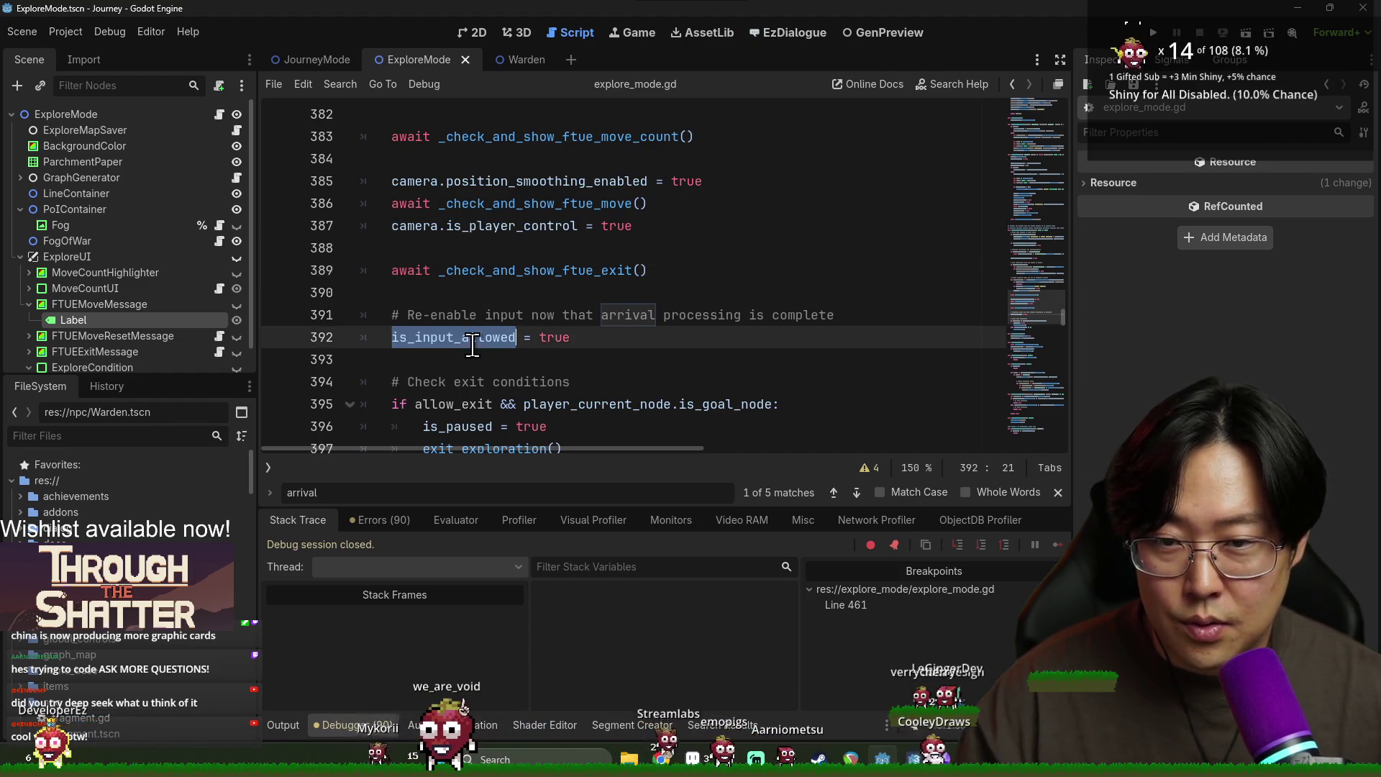
# Step: Move the blank line from after camera.is_player_control = true to above it
pyautogui.click(506, 244)
pyautogui.doubleClick(503, 226)
pyautogui.click(479, 253)
pyautogui.press('BackSpace')
pyautogui.doubleClick(507, 226)
pyautogui.doubleClick(560, 205)
pyautogui.press('End')
pyautogui.press('Return')
pyautogui.doubleClick(543, 204)
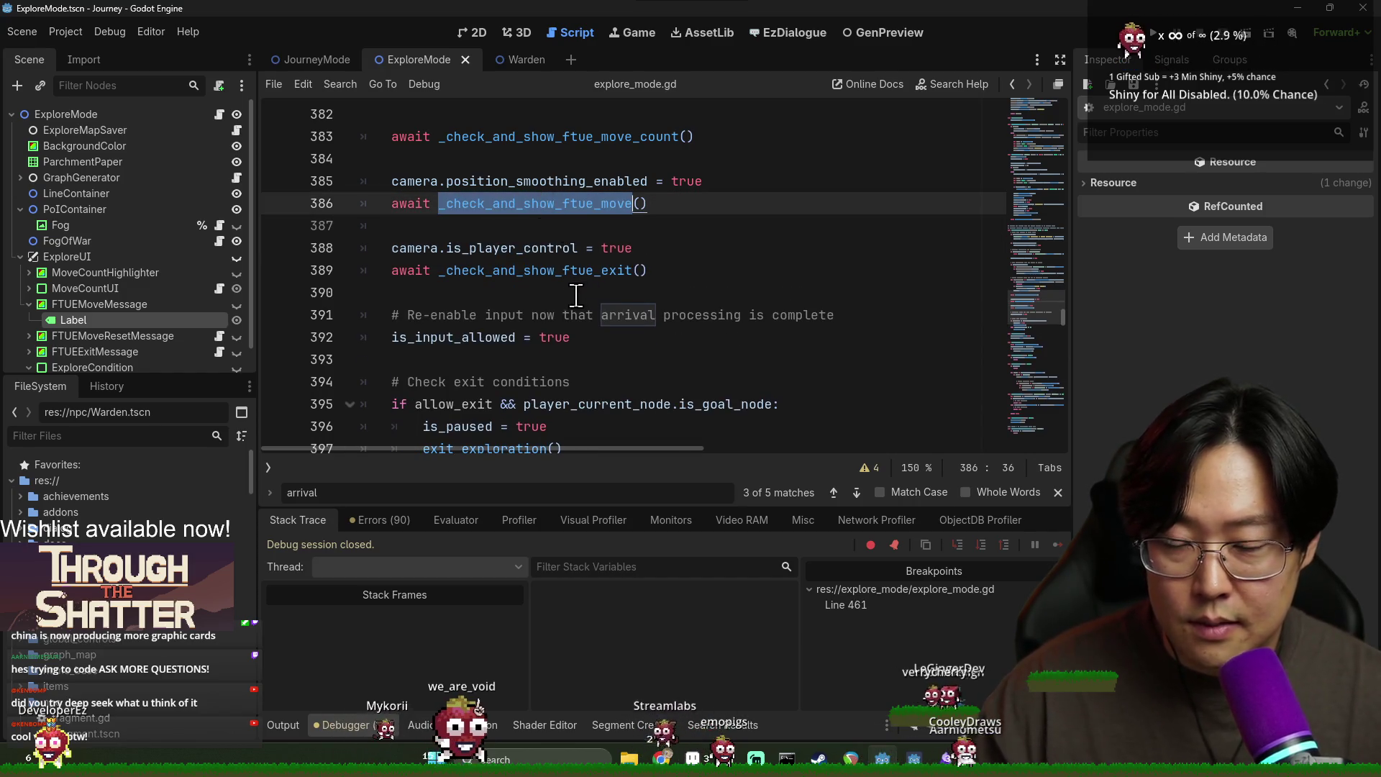
pyautogui.scroll(2, 532, 288)
pyautogui.click(516, 337)
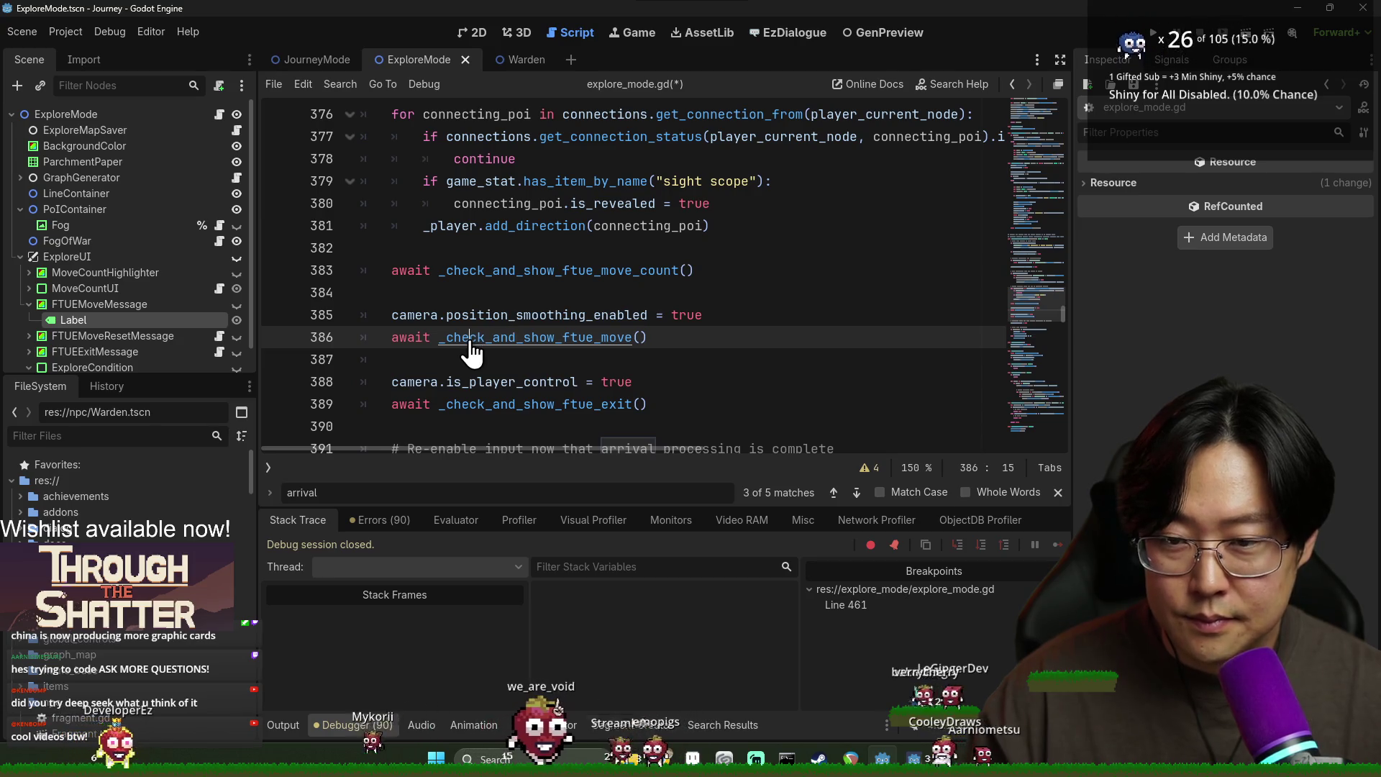
# Step: Open the _check_and_show_ftue_move definition and search for its awaited call at line 386
pyautogui.keyDown('ctrl'); pyautogui.click(469, 340); pyautogui.keyUp('ctrl')
pyautogui.scroll(-10, 488, 328)
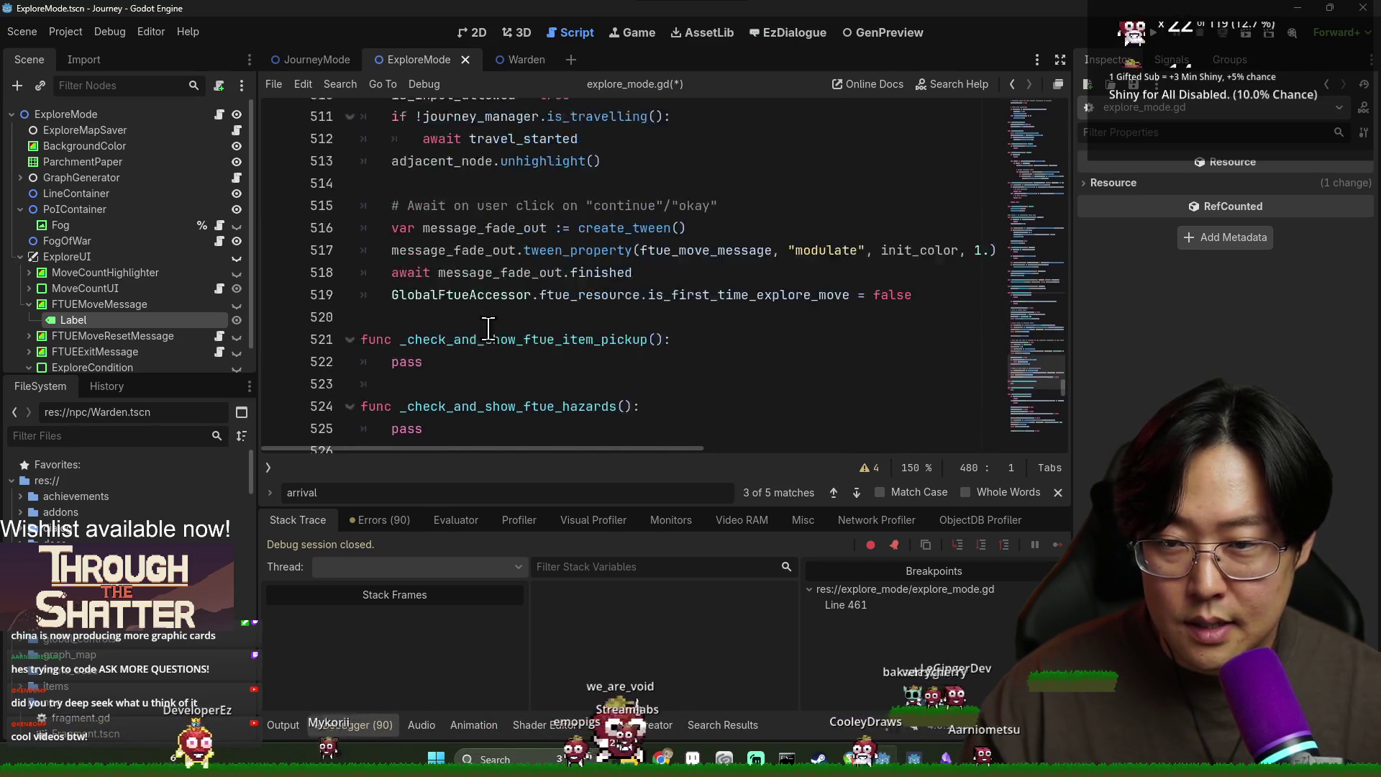
pyautogui.scroll(3, 488, 328)
pyautogui.moveTo(471, 316); pyautogui.dragTo(603, 323)
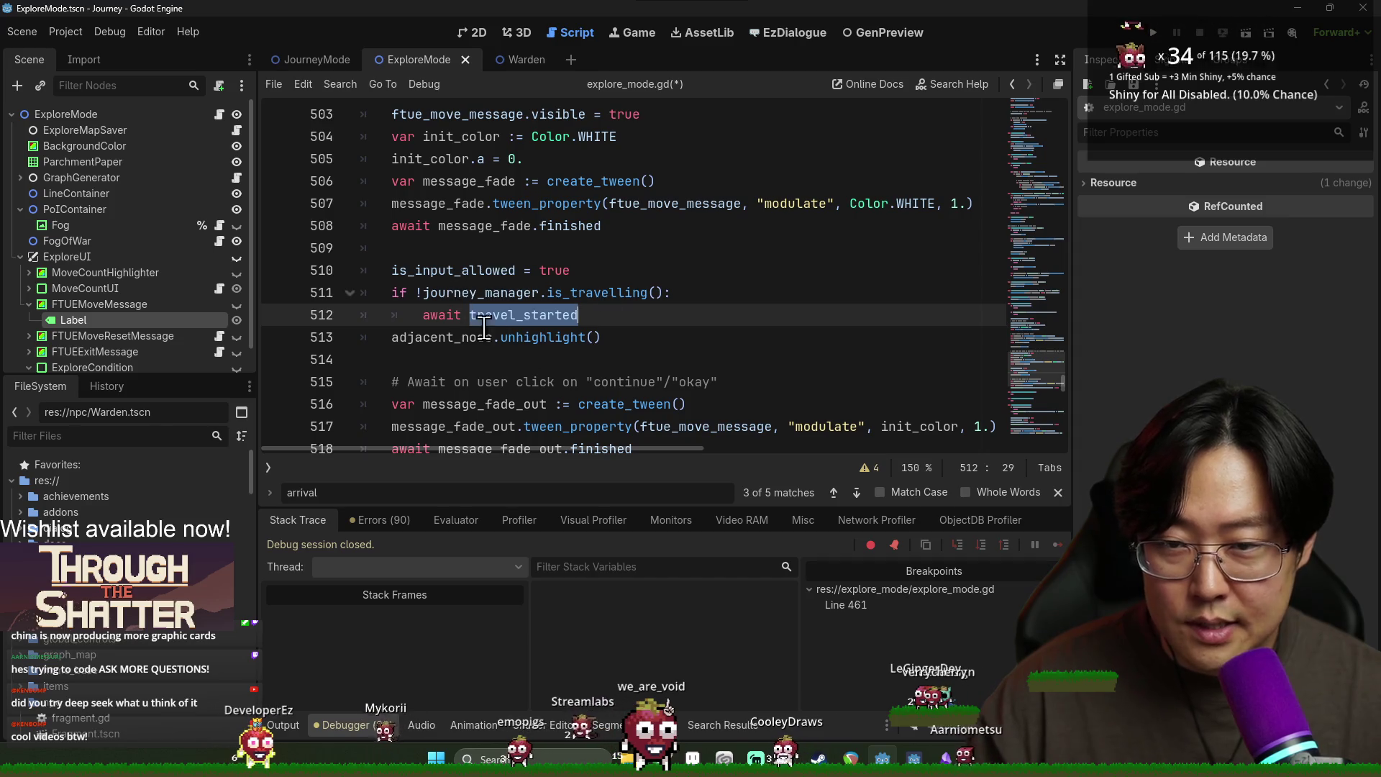
pyautogui.click(531, 337)
pyautogui.scroll(15, 504, 324)
pyautogui.scroll(-8, 460, 313)
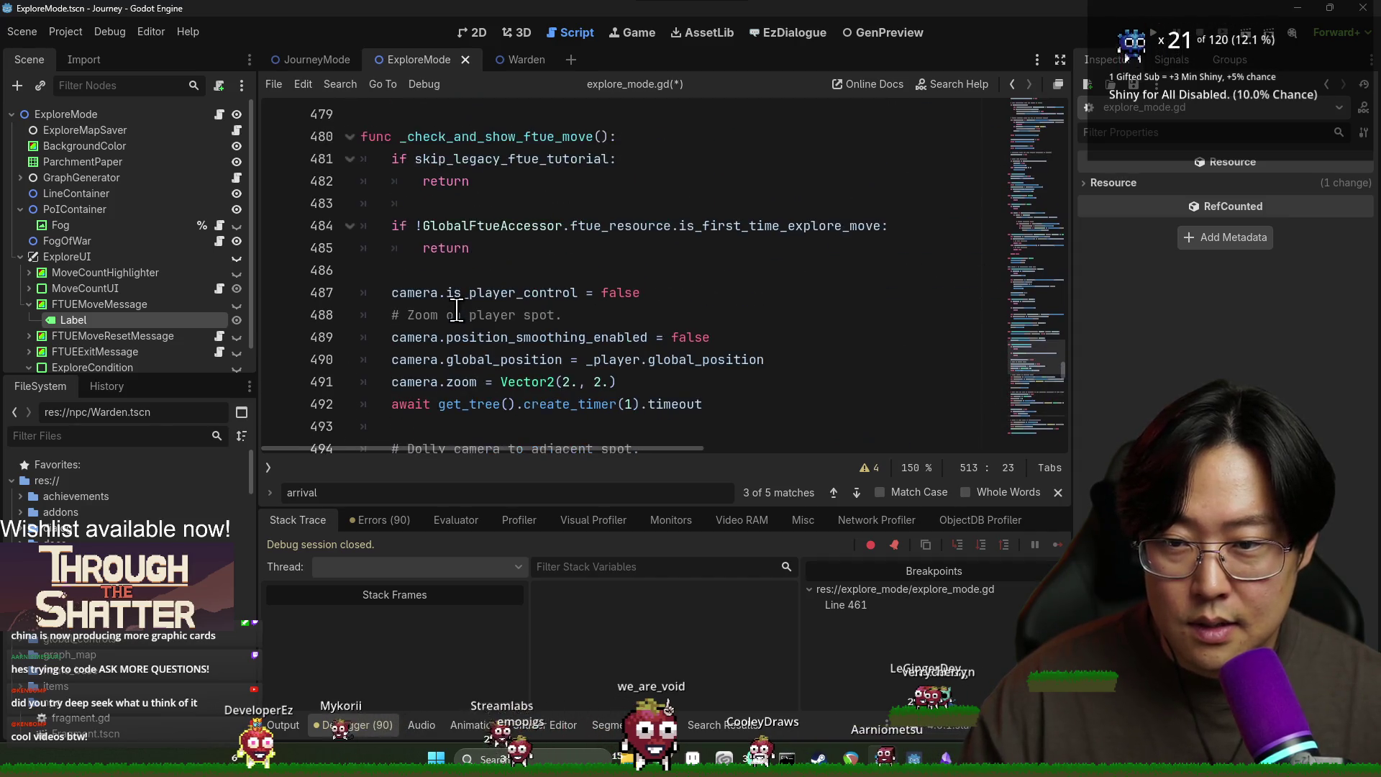
pyautogui.doubleClick(468, 140)
pyautogui.hotkey('ctrl', 'f')
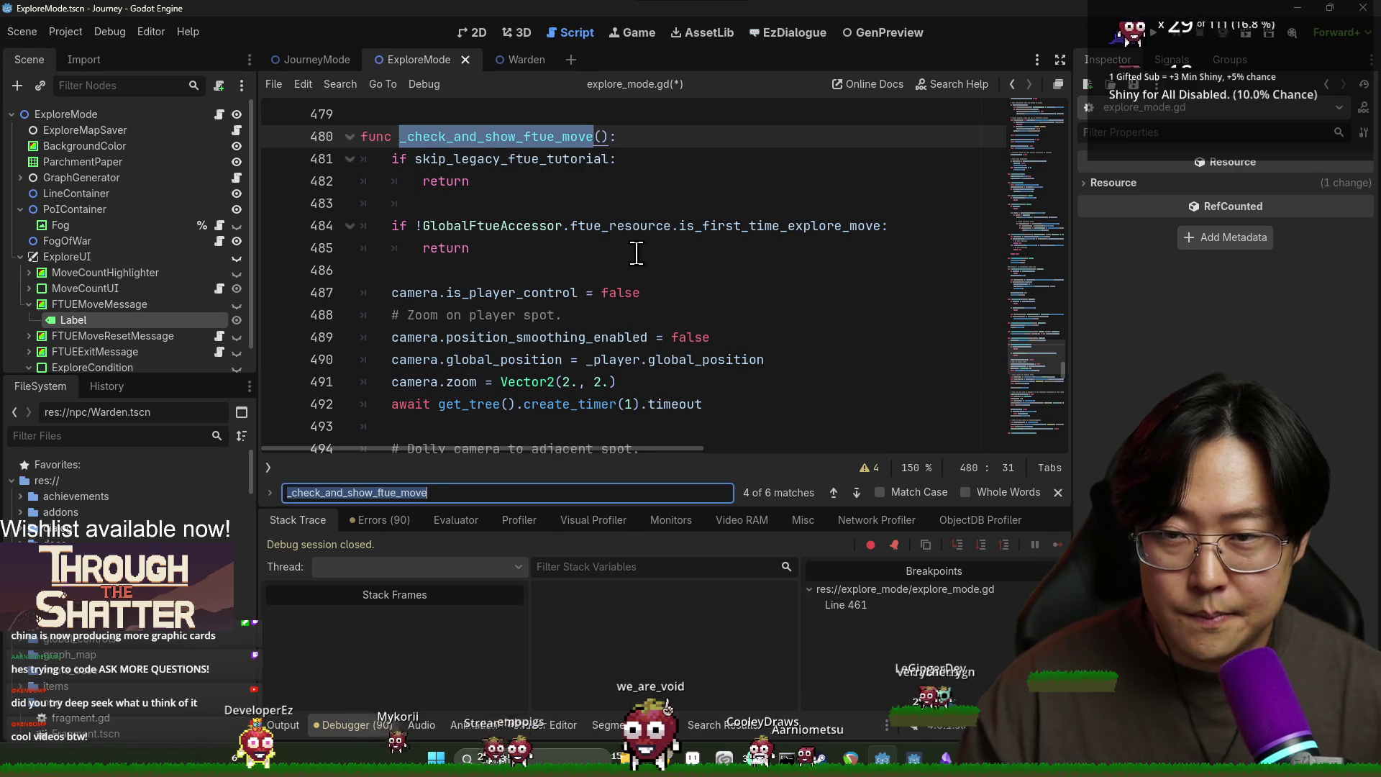
pyautogui.press('Return')
pyautogui.press('Return')
pyautogui.press('Return')
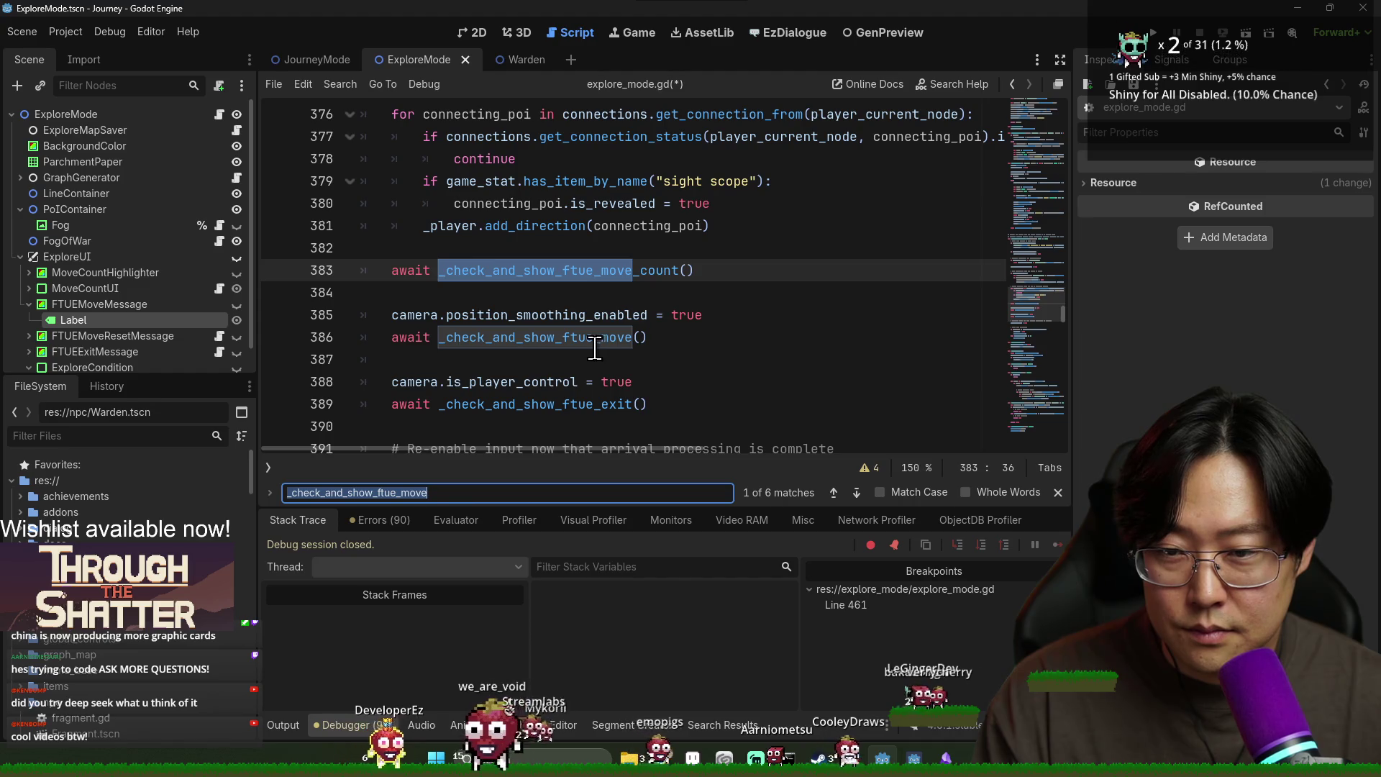
# Step: Cut the FTUE move await line and place camera.is_player_control = true under the smoothing line
pyautogui.scroll(-2, 546, 327)
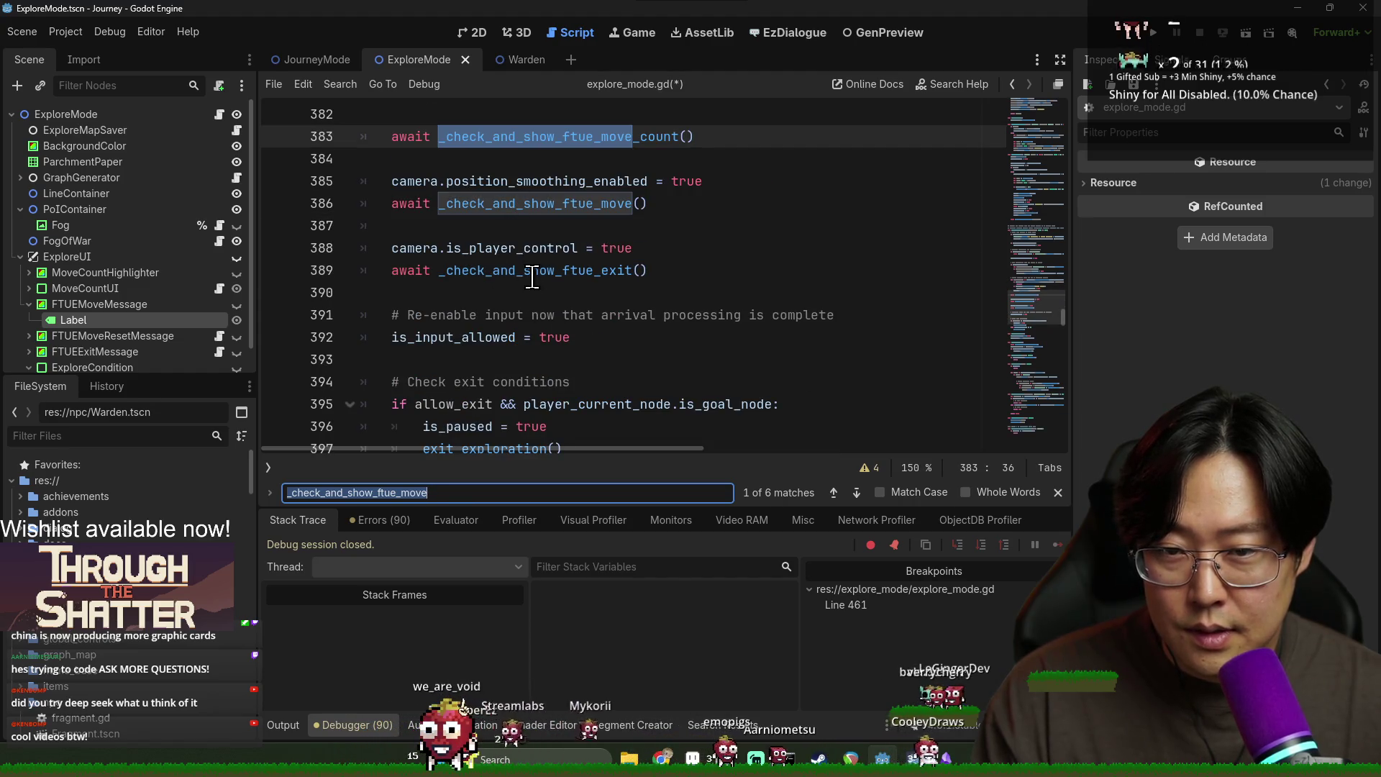
pyautogui.doubleClick(502, 247)
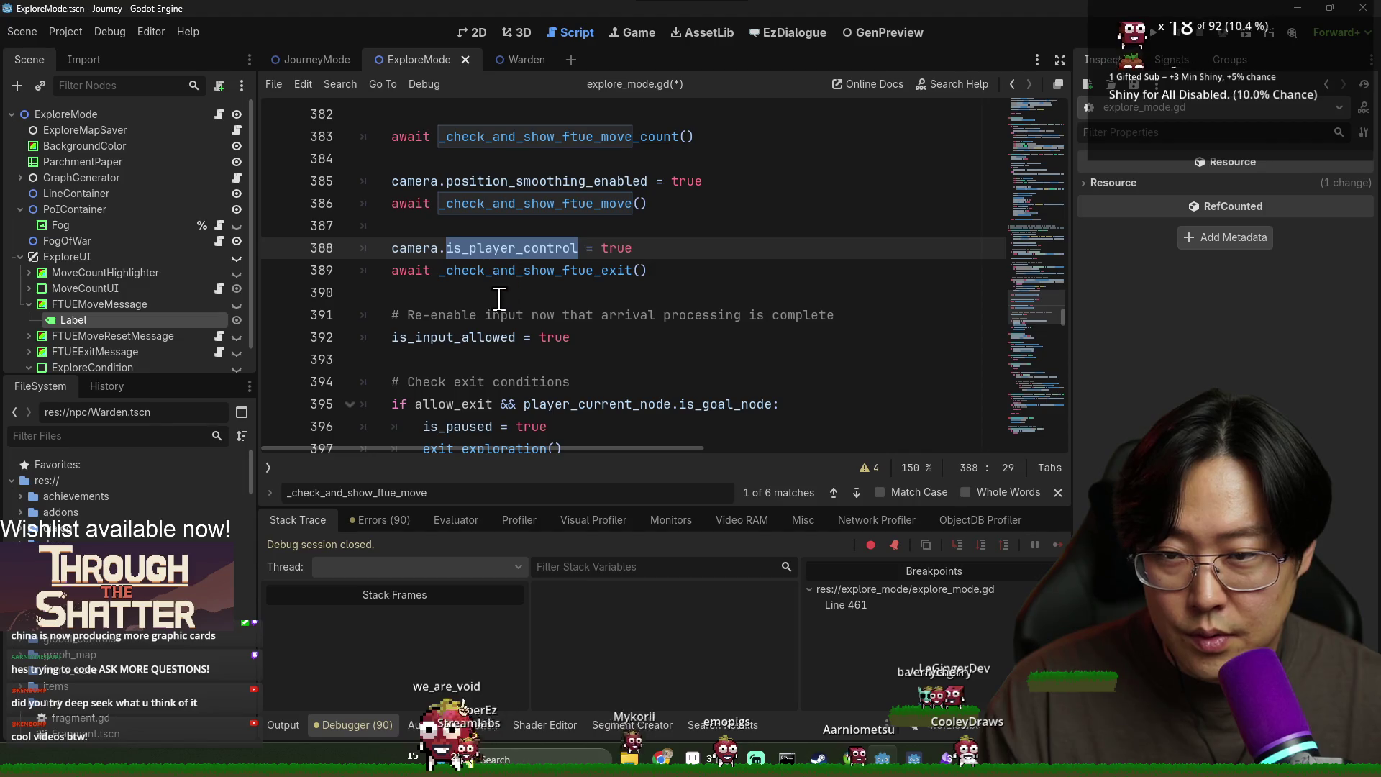
pyautogui.doubleClick(484, 270)
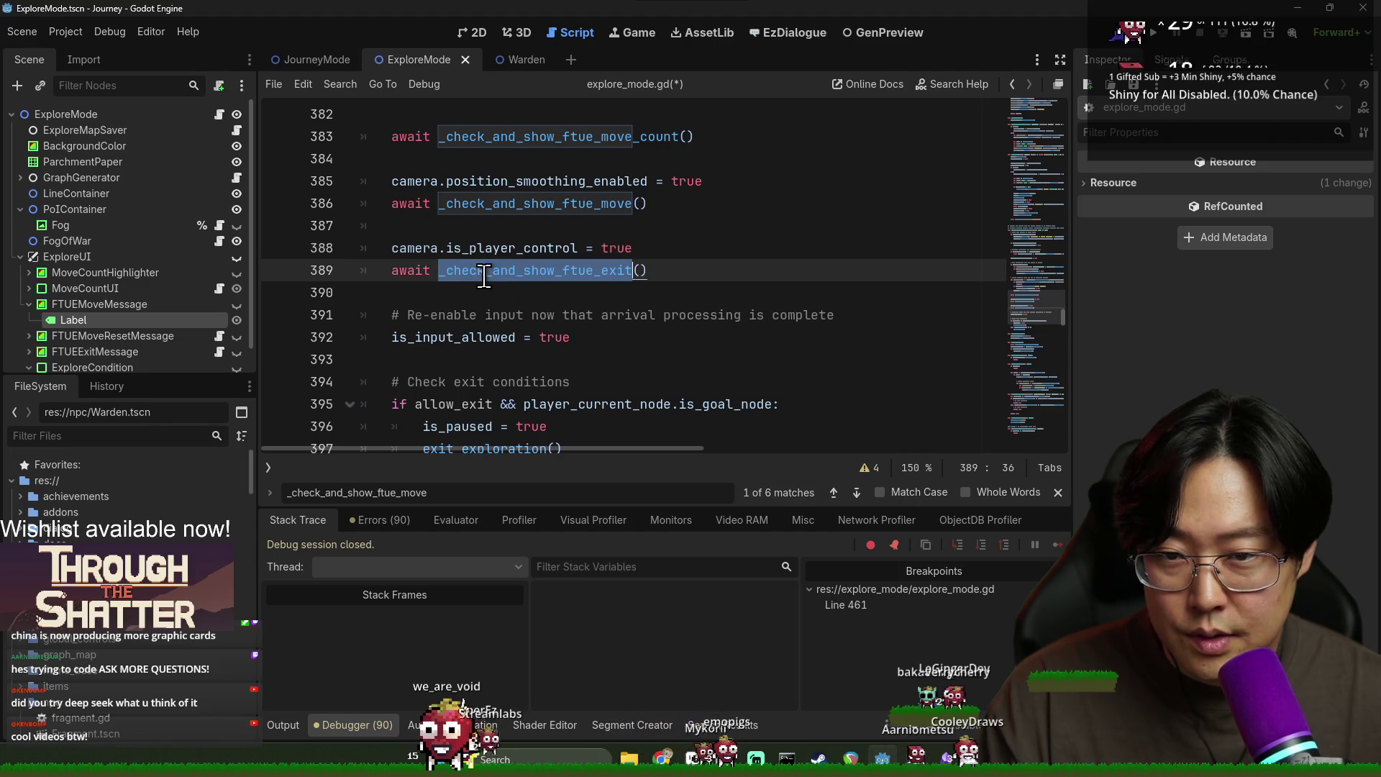
pyautogui.doubleClick(505, 205)
pyautogui.hotkey('ctrl', 'shift', 'k')
pyautogui.press('BackSpace')
pyautogui.press('BackSpace')
pyautogui.press('Down')
pyautogui.press('End')
pyautogui.press('Return')
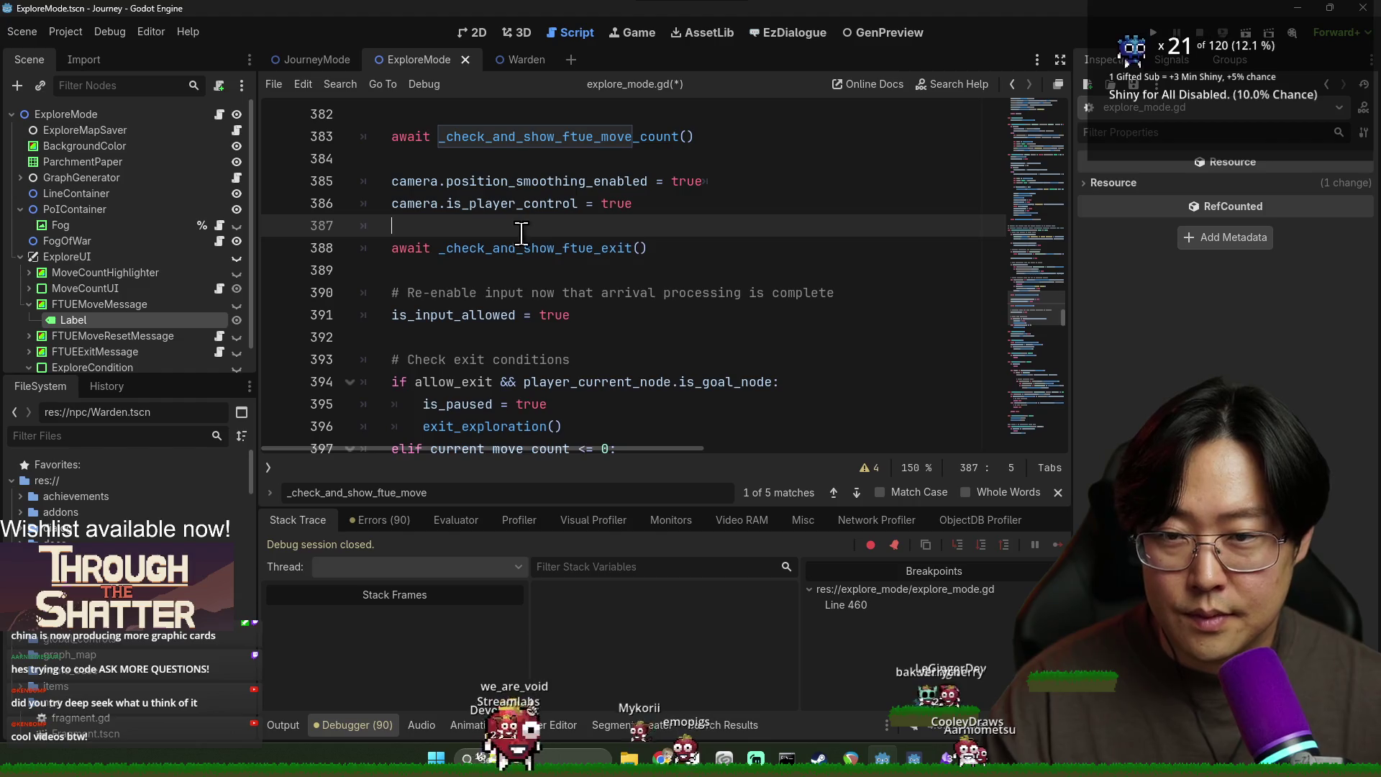
# Step: Paste the FTUE move await beside the exit call with a blank line above, and save
pyautogui.write('await _check_and_show_ftue_move()')
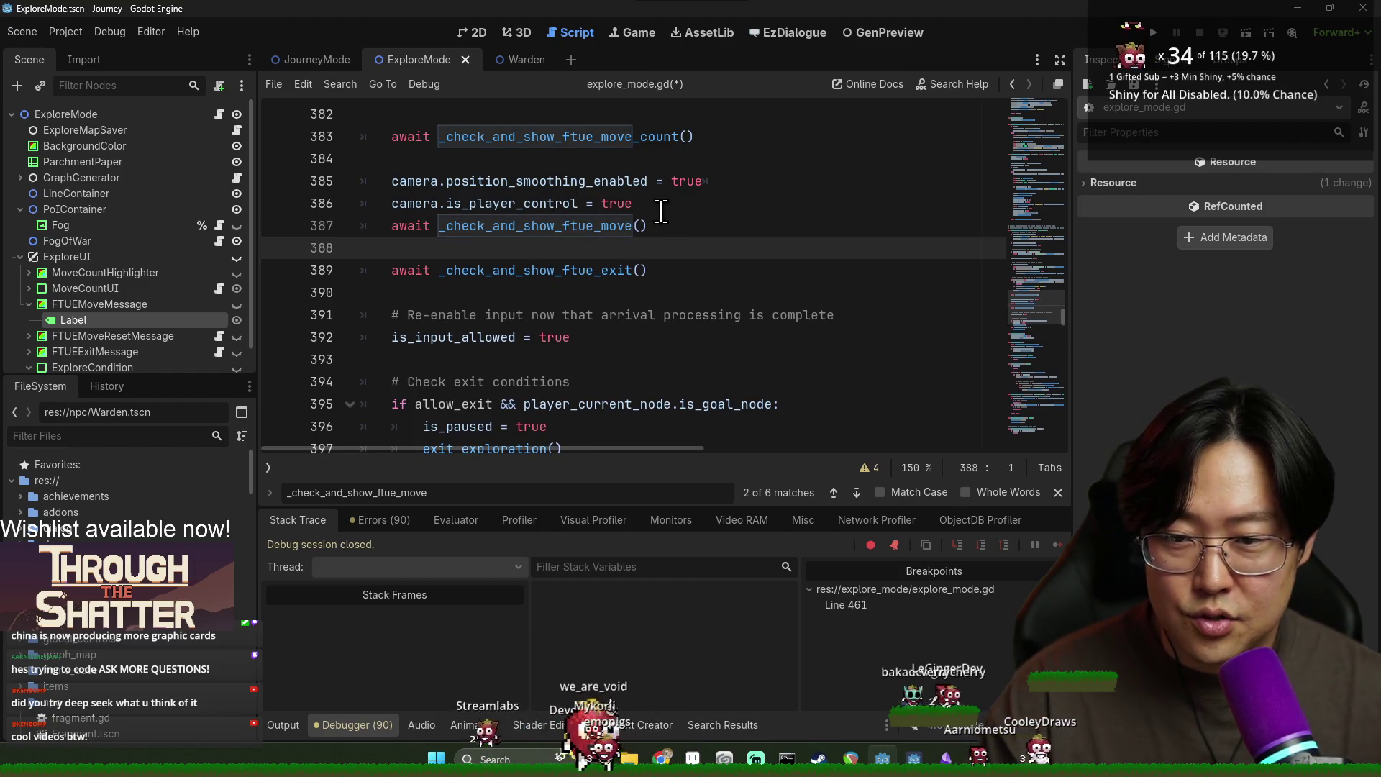
pyautogui.press('BackSpace')
pyautogui.hotkey('ctrl', 'shift', 'Return')
pyautogui.hotkey('ctrl', 's')
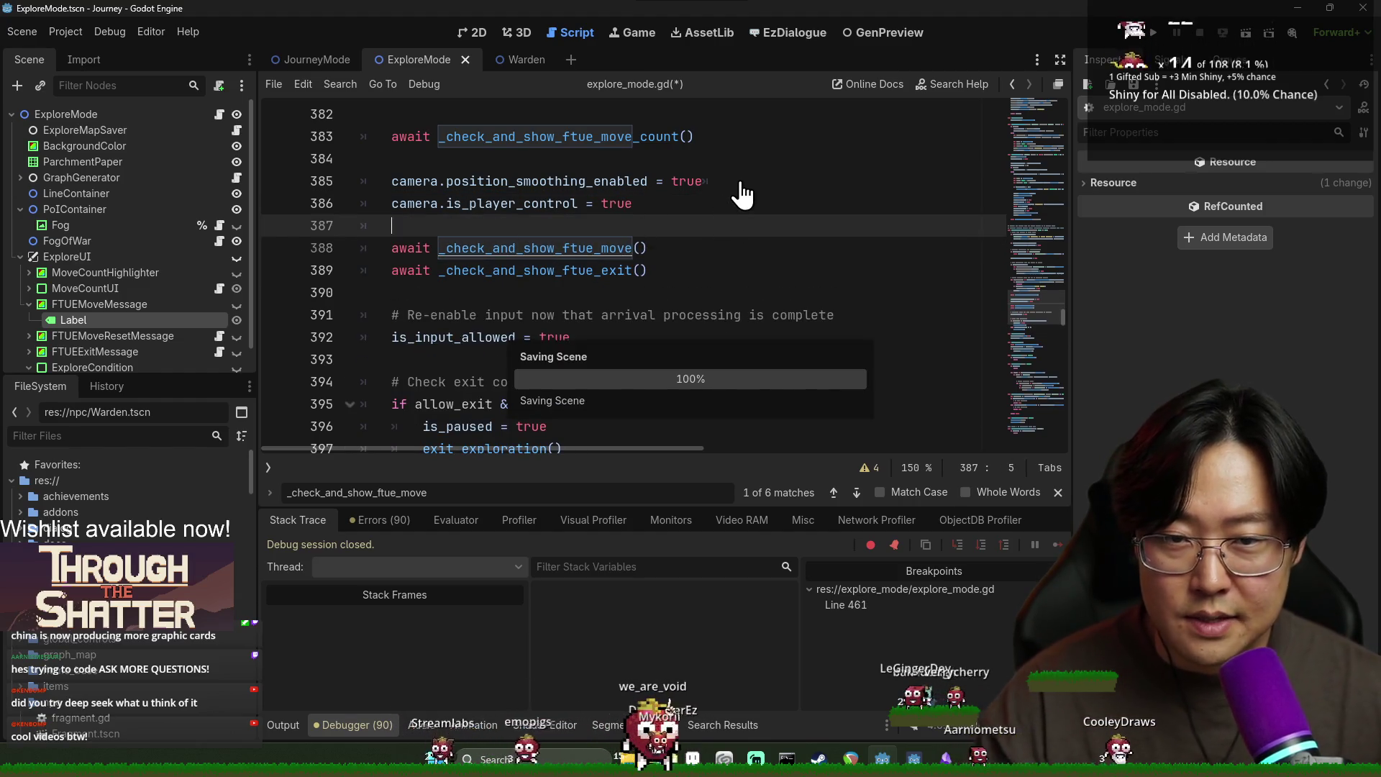
pyautogui.click(739, 185)
pyautogui.hotkey('ctrl', 's')
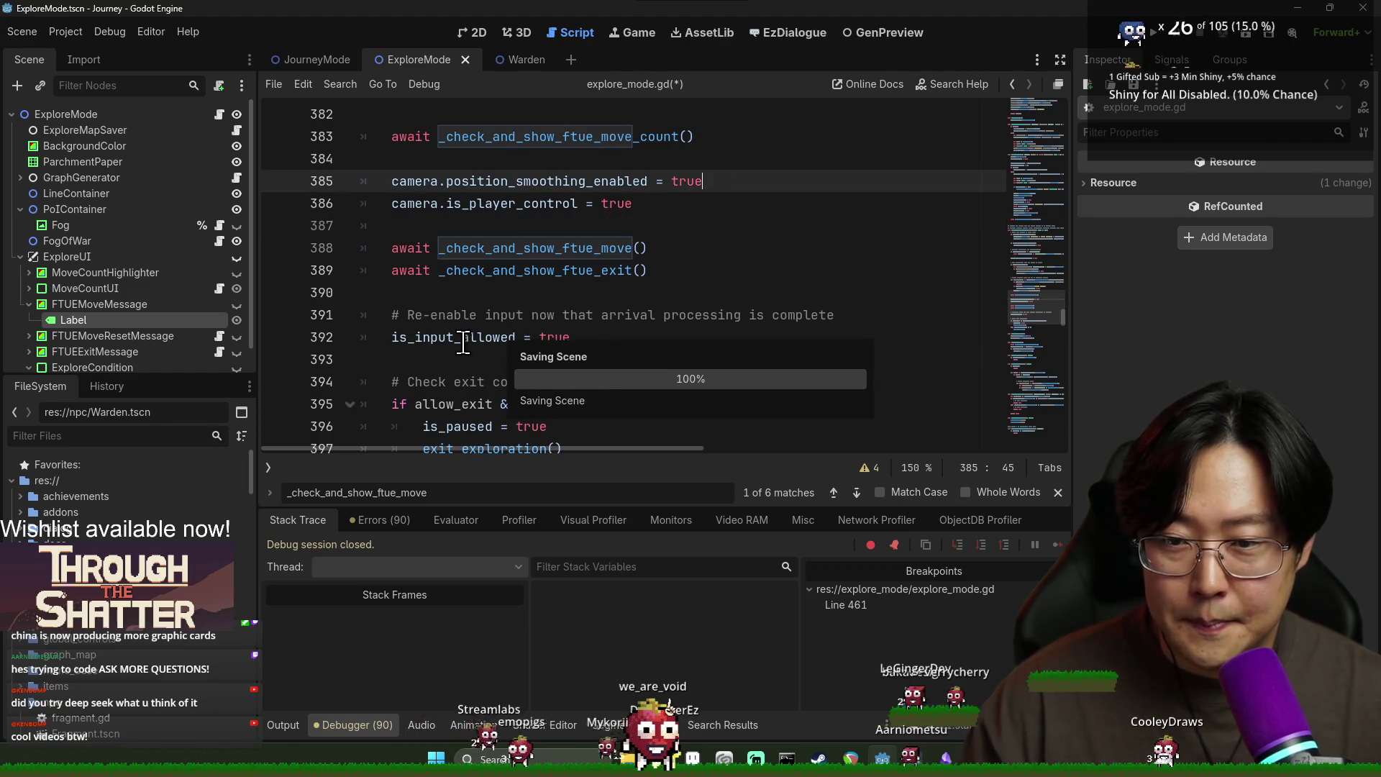
pyautogui.keyDown('ctrl'); pyautogui.click(436, 338); pyautogui.keyUp('ctrl')
# Step: Set a line 51 breakpoint, run the game, continue past it, accept the provision and travel
pyautogui.click(278, 317)
pyautogui.click(1153, 37)
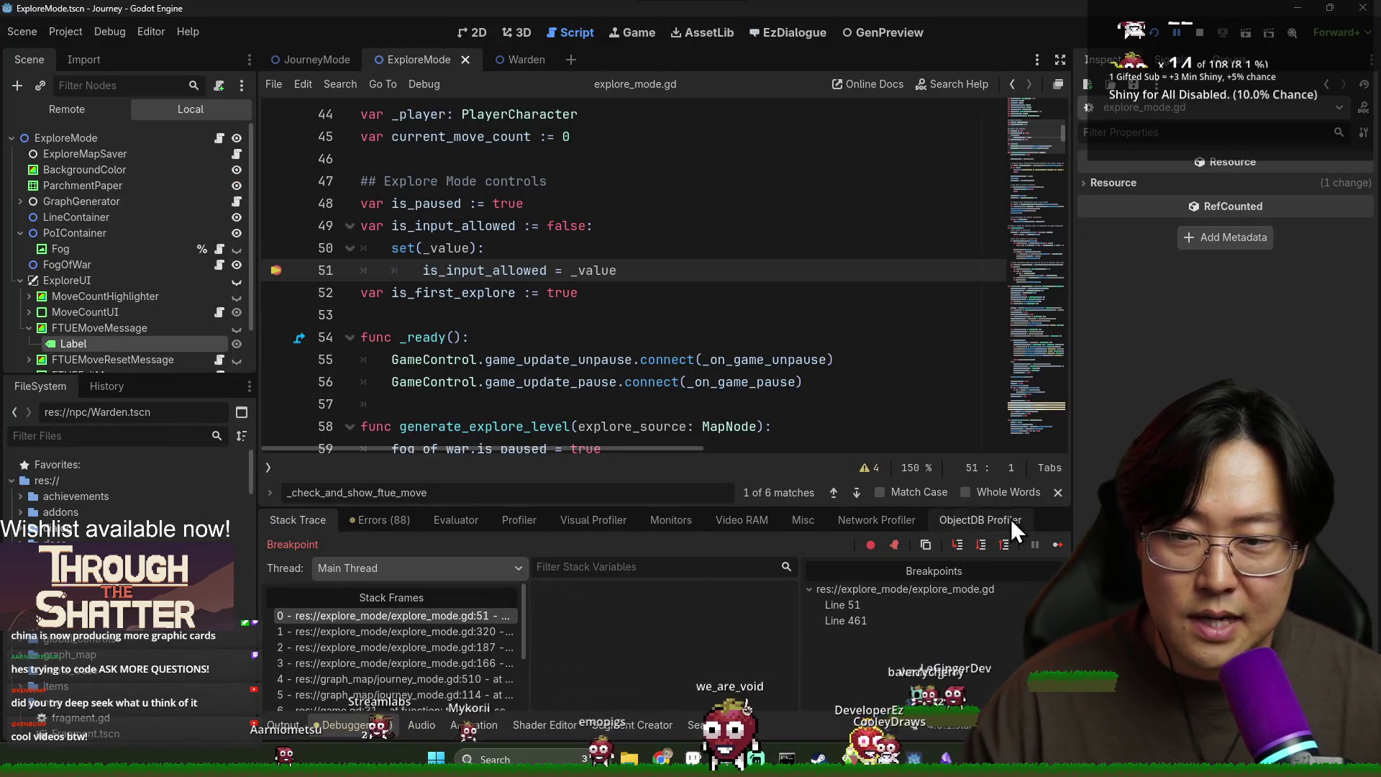
pyautogui.click(1057, 544)
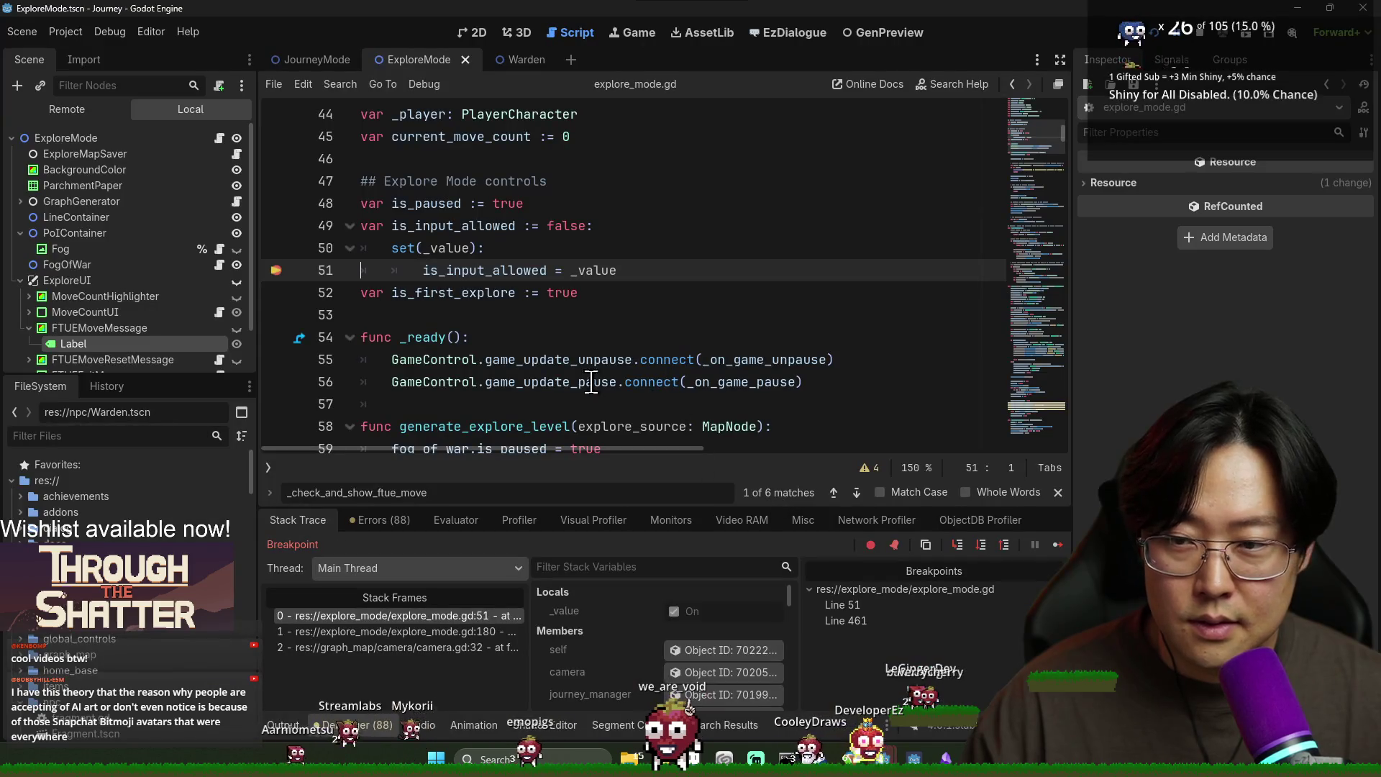
pyautogui.click(1056, 545)
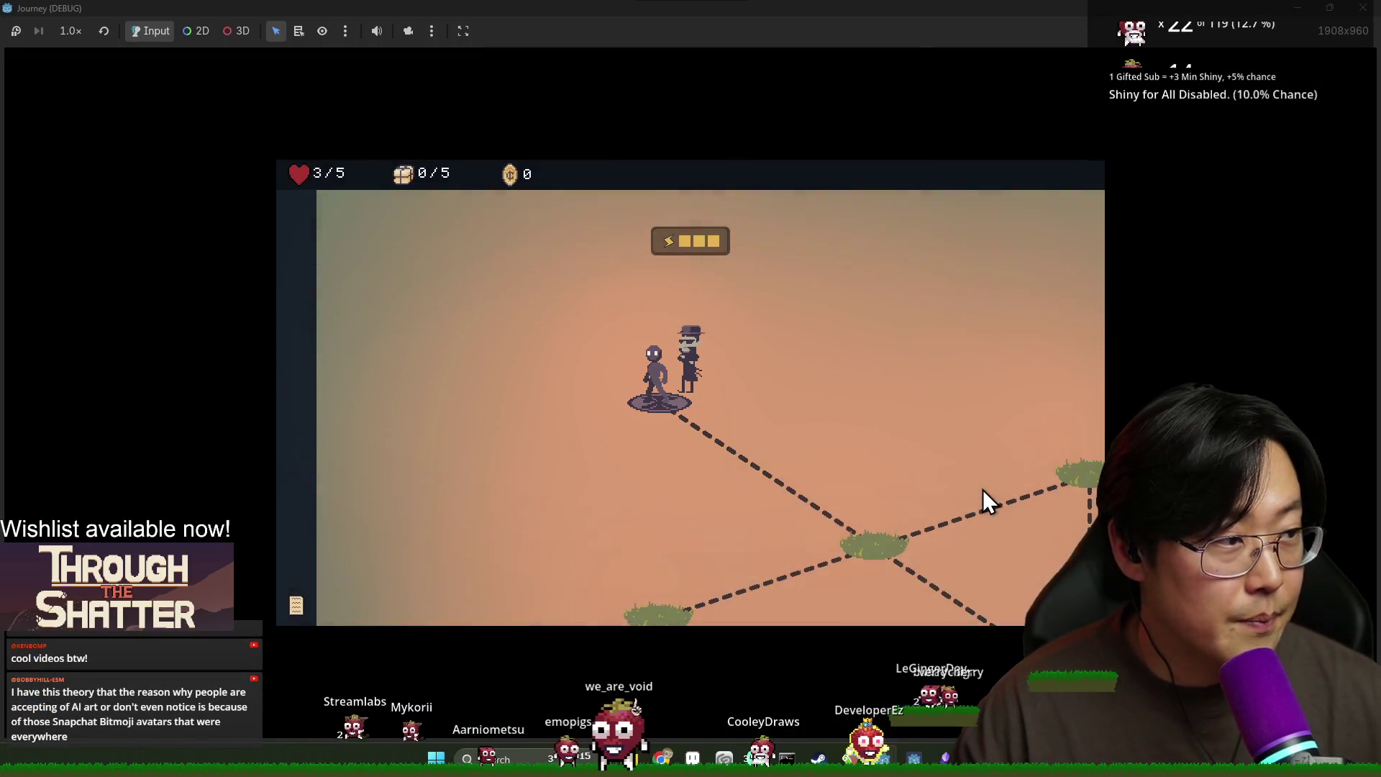
pyautogui.hotkey('alt', 'Tab')
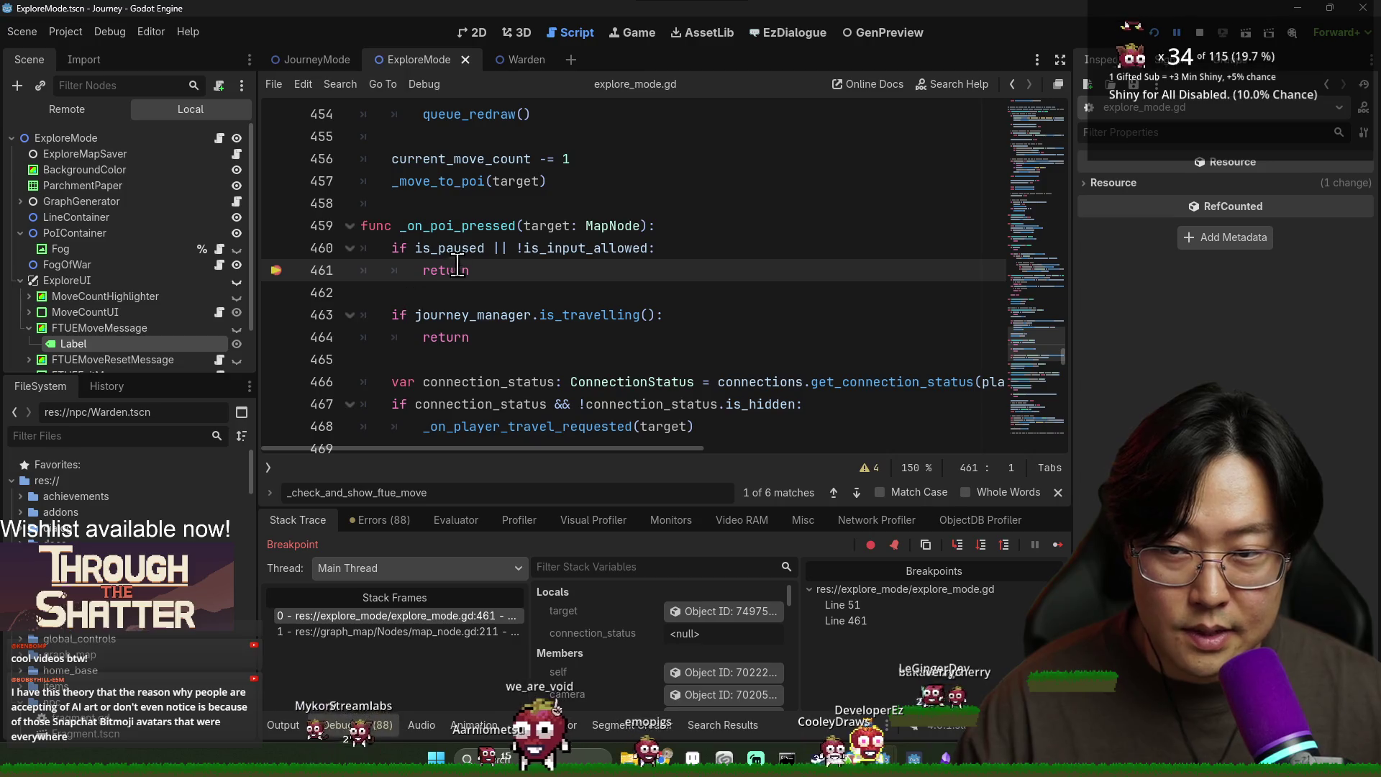
pyautogui.click(1055, 544)
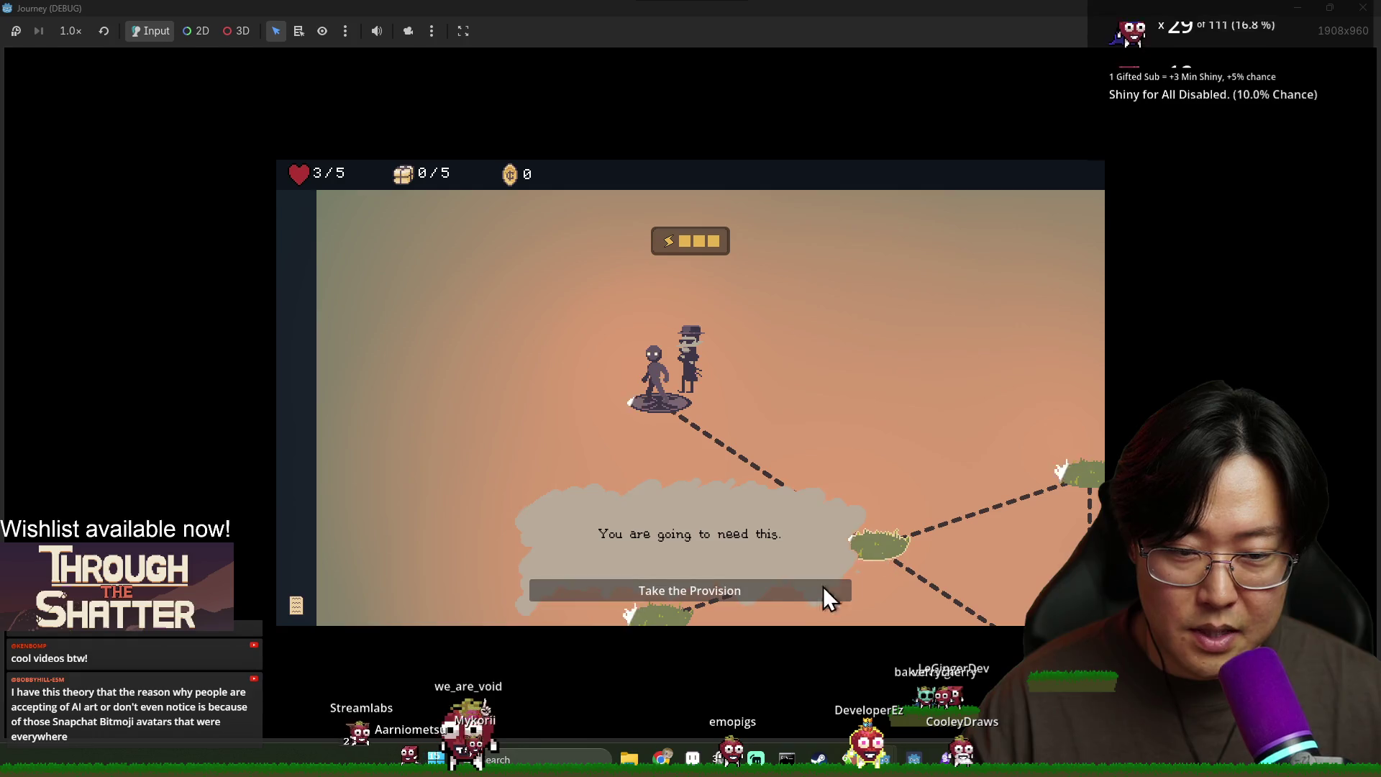
pyautogui.click(822, 588)
pyautogui.click(695, 467)
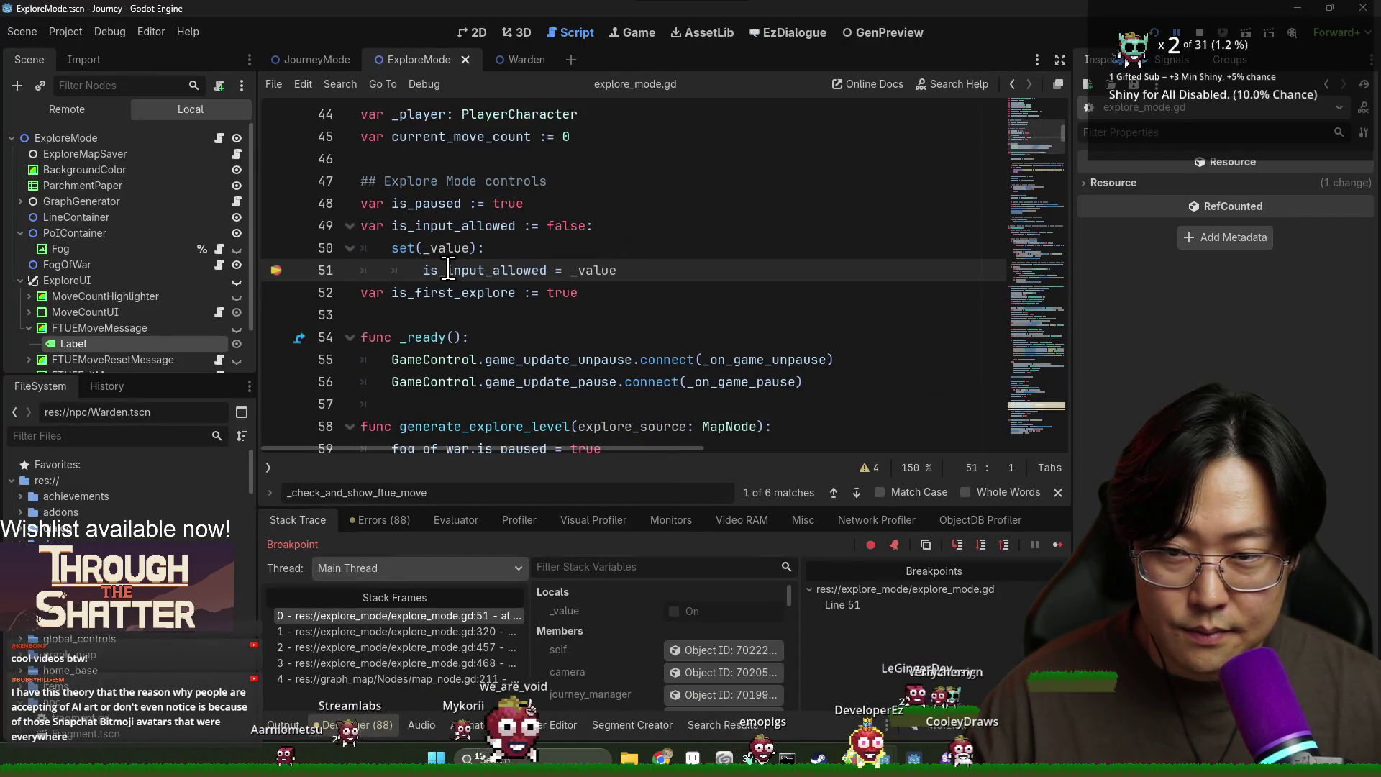
# Step: Inspect the Stack Trace frames and is_input_allowed, ending on _move_to_poi line 320, then stop debugging
pyautogui.moveTo(448, 269)
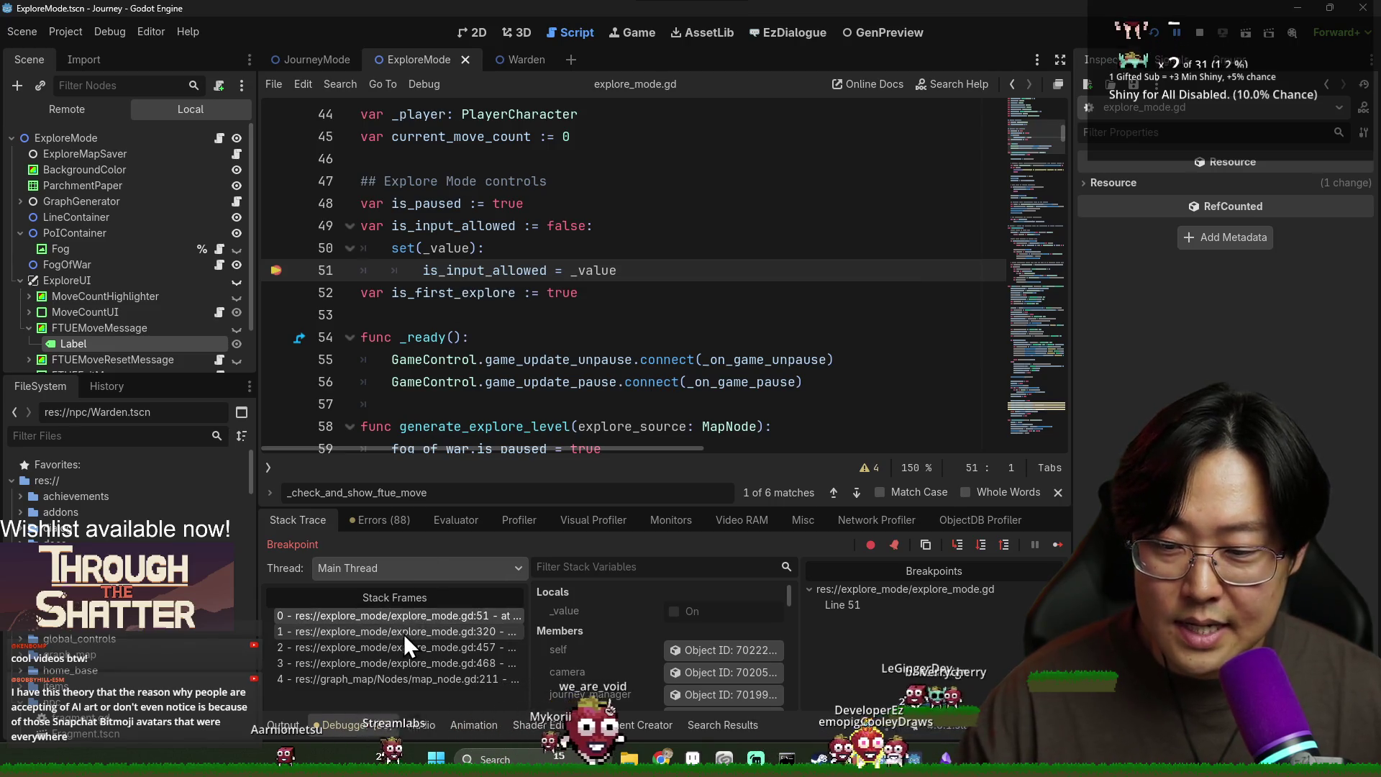
pyautogui.click(403, 631)
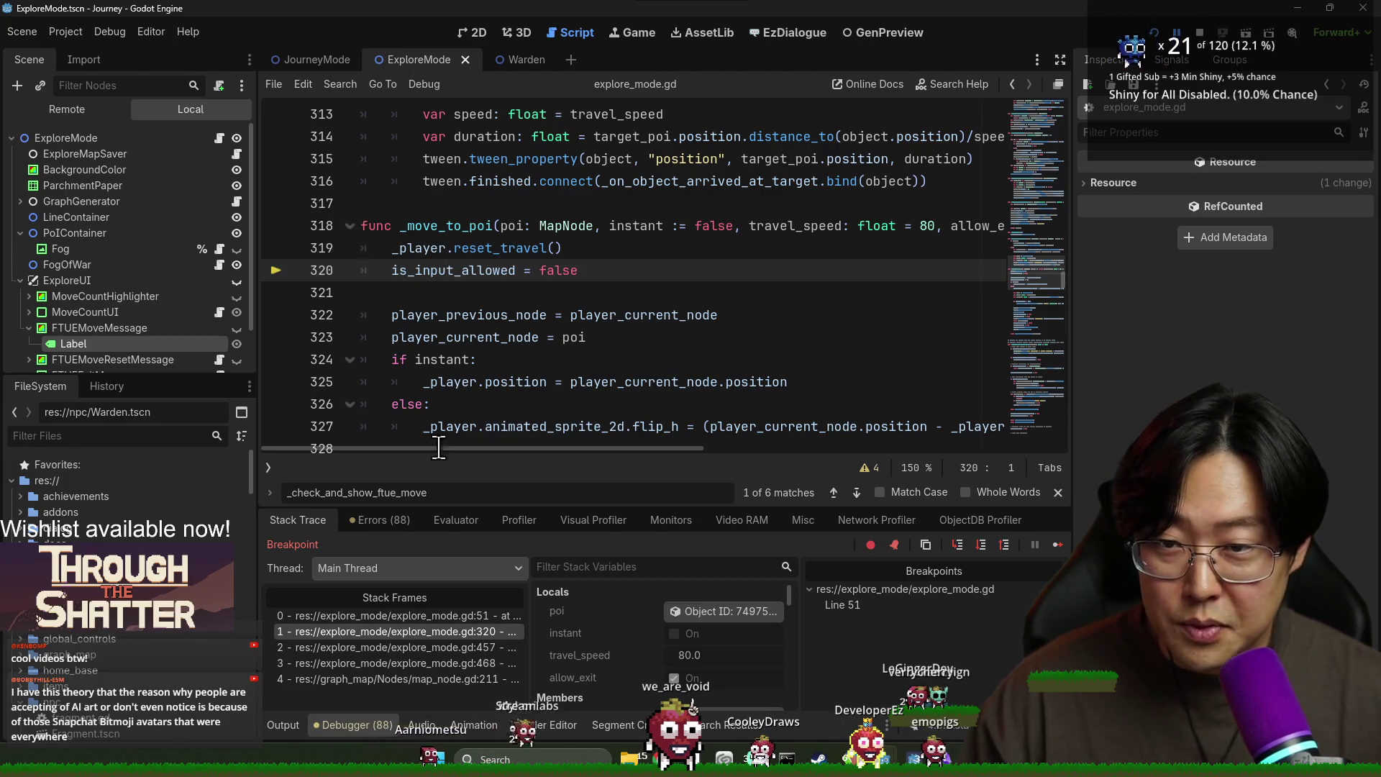
pyautogui.click(392, 616)
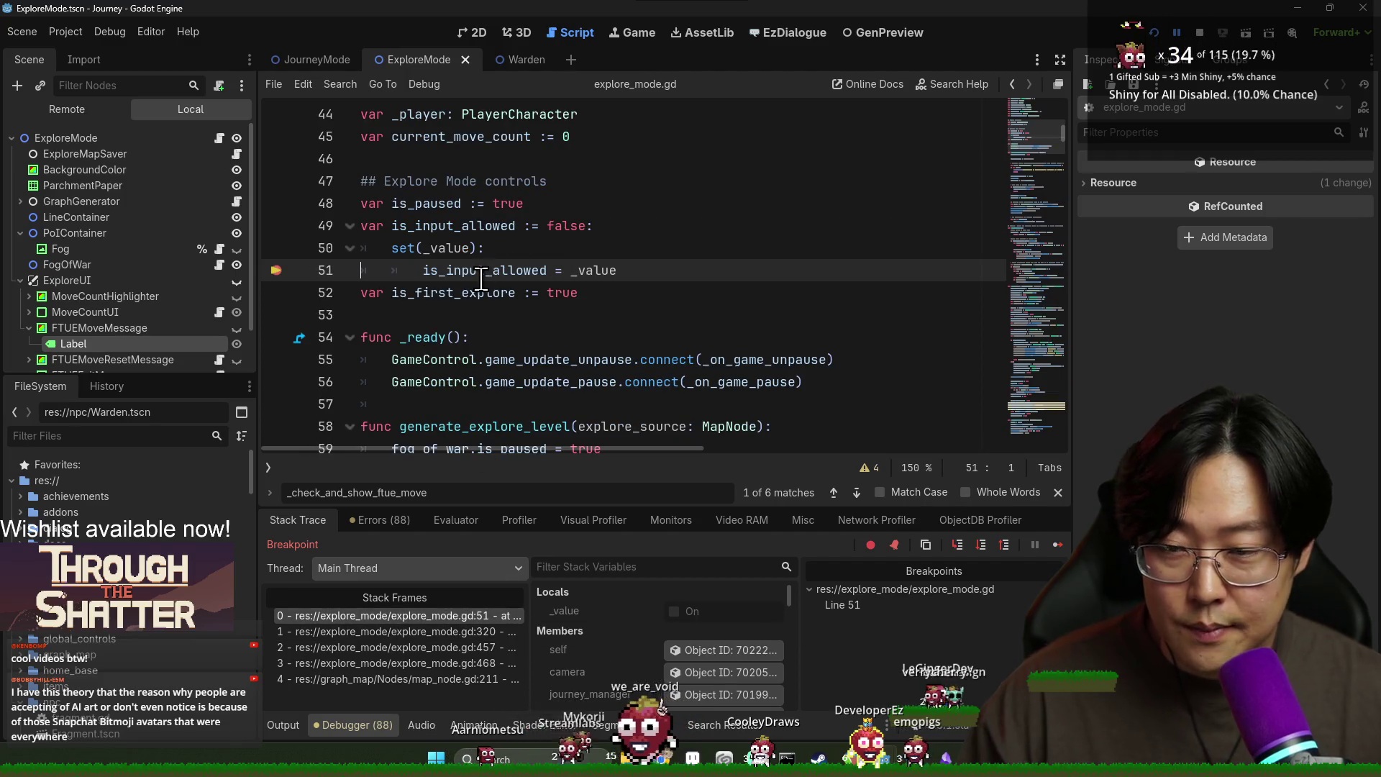
pyautogui.moveTo(482, 273)
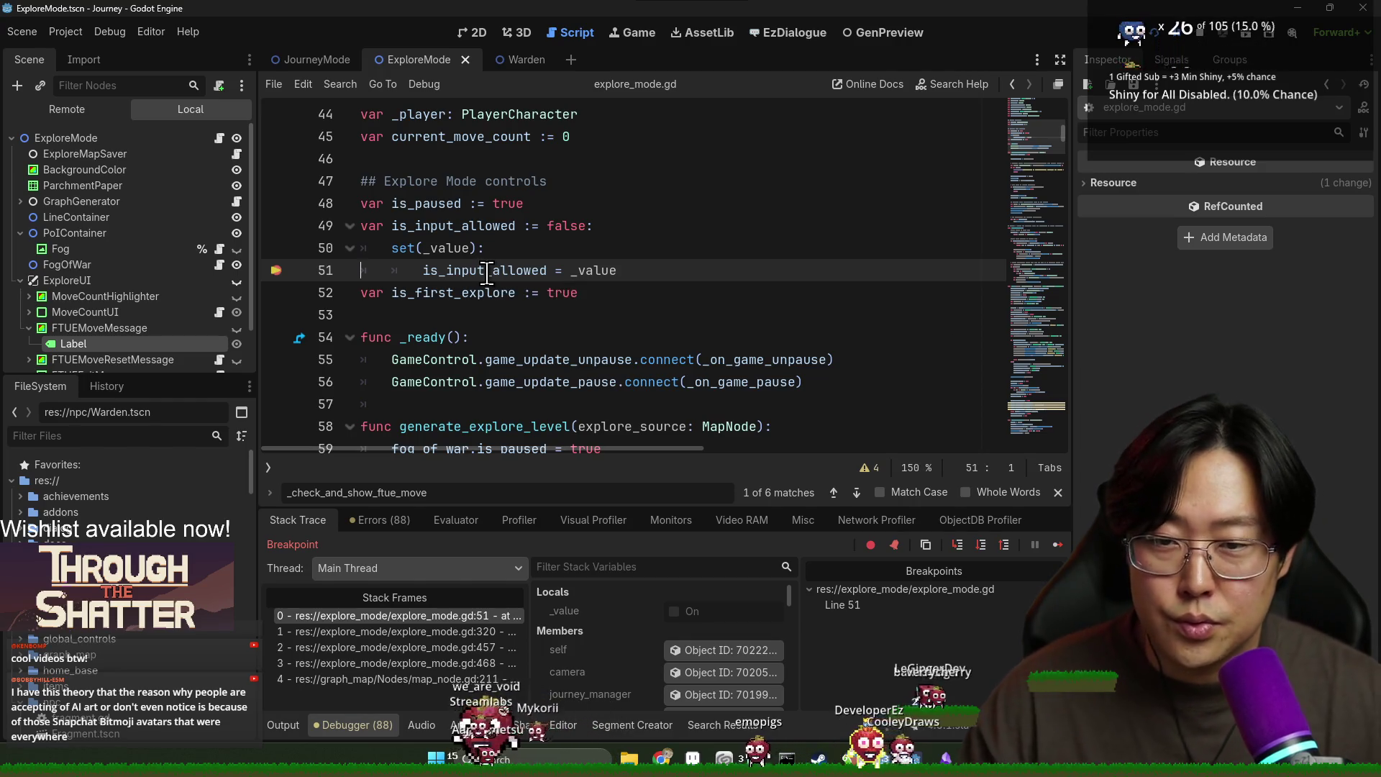
pyautogui.click(440, 632)
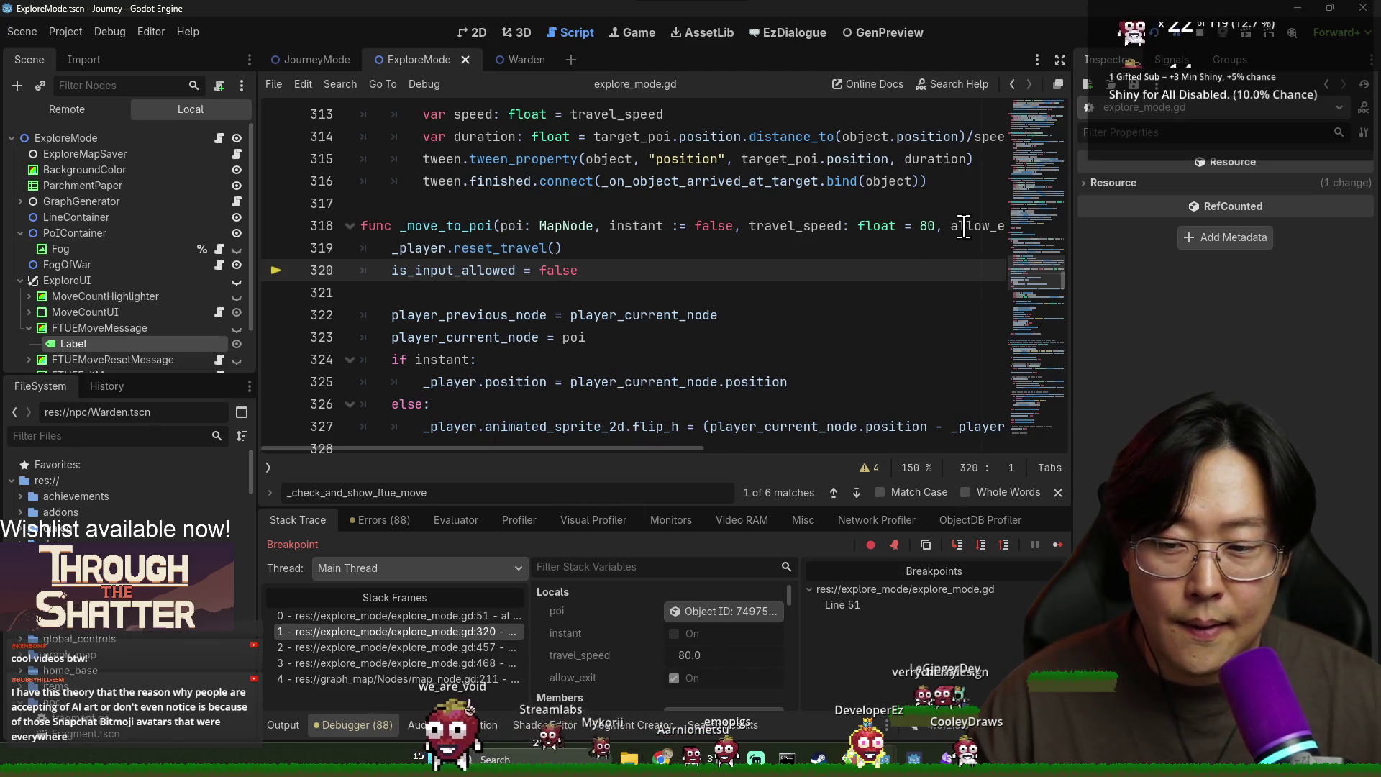
pyautogui.press('F8')
# Step: Search the script for the arrival code and jump to the _process_explore_arrival definition
pyautogui.click(494, 359)
pyautogui.hotkey('ctrl', 'f')
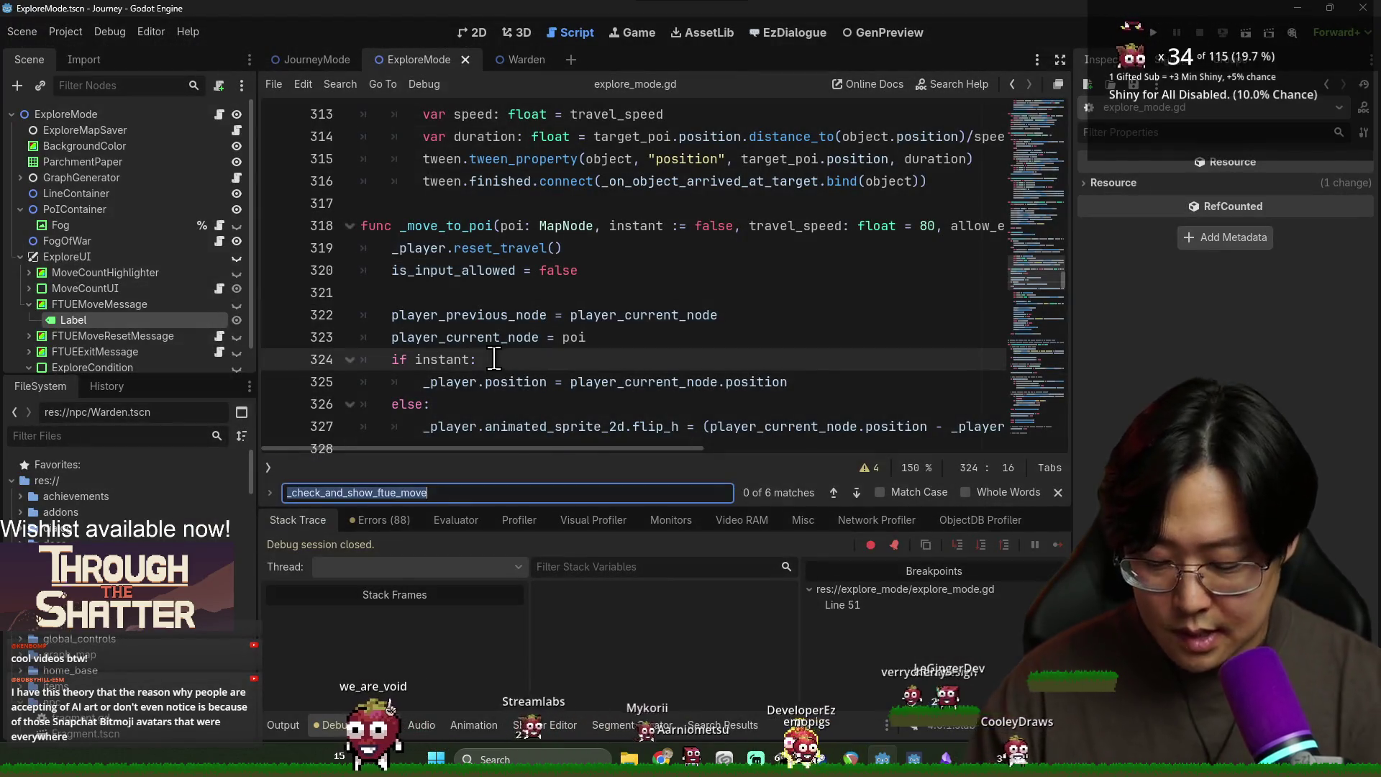
pyautogui.press('BackSpace')
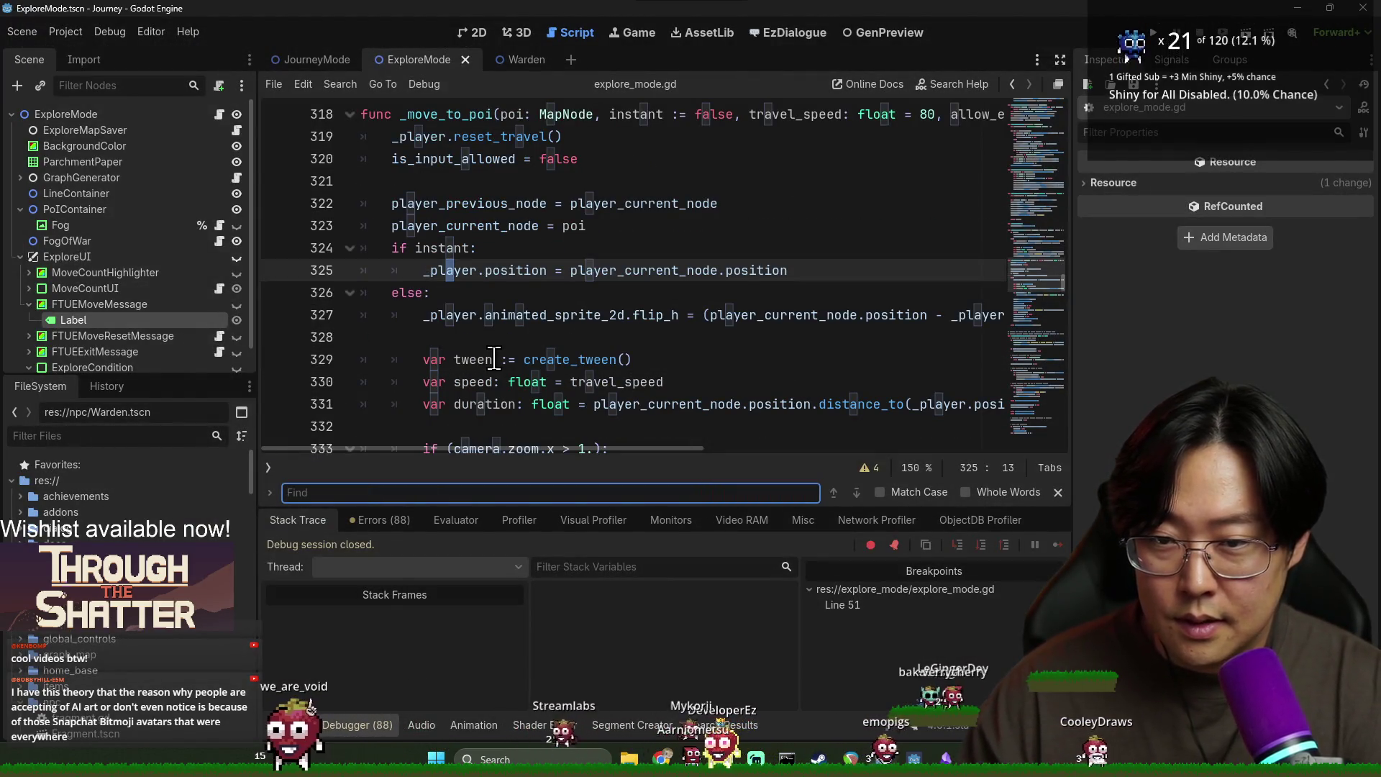
pyautogui.write('arrai')
pyautogui.write('ival')
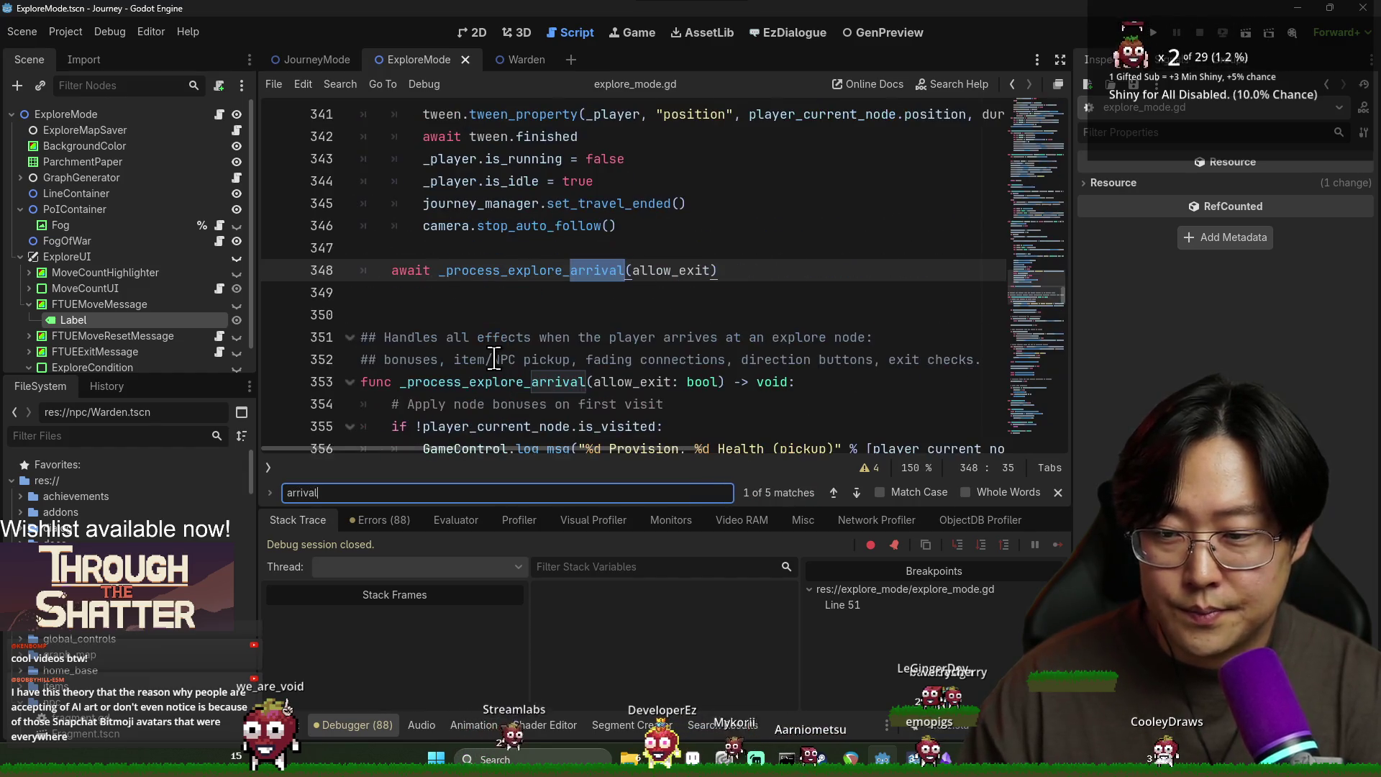
pyautogui.click(536, 272)
pyautogui.keyDown('ctrl'); pyautogui.click(538, 271); pyautogui.keyUp('ctrl')
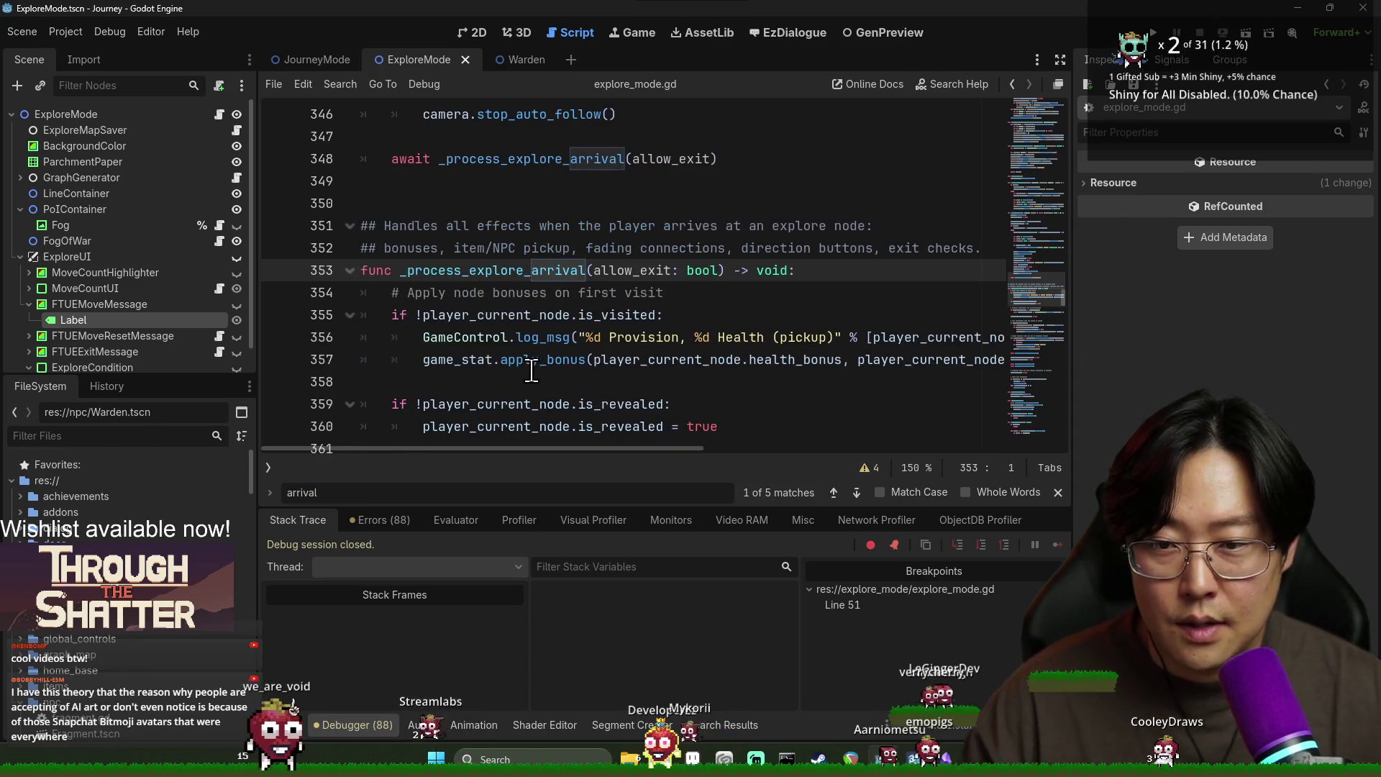
# Step: Review lines 383–392 of _process_explore_arrival, highlighting is_player_control and the is_input_allowed line
pyautogui.click(497, 325)
pyautogui.scroll(-3, 498, 325)
pyautogui.scroll(-7, 498, 325)
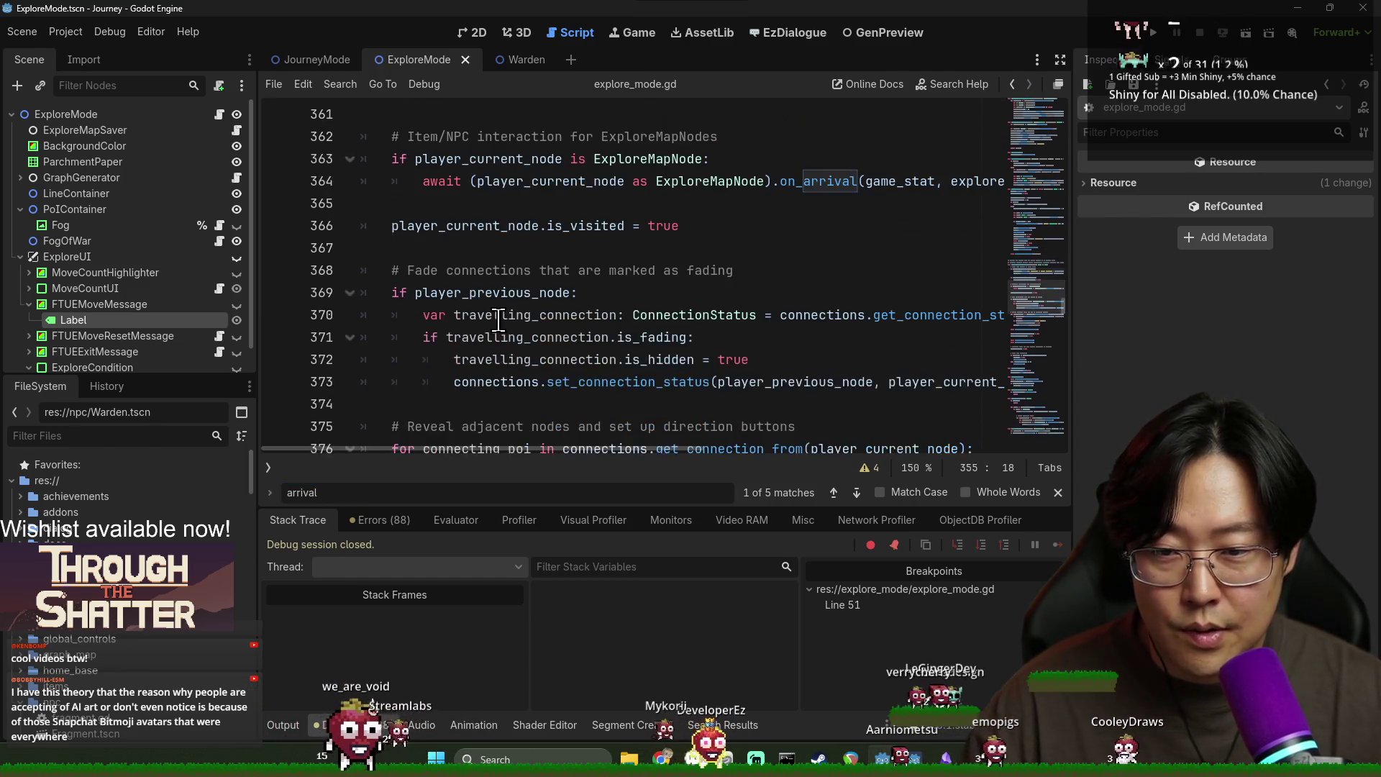
pyautogui.doubleClick(507, 345)
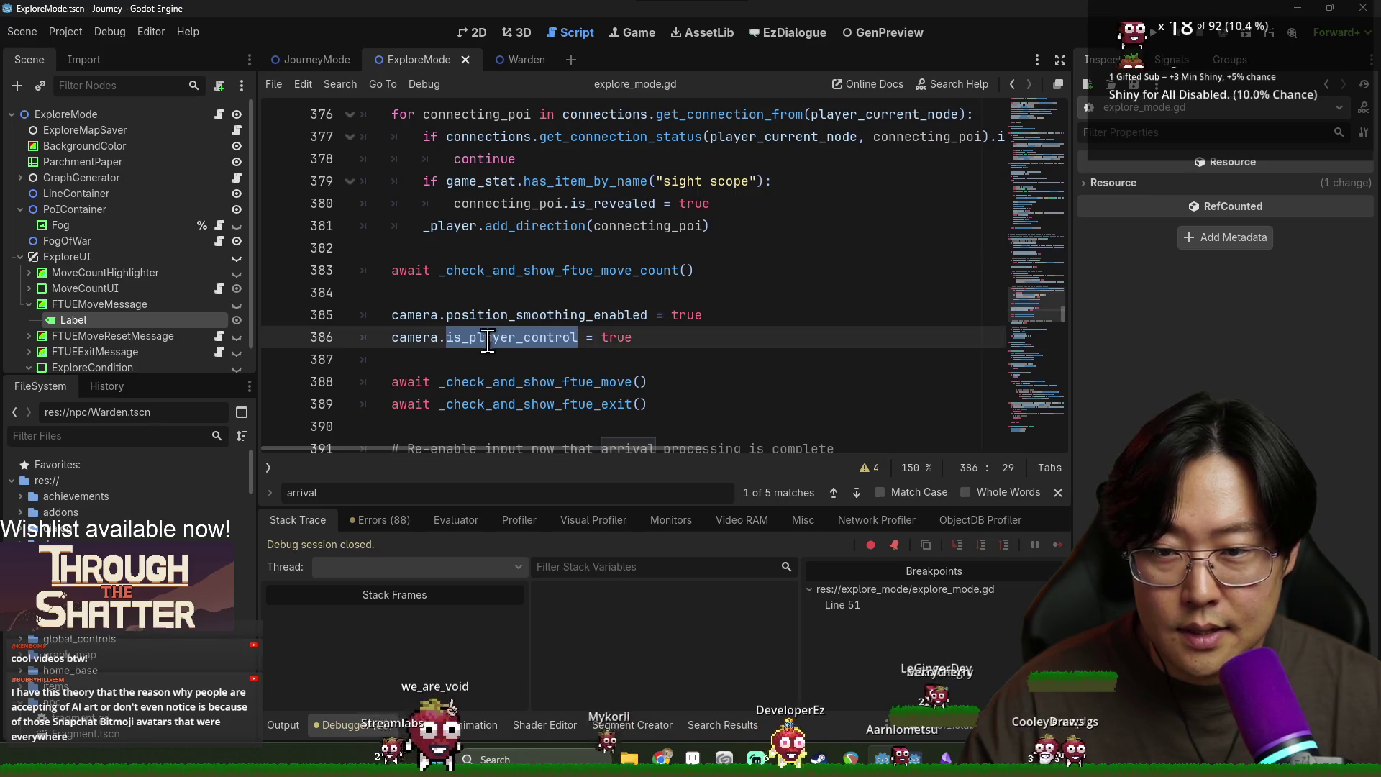
pyautogui.scroll(-1, 611, 328)
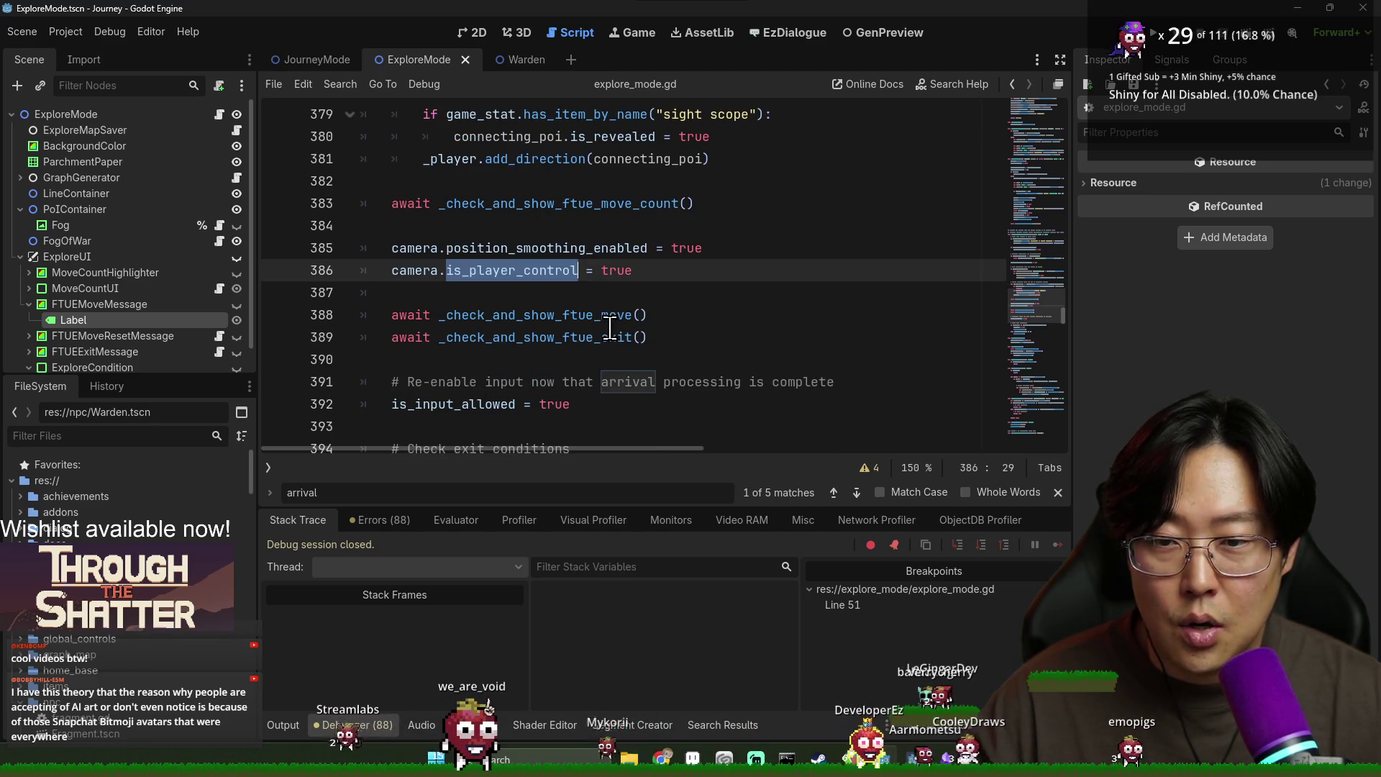
pyautogui.scroll(-1, 610, 328)
pyautogui.click(482, 337)
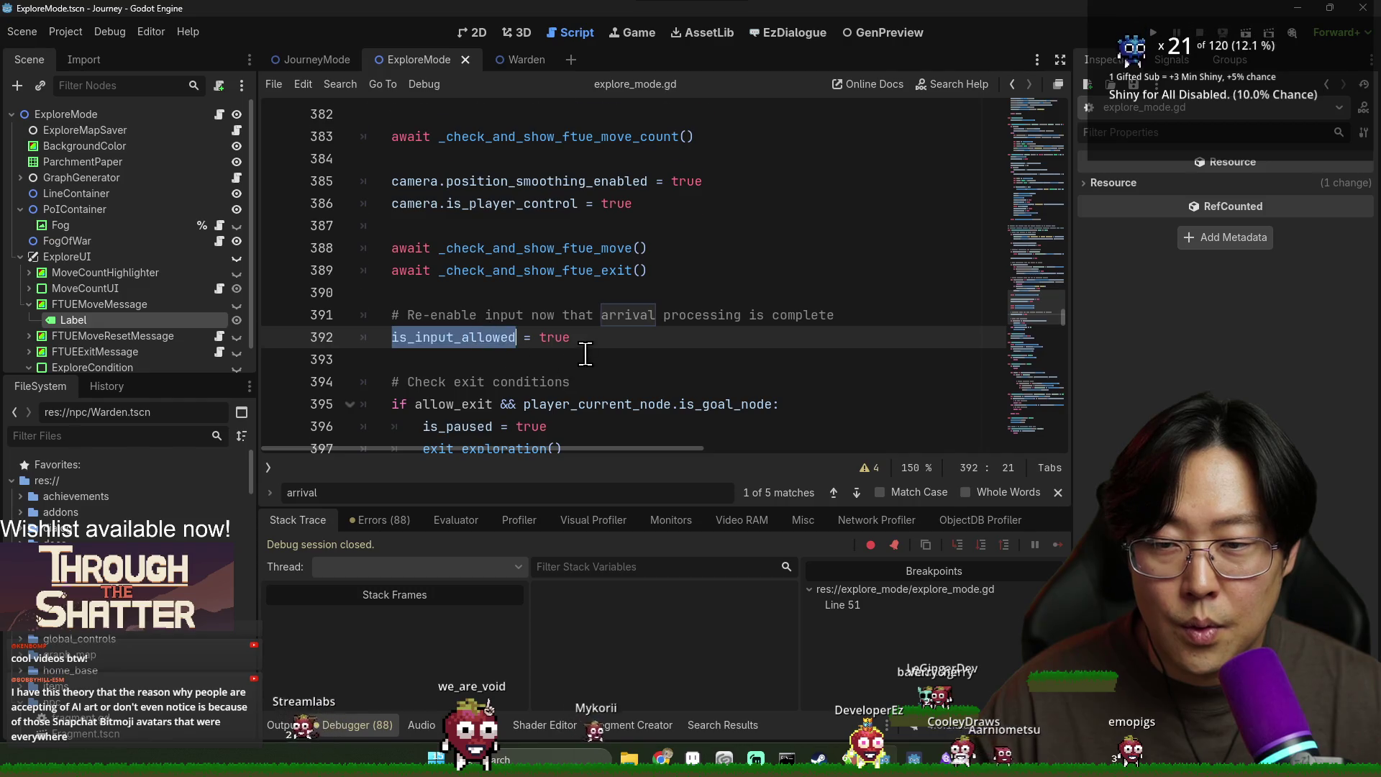
pyautogui.scroll(9, 586, 353)
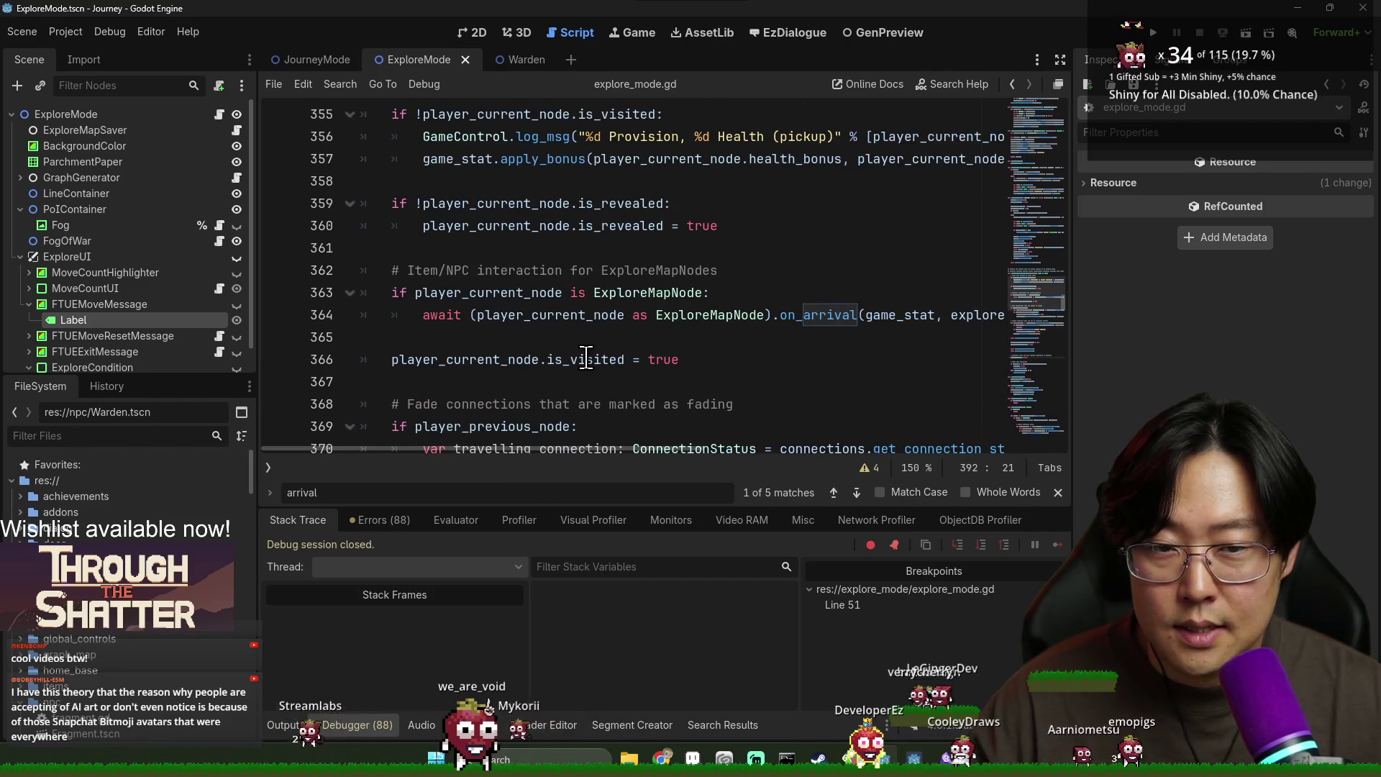
pyautogui.scroll(-8, 582, 359)
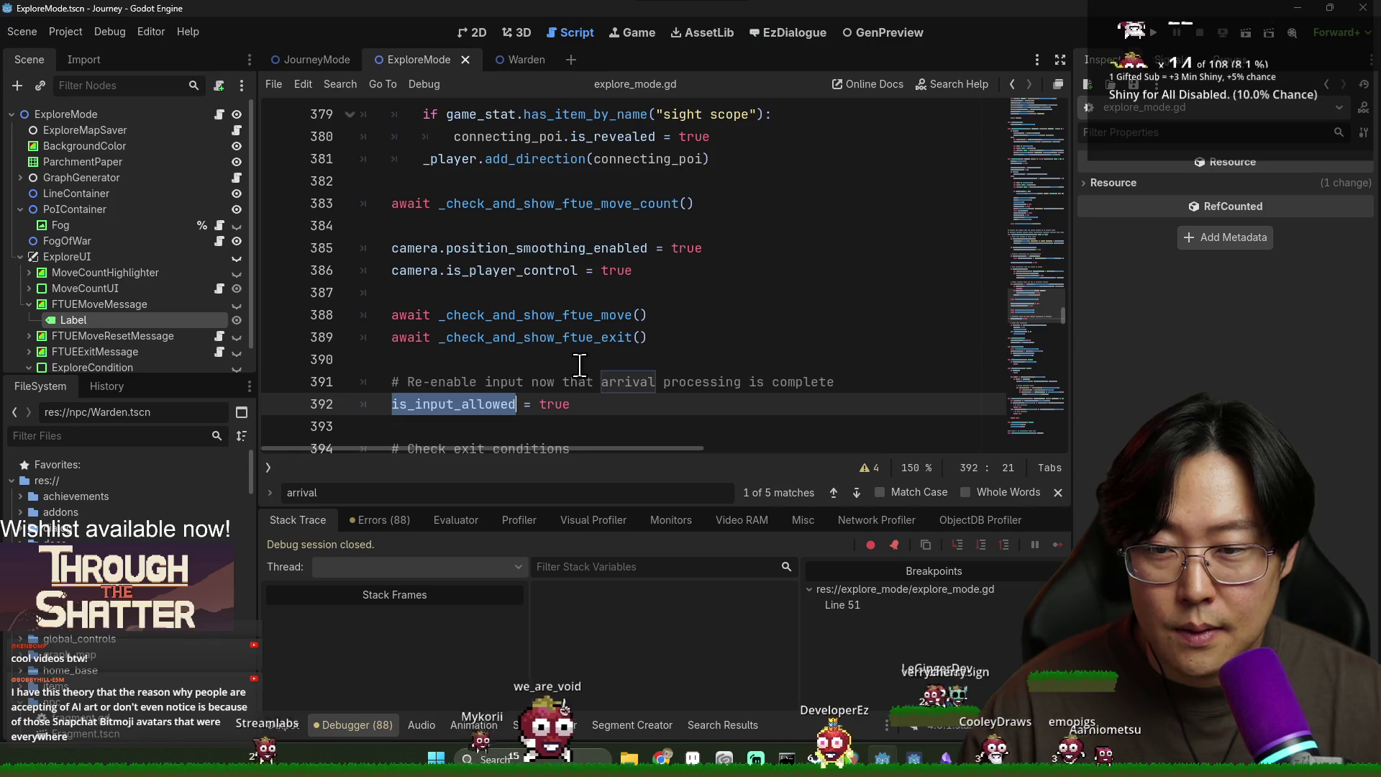